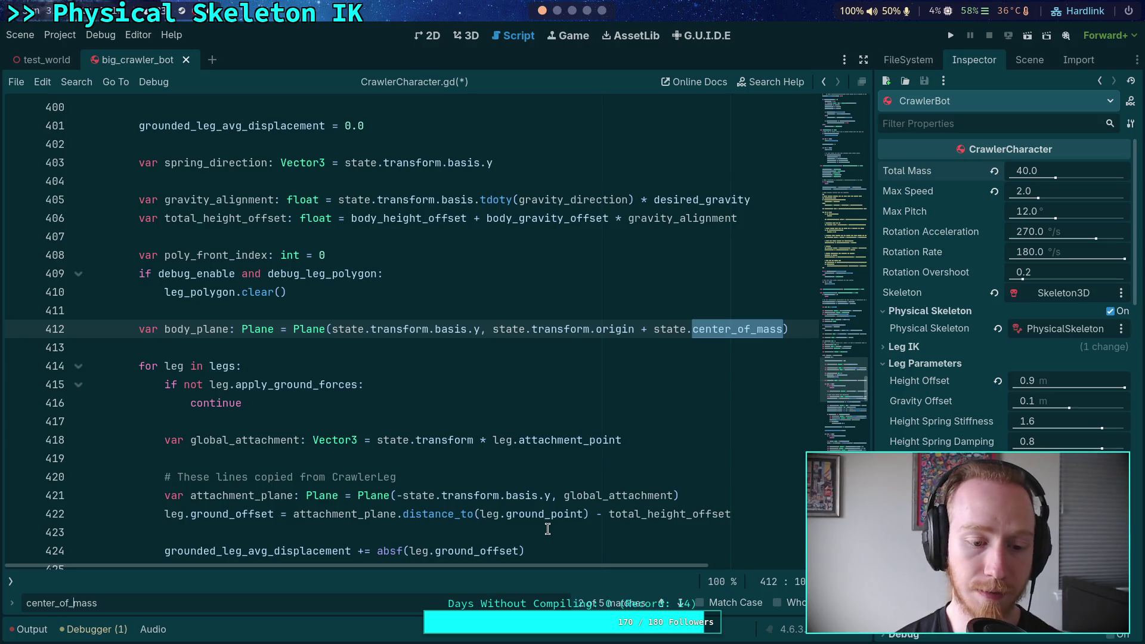
- Close the center_of_mass search and switch to the 3D view of the big_crawler_bot scene
{"action": "scroll", "coordinate": [420, 433], "scroll_direction": "down", "scroll_amount": 2}
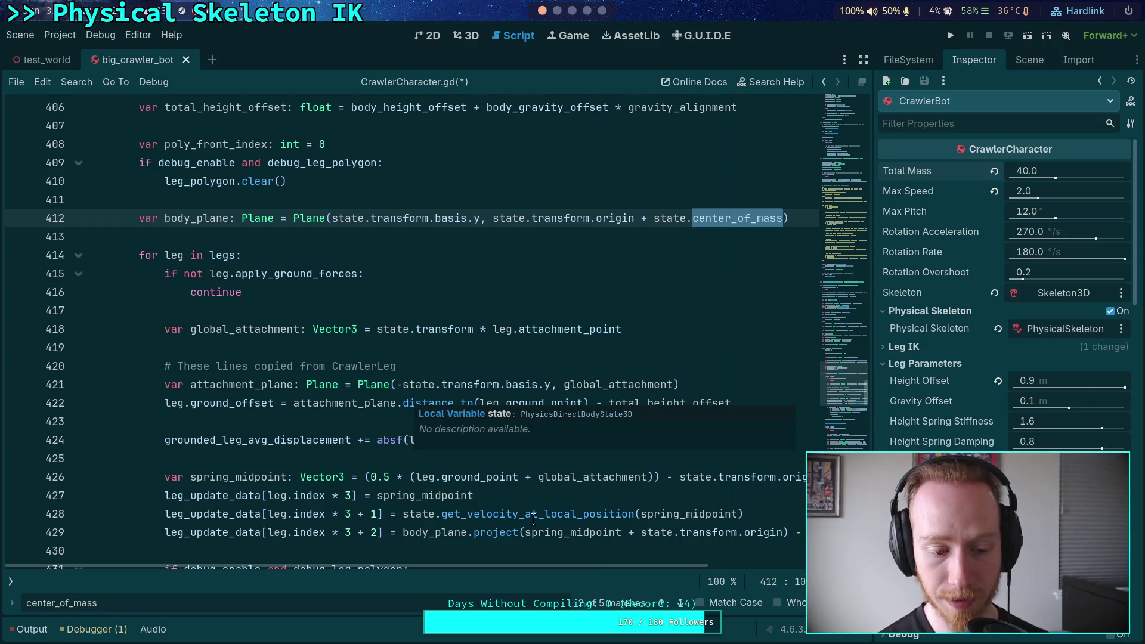
{"action": "key", "text": "Escape"}
{"action": "left_click", "coordinate": [608, 420]}
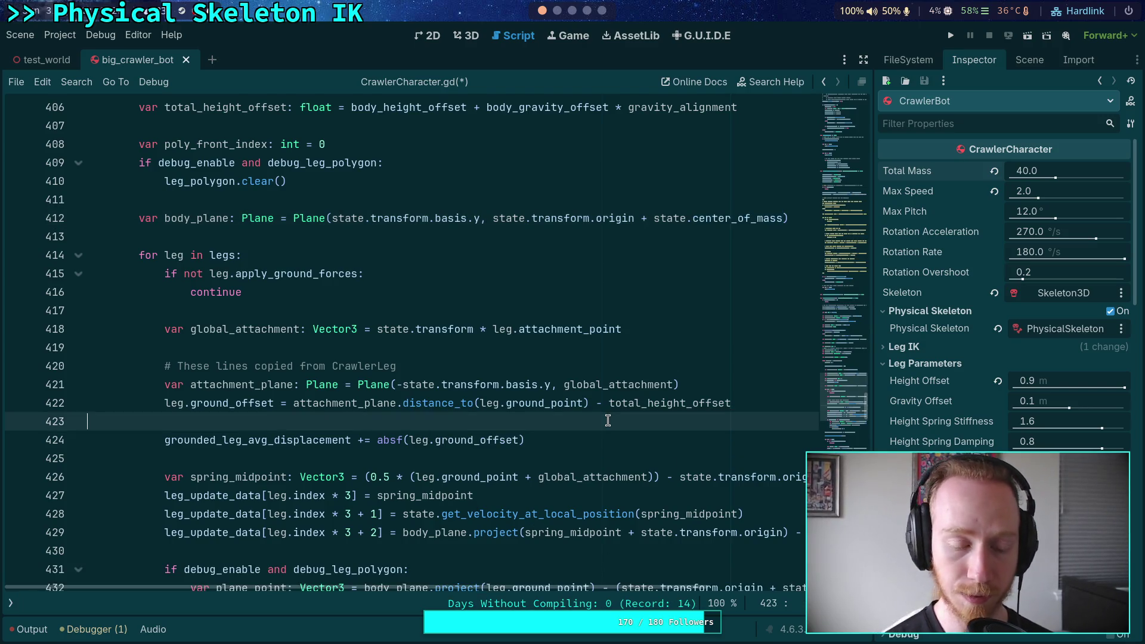
{"action": "left_click", "coordinate": [466, 35]}
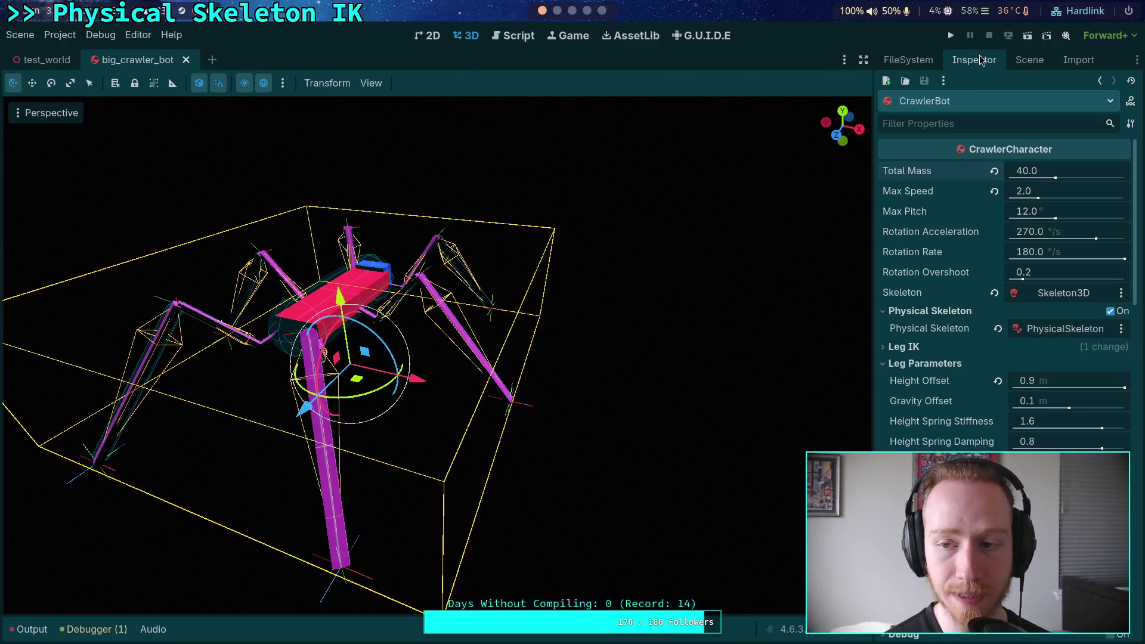
- Filter the Scene tree by 'box', select every box node and hide them all
{"action": "left_click", "coordinate": [1029, 60]}
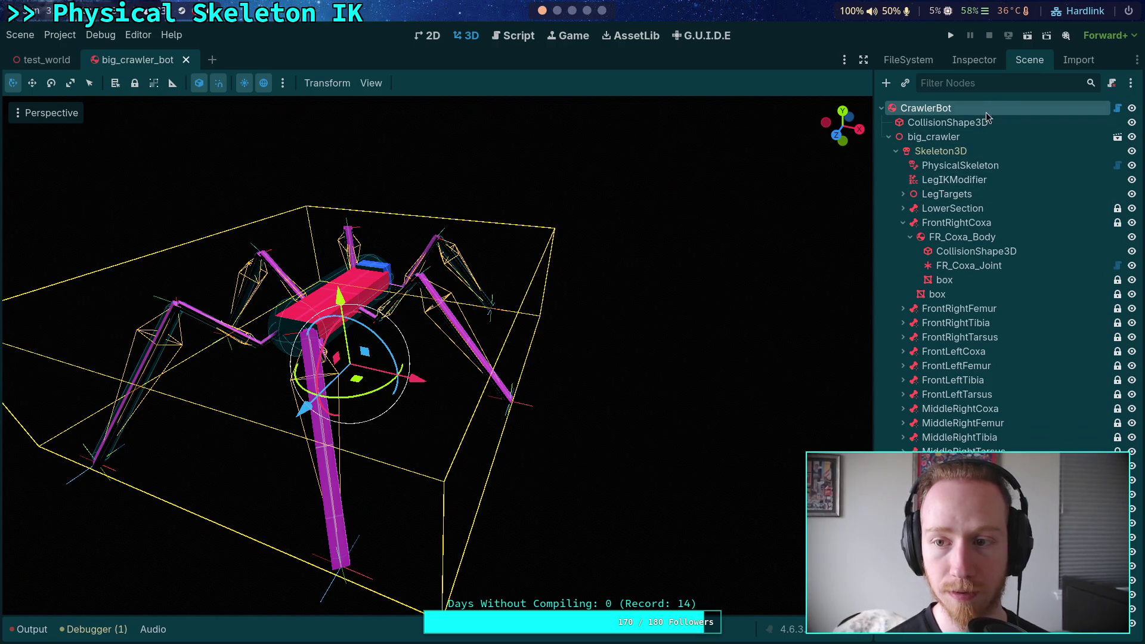
{"action": "left_click", "coordinate": [997, 87]}
{"action": "type", "text": "box"}
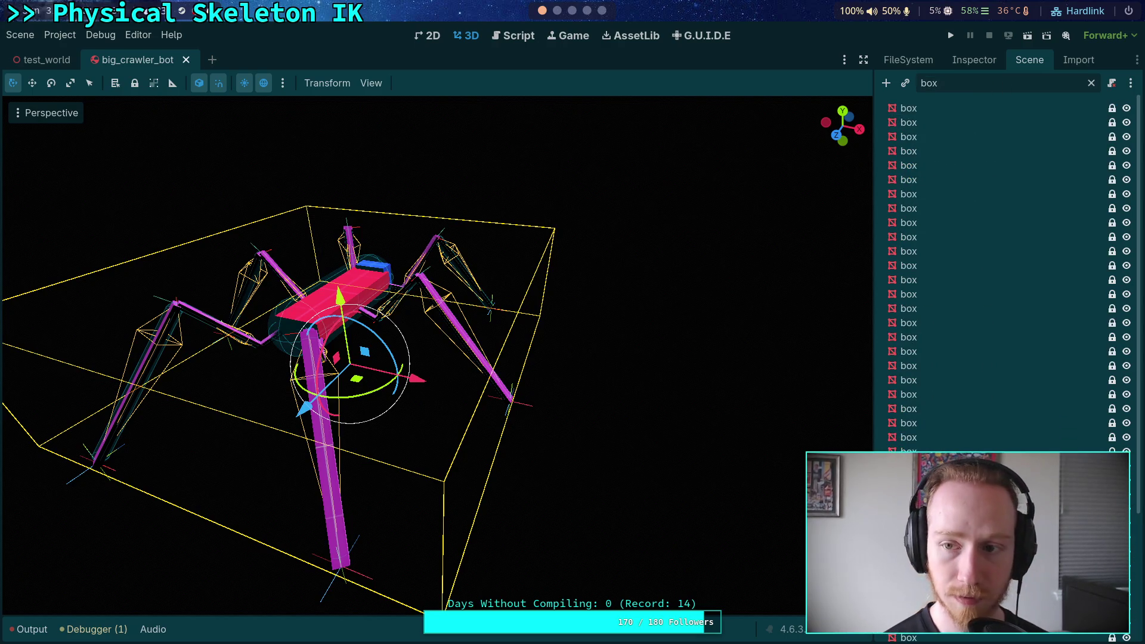
{"action": "left_click", "coordinate": [1015, 108]}
{"action": "scroll", "coordinate": [1074, 167], "scroll_direction": "down", "scroll_amount": 5}
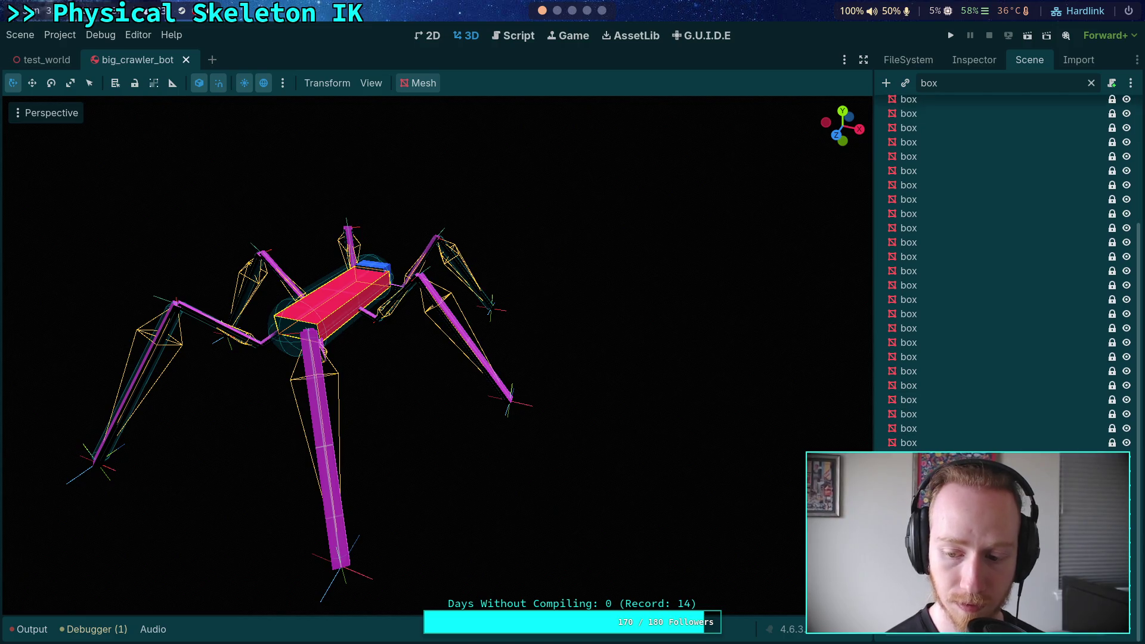
{"action": "key", "text": "ctrl+a"}
{"action": "left_click", "coordinate": [1127, 99]}
{"action": "left_click", "coordinate": [703, 330]}
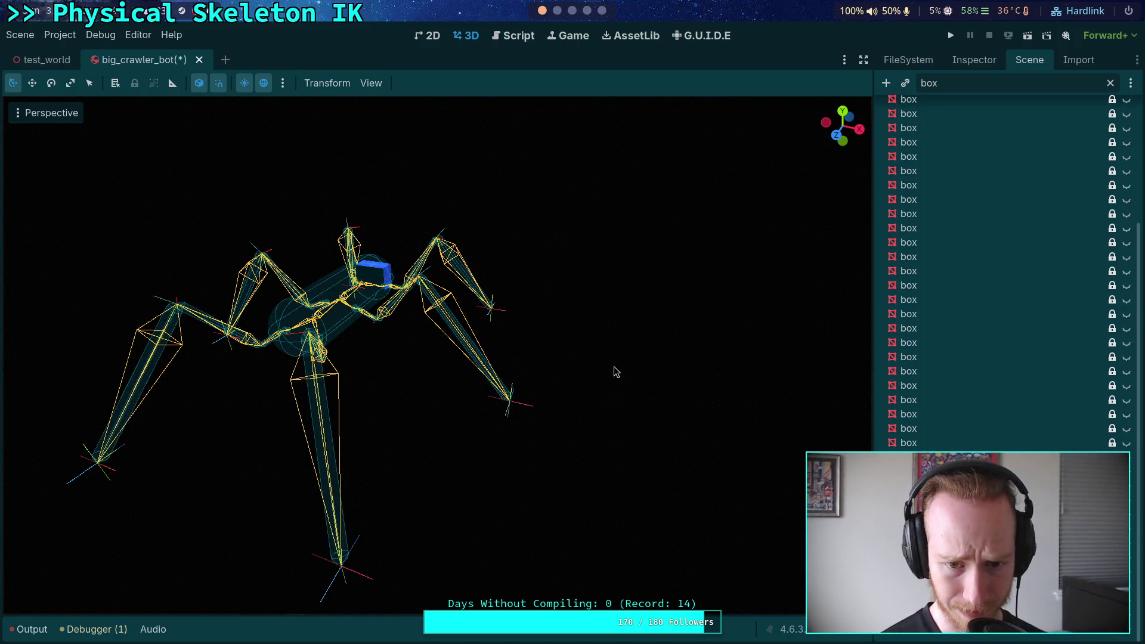
- View the crawler from the rear, zoom in on the right leg's capsule and clear the filter
{"action": "left_click", "coordinate": [859, 129]}
{"action": "scroll", "coordinate": [660, 396], "scroll_direction": "up", "scroll_amount": 5}
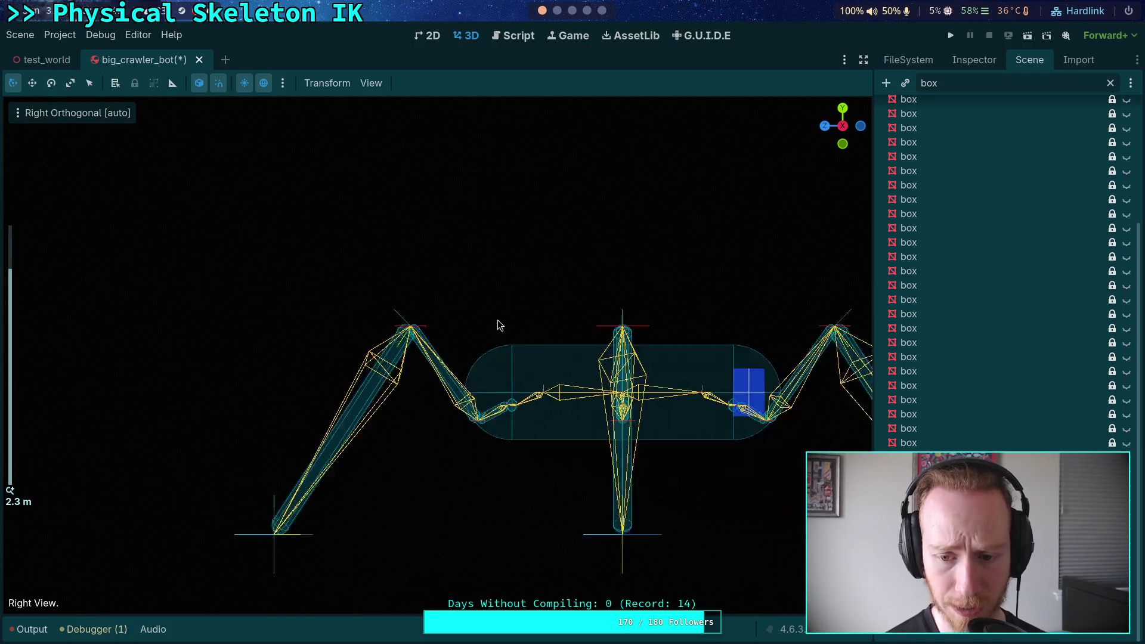
{"action": "scroll", "coordinate": [525, 364], "scroll_direction": "up", "scroll_amount": 6}
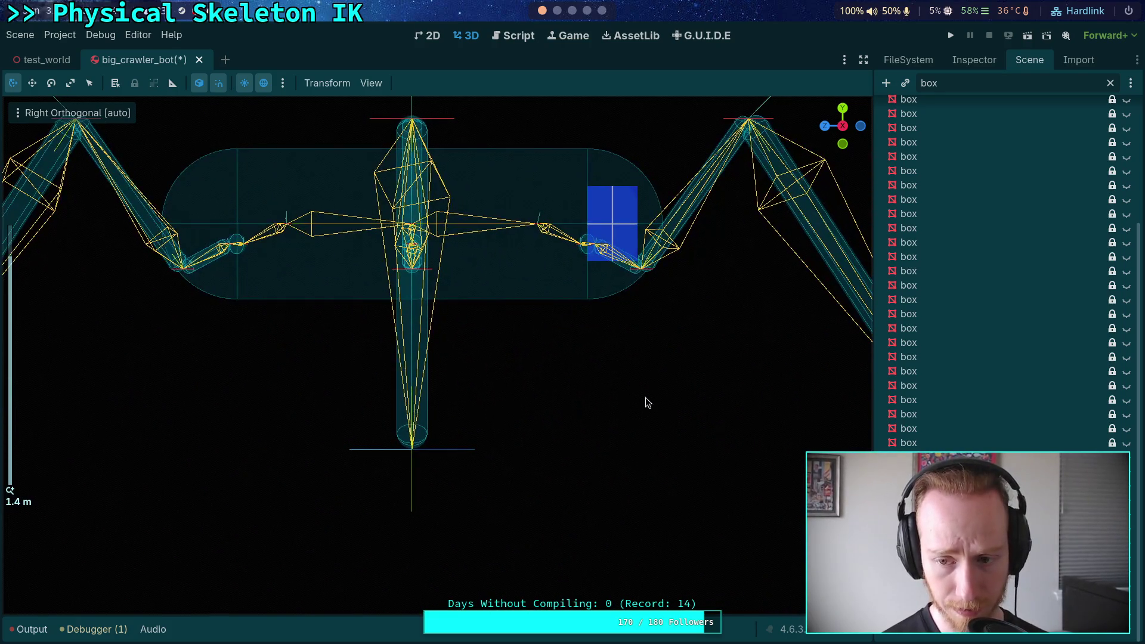
{"action": "left_click", "coordinate": [839, 131]}
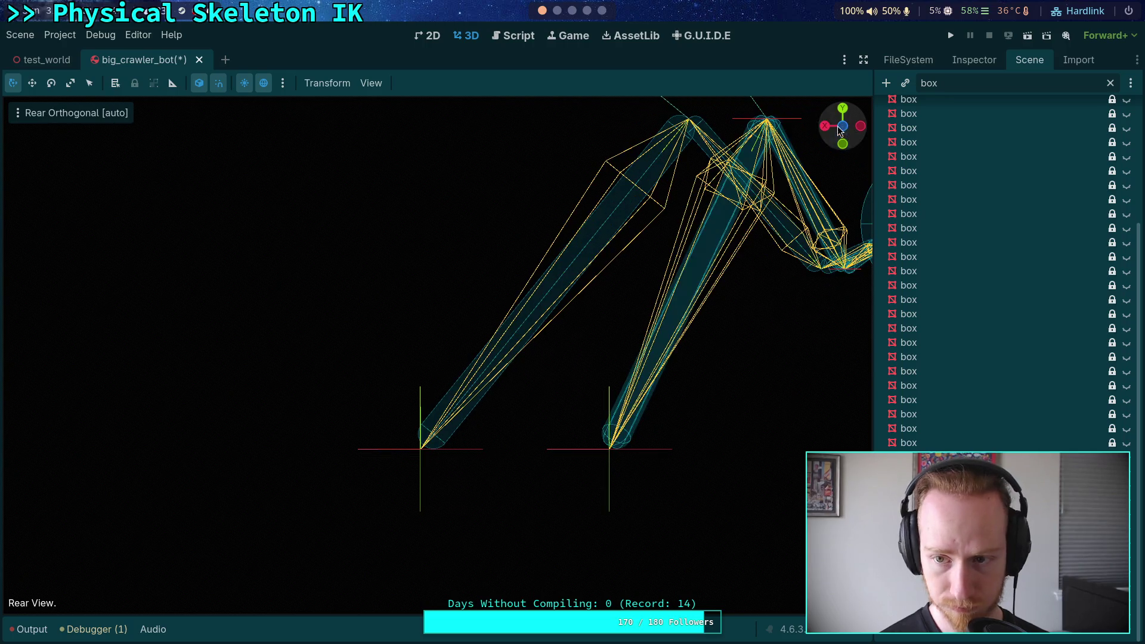
{"action": "scroll", "coordinate": [543, 321], "scroll_direction": "up", "scroll_amount": 6}
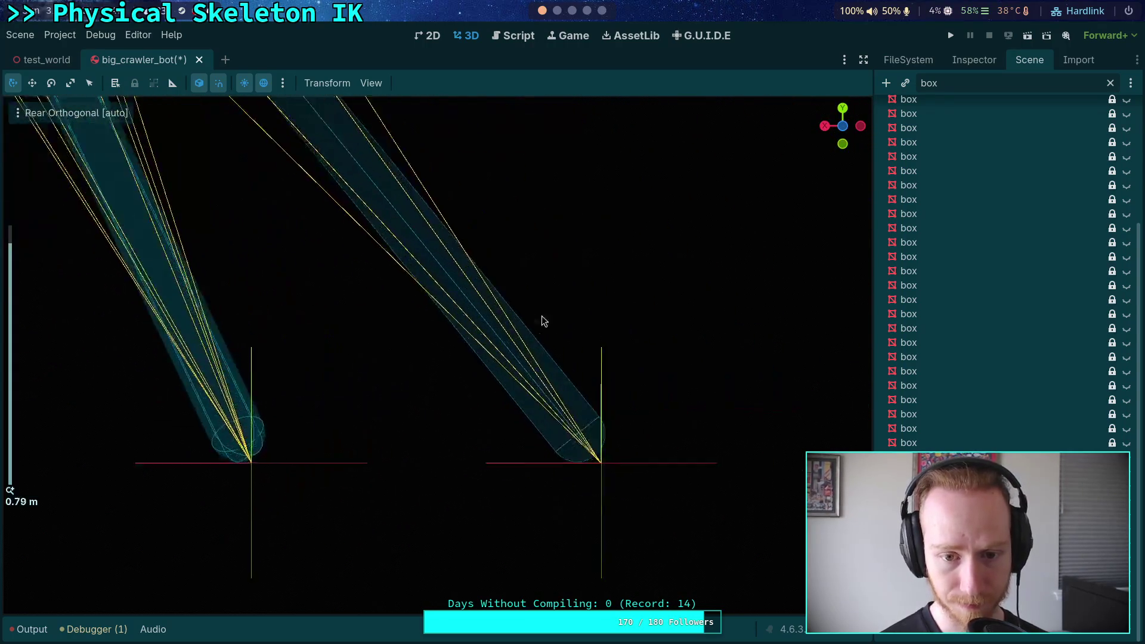
{"action": "left_click", "coordinate": [477, 401]}
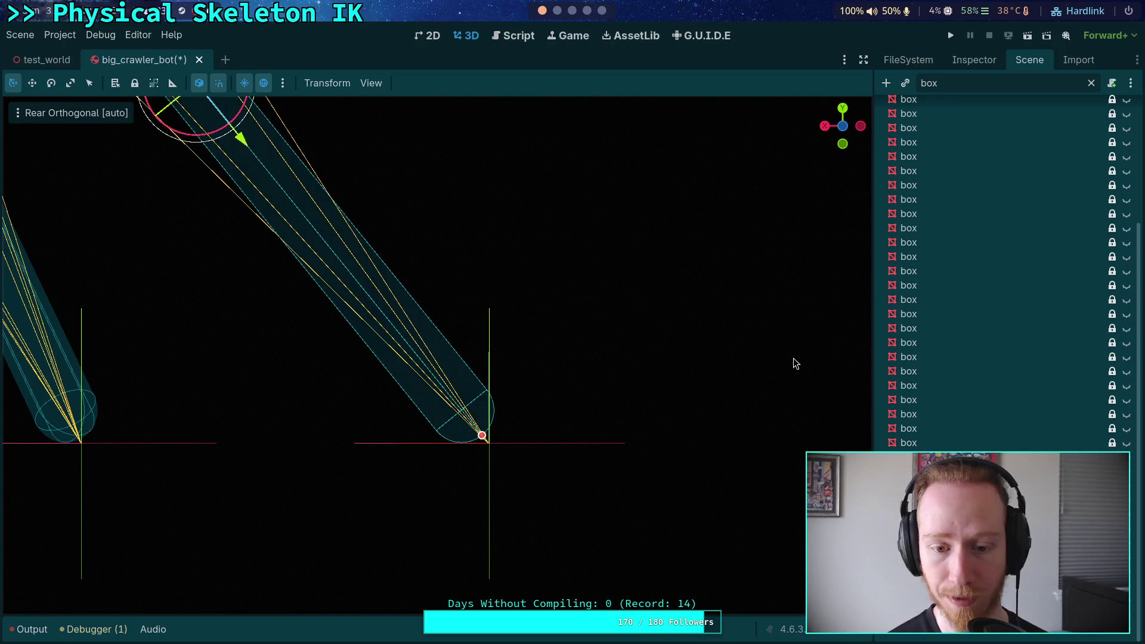
{"action": "left_click", "coordinate": [1091, 83]}
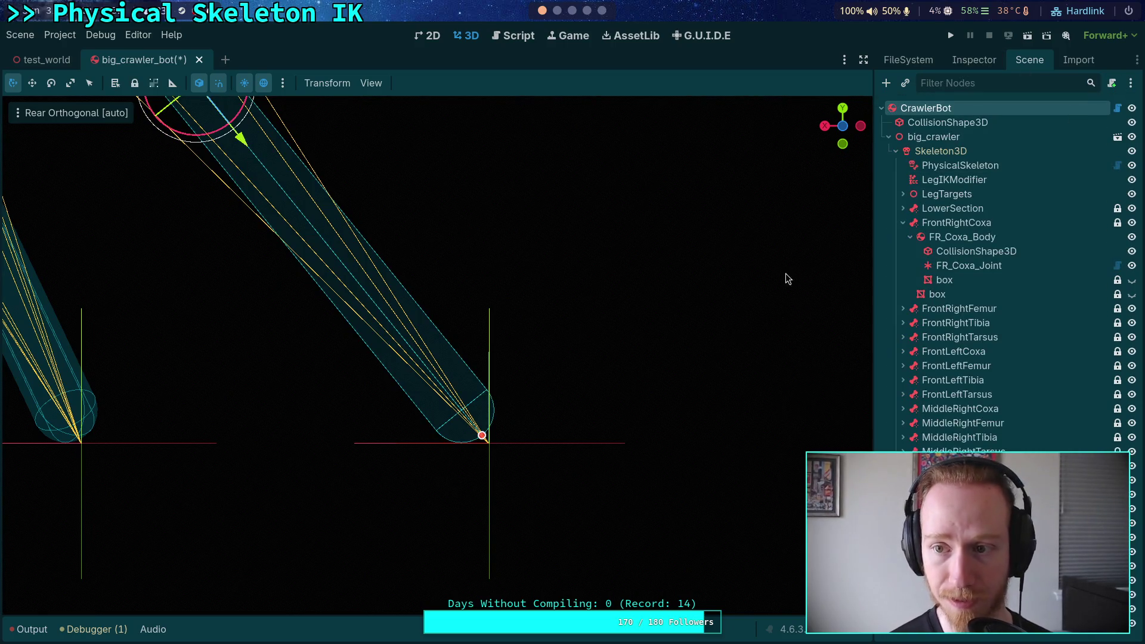
- Try lengthening the right leg's collision capsule past the foot, then undo the change
{"action": "left_click", "coordinate": [429, 322]}
{"action": "scroll", "coordinate": [692, 331], "scroll_direction": "up", "scroll_amount": 3}
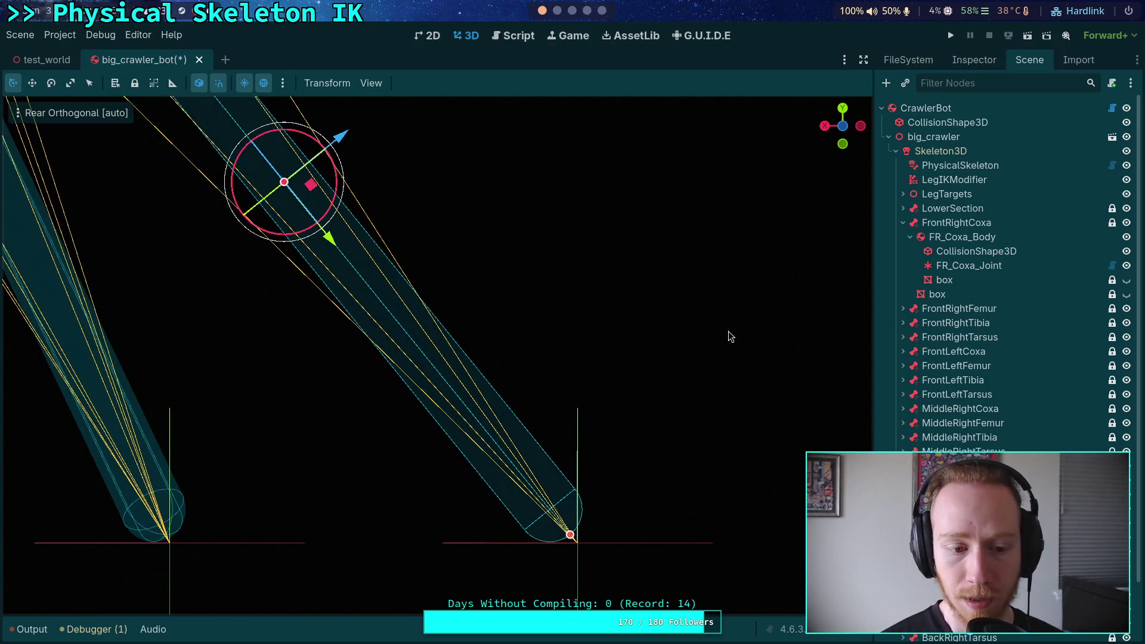
{"action": "left_click_drag", "start_coordinate": [710, 346], "coordinate": [818, 334]}
{"action": "mouse_move", "coordinate": [686, 524]}
{"action": "left_mouse_down"}
{"action": "mouse_move", "coordinate": [654, 486]}
{"action": "mouse_move", "coordinate": [703, 526]}
{"action": "left_mouse_up"}
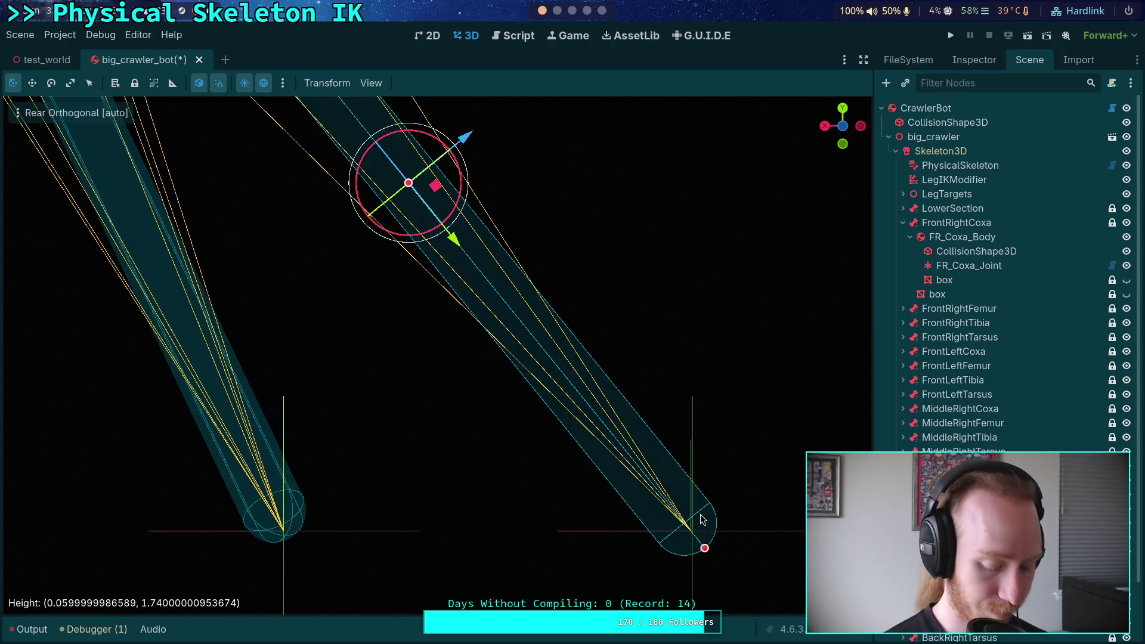
{"action": "key", "text": "ctrl+z"}
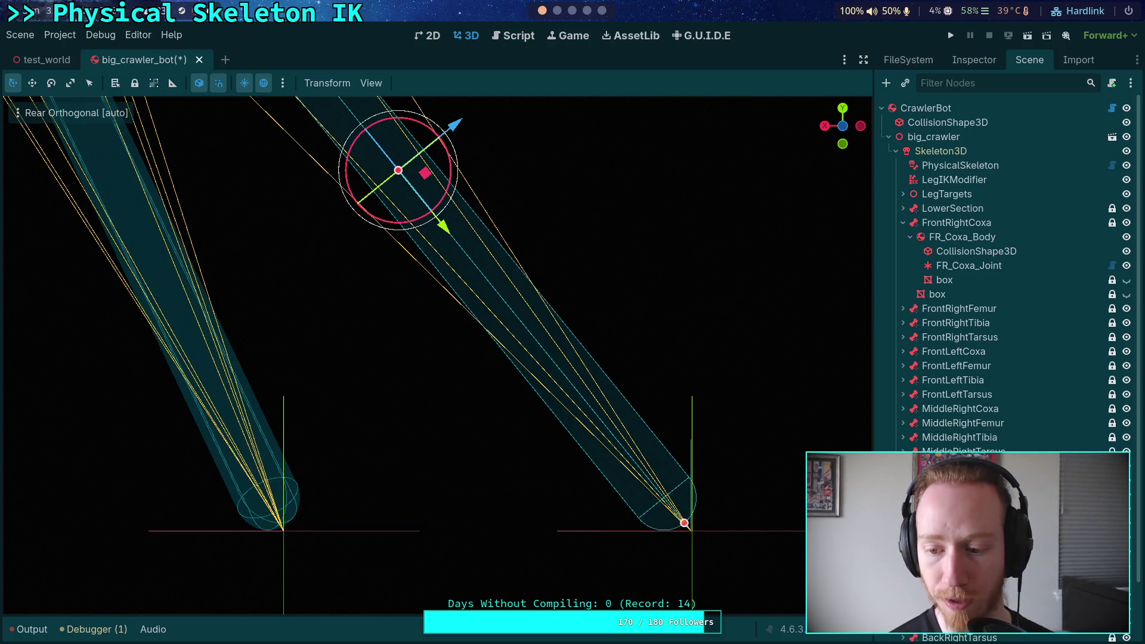
- Expand LegTargets in the Scene tree and select FR_Target
{"action": "scroll", "coordinate": [974, 411], "scroll_direction": "down", "scroll_amount": 3}
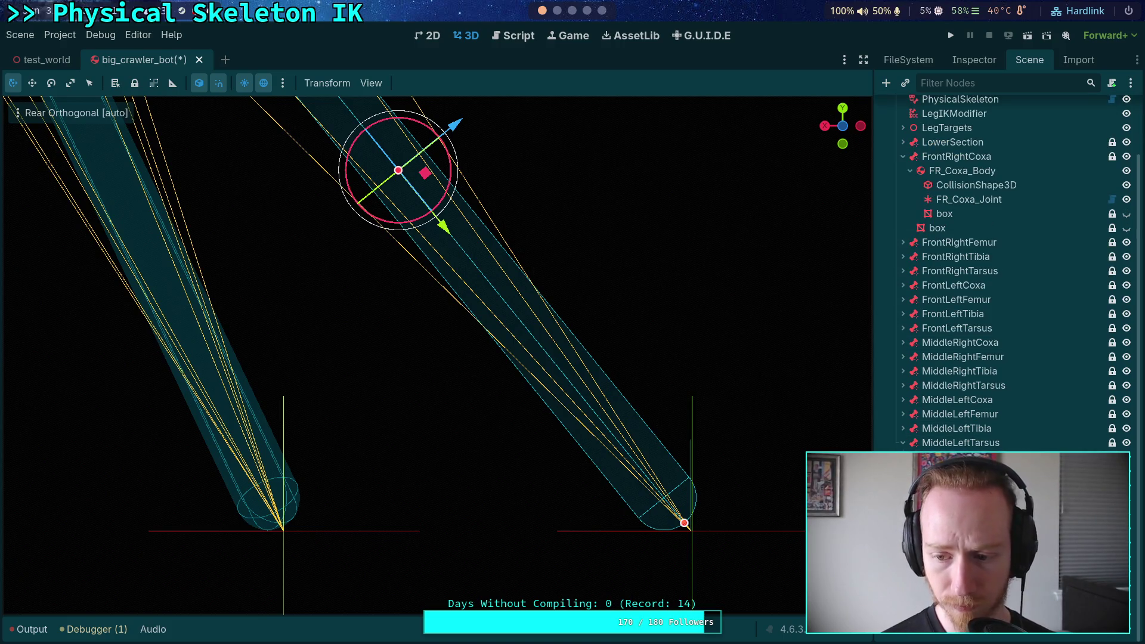
{"action": "scroll", "coordinate": [918, 422], "scroll_direction": "up", "scroll_amount": 3}
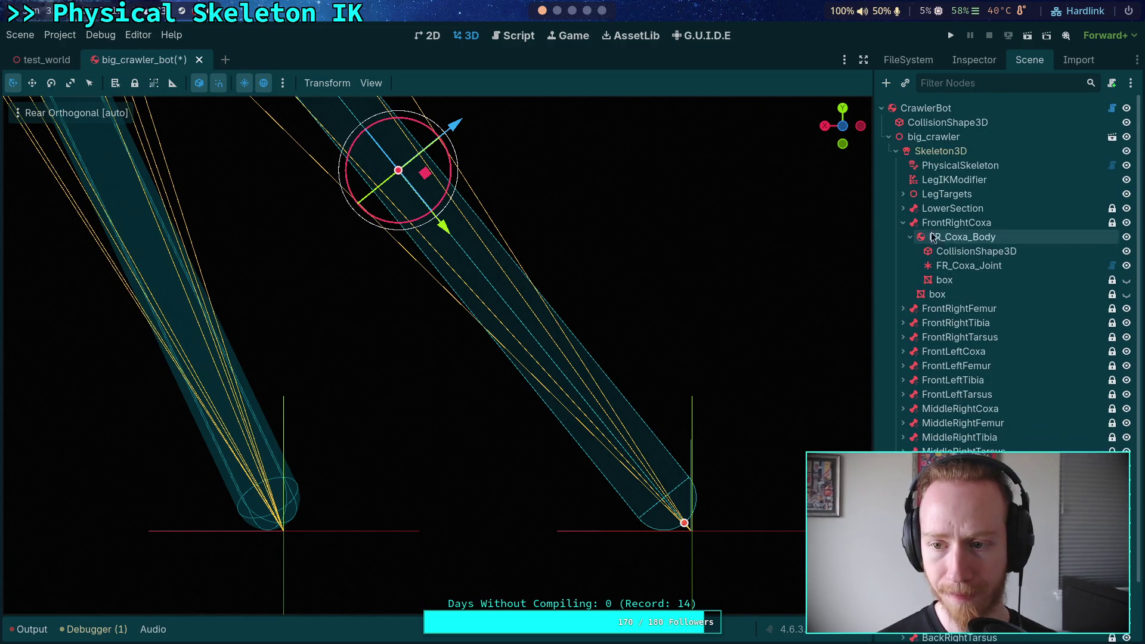
{"action": "left_click", "coordinate": [904, 195]}
{"action": "left_click", "coordinate": [963, 265]}
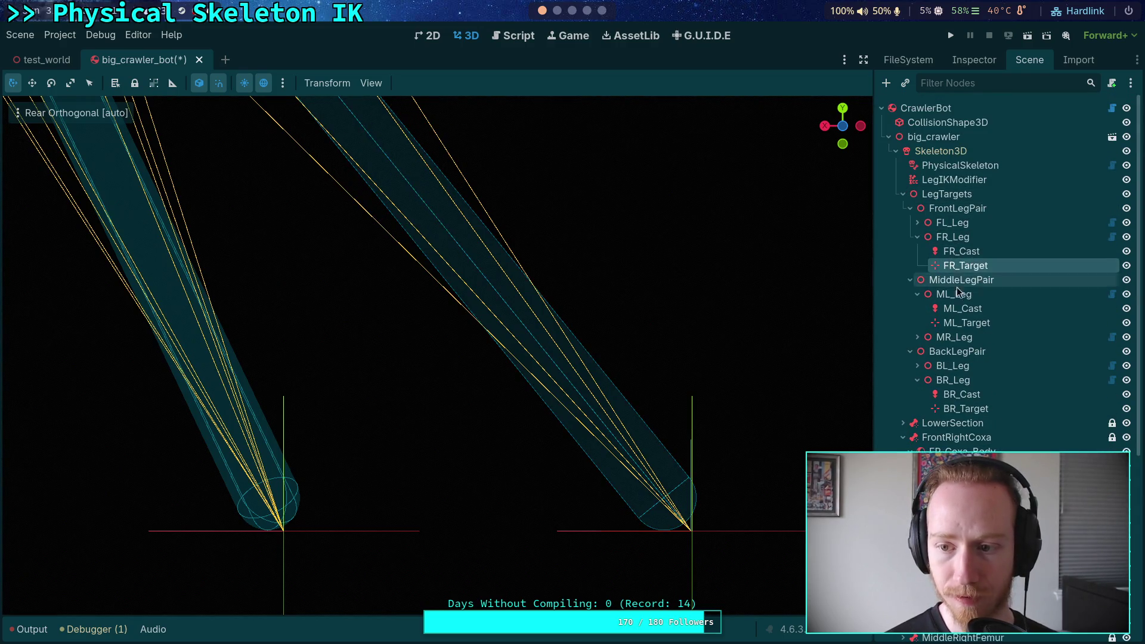
- Duplicate ML_Target as ML_Target2, nudging the copy around before returning it to its original spot
{"action": "left_click", "coordinate": [961, 325]}
{"action": "right_click", "coordinate": [965, 316]}
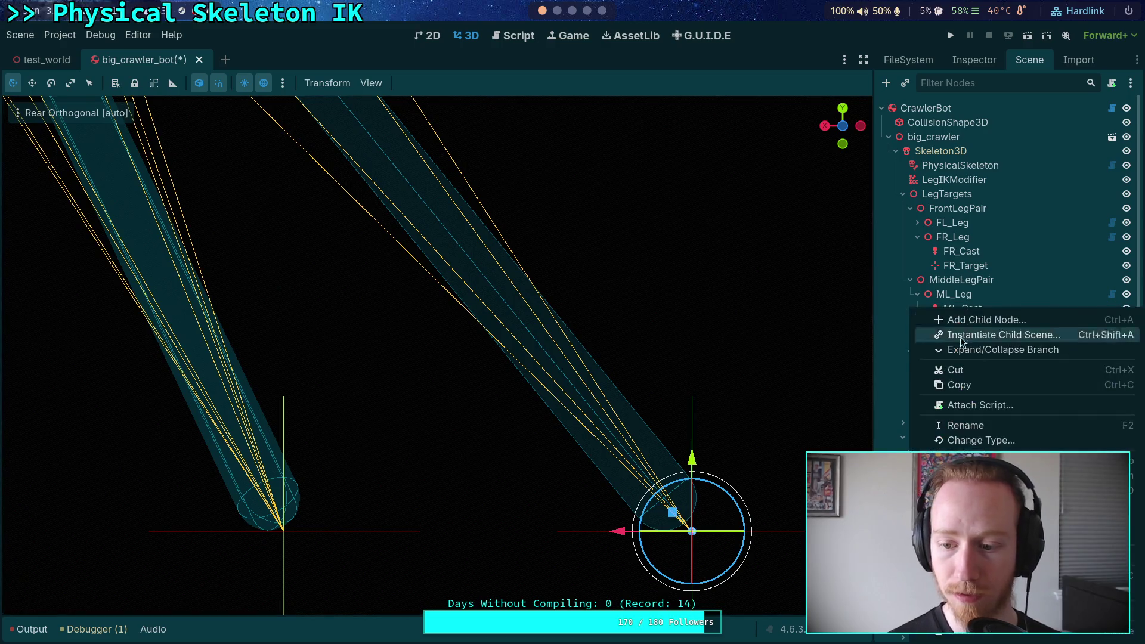
{"action": "left_click", "coordinate": [966, 489]}
{"action": "left_click_drag", "start_coordinate": [695, 474], "coordinate": [703, 362]}
{"action": "mouse_move", "coordinate": [621, 425]}
{"action": "left_mouse_down"}
{"action": "mouse_move", "coordinate": [536, 424]}
{"action": "mouse_move", "coordinate": [558, 424]}
{"action": "left_mouse_up"}
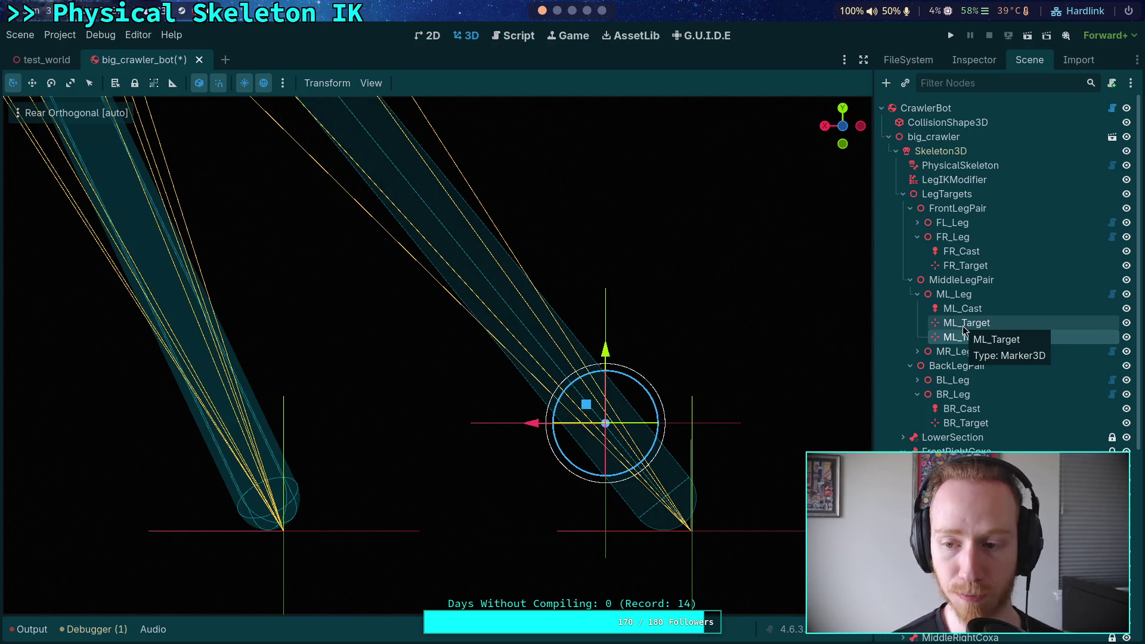
{"action": "left_click_drag", "start_coordinate": [605, 349], "coordinate": [605, 391]}
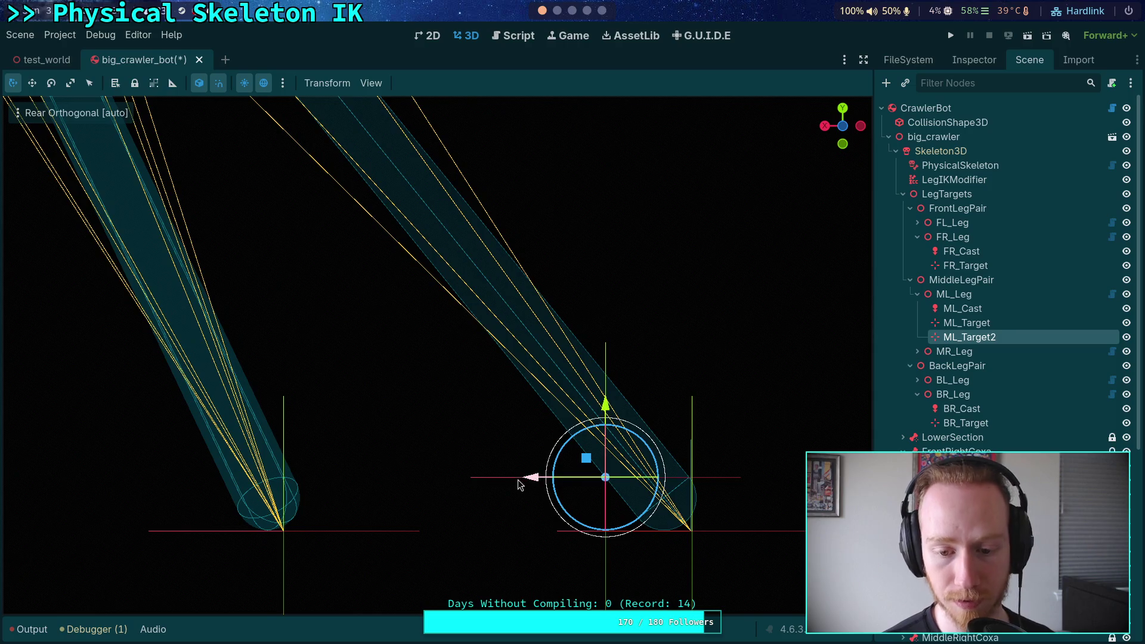
{"action": "mouse_move", "coordinate": [515, 477]}
{"action": "left_mouse_down"}
{"action": "mouse_move", "coordinate": [565, 481]}
{"action": "mouse_move", "coordinate": [545, 477]}
{"action": "left_mouse_up"}
{"action": "mouse_move", "coordinate": [633, 404]}
{"action": "left_mouse_down"}
{"action": "mouse_move", "coordinate": [635, 435]}
{"action": "mouse_move", "coordinate": [636, 405]}
{"action": "left_mouse_up"}
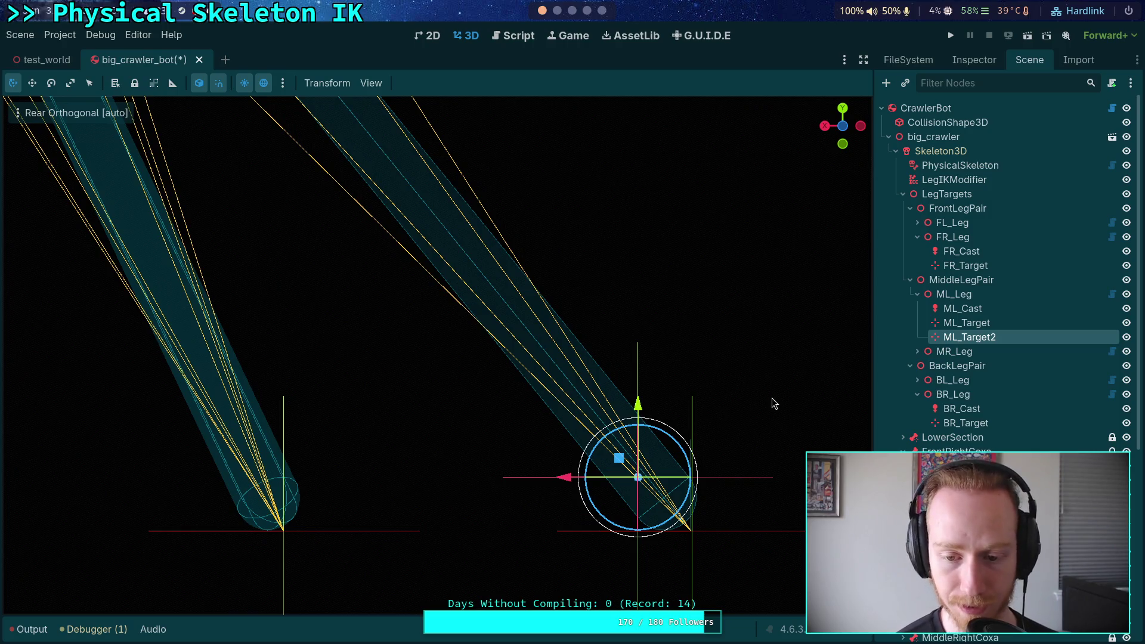
- Select the right leg's collision capsule and shorten its height to about 1.55
{"action": "left_click", "coordinate": [775, 529]}
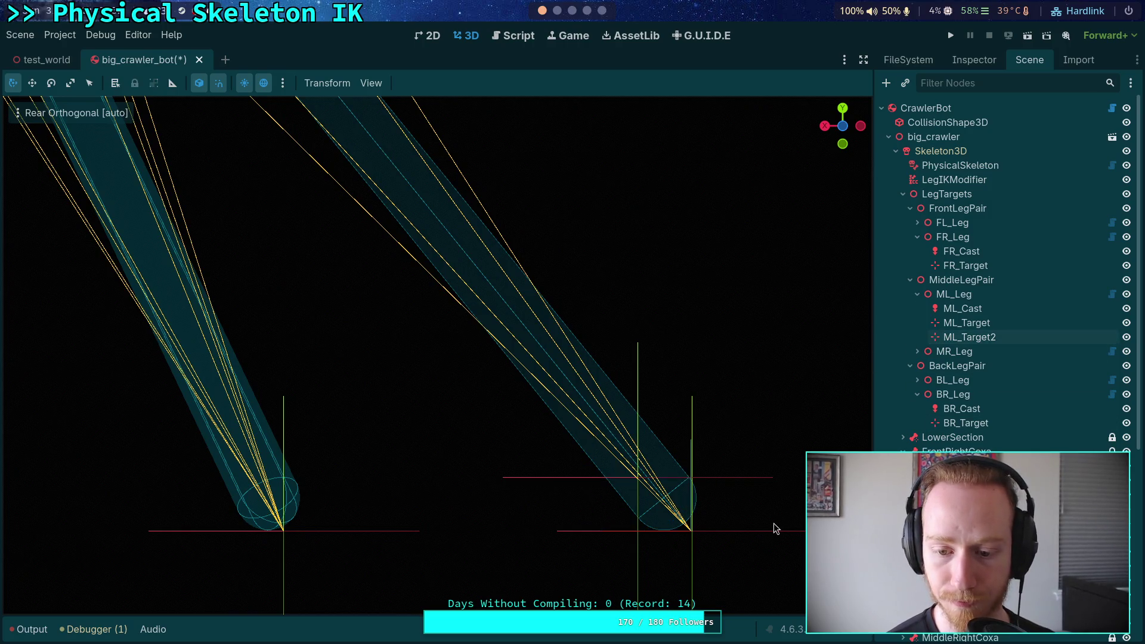
{"action": "left_click", "coordinate": [662, 450]}
{"action": "left_click_drag", "start_coordinate": [685, 524], "coordinate": [642, 473]}
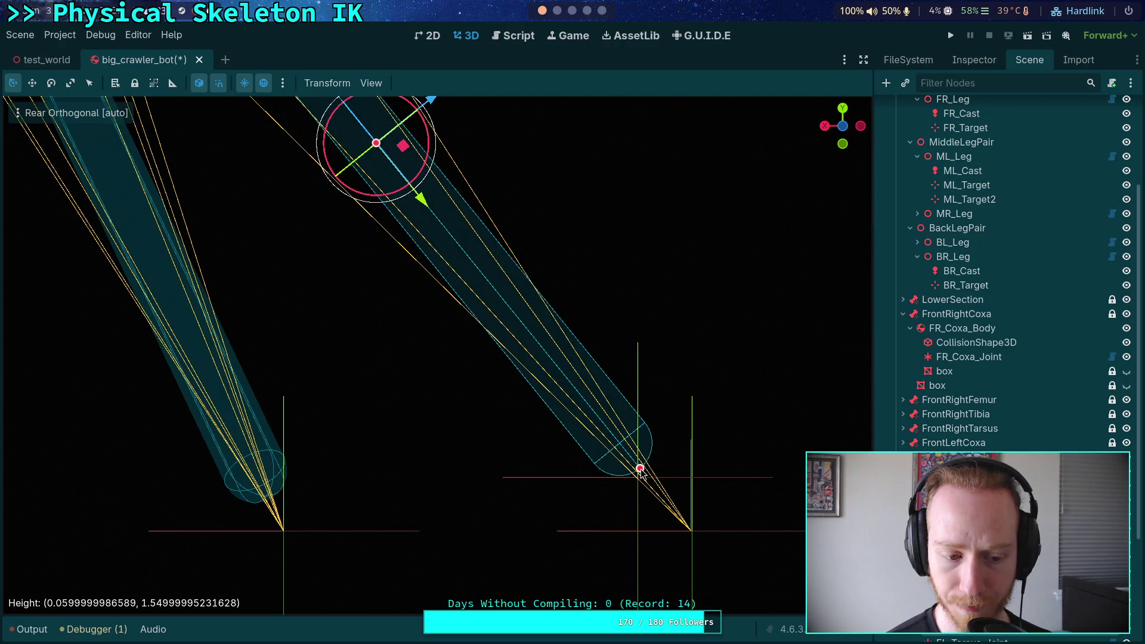
- Give the LongLegShape capsule a radius of 0.05 and a height of 1.5
{"action": "left_click", "coordinate": [980, 62]}
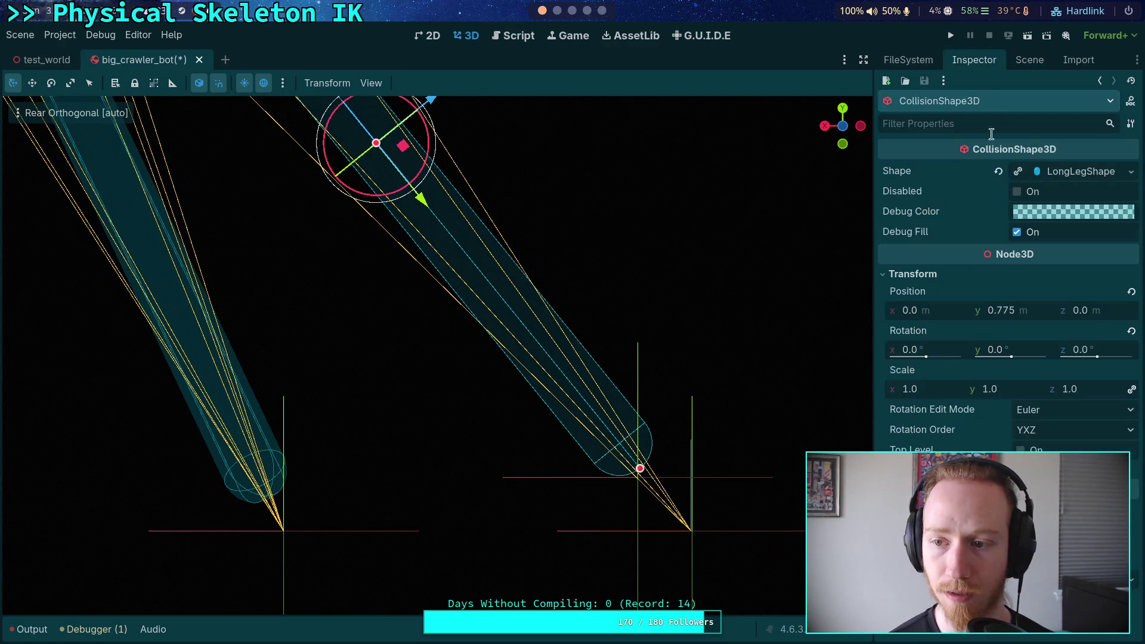
{"action": "left_click", "coordinate": [1041, 174]}
{"action": "left_click", "coordinate": [1076, 193]}
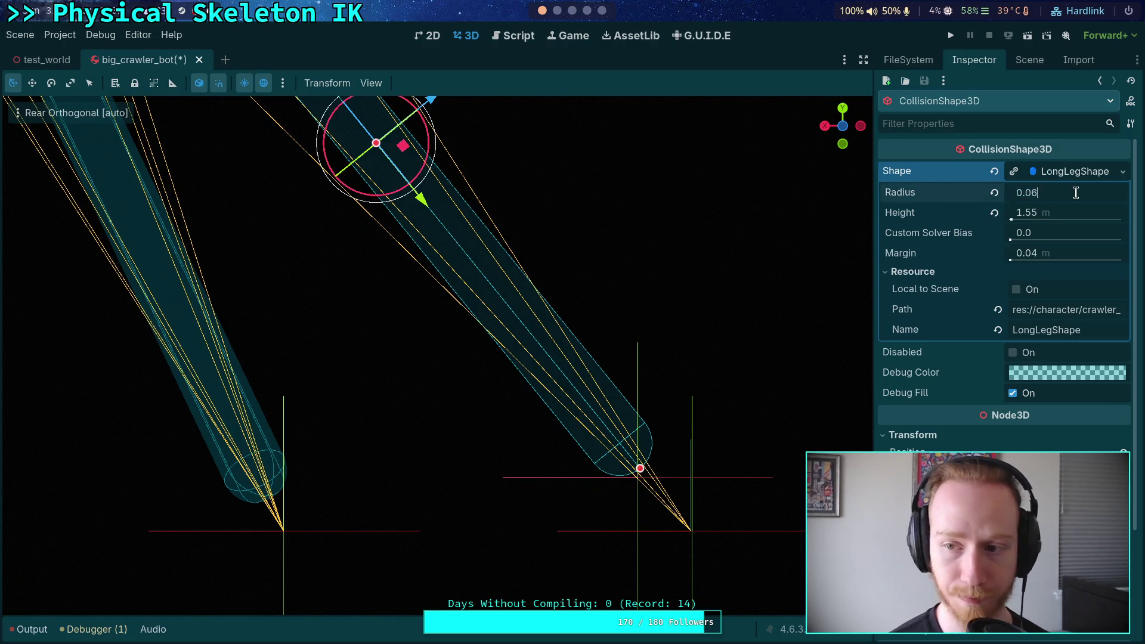
{"action": "key", "text": "BackSpace"}
{"action": "type", "text": "5"}
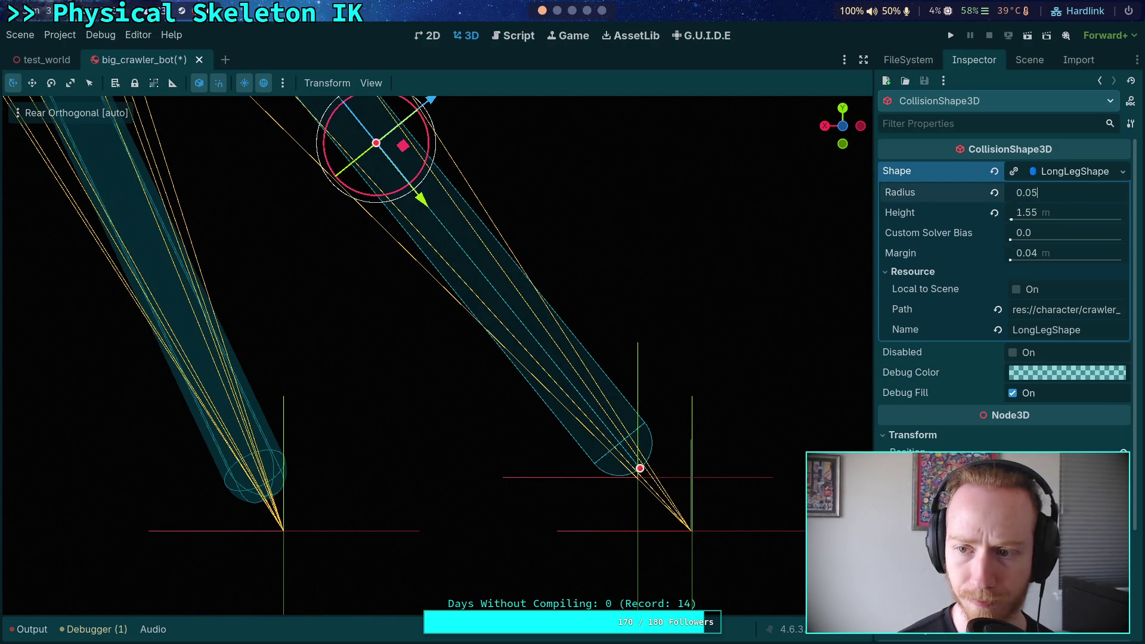
{"action": "key", "text": "Return"}
{"action": "key", "text": "Return"}
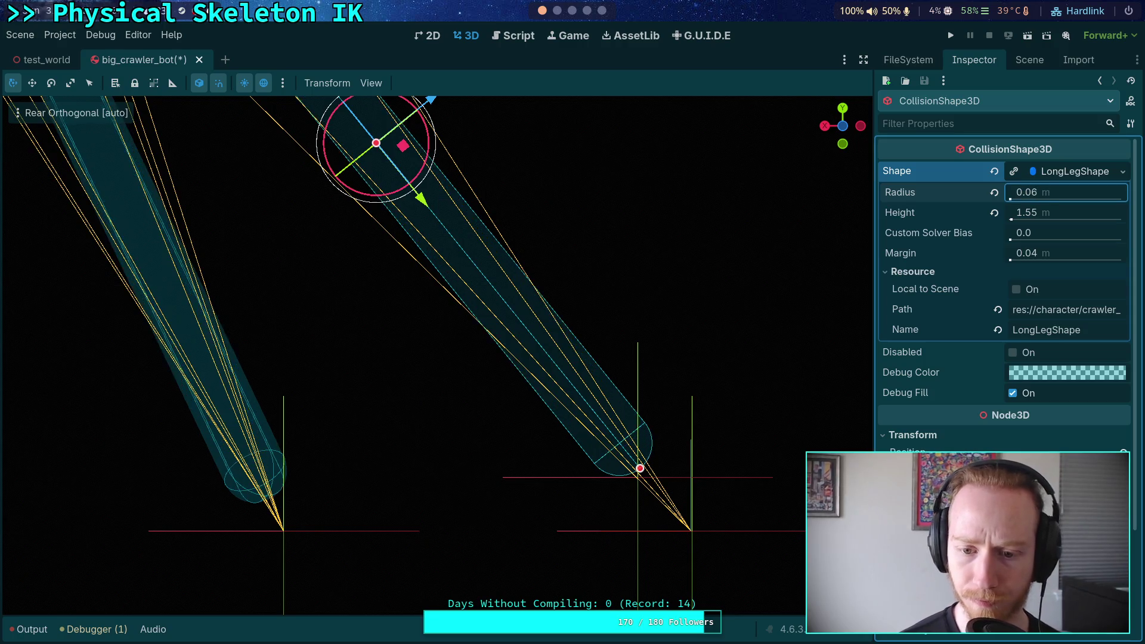
{"action": "left_click", "coordinate": [1079, 214]}
{"action": "type", "text": "1.54"}
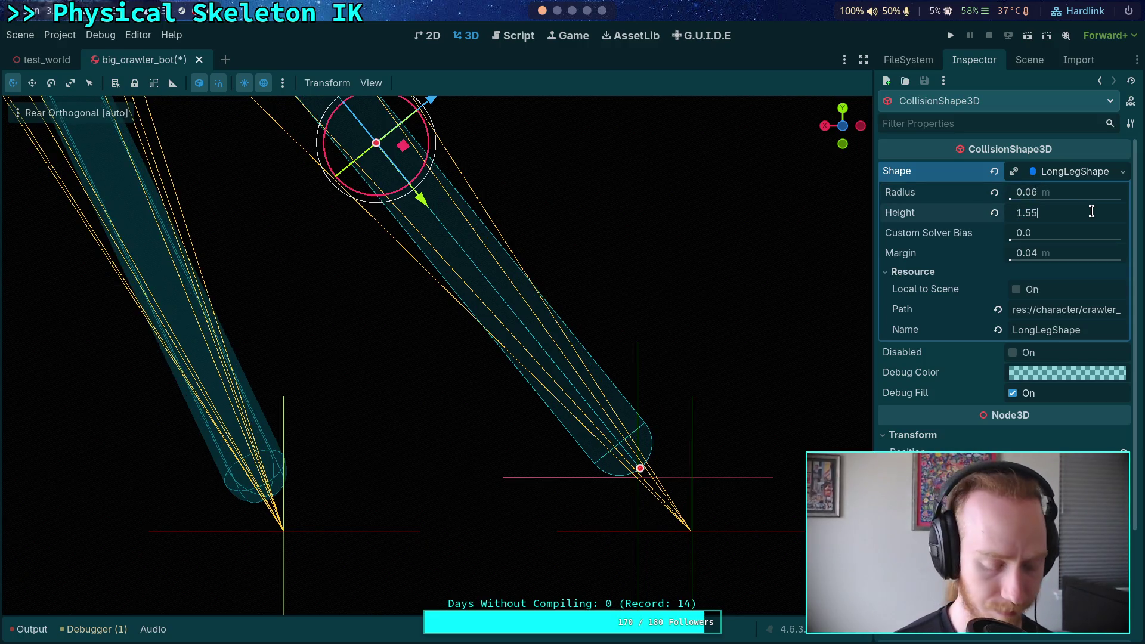
{"action": "key", "text": "Return"}
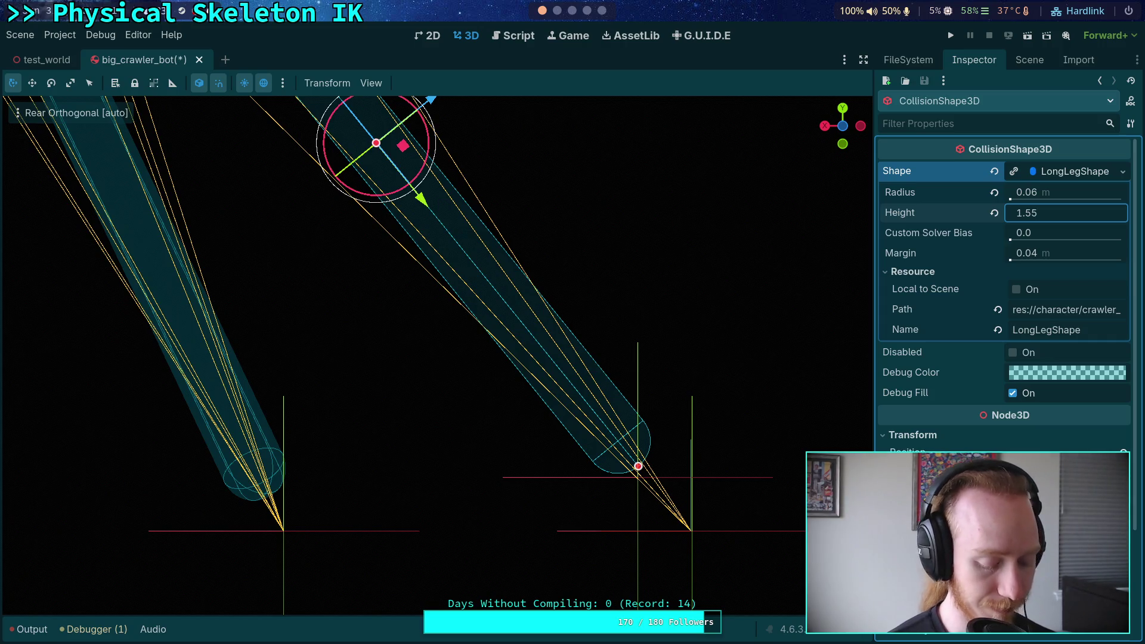
{"action": "key", "text": "BackSpace"}
{"action": "key", "text": "Return"}
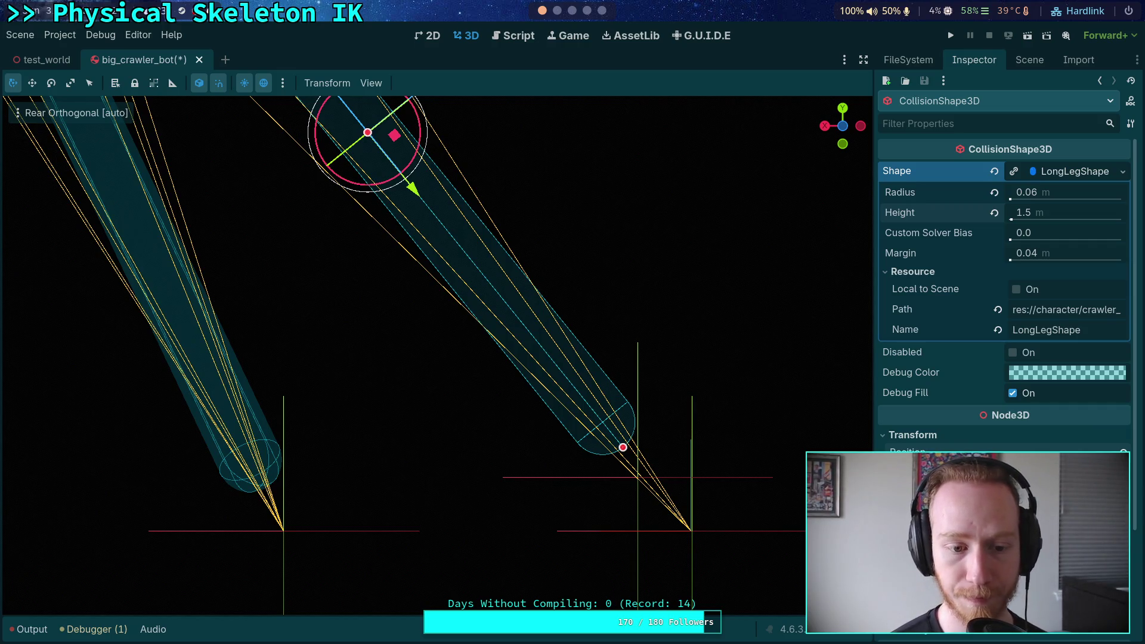
{"action": "scroll", "coordinate": [592, 441], "scroll_direction": "down", "scroll_amount": 6}
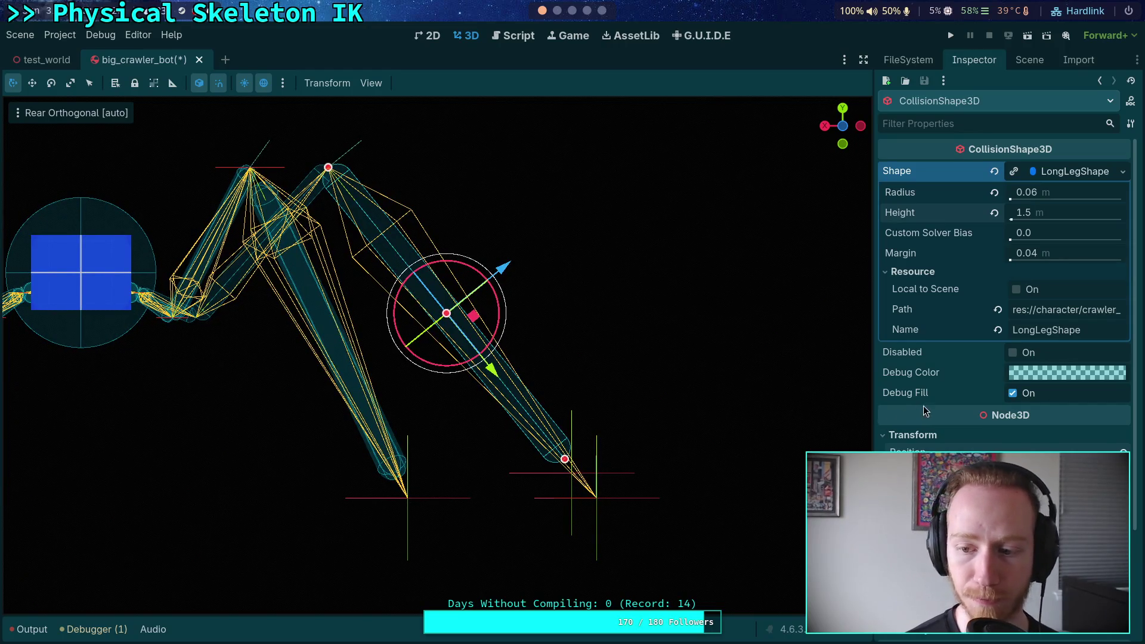
- Collapse the LongLegShape properties and browse the leg bones in the Scene tree
{"action": "left_click", "coordinate": [1059, 171]}
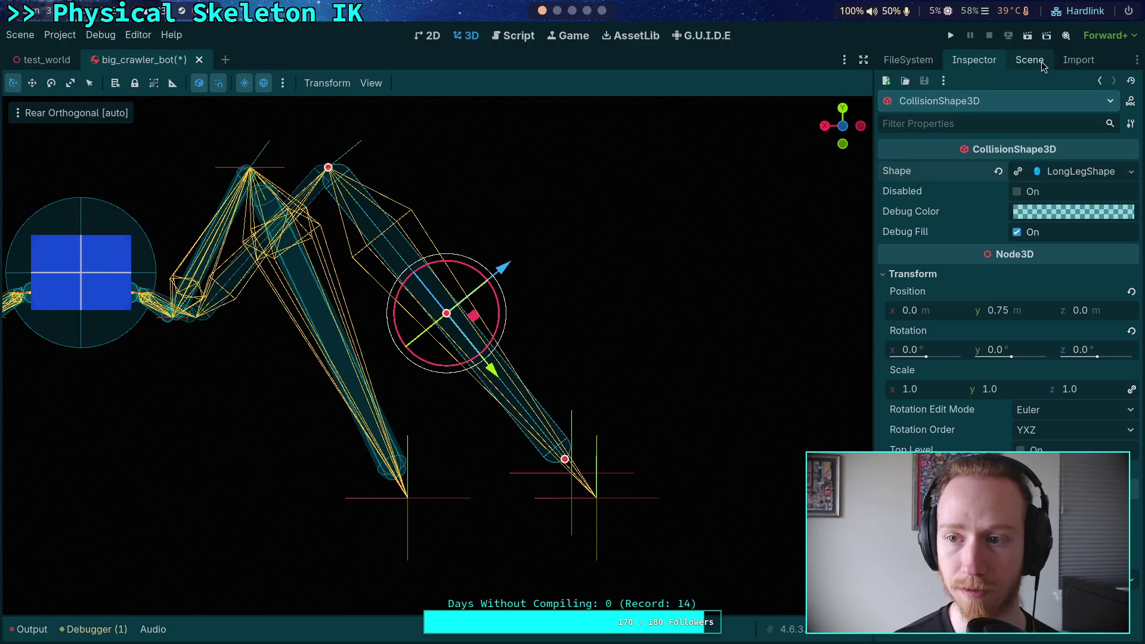
{"action": "left_click", "coordinate": [1041, 63]}
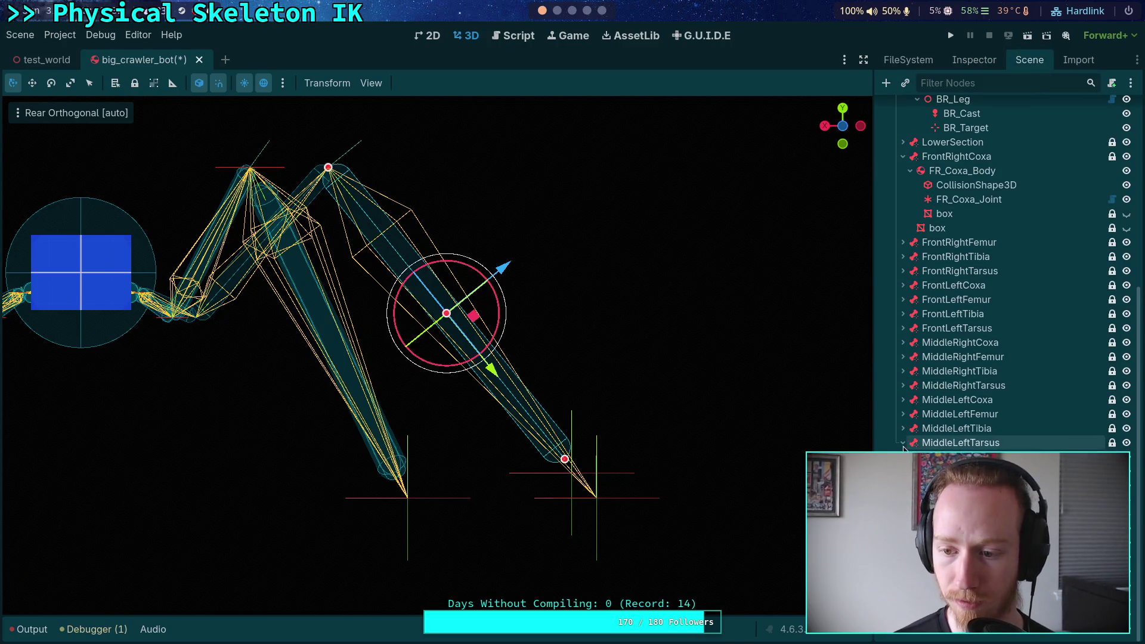
{"action": "left_click", "coordinate": [902, 444]}
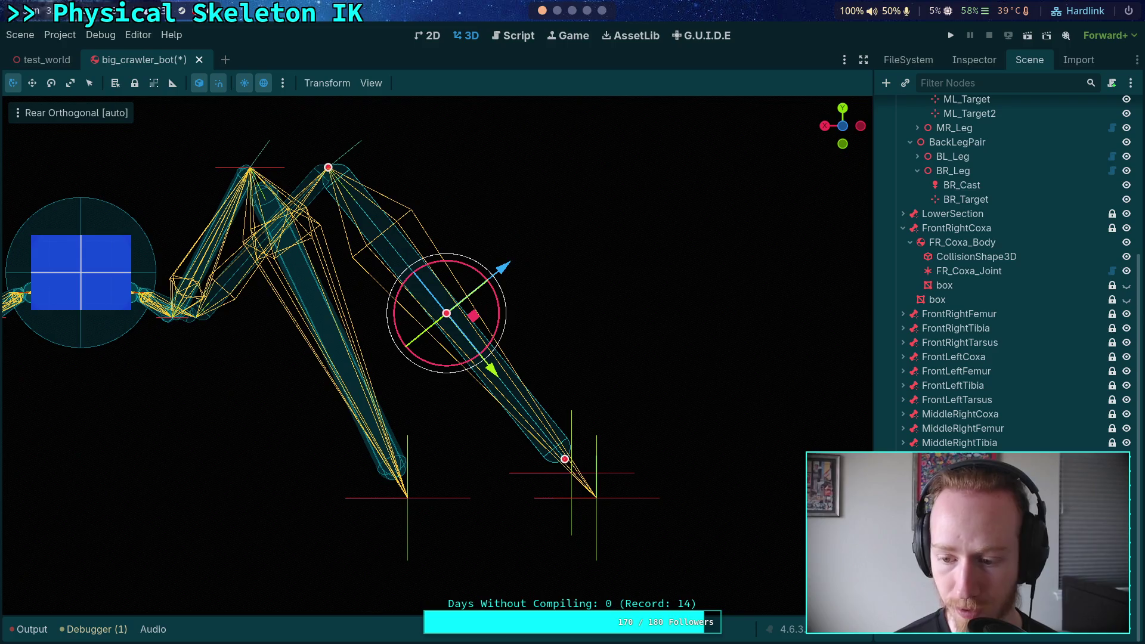
{"action": "left_click", "coordinate": [909, 636]}
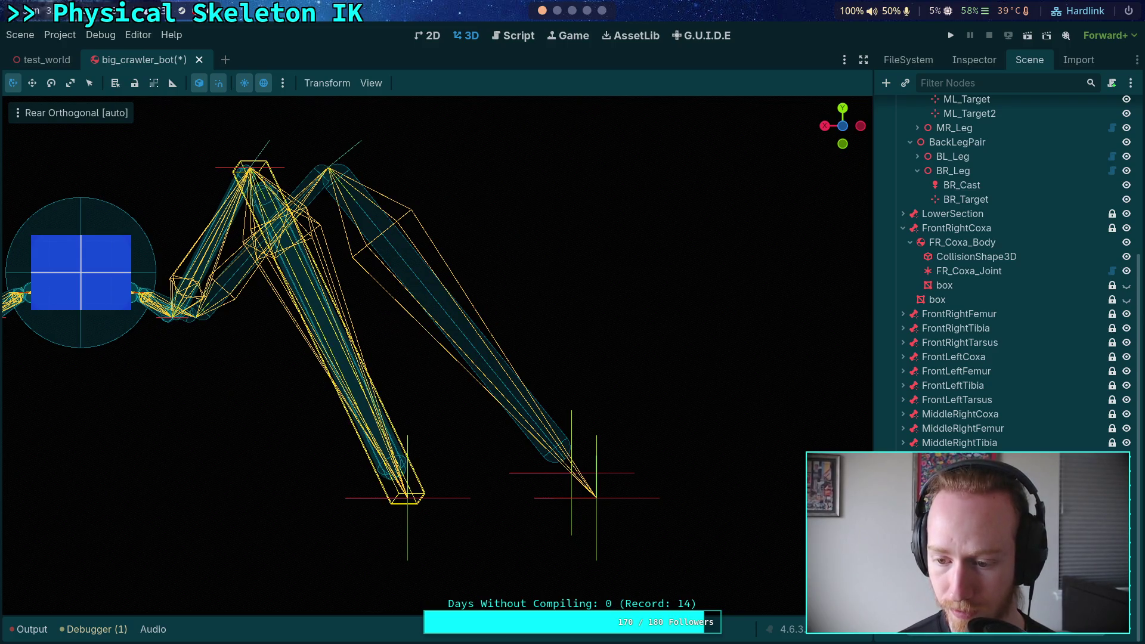
{"action": "left_click", "coordinate": [905, 636]}
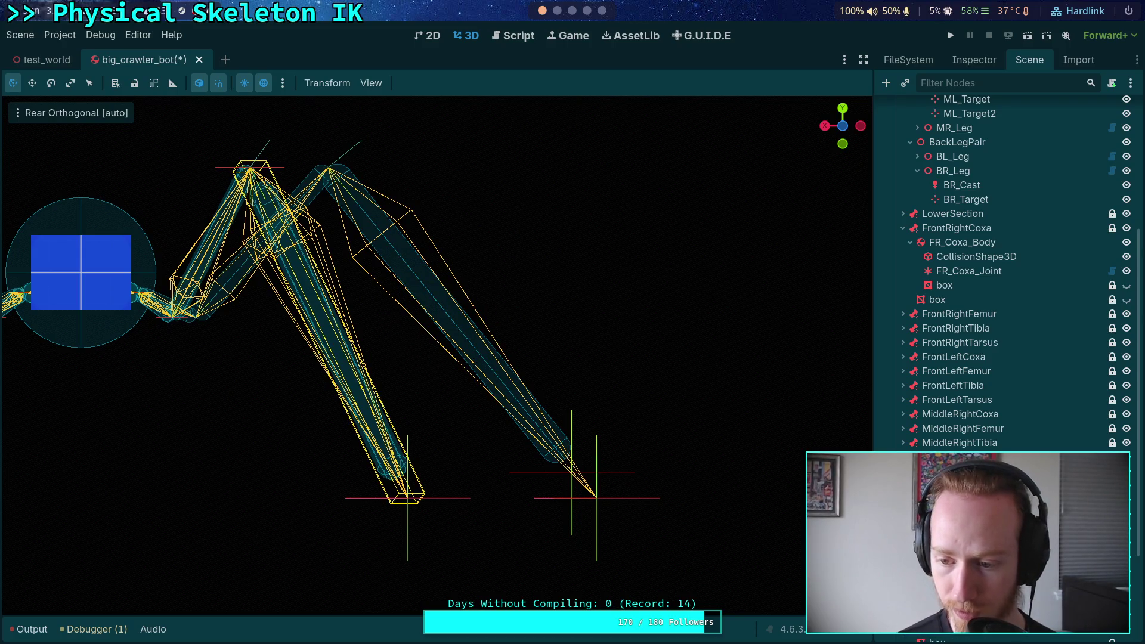
{"action": "left_click", "coordinate": [908, 635]}
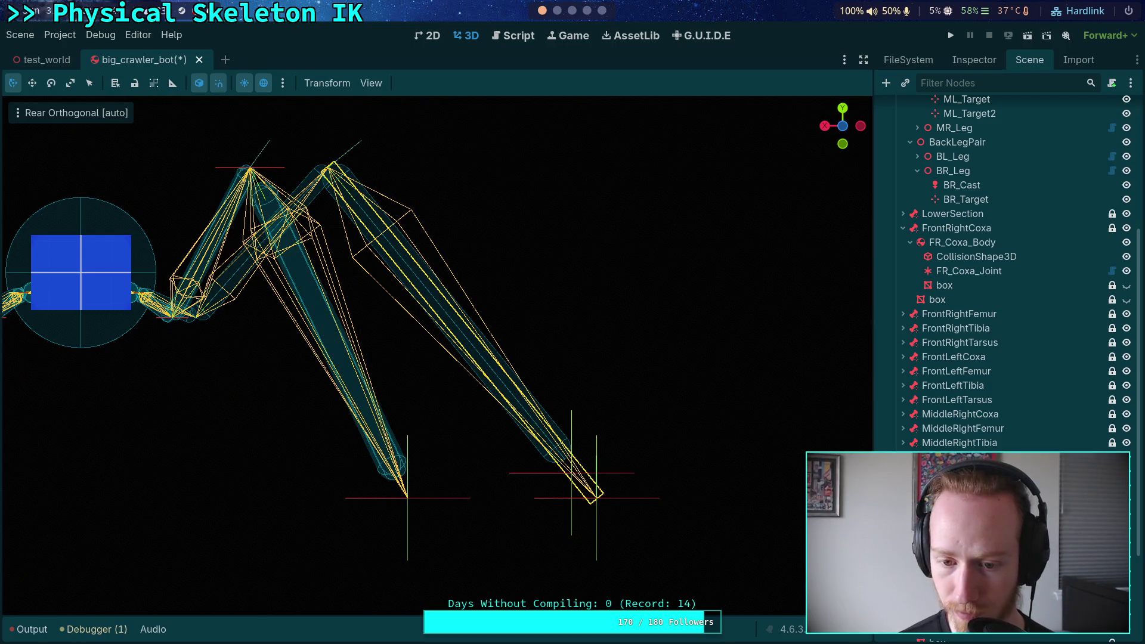
{"action": "left_click", "coordinate": [909, 636]}
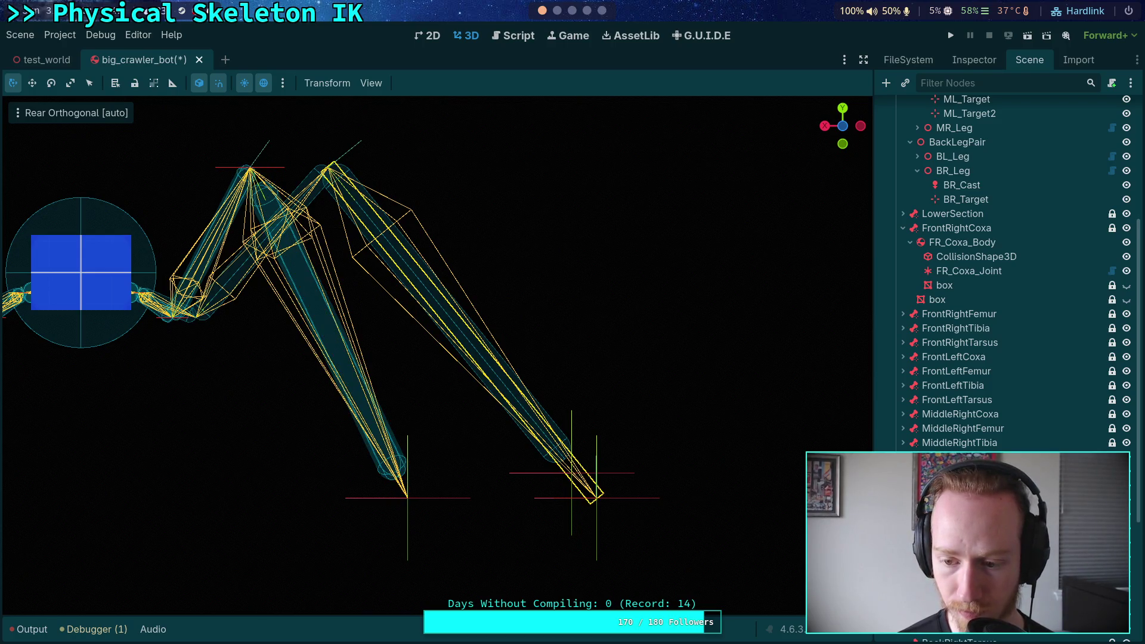
{"action": "left_click", "coordinate": [908, 635]}
{"action": "left_click", "coordinate": [909, 635]}
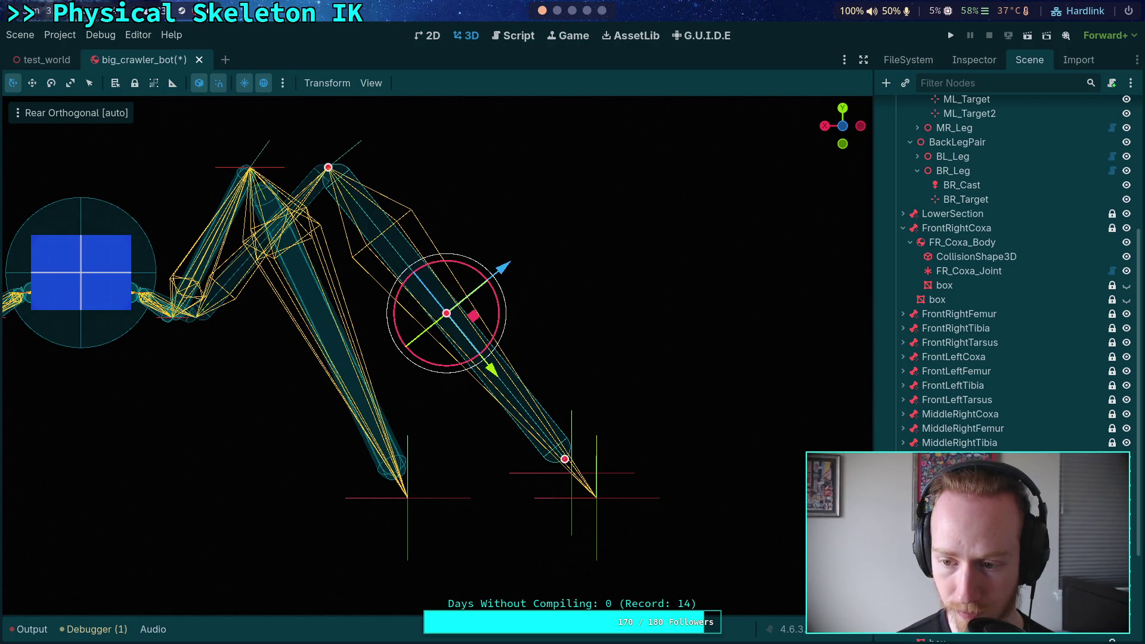
- Expand FrontLeftTarsus and collapse FrontRightCoxa and LegTargets to tidy the Scene tree
{"action": "left_click", "coordinate": [903, 371]}
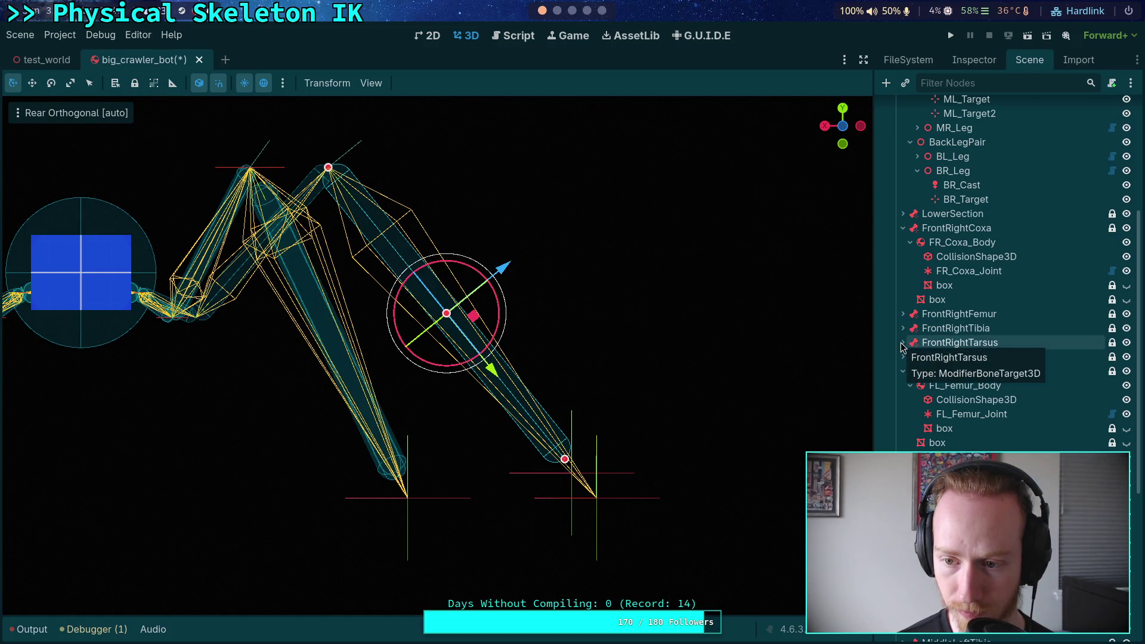
{"action": "left_click", "coordinate": [903, 371]}
{"action": "left_click", "coordinate": [902, 400]}
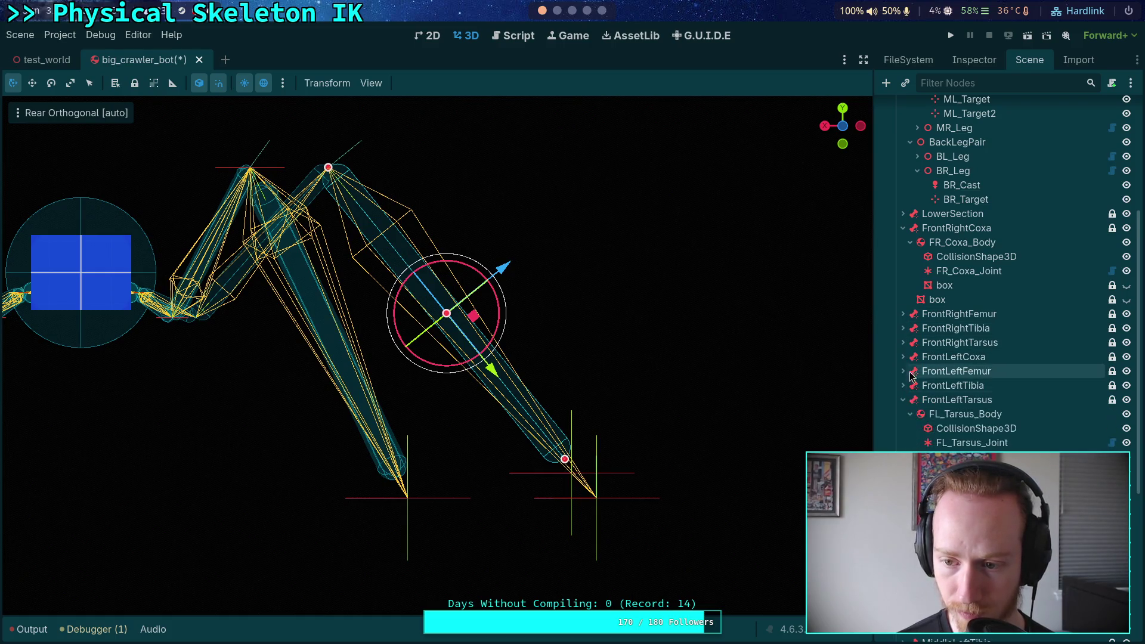
{"action": "left_click", "coordinate": [903, 228]}
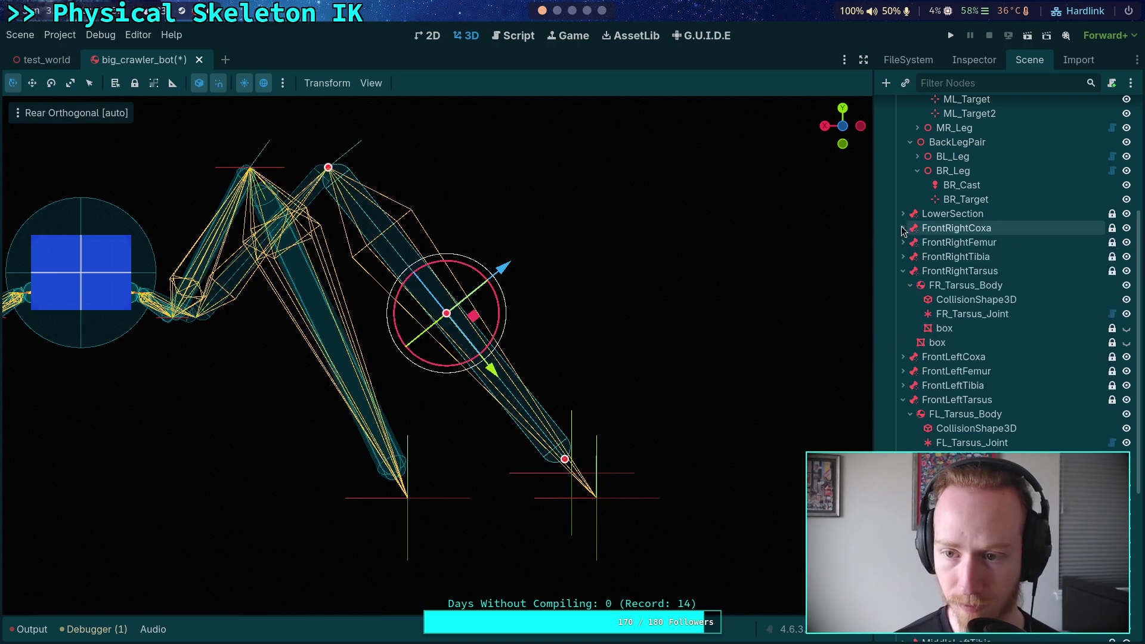
{"action": "scroll", "coordinate": [928, 274], "scroll_direction": "up", "scroll_amount": 5}
{"action": "left_click", "coordinate": [903, 171]}
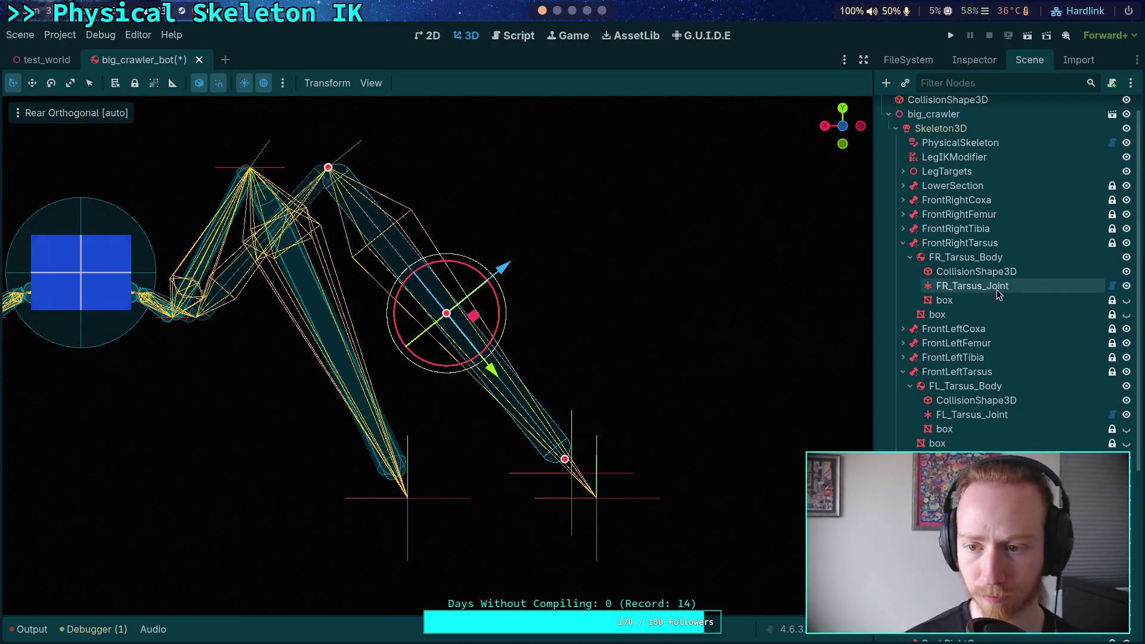
{"action": "scroll", "coordinate": [995, 346], "scroll_direction": "down", "scroll_amount": 5}
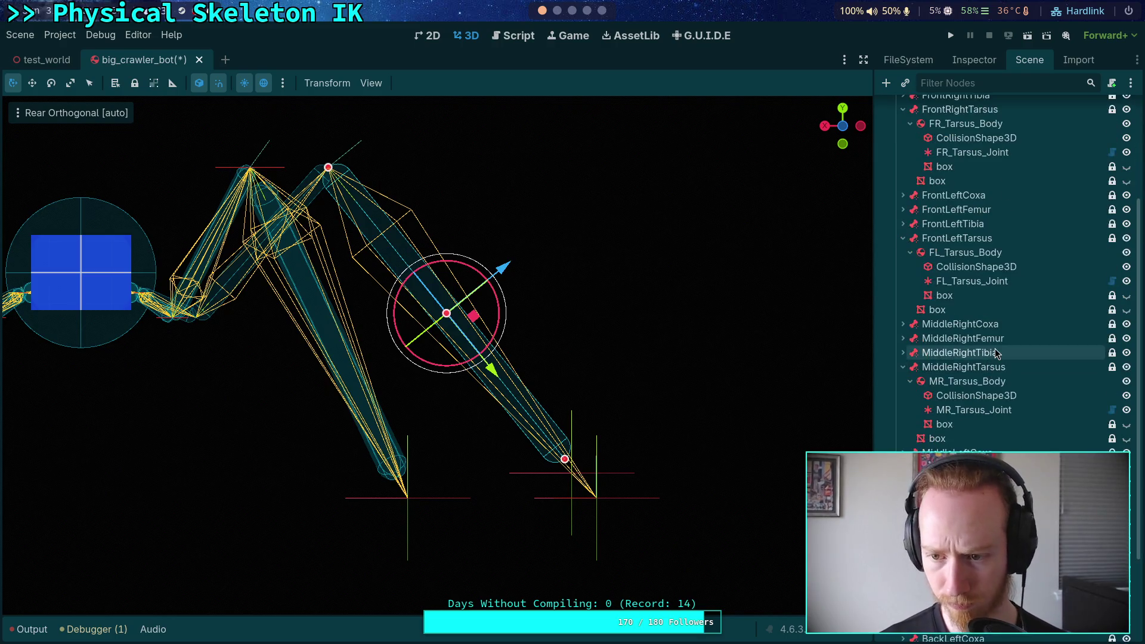
{"action": "scroll", "coordinate": [995, 352], "scroll_direction": "down", "scroll_amount": 3}
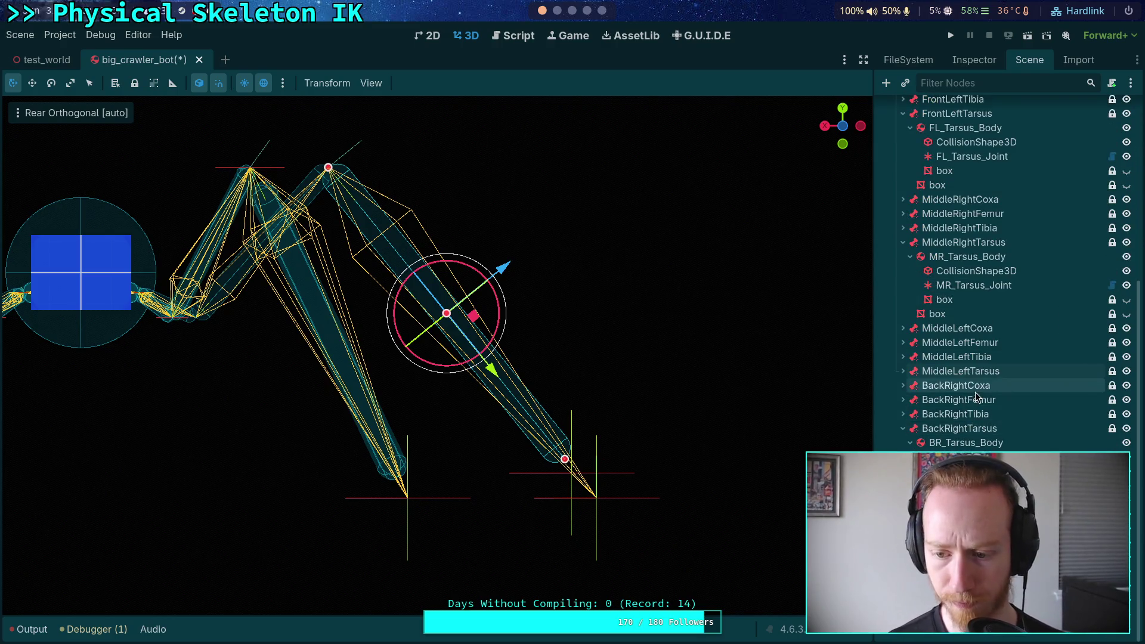
{"action": "scroll", "coordinate": [955, 271], "scroll_direction": "up", "scroll_amount": 10}
- Change the front-right tarsus collision shape's Position y from 0.84 to 0.75
{"action": "left_click", "coordinate": [976, 294]}
{"action": "left_click", "coordinate": [974, 60]}
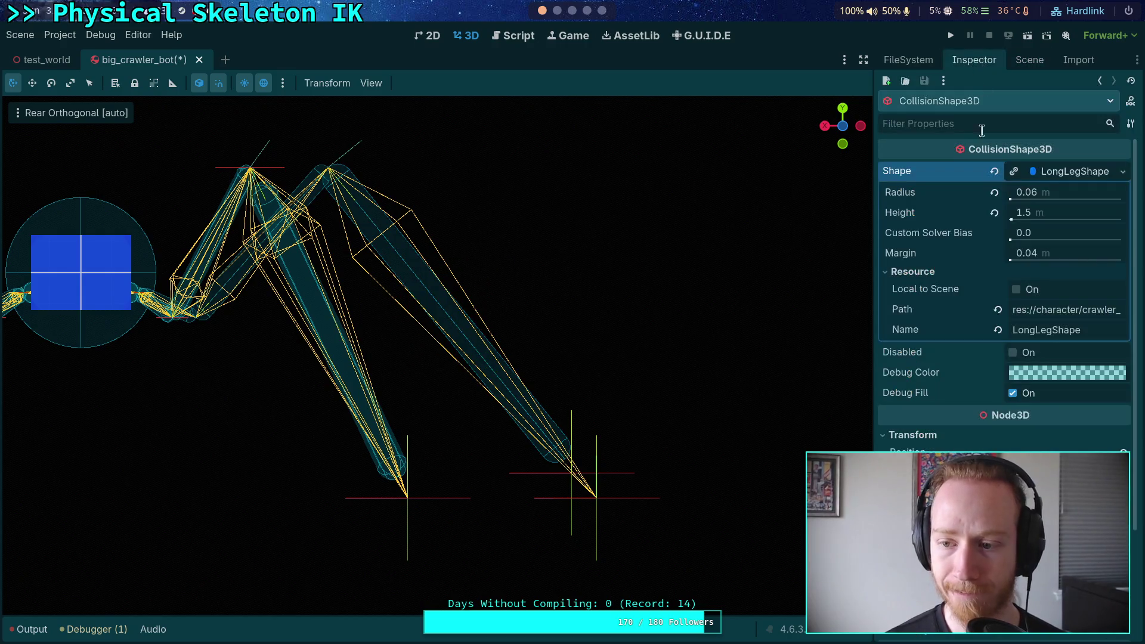
{"action": "scroll", "coordinate": [975, 370], "scroll_direction": "down", "scroll_amount": 3}
{"action": "left_click", "coordinate": [1019, 331]}
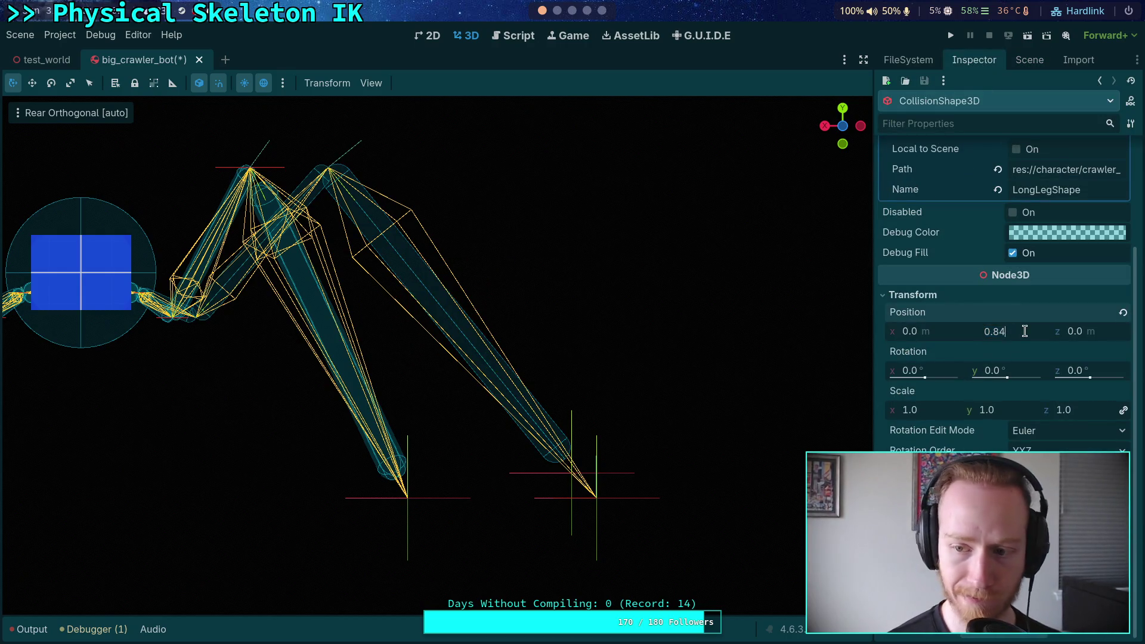
{"action": "key", "text": "BackSpace"}
{"action": "key", "text": "BackSpace"}
{"action": "type", "text": "75"}
{"action": "key", "text": "Return"}
{"action": "scroll", "coordinate": [619, 315], "scroll_direction": "left", "scroll_amount": 5}
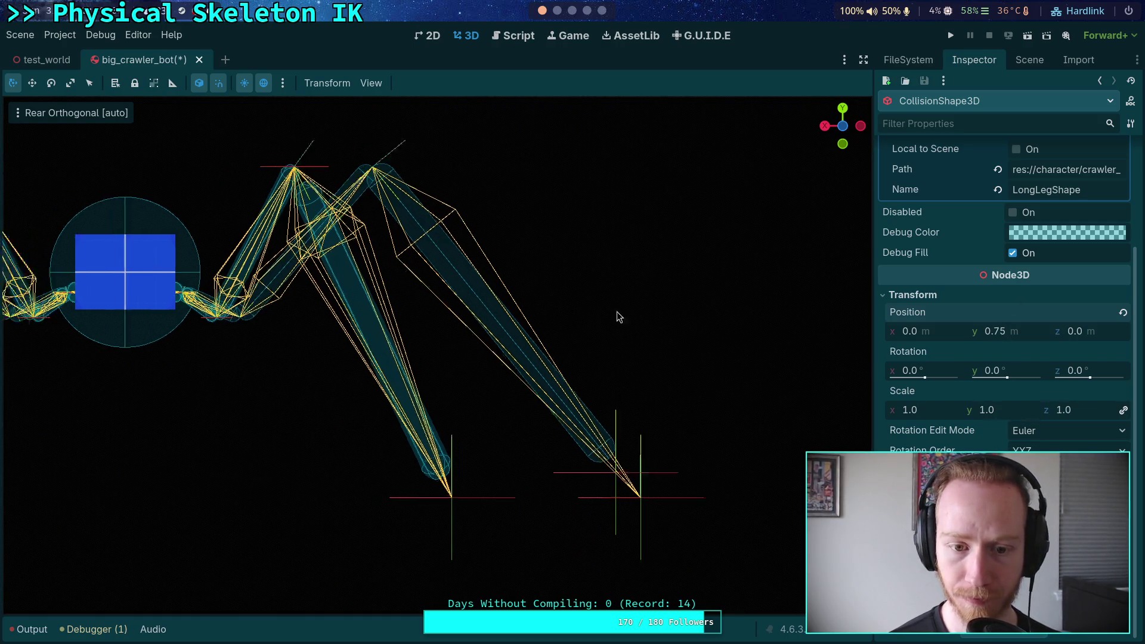
{"action": "scroll", "coordinate": [626, 328], "scroll_direction": "left", "scroll_amount": 3}
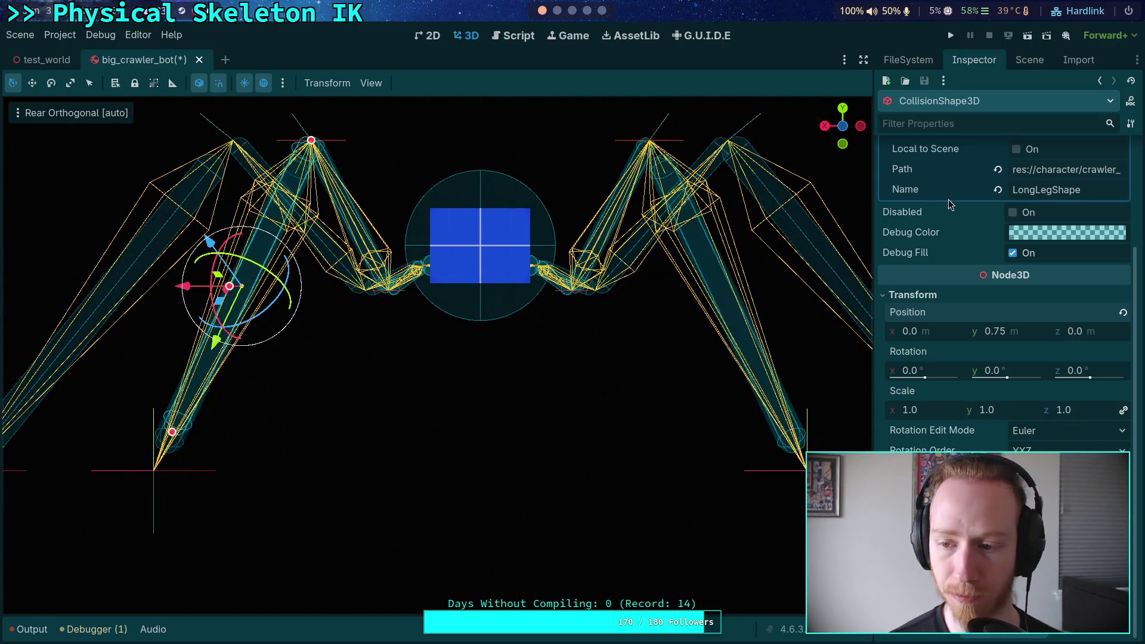
- Set the front-left tarsus collision shape's Position y to 0.75 as well
{"action": "left_click", "coordinate": [1029, 60]}
{"action": "left_click", "coordinate": [976, 423]}
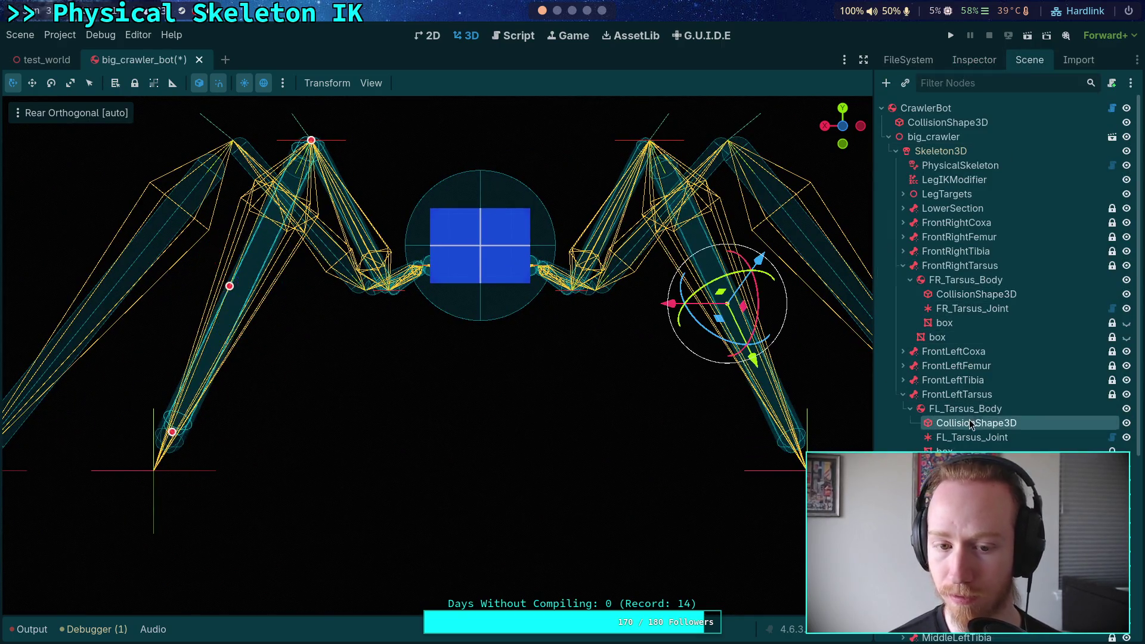
{"action": "left_click", "coordinate": [974, 59]}
{"action": "left_click", "coordinate": [1020, 309]}
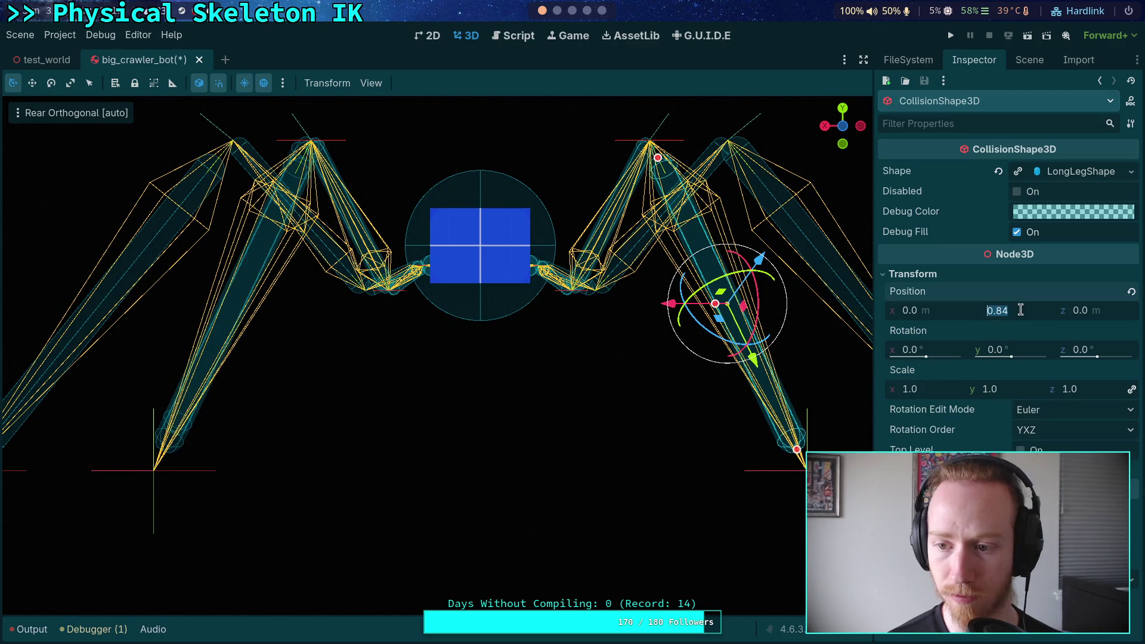
{"action": "key", "text": "BackSpace"}
{"action": "key", "text": "BackSpace"}
{"action": "type", "text": "75"}
{"action": "key", "text": "Return"}
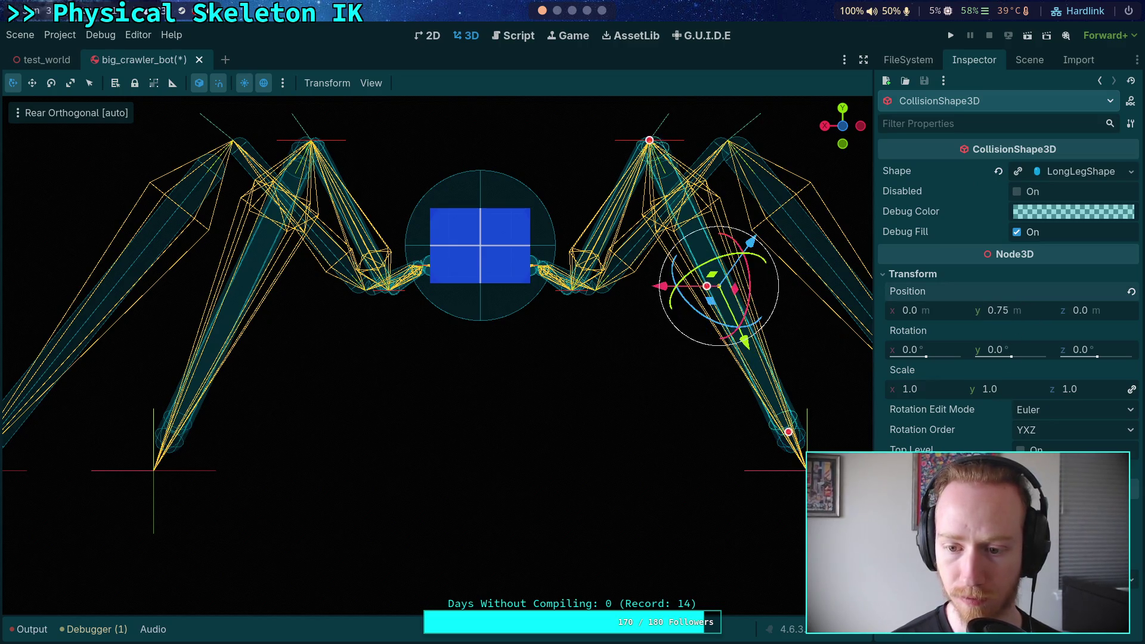
- Set a third tarsus collision shape's Position y from 0.84 to 0.75
{"action": "left_click", "coordinate": [1029, 60]}
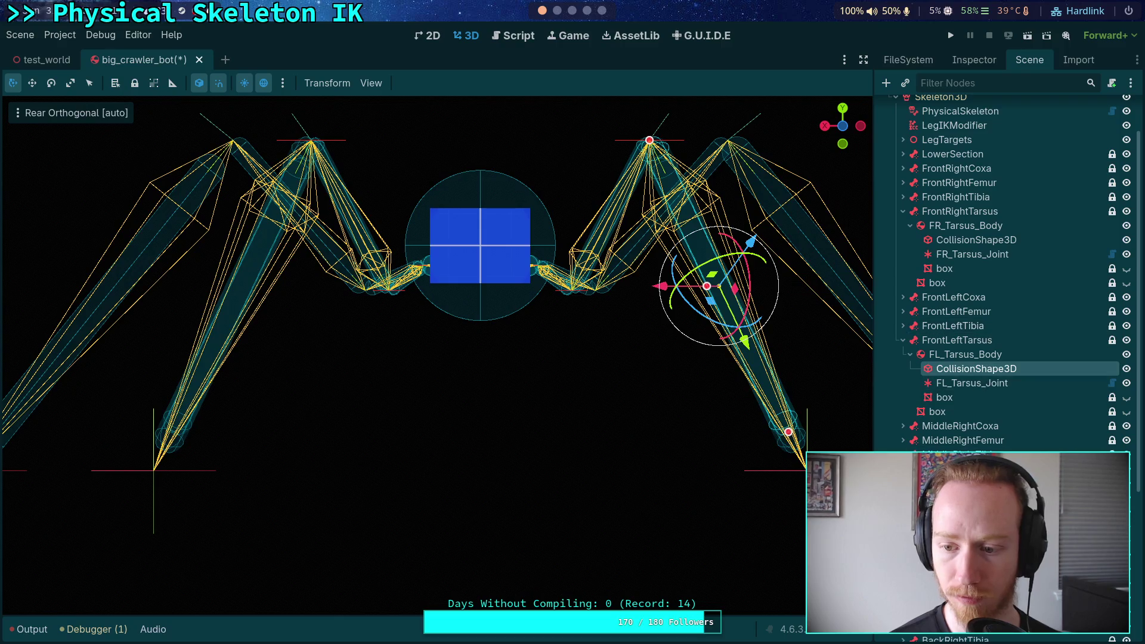
{"action": "left_click", "coordinate": [976, 239]}
{"action": "left_click", "coordinate": [974, 60]}
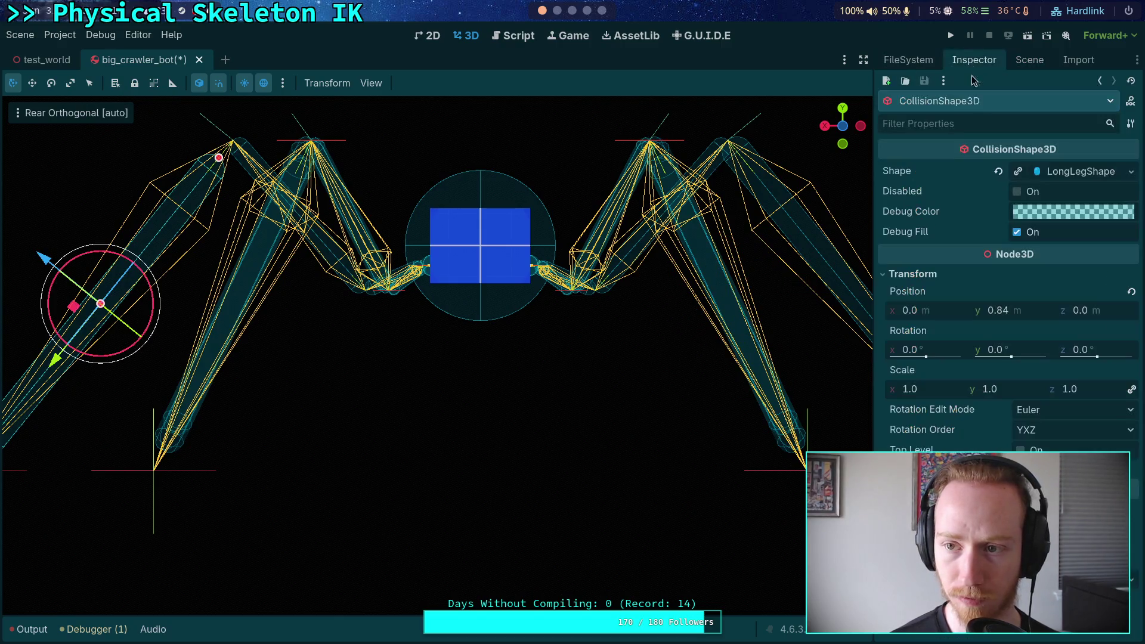
{"action": "left_click", "coordinate": [1020, 310]}
{"action": "key", "text": "BackSpace"}
{"action": "key", "text": "BackSpace"}
{"action": "type", "text": "75"}
{"action": "key", "text": "Return"}
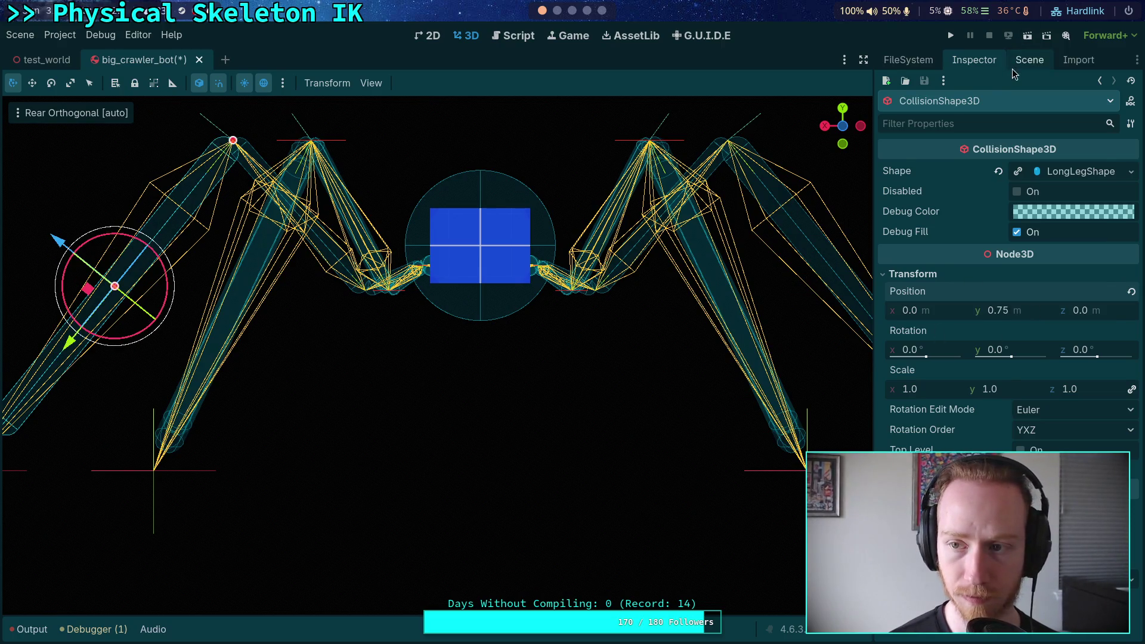
- Check a tarsus joint's properties, then set the back-right tarsus shape's Position y to 0.75
{"action": "left_click", "coordinate": [1030, 60]}
{"action": "scroll", "coordinate": [976, 388], "scroll_direction": "down", "scroll_amount": 3}
{"action": "left_click", "coordinate": [948, 114]}
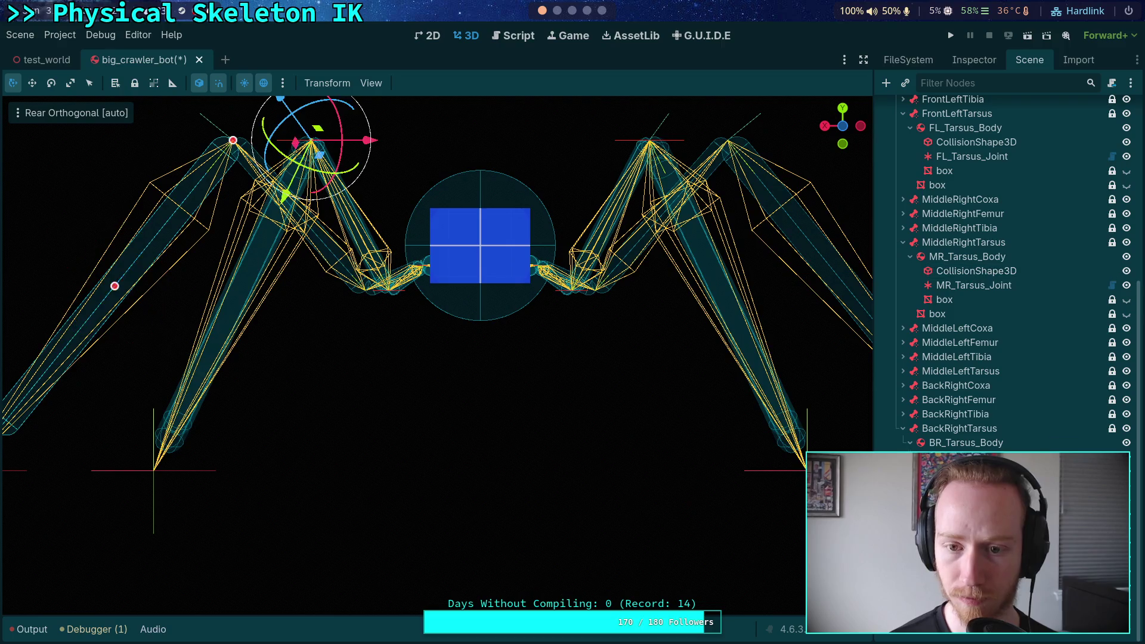
{"action": "left_click", "coordinate": [974, 60]}
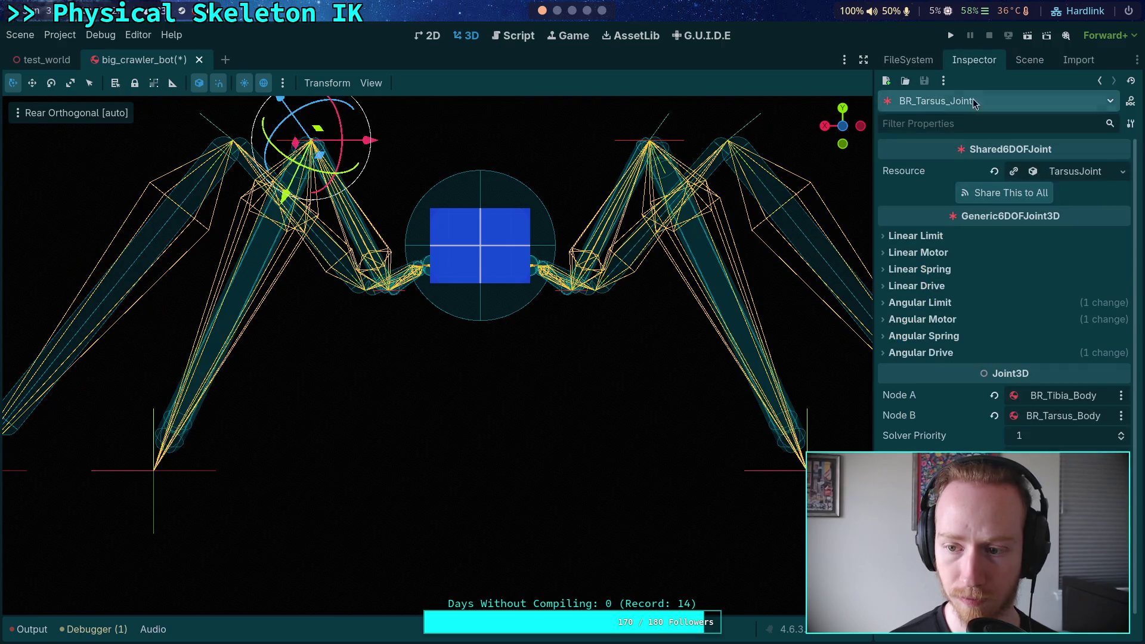
{"action": "left_click", "coordinate": [1029, 59]}
{"action": "left_click", "coordinate": [976, 457]}
{"action": "left_click", "coordinate": [974, 59]}
{"action": "left_click", "coordinate": [1013, 310]}
{"action": "type", "text": "0.75"}
{"action": "key", "text": "Return"}
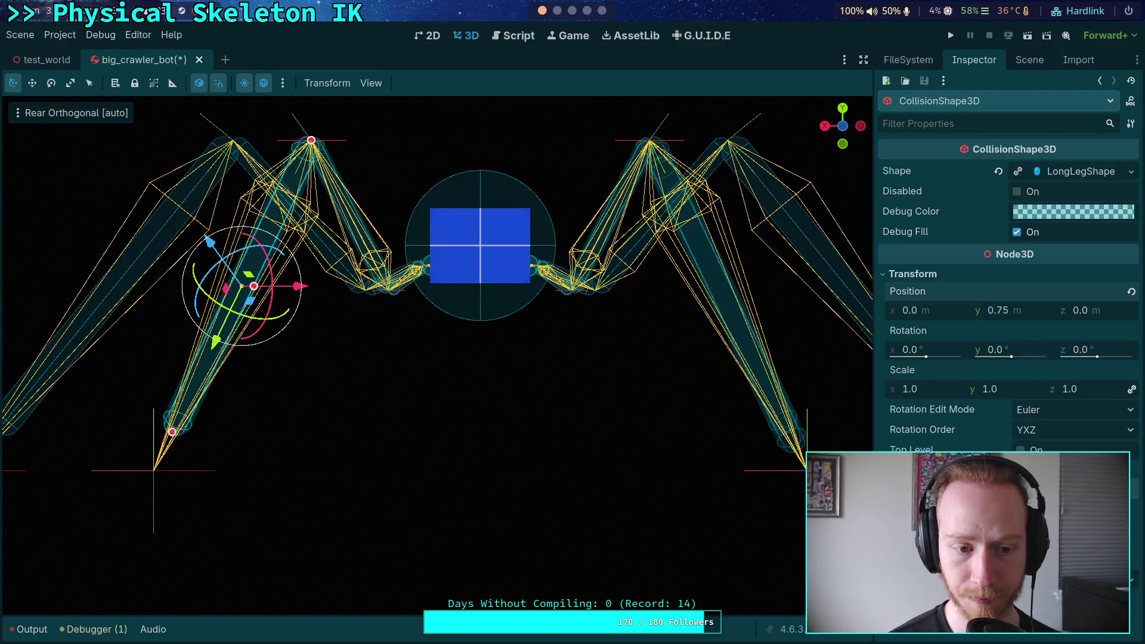
- Set the remaining leg's tarsus collision shape Position y to 0.75
{"action": "left_click", "coordinate": [1029, 59]}
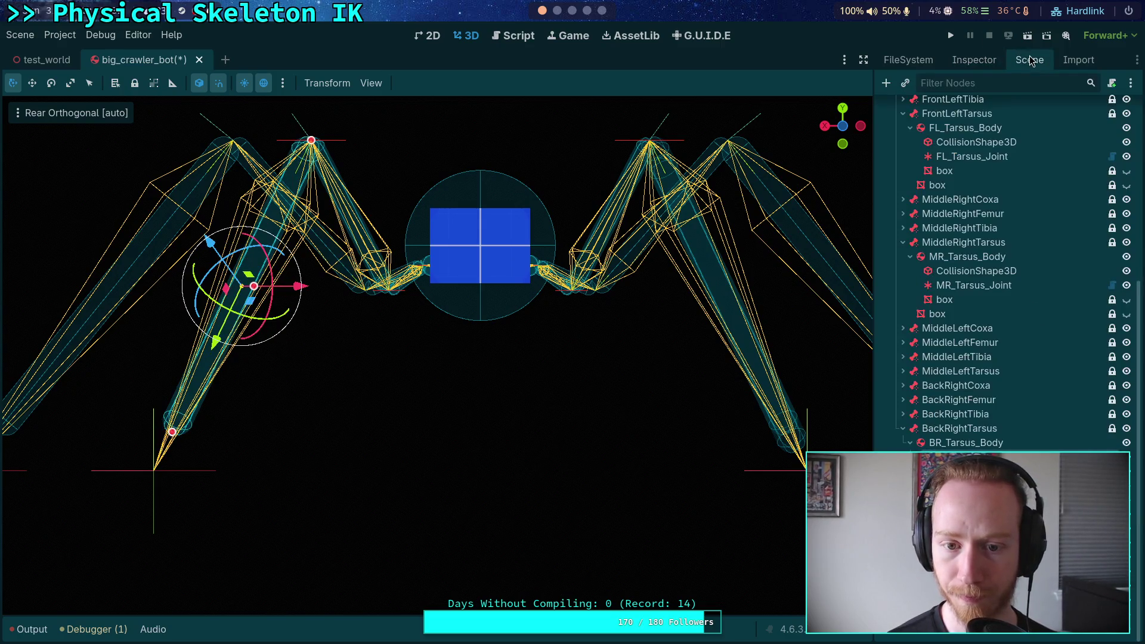
{"action": "left_click", "coordinate": [966, 142]}
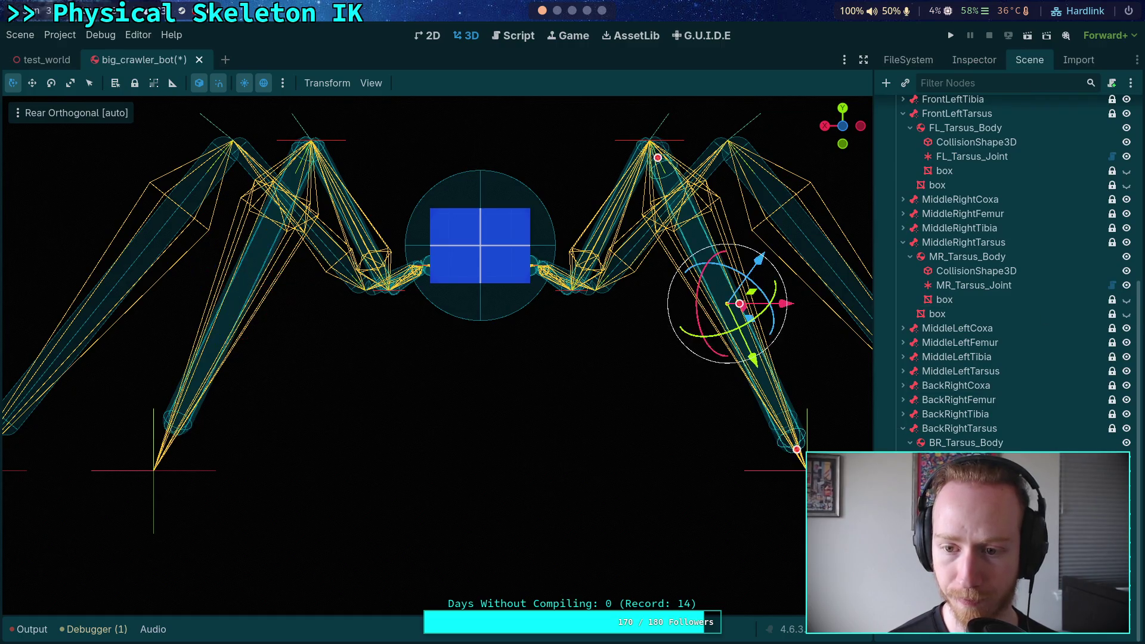
{"action": "left_click", "coordinate": [973, 60]}
{"action": "left_click", "coordinate": [1045, 311]}
{"action": "type", "text": "0.75"}
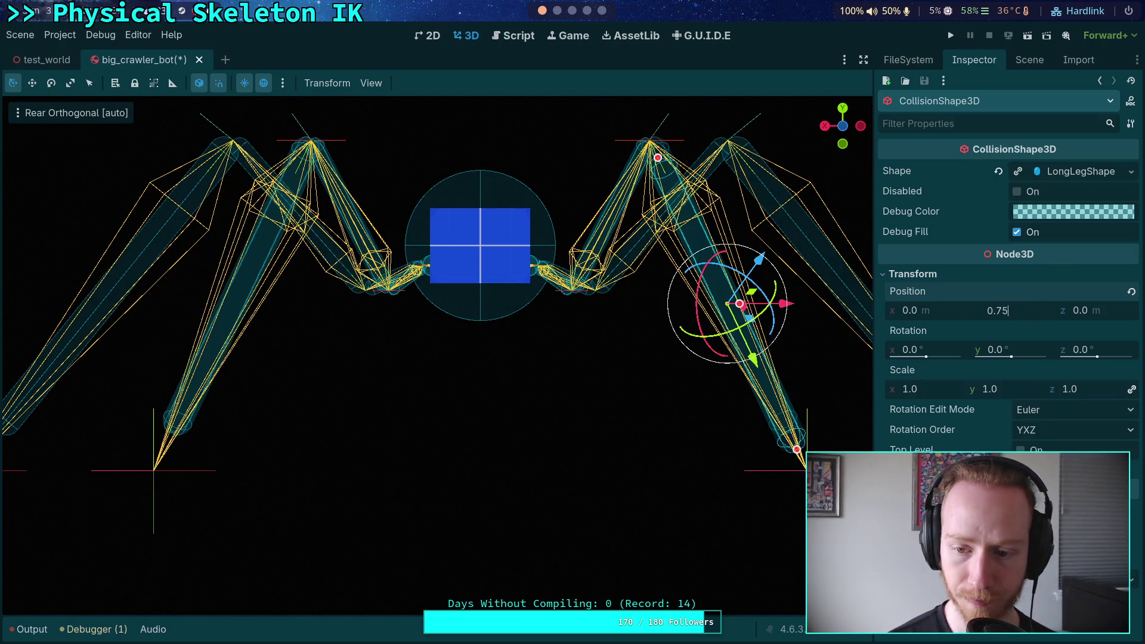
{"action": "key", "text": "Return"}
- Save the big_crawler_bot scene and return to the CrawlerCharacter.gd script
{"action": "left_click", "coordinate": [702, 438]}
{"action": "mouse_move", "coordinate": [741, 403]}
{"action": "left_mouse_down"}
{"action": "mouse_move", "coordinate": [468, 411]}
{"action": "mouse_move", "coordinate": [617, 367]}
{"action": "left_mouse_up"}
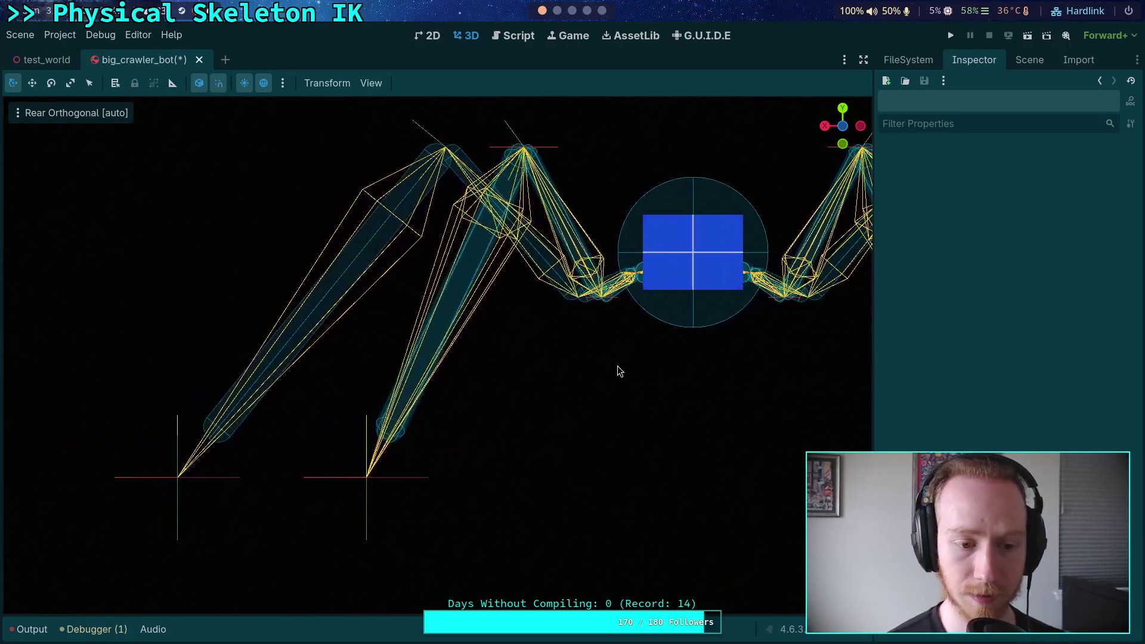
{"action": "key", "text": "ctrl+s"}
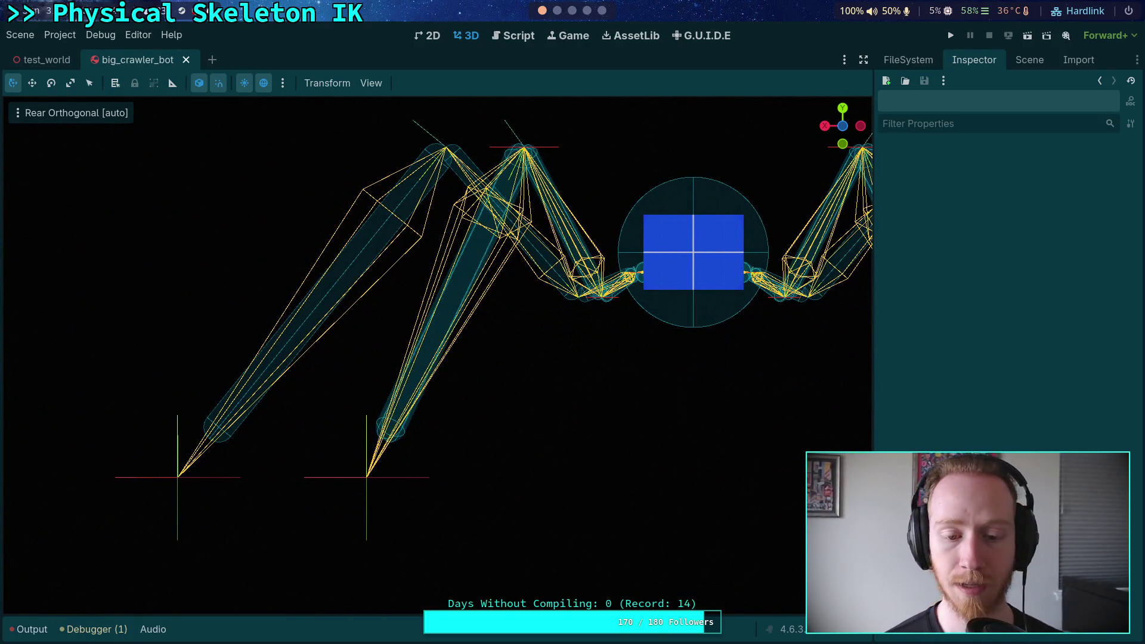
{"action": "left_click_drag", "start_coordinate": [702, 364], "coordinate": [621, 368]}
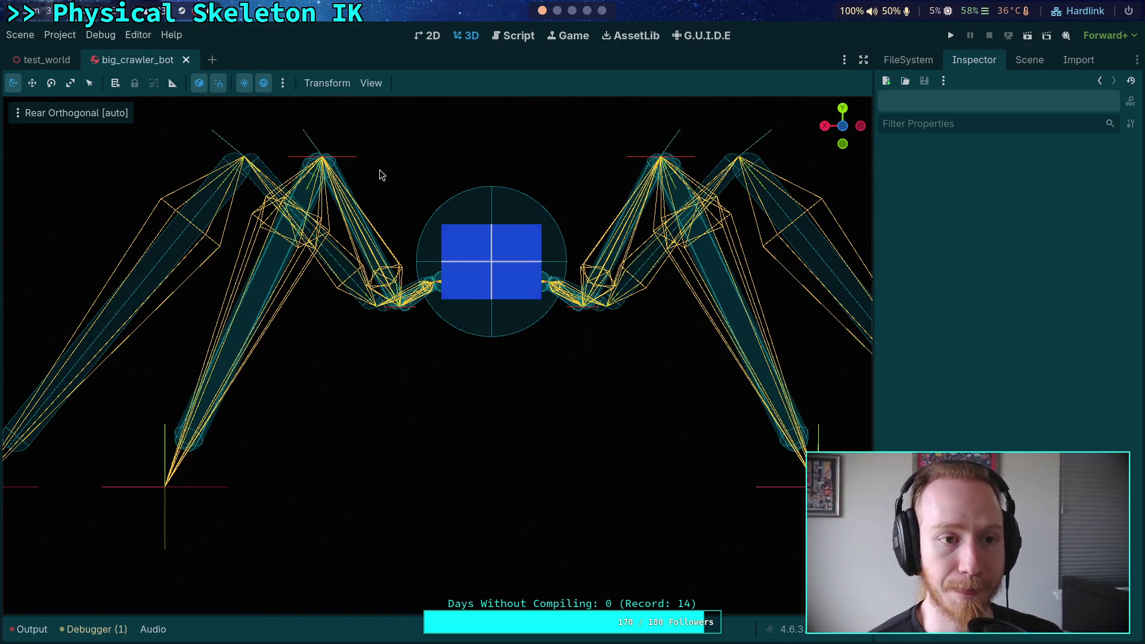
{"action": "left_click", "coordinate": [516, 35]}
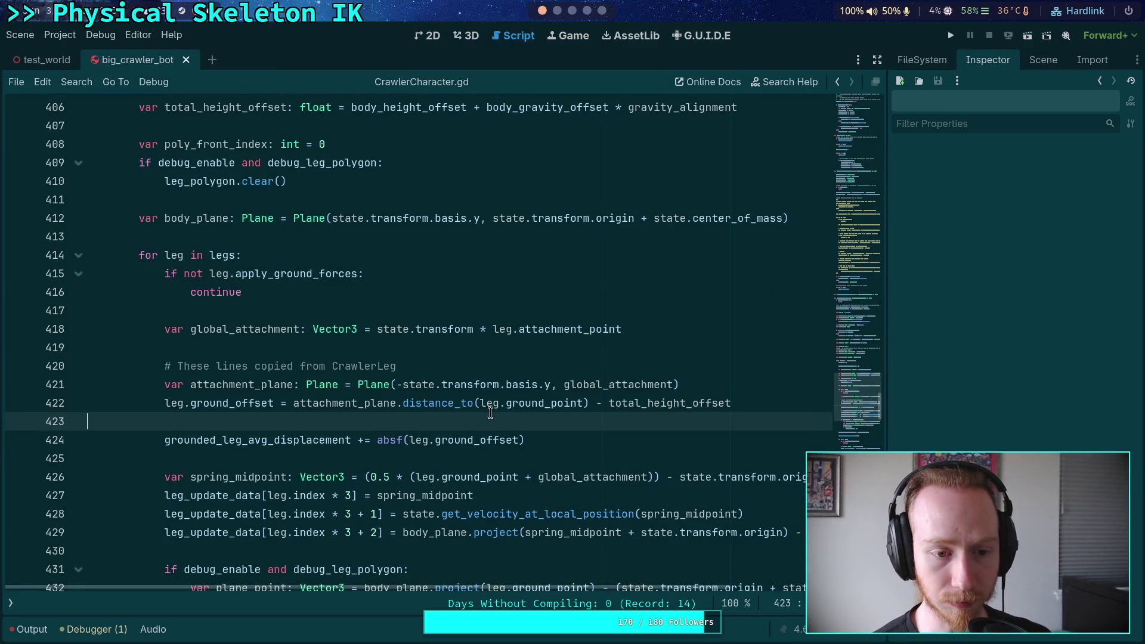
{"action": "scroll", "coordinate": [490, 412], "scroll_direction": "down", "scroll_amount": 1}
{"action": "left_click", "coordinate": [320, 403]}
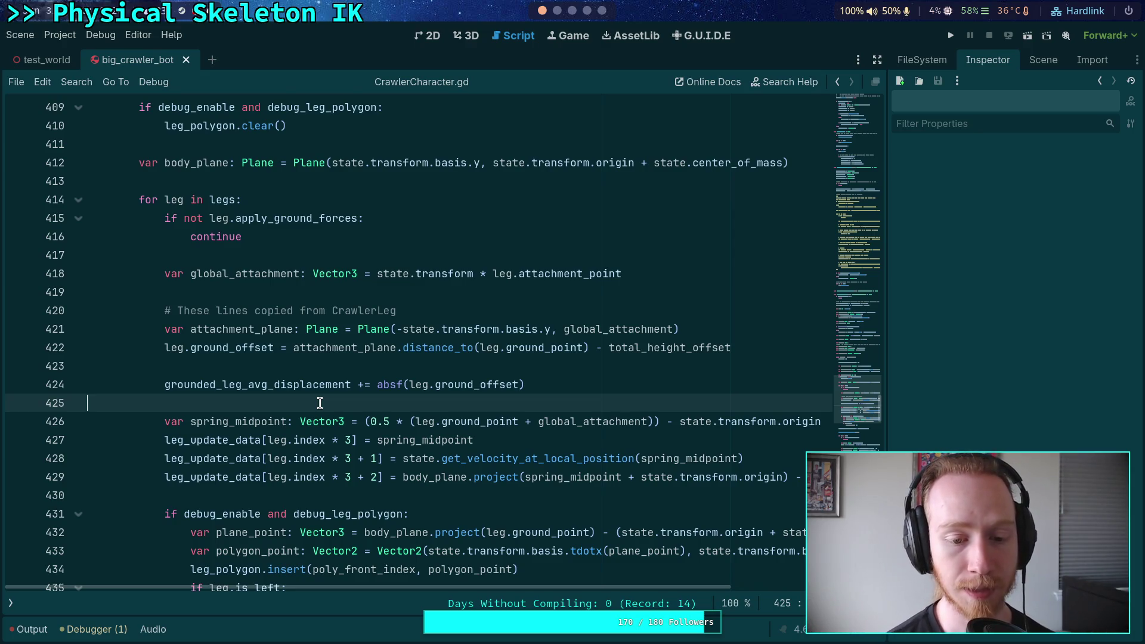
{"action": "left_click_drag", "start_coordinate": [165, 421], "coordinate": [596, 483]}
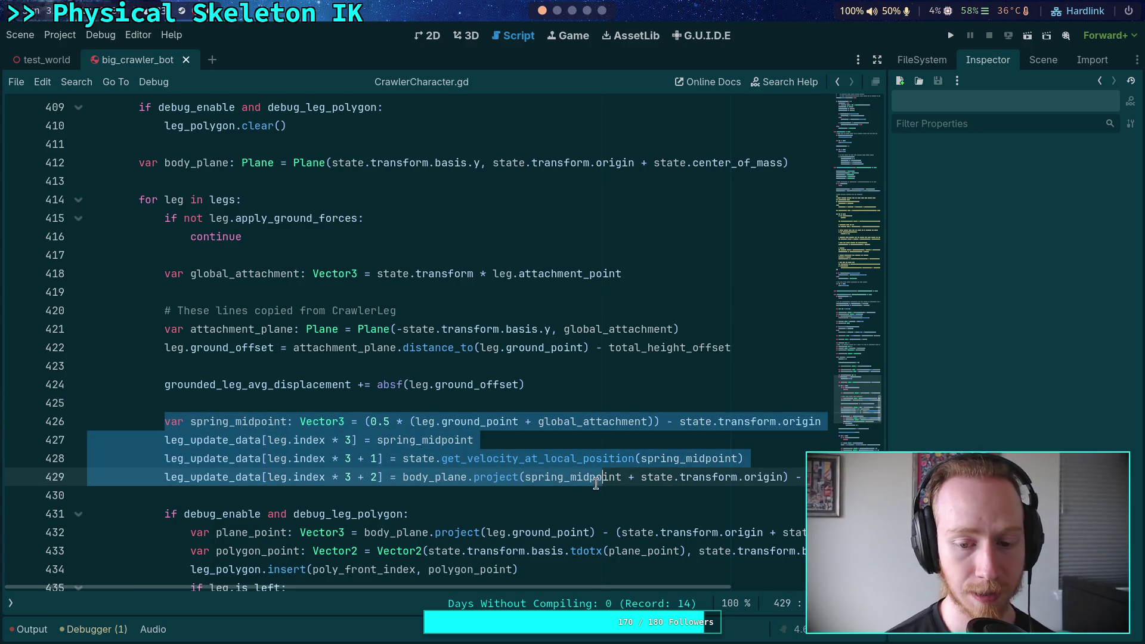
{"action": "scroll", "coordinate": [531, 486], "scroll_direction": "down", "scroll_amount": 2}
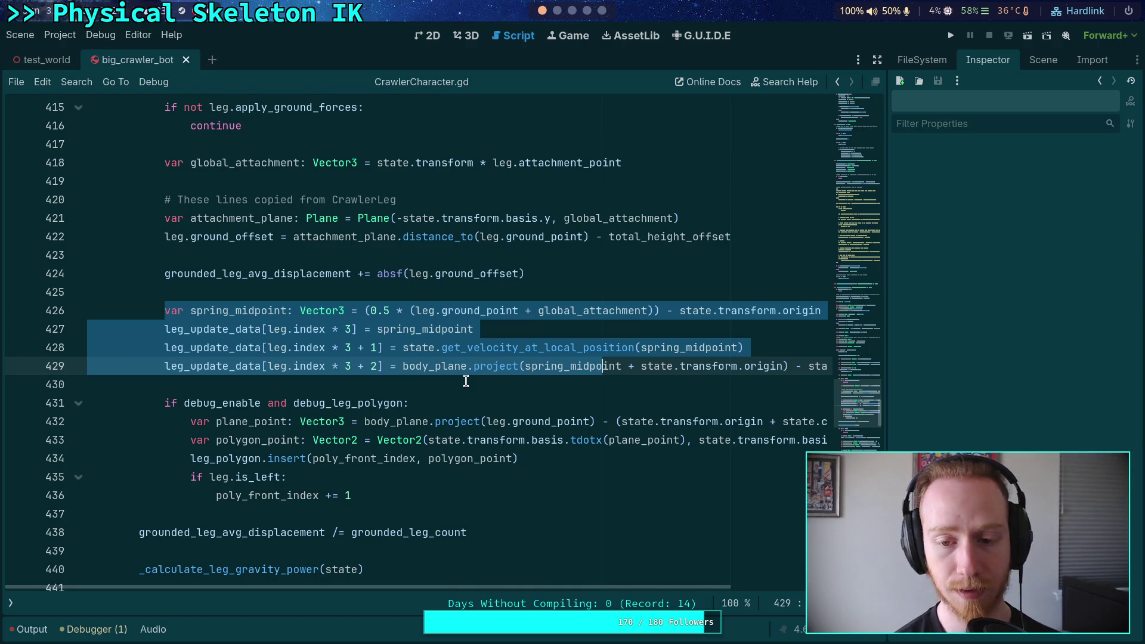
{"action": "left_click", "coordinate": [465, 381]}
- Fold _solve_leg_forces and _calculate_leg_gravity_power, then go to the pass line in _update_body_mass
{"action": "scroll", "coordinate": [202, 328], "scroll_direction": "up", "scroll_amount": 12}
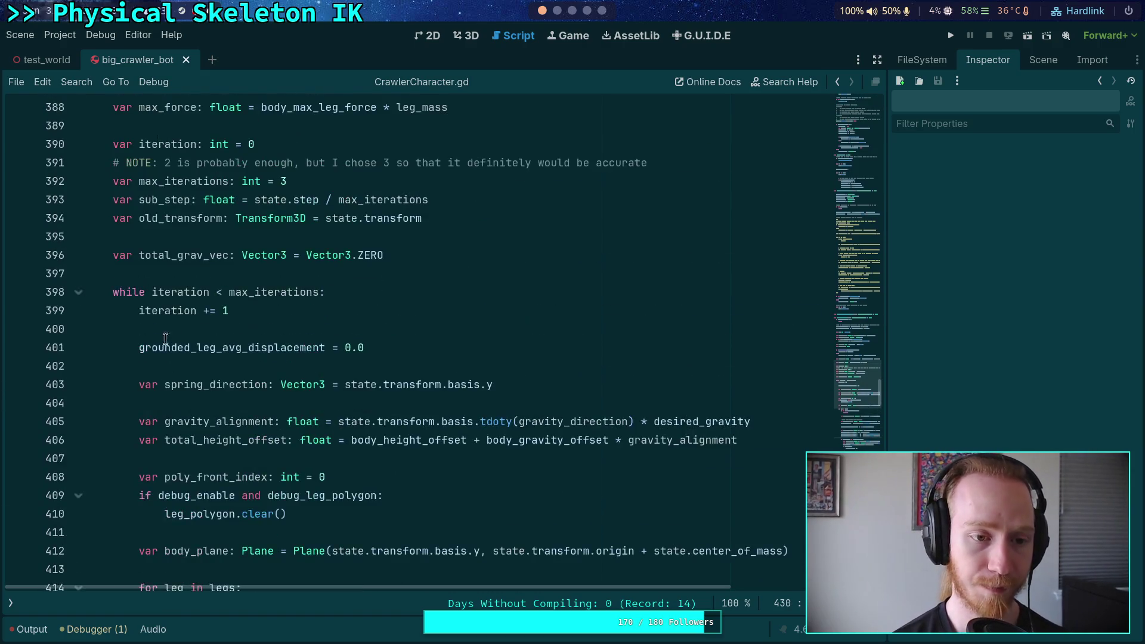
{"action": "scroll", "coordinate": [201, 329], "scroll_direction": "up", "scroll_amount": 10}
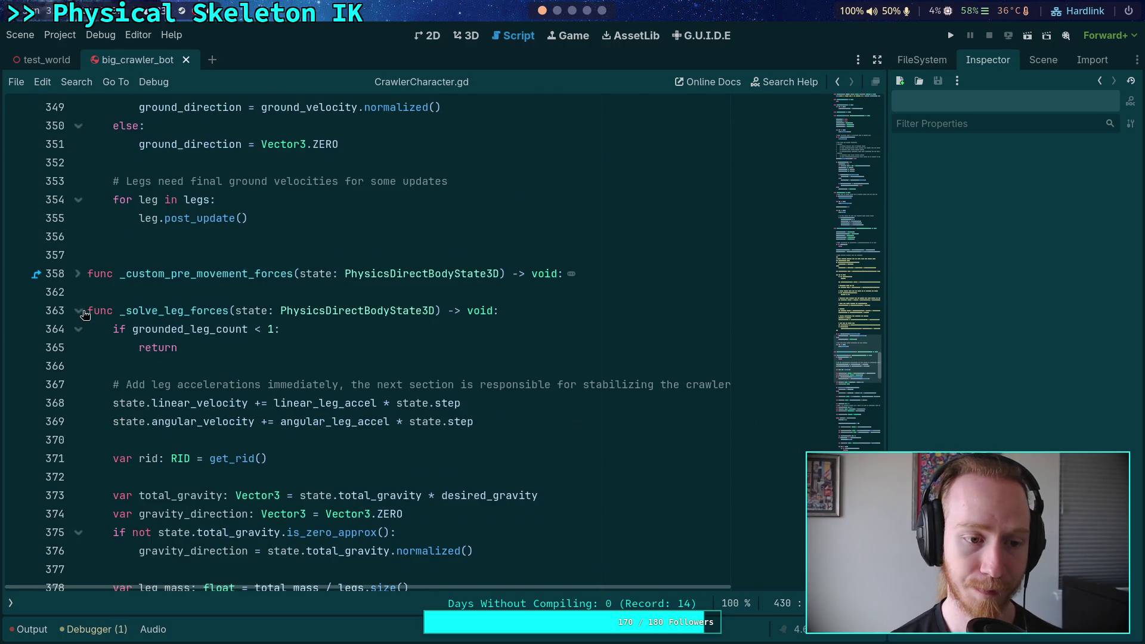
{"action": "left_click", "coordinate": [79, 311]}
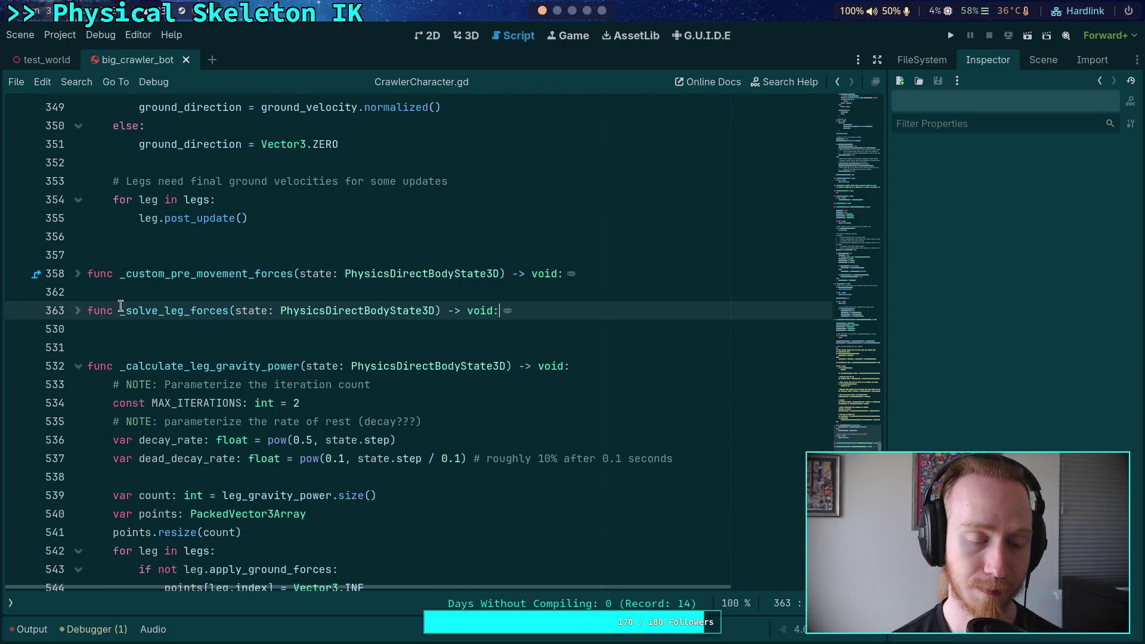
{"action": "left_click", "coordinate": [78, 366]}
{"action": "scroll", "coordinate": [122, 331], "scroll_direction": "up", "scroll_amount": 20}
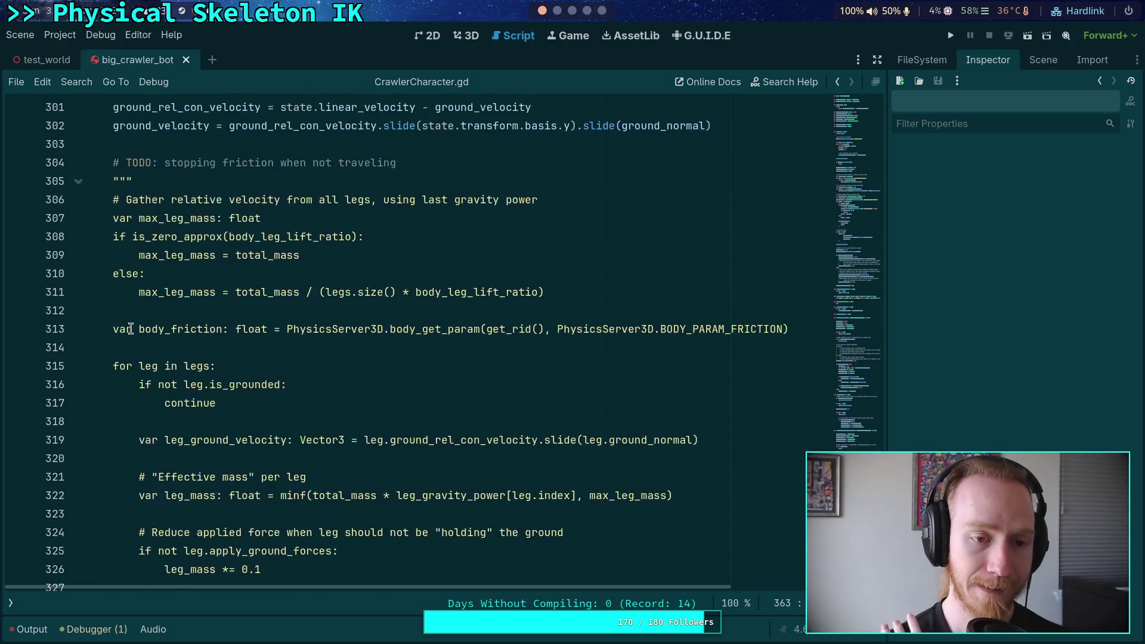
{"action": "scroll", "coordinate": [133, 322], "scroll_direction": "up", "scroll_amount": 14}
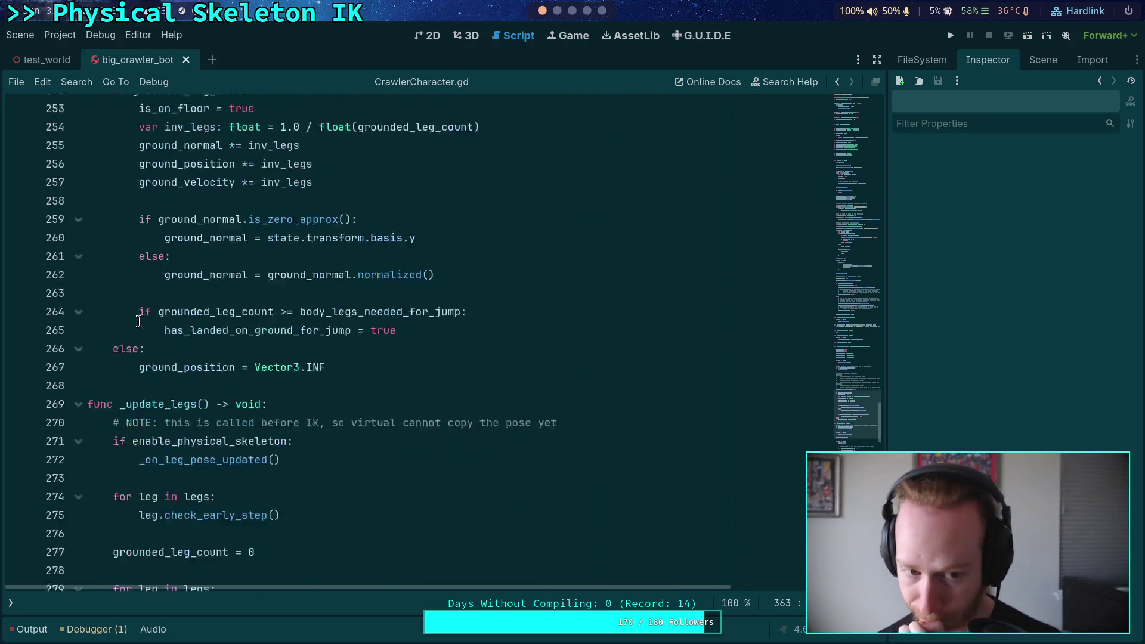
{"action": "scroll", "coordinate": [251, 328], "scroll_direction": "up", "scroll_amount": 11}
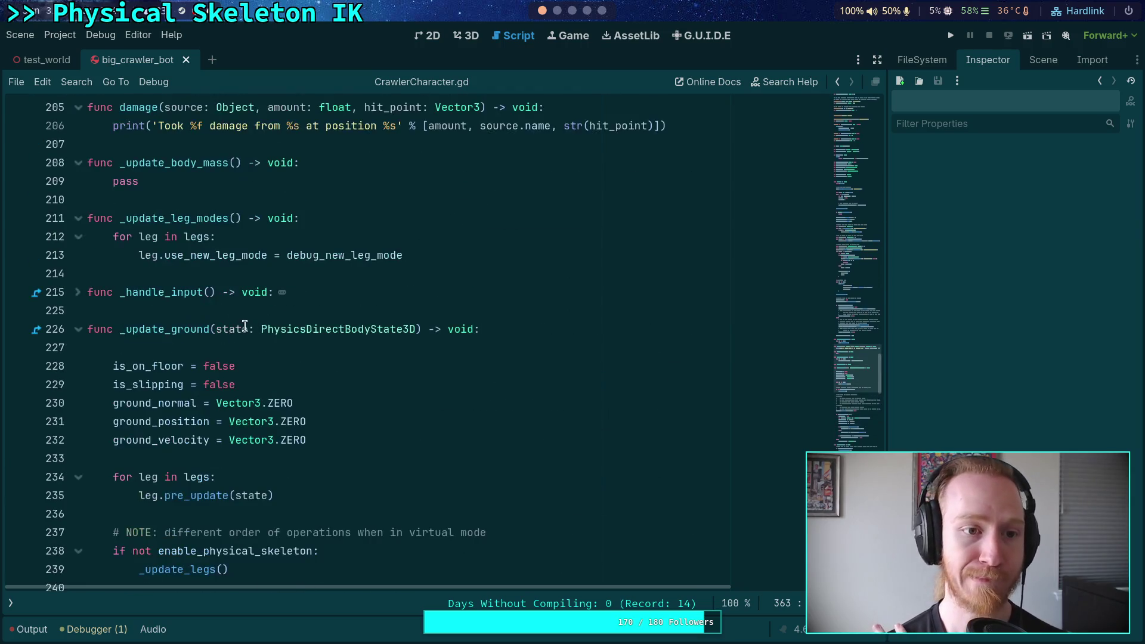
{"action": "scroll", "coordinate": [247, 319], "scroll_direction": "up", "scroll_amount": 4}
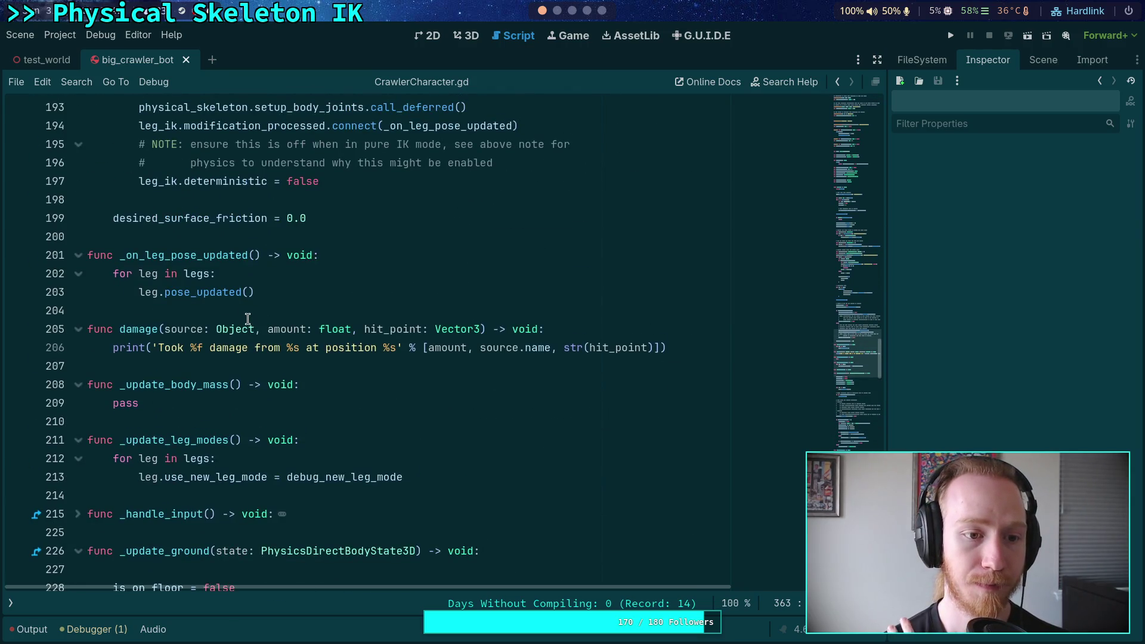
{"action": "left_click", "coordinate": [249, 389]}
{"action": "left_click", "coordinate": [280, 400]}
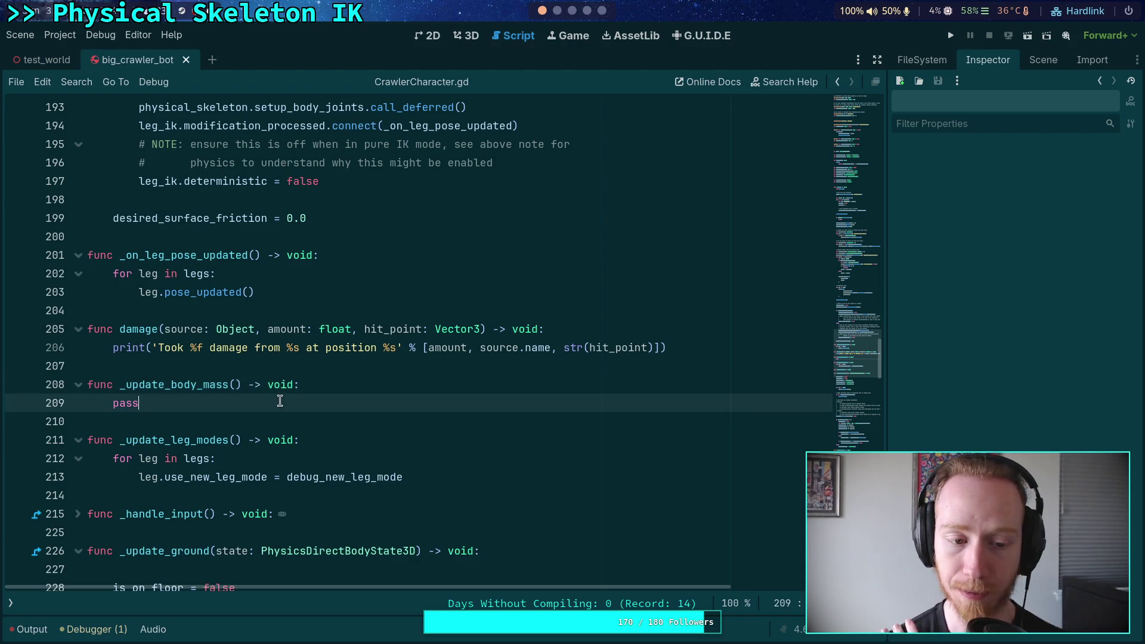
- Select the CrawlerBot root node to show its CrawlerCharacter properties in the Inspector
{"action": "left_click", "coordinate": [1038, 60]}
{"action": "scroll", "coordinate": [960, 241], "scroll_direction": "up", "scroll_amount": 5}
{"action": "left_click", "coordinate": [946, 102]}
{"action": "left_click", "coordinate": [986, 60]}
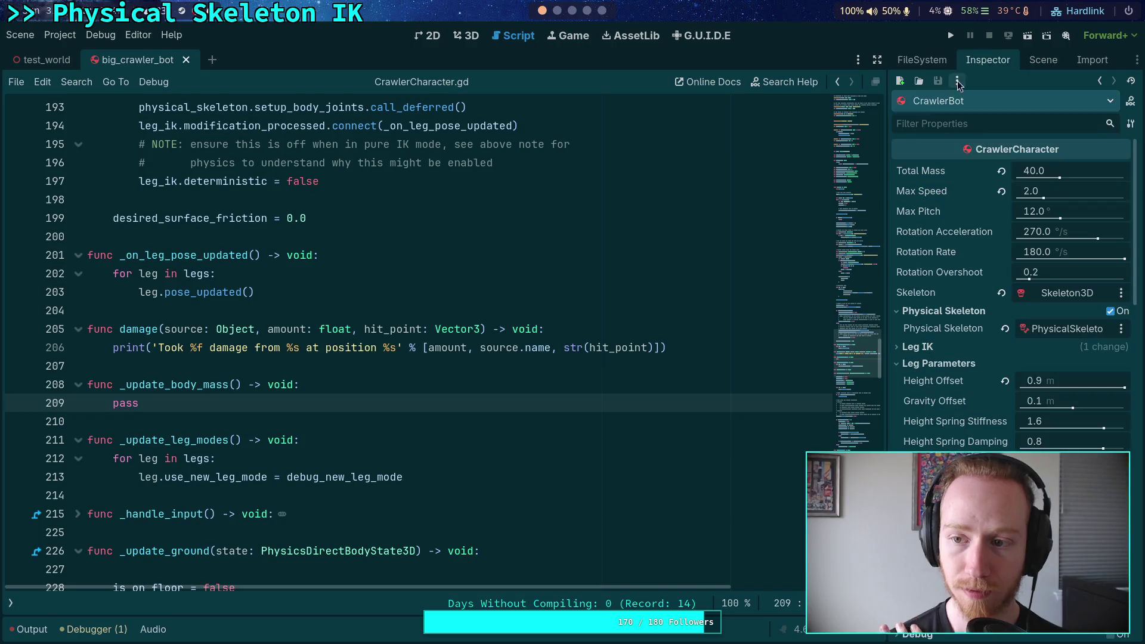
{"action": "scroll", "coordinate": [576, 288], "scroll_direction": "up", "scroll_amount": 20}
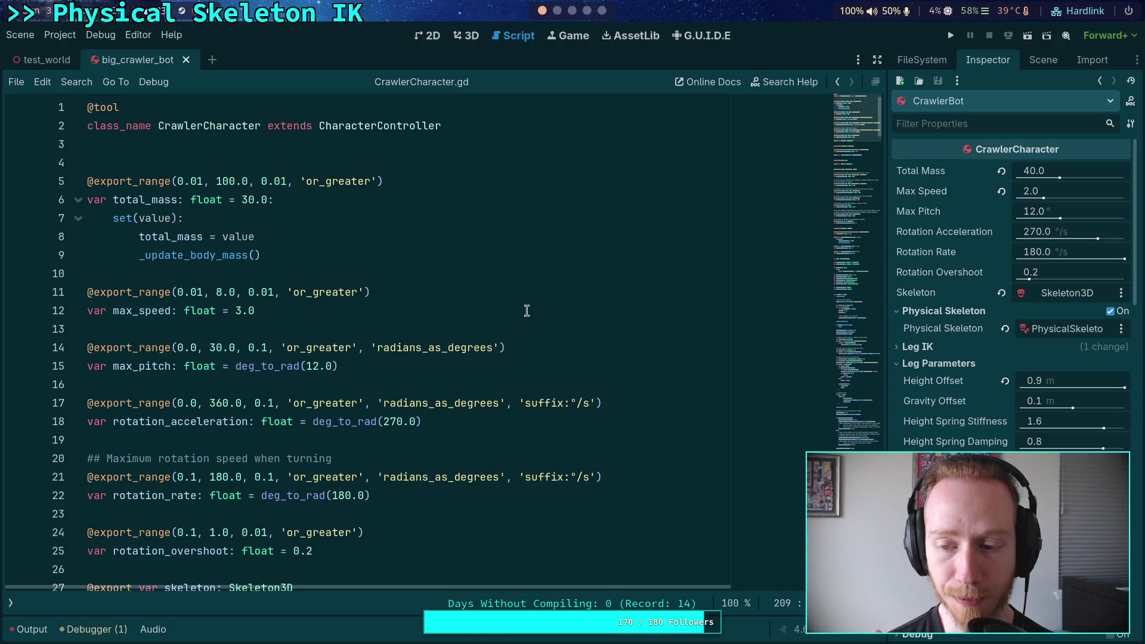
{"action": "scroll", "coordinate": [527, 310], "scroll_direction": "down", "scroll_amount": 13}
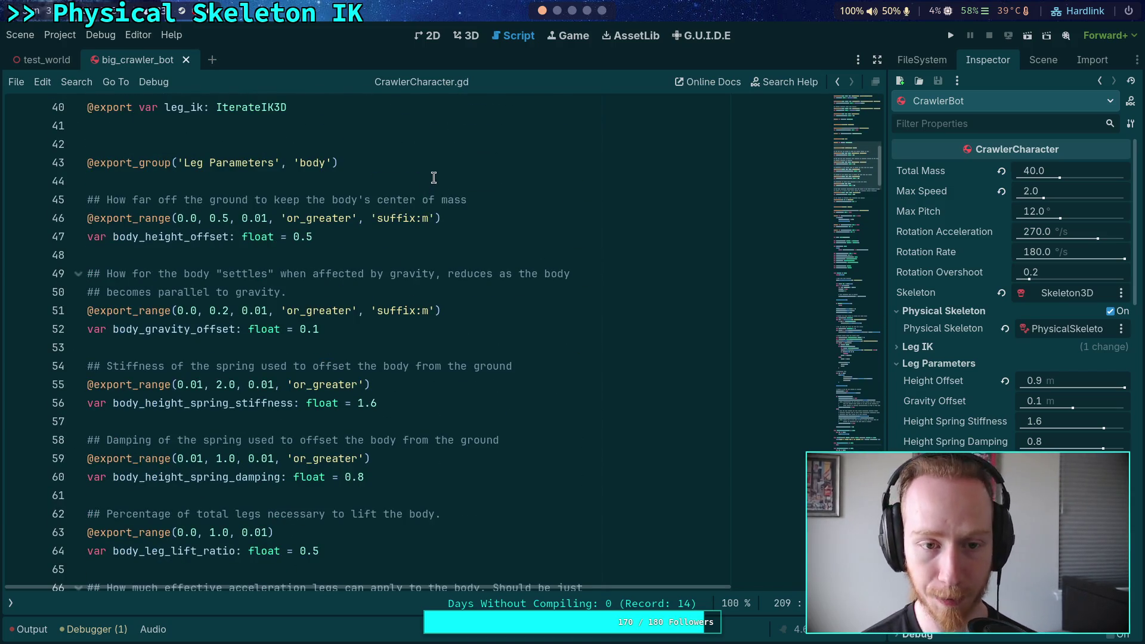
{"action": "left_click", "coordinate": [433, 178]}
{"action": "key", "text": "Return"}
{"action": "key", "text": "Return"}
{"action": "key", "text": "Up"}
{"action": "type", "text": "@export_range("}
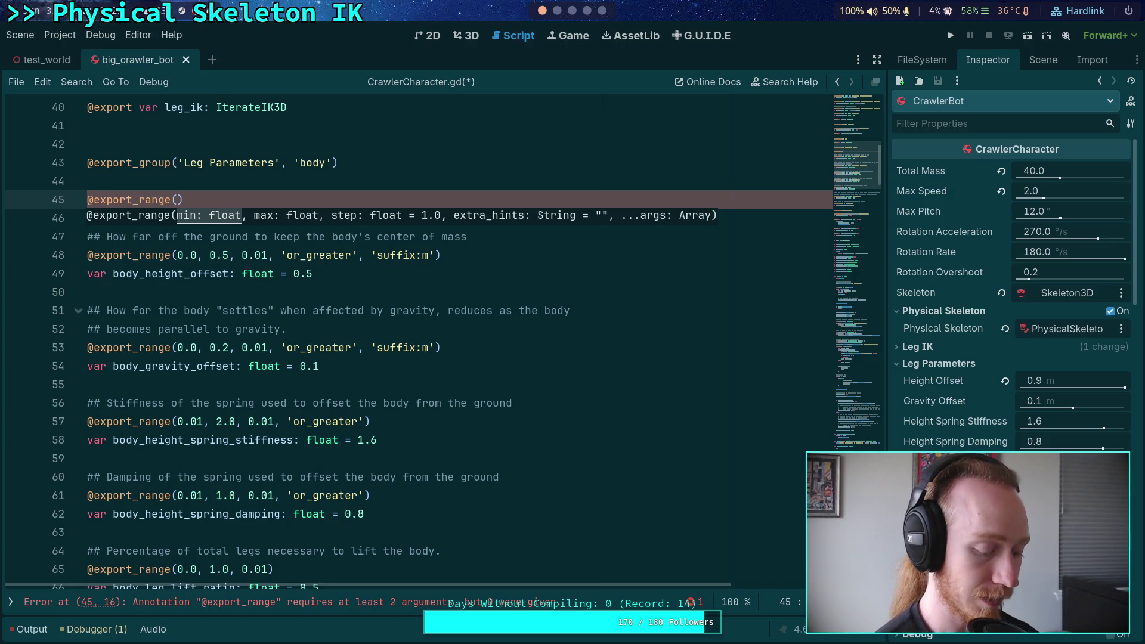
{"action": "scroll", "coordinate": [602, 12], "scroll_direction": "down", "scroll_amount": 2}
{"action": "scroll", "coordinate": [603, 12], "scroll_direction": "up", "scroll_amount": 4}
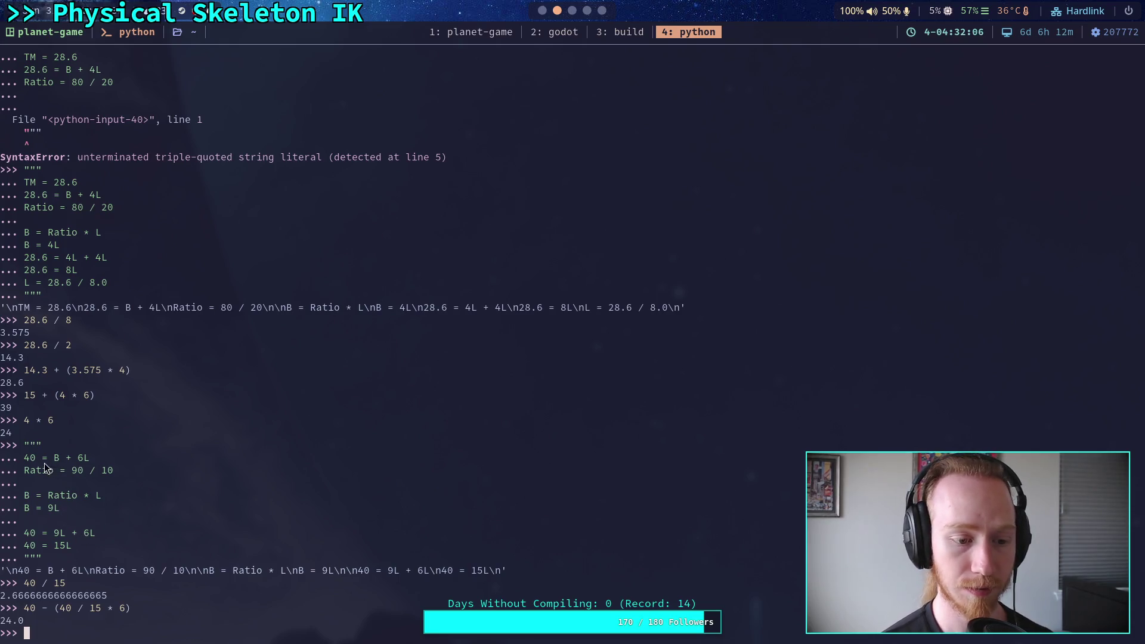
{"action": "left_click_drag", "start_coordinate": [23, 508], "coordinate": [63, 514]}
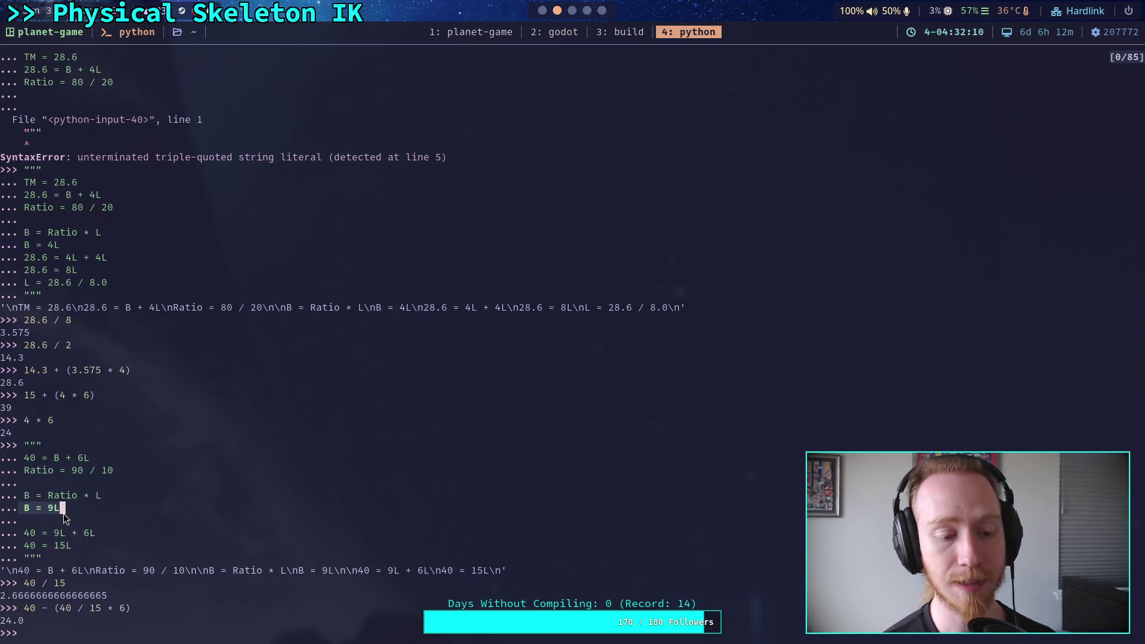
{"action": "key", "text": "Return"}
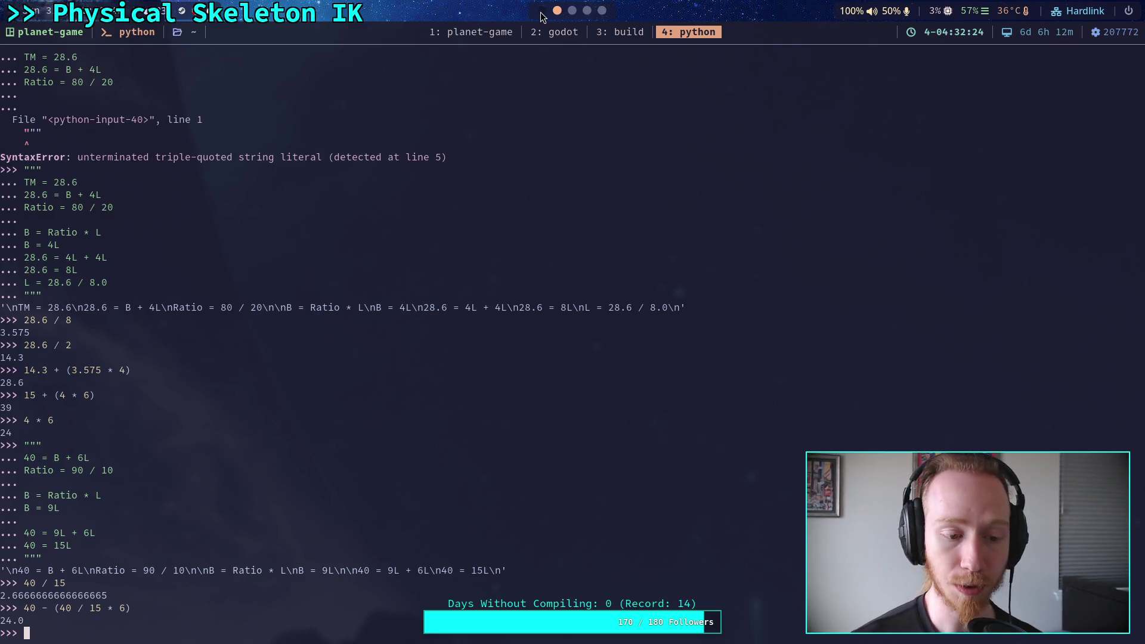
{"action": "left_click", "coordinate": [541, 12]}
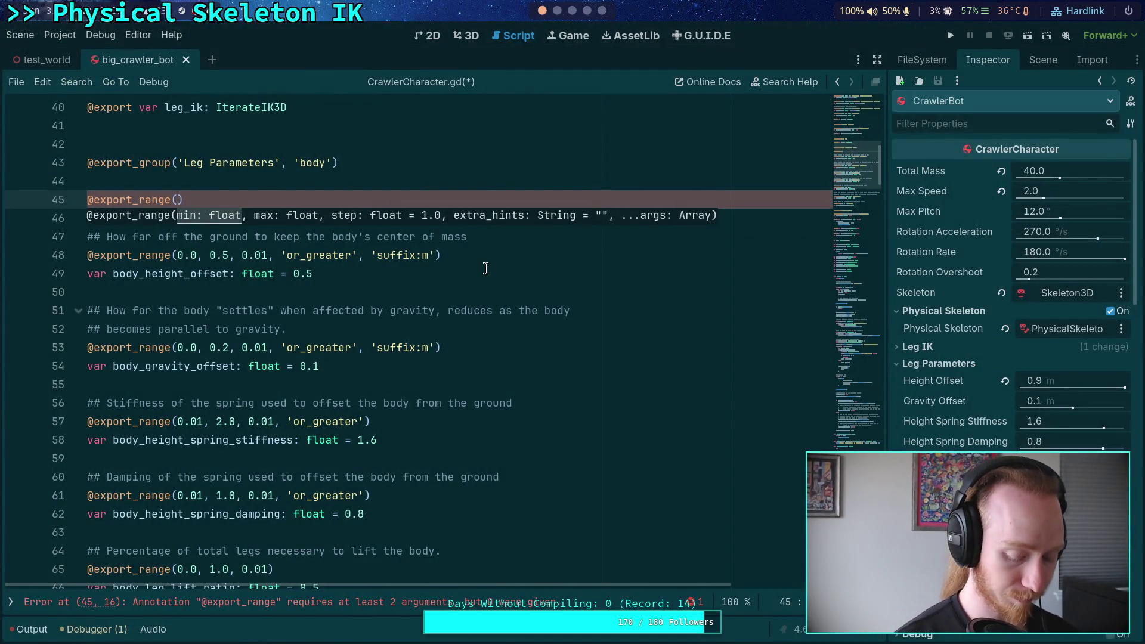
{"action": "type", "text": "1.0"}
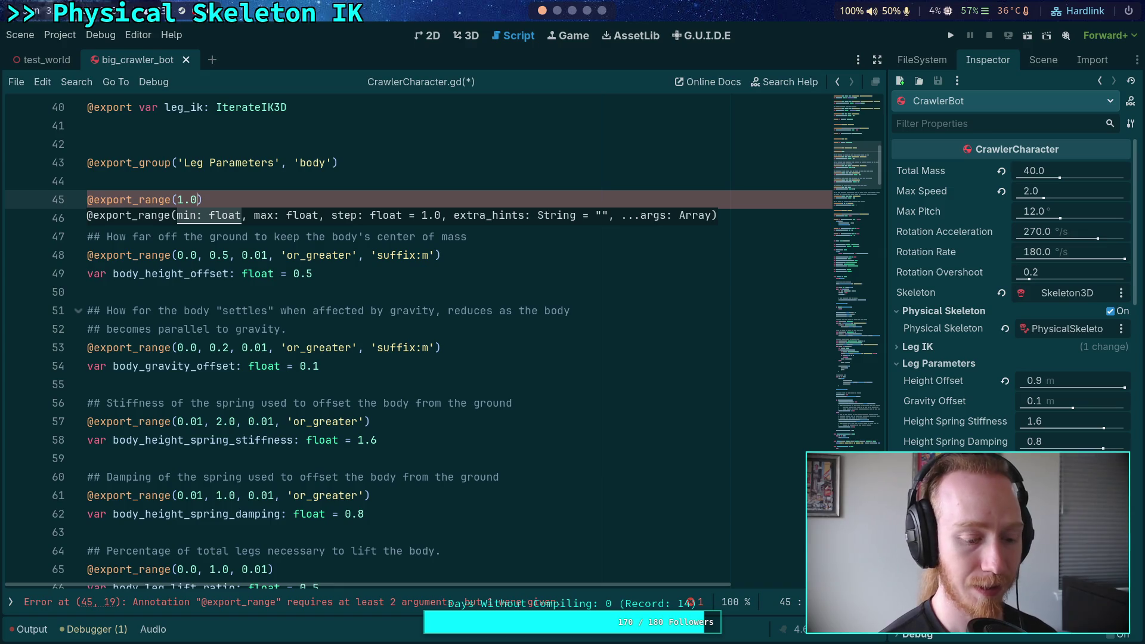
{"action": "key", "text": "BackSpace"}
{"action": "key", "text": "BackSpace"}
{"action": "key", "text": "BackSpace"}
{"action": "type", "text": "4.0"}
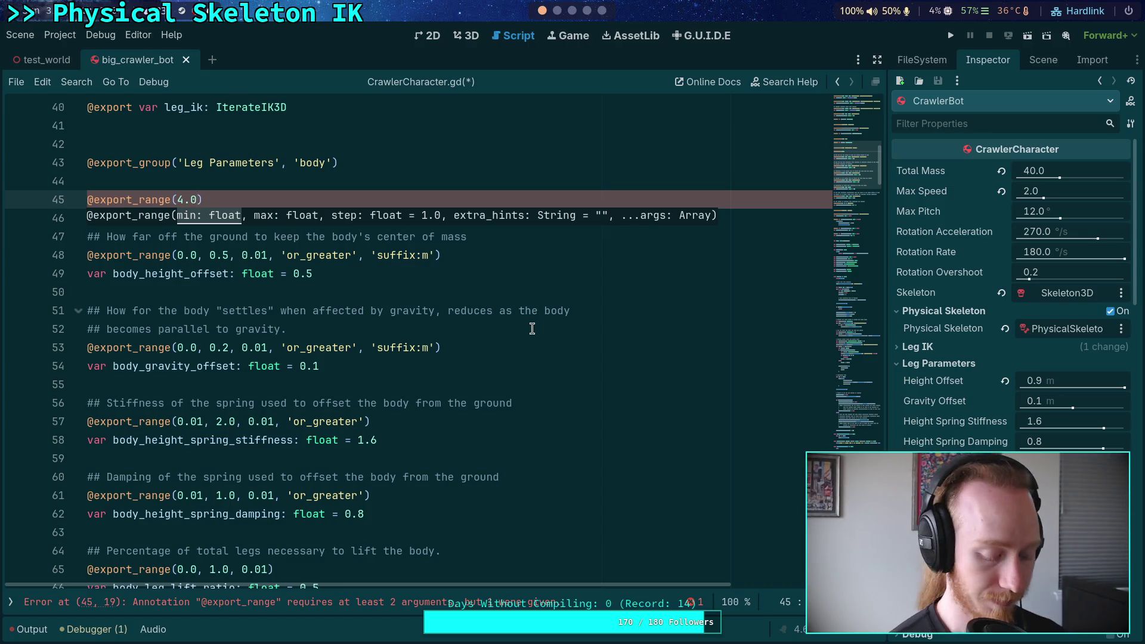
{"action": "type", "text": ", "}
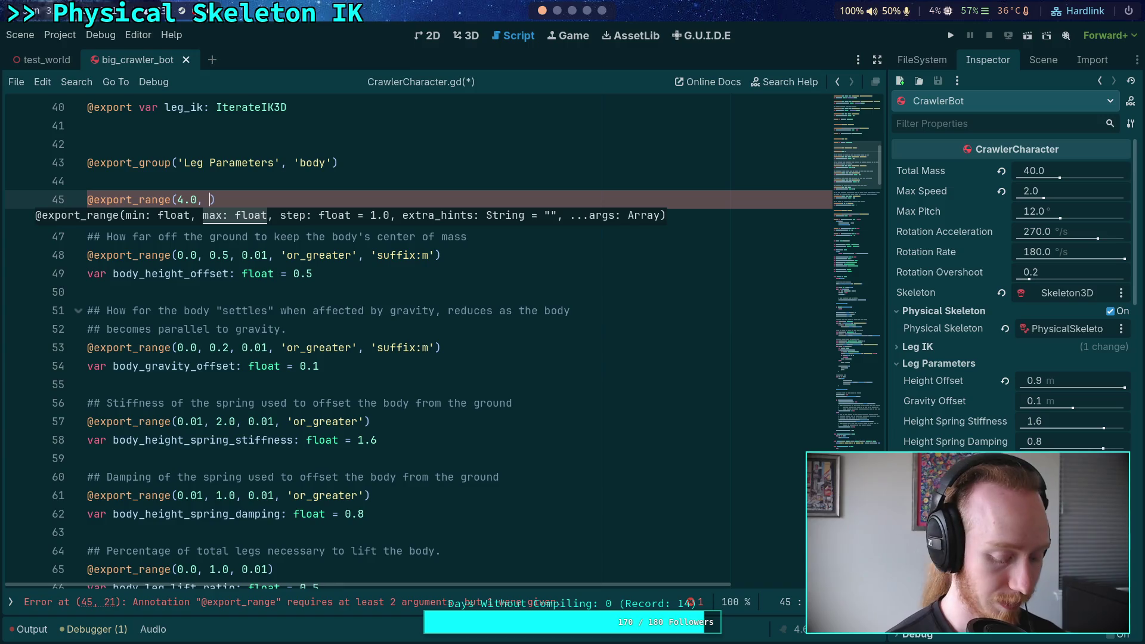
{"action": "type", "text": "16.0, "}
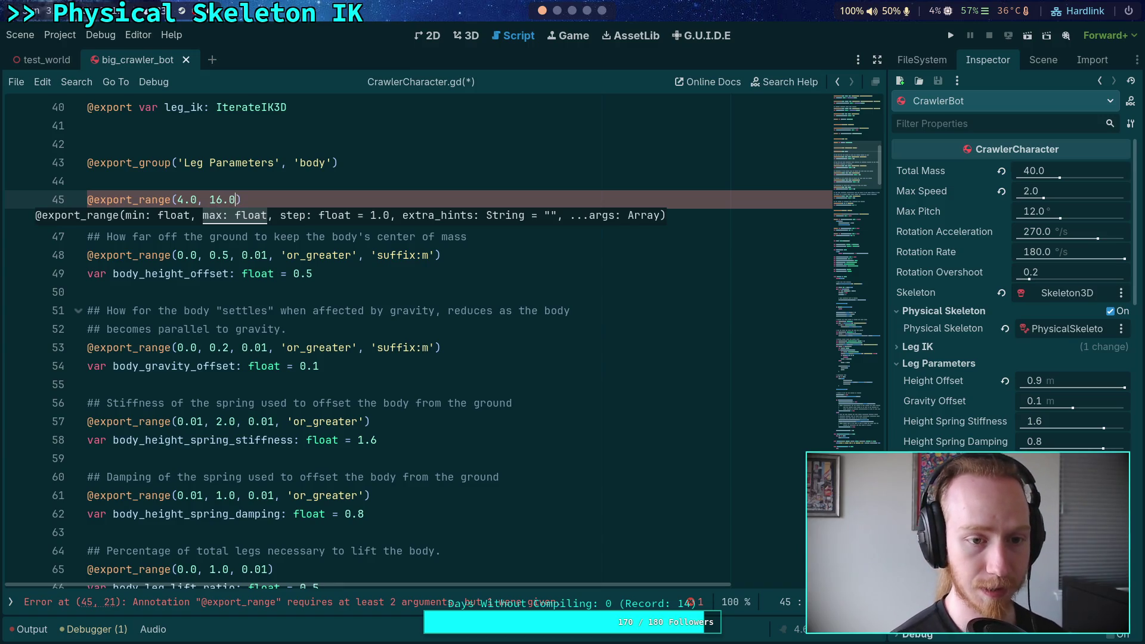
{"action": "type", "text": "0.01, "}
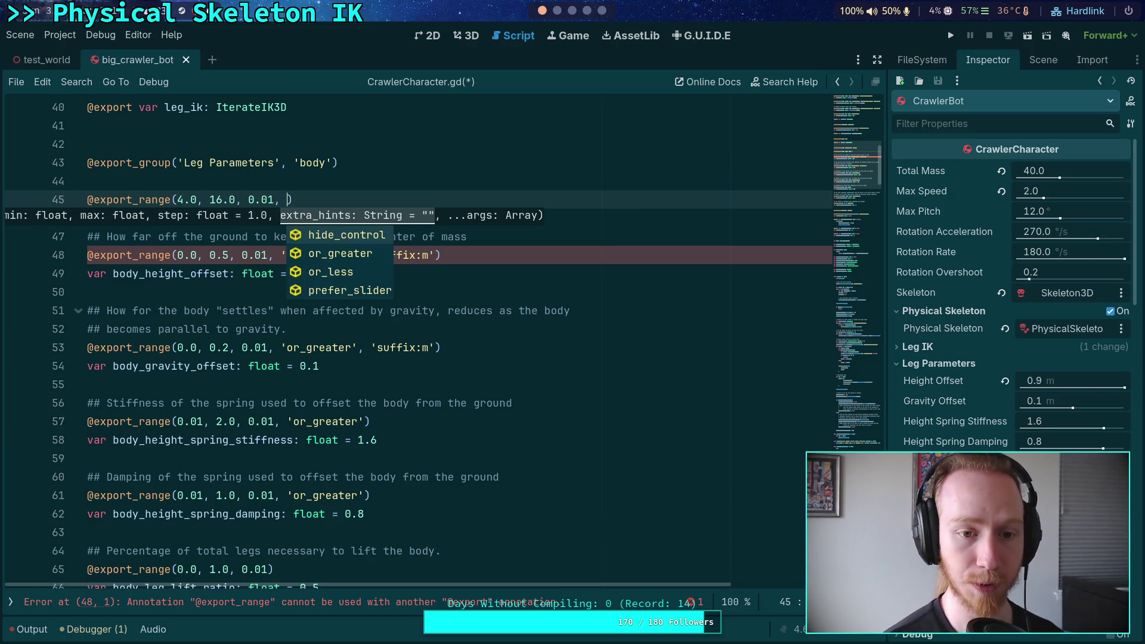
{"action": "type", "text": "'or"}
{"action": "key", "text": "Return"}
{"action": "key", "text": "Return"}
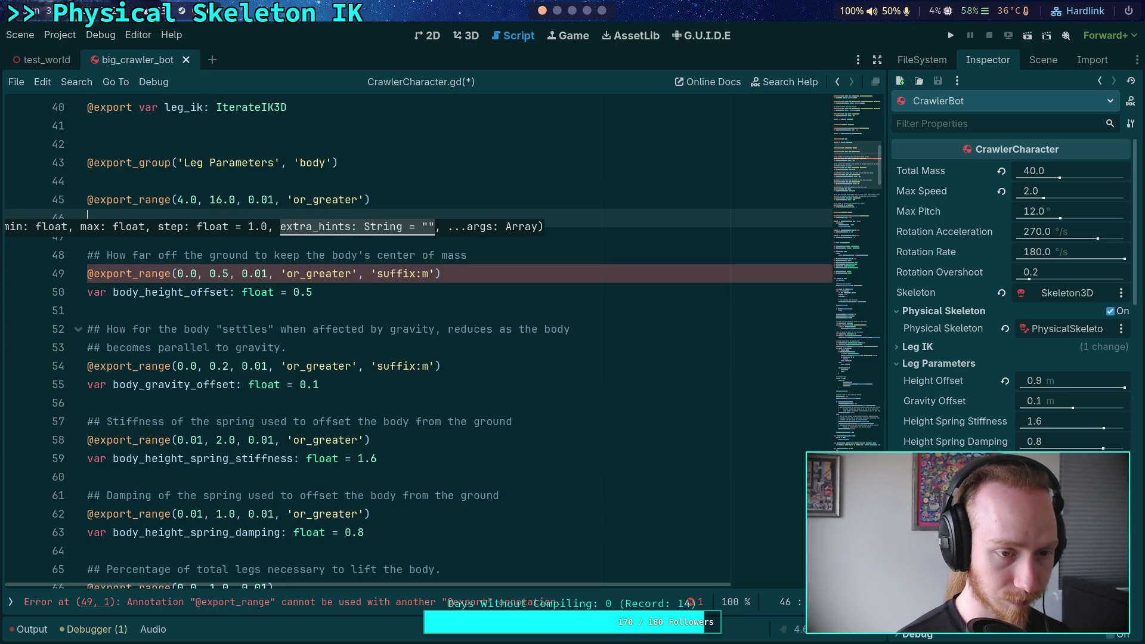
{"action": "type", "text": "var"}
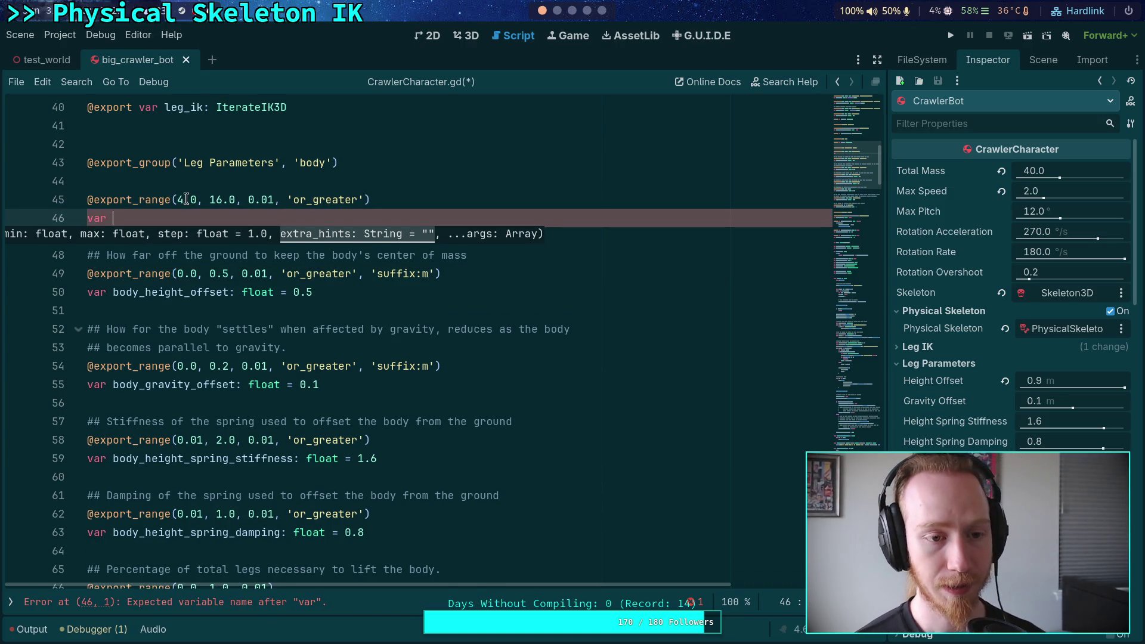
{"action": "left_click", "coordinate": [178, 200]}
{"action": "type", "text": "1"}
{"action": "left_click", "coordinate": [202, 220]}
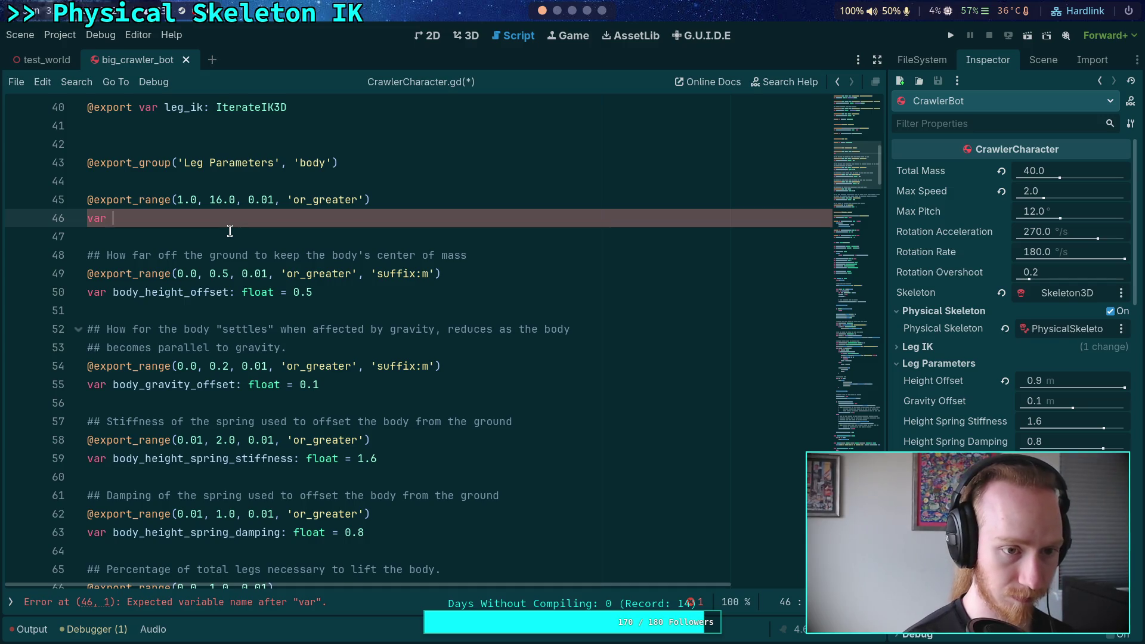
- Declare var body_leg_mass_ratio: float = 5.0 and add a blank line above the export
{"action": "type", "text": "body_"}
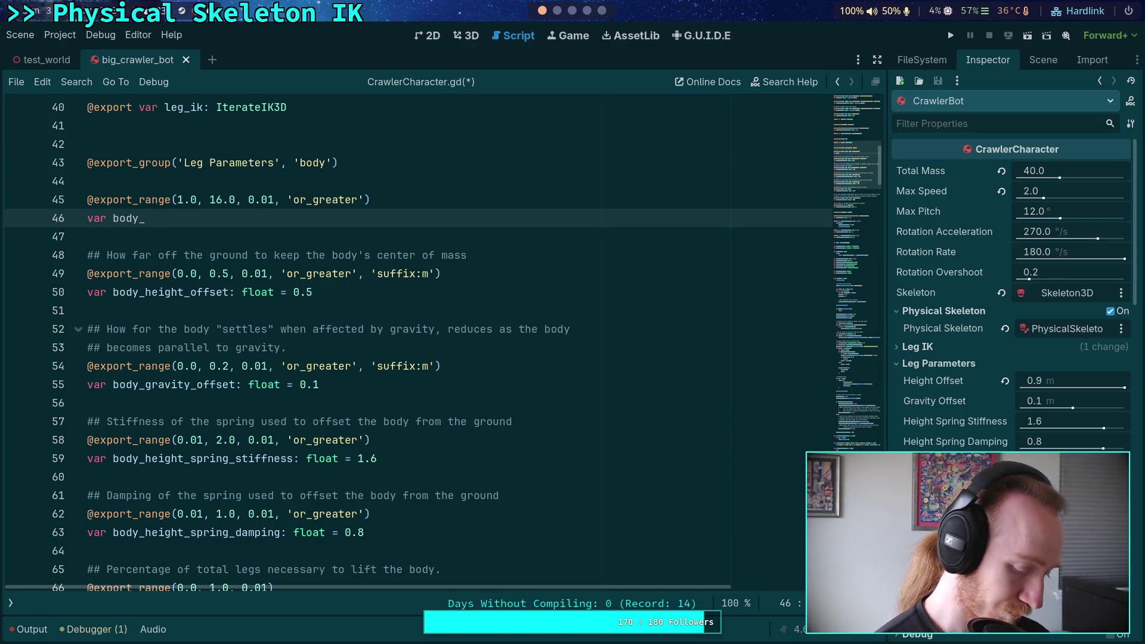
{"action": "type", "text": "leg_"}
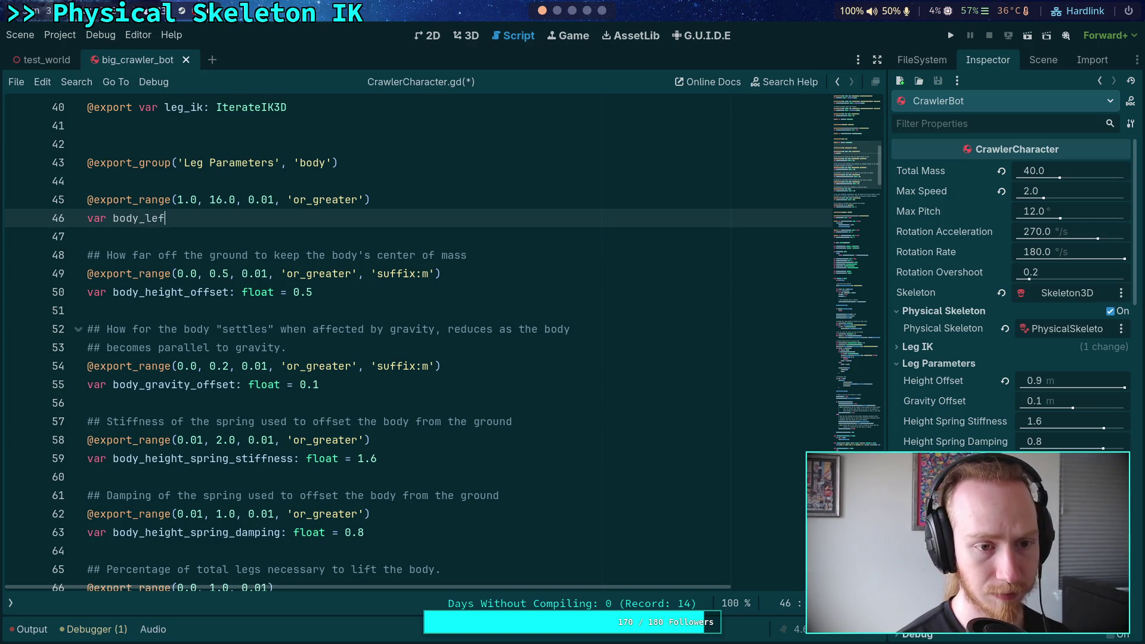
{"action": "key", "text": "BackSpace"}
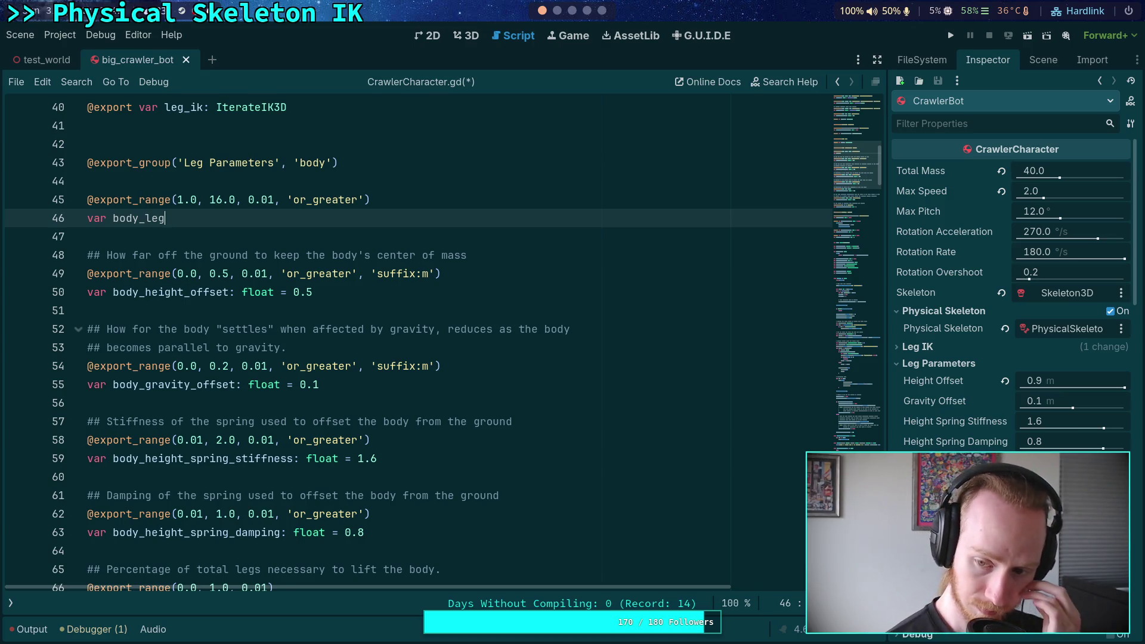
{"action": "type", "text": "_mass_ran"}
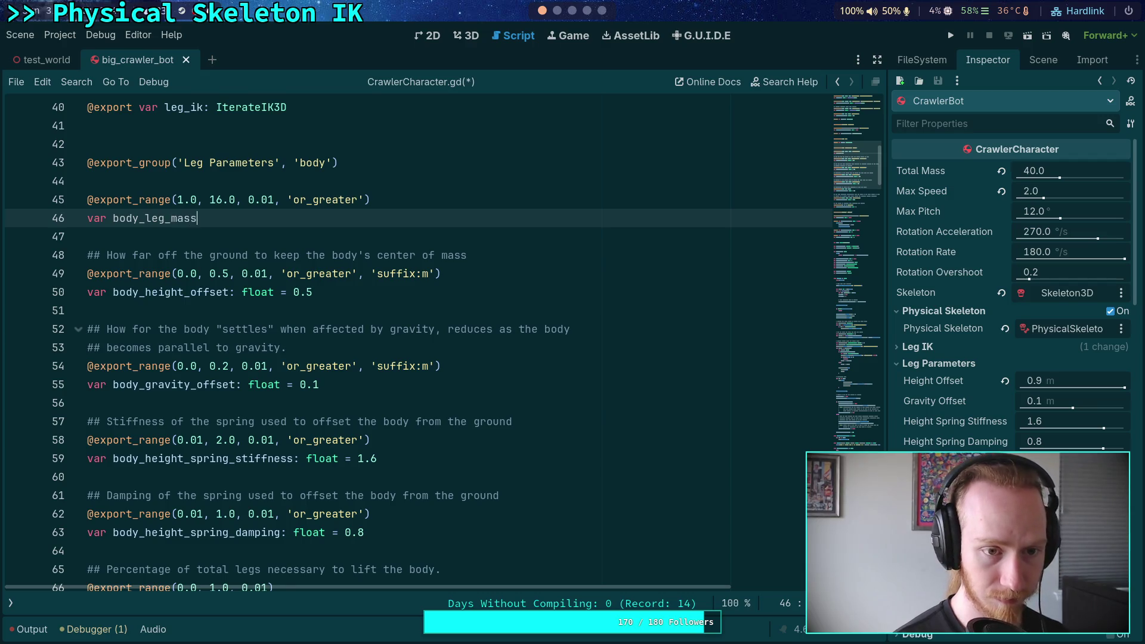
{"action": "key", "text": "BackSpace"}
{"action": "type", "text": "tio: fl"}
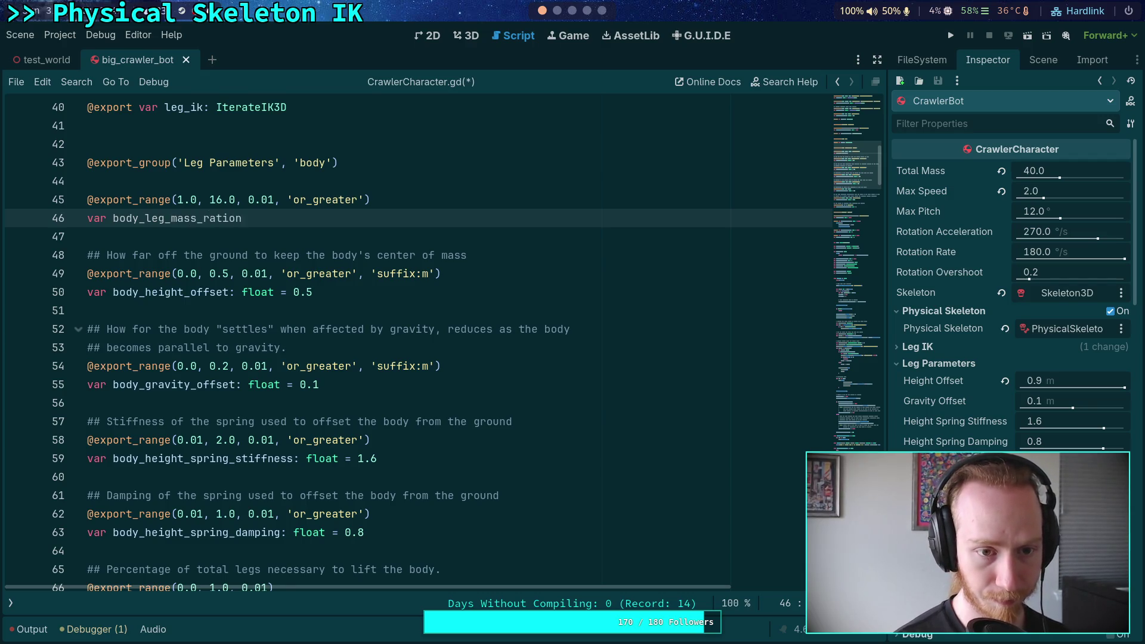
{"action": "type", "text": "oat ="}
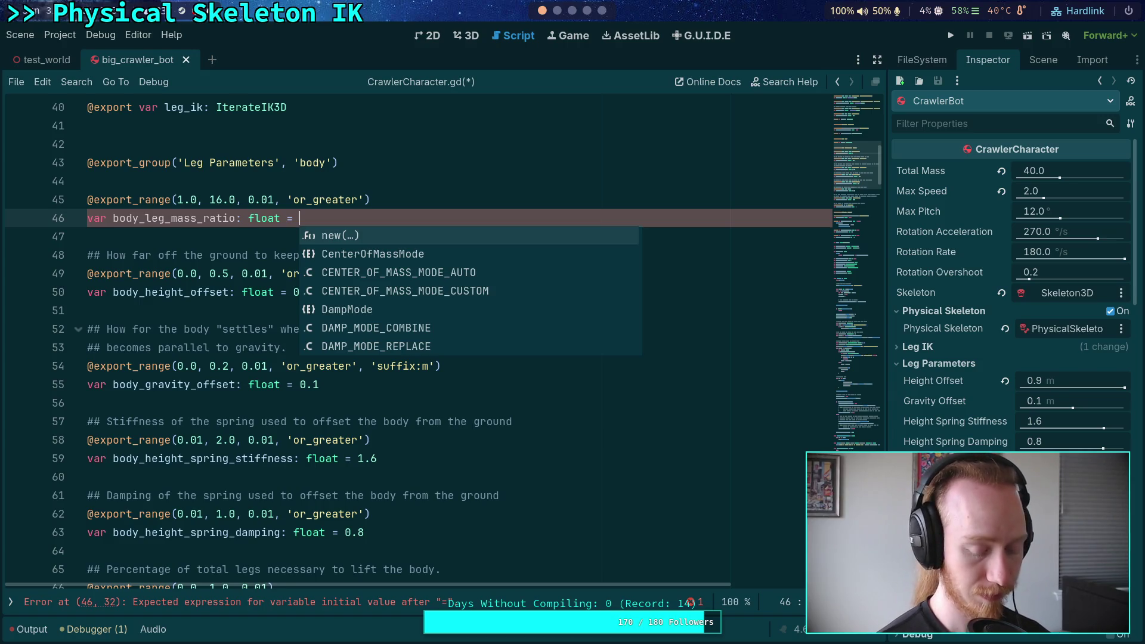
{"action": "type", "text": "5.0"}
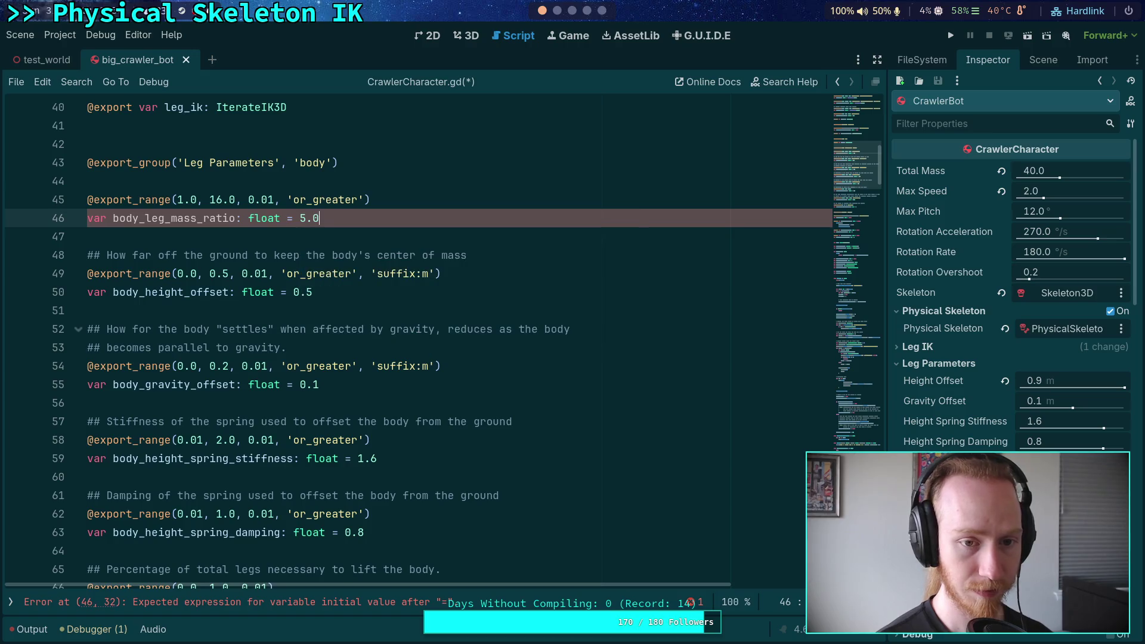
{"action": "left_click", "coordinate": [87, 181]}
{"action": "key", "text": "Return"}
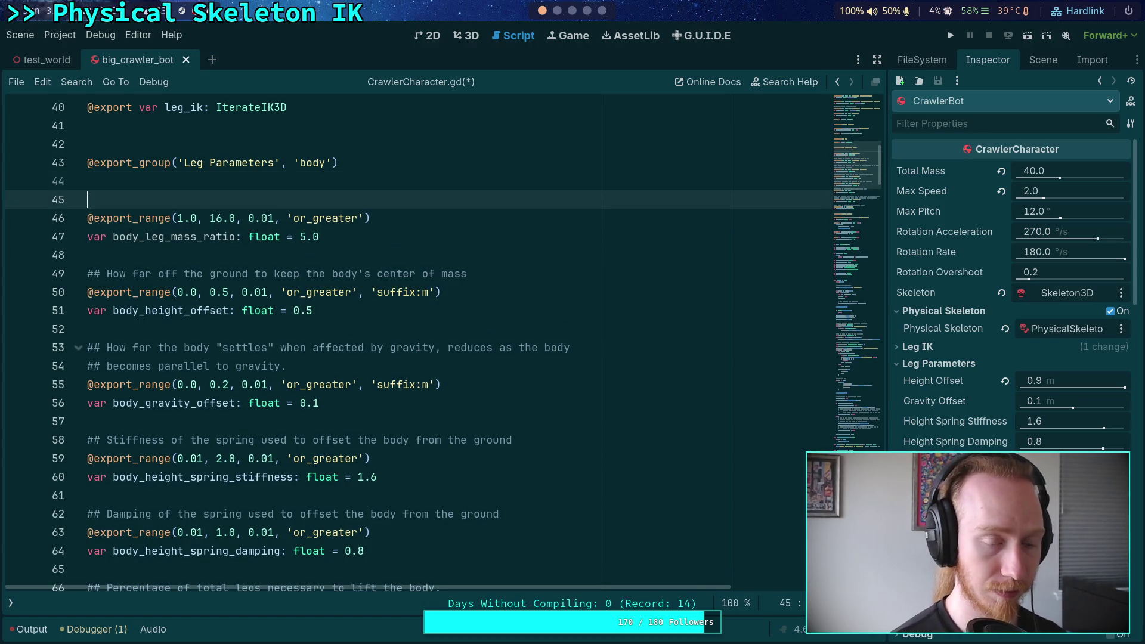
- Write a ## doc comment: ratio should exceed the total number of legs, or legs hold most of the mass
{"action": "type", "text": "##"}
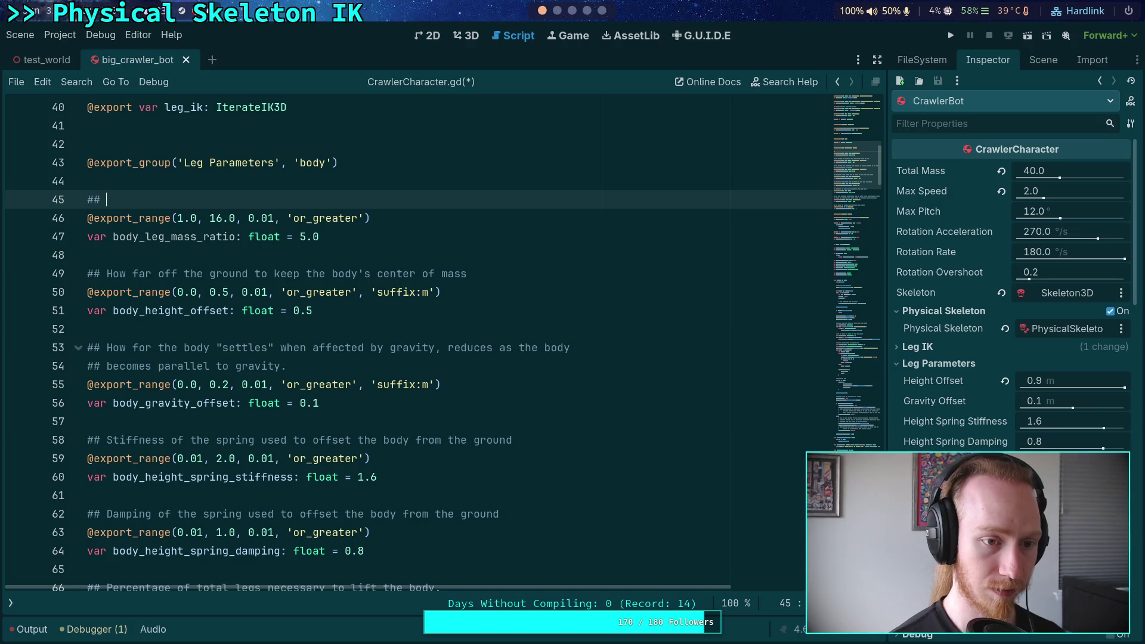
{"action": "type", "text": "How m"}
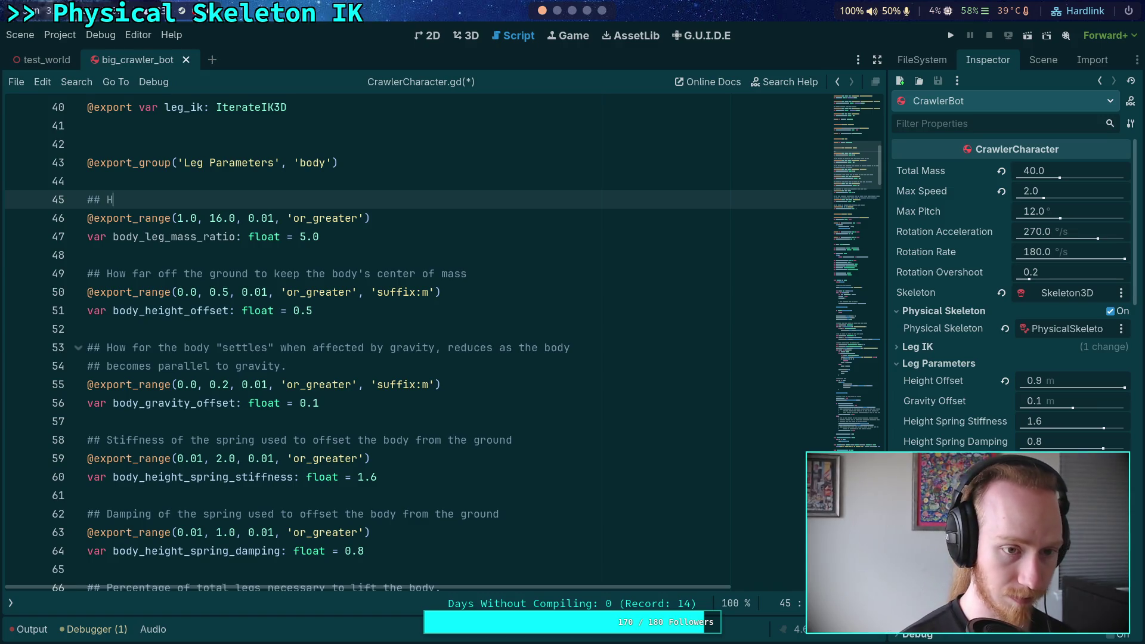
{"action": "type", "text": "any legs"}
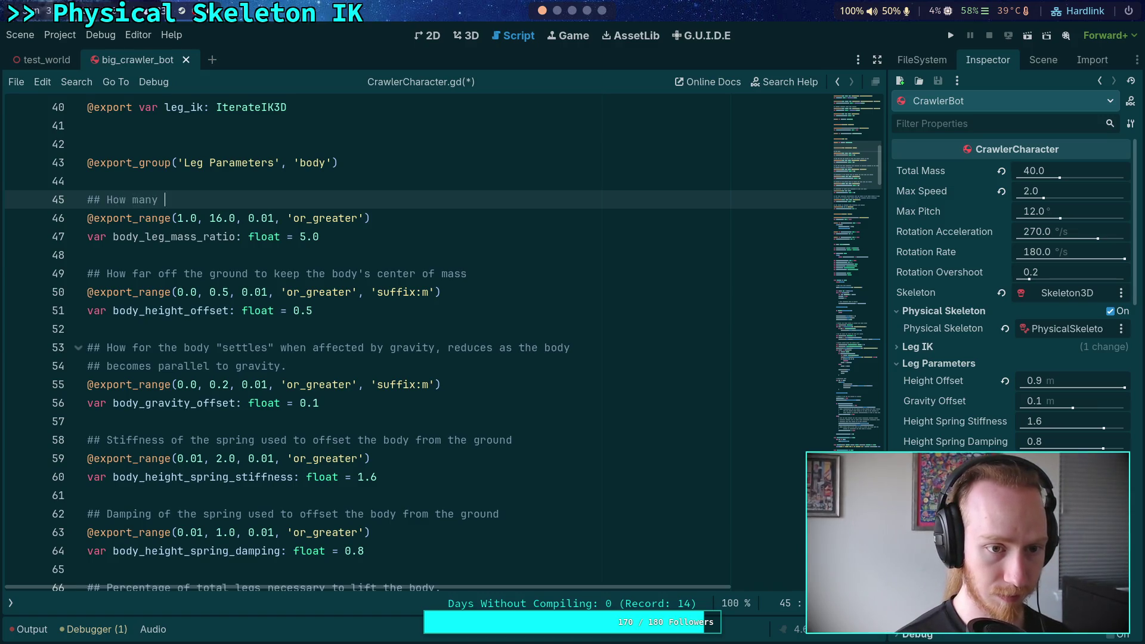
{"action": "type", "text": "are equ"}
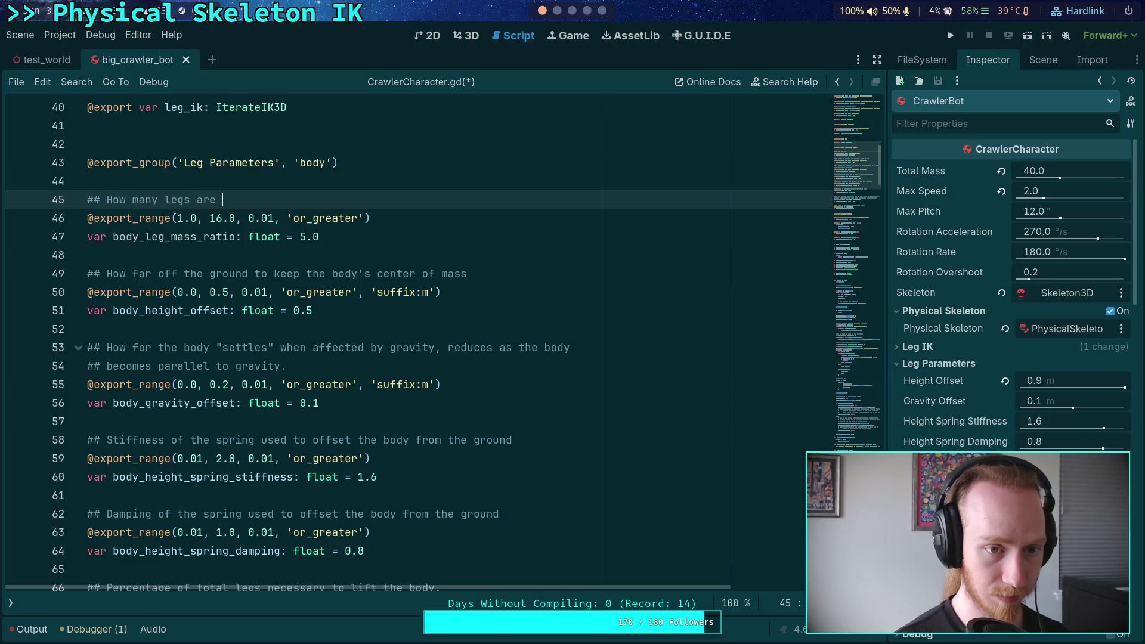
{"action": "type", "text": "ipp"}
{"action": "key", "text": "BackSpace"}
{"action": "key", "text": "BackSpace"}
{"action": "type", "text": "valent to "}
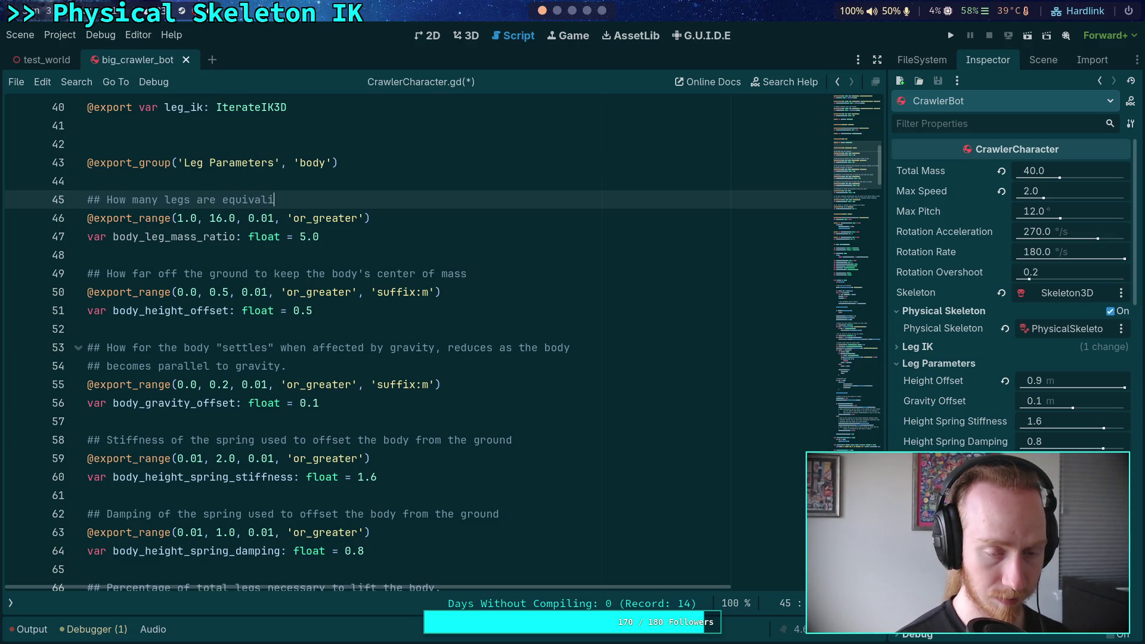
{"action": "type", "text": "the mass of t"}
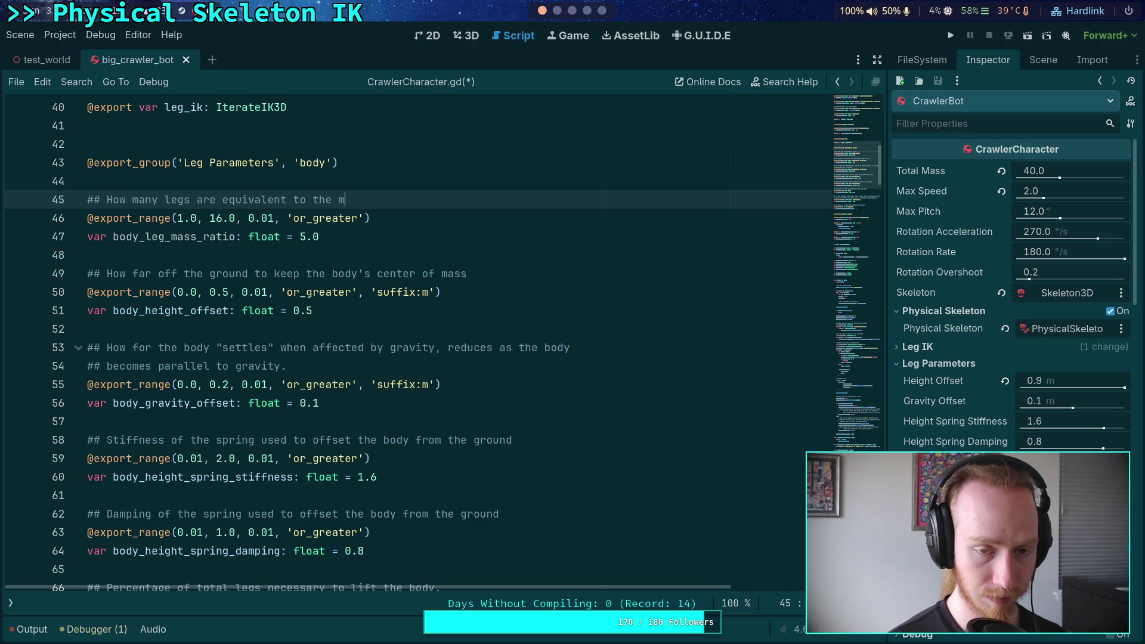
{"action": "type", "text": "he cent"}
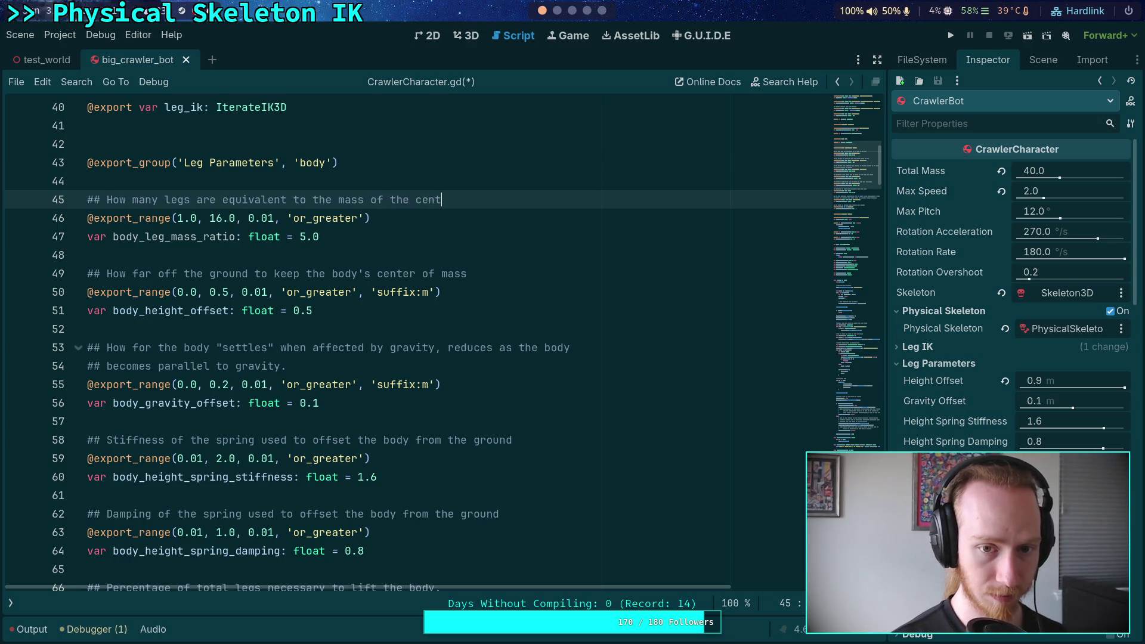
{"action": "type", "text": "ral body."}
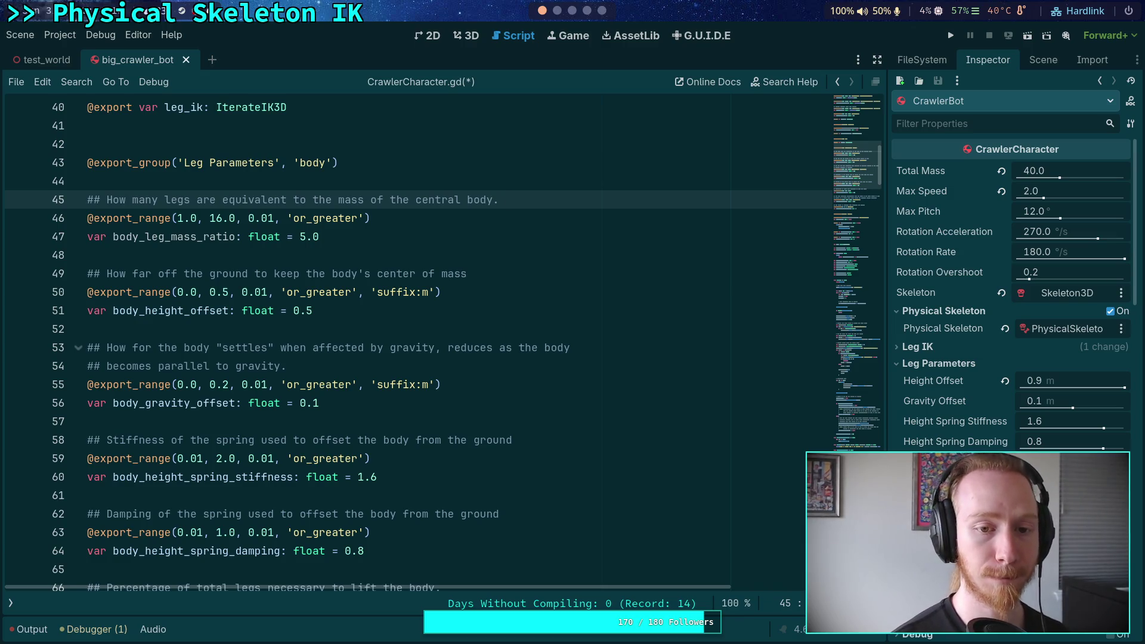
{"action": "type", "text": "Should be "}
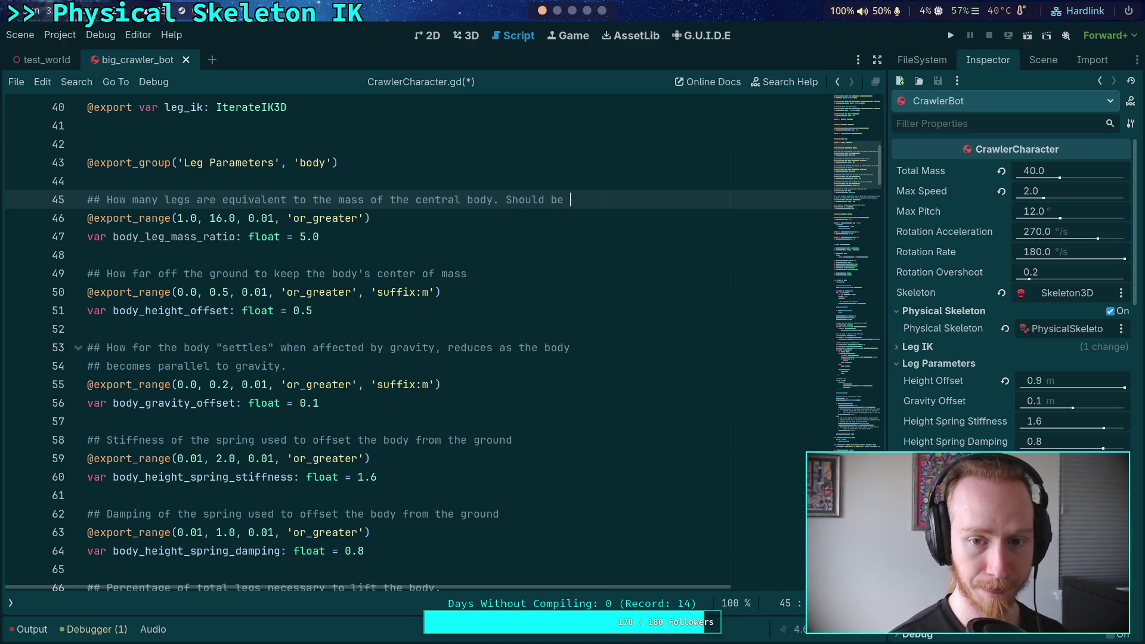
{"action": "type", "text": "greater"}
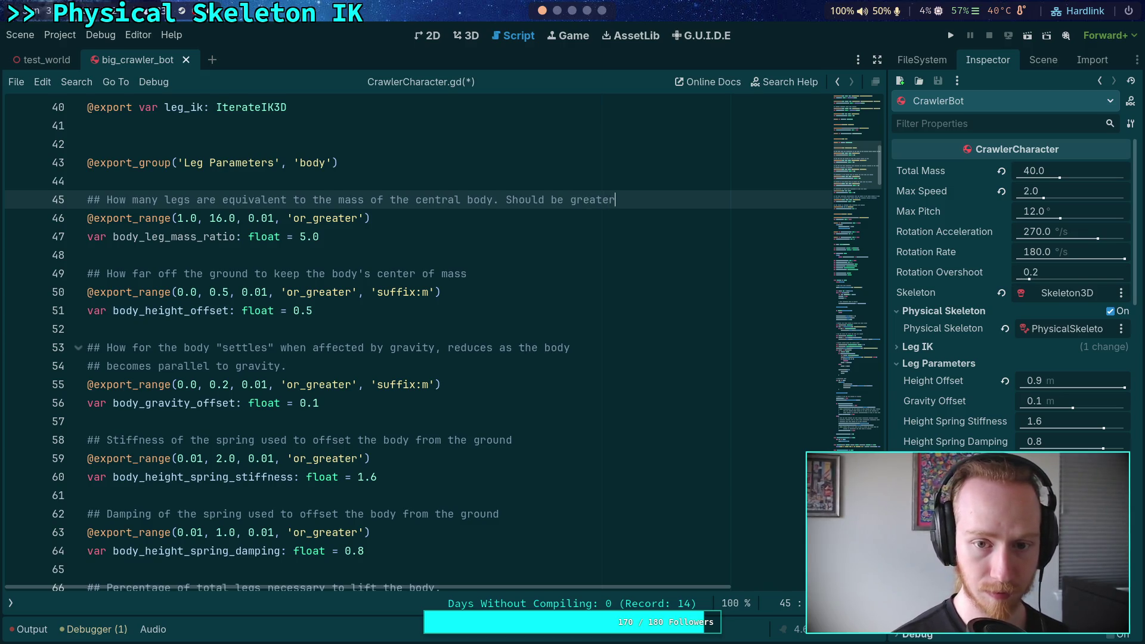
{"action": "key", "text": "Return"}
{"action": "type", "text": "## tha"}
{"action": "type", "text": "ns "}
{"action": "type", "text": "tho"}
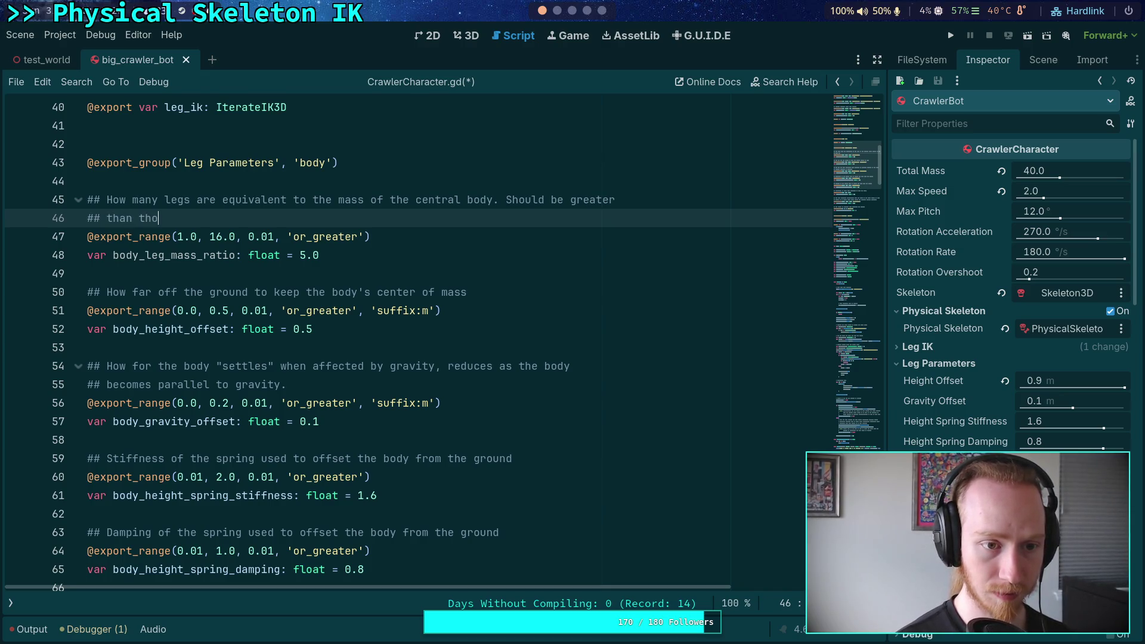
{"action": "type", "text": " total number"}
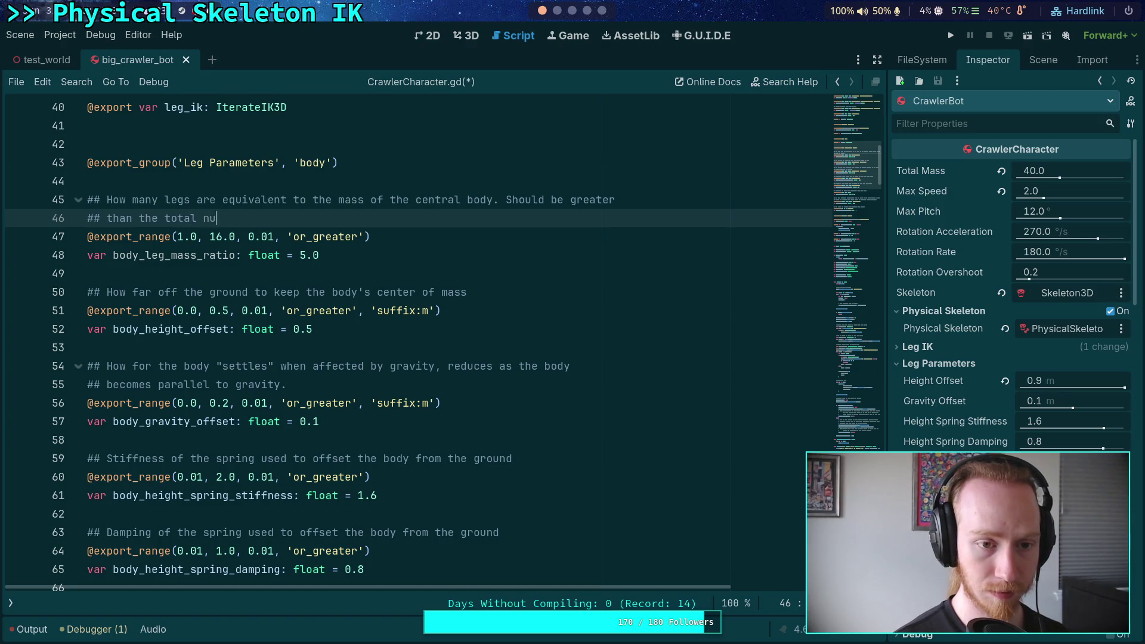
{"action": "type", "text": " of legs"}
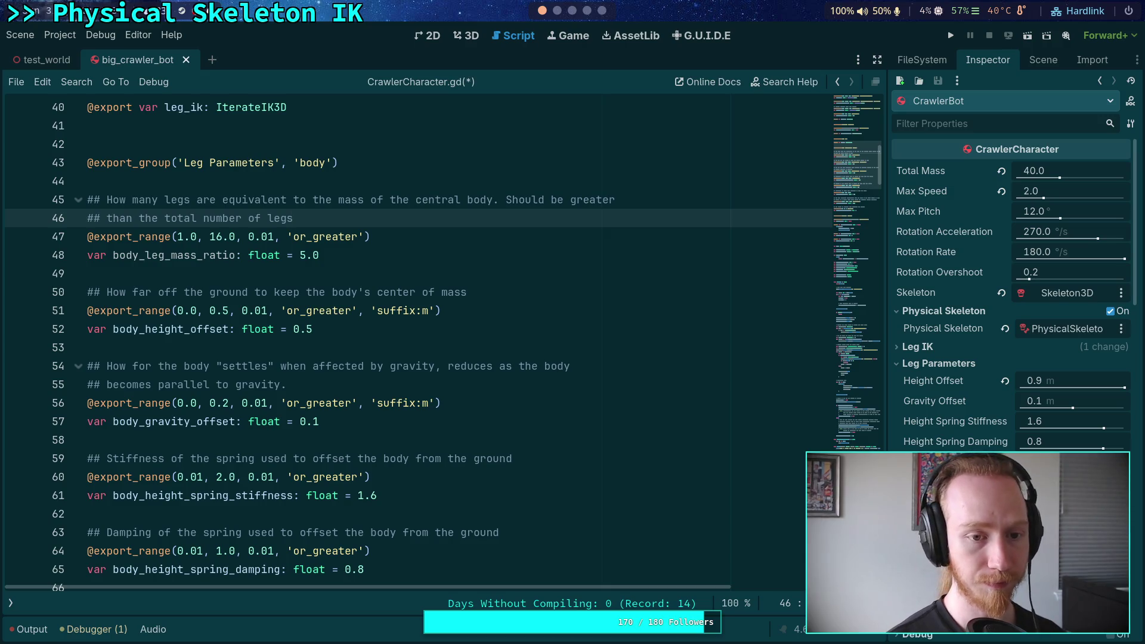
{"action": "type", "text": ", otherwi"}
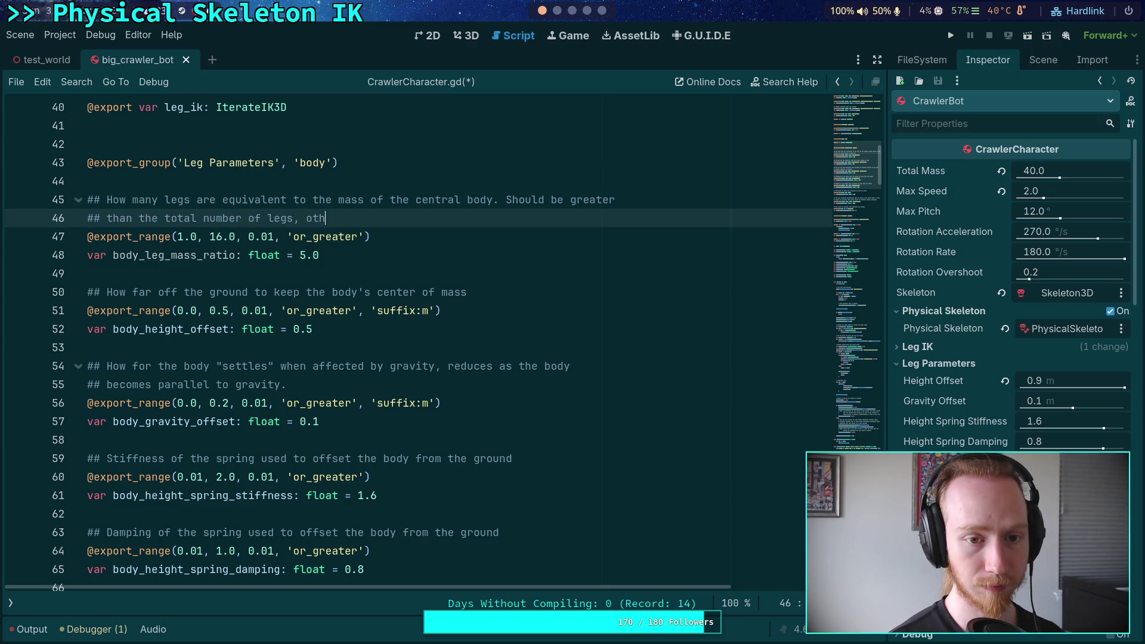
{"action": "type", "text": "se"}
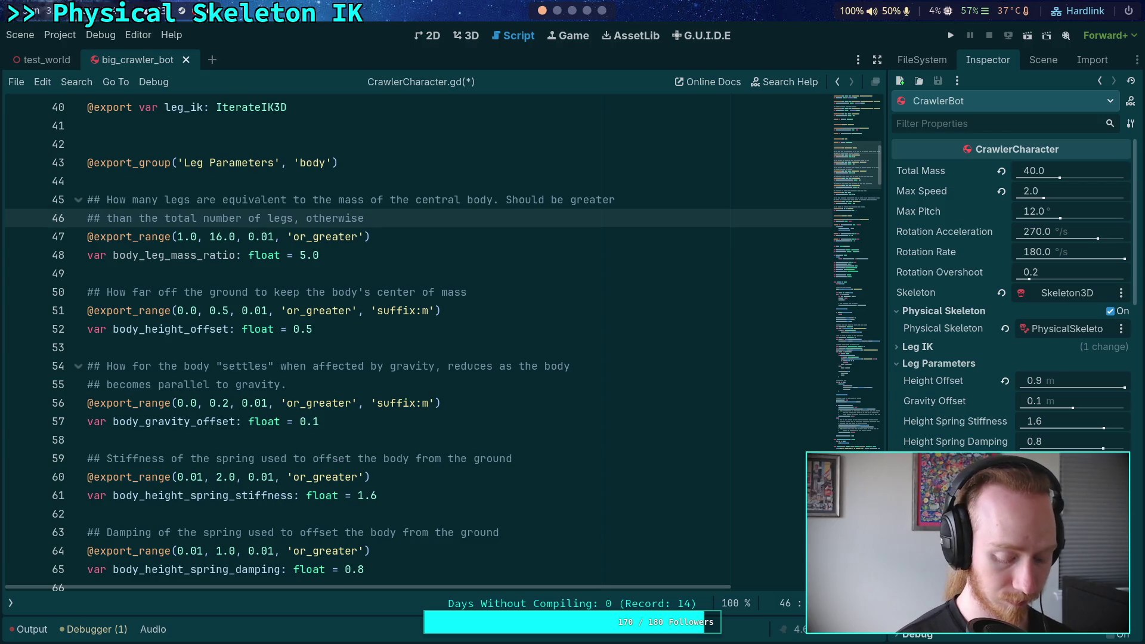
{"action": "type", "text": "the legs "}
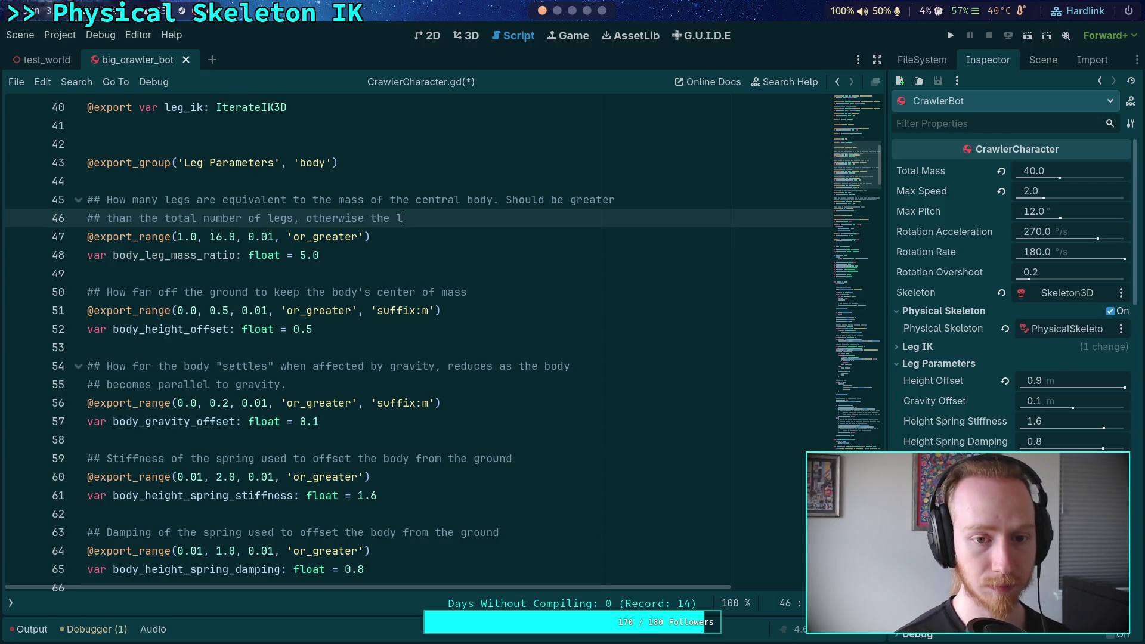
{"action": "type", "text": "will account f"}
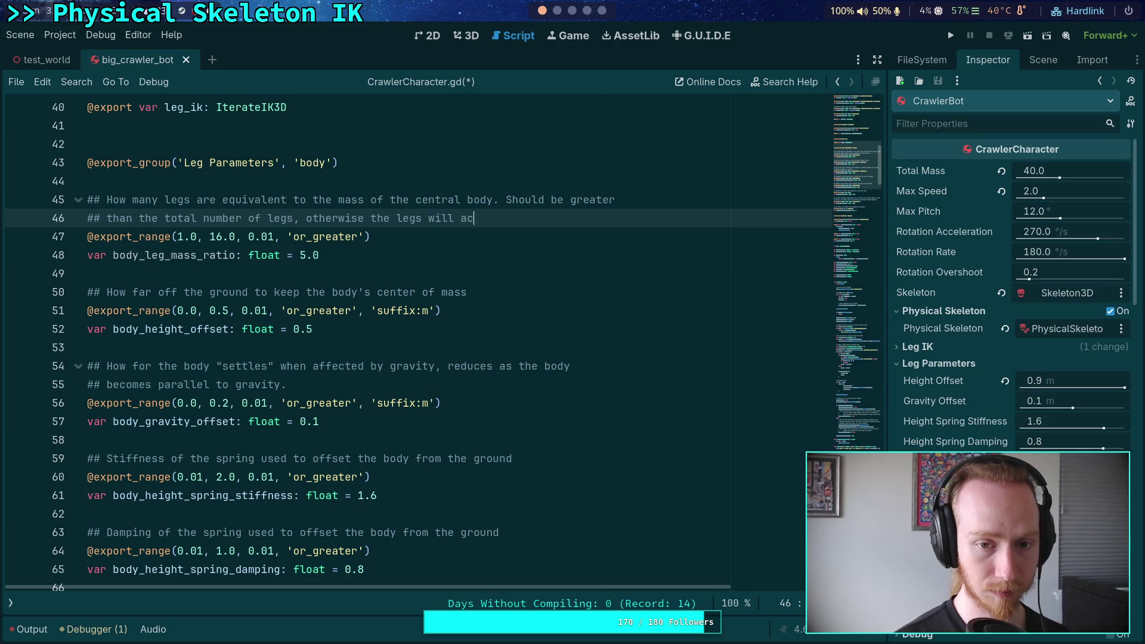
{"action": "type", "text": "or the ma"}
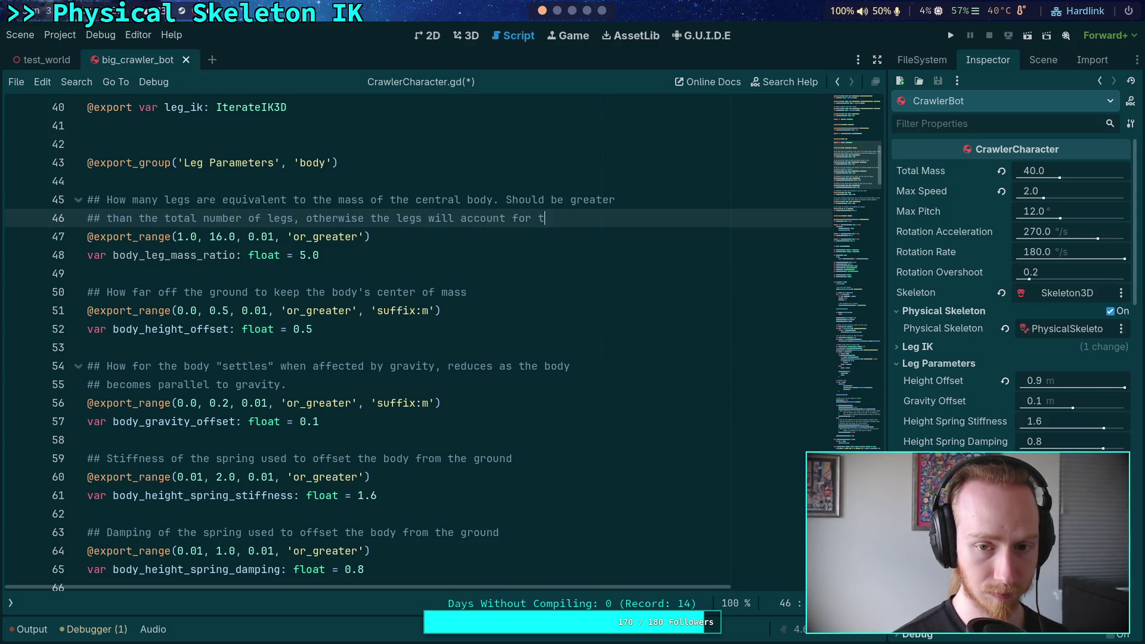
{"action": "type", "text": "jority"}
{"action": "key", "text": "Return"}
{"action": "type", "text": "## "}
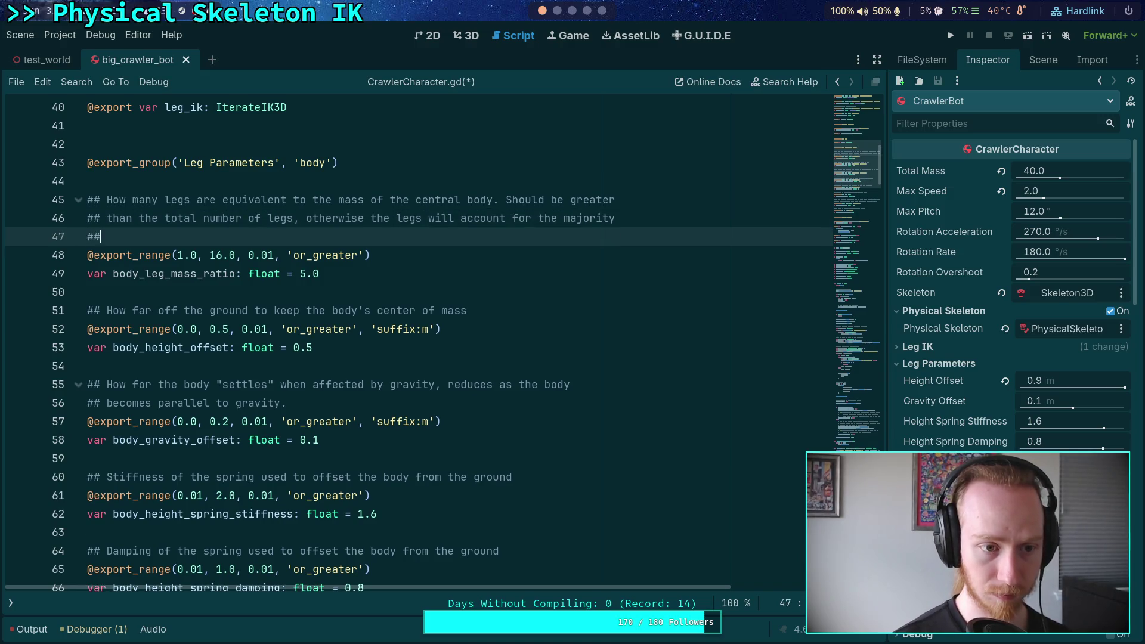
{"action": "type", "text": "of the "}
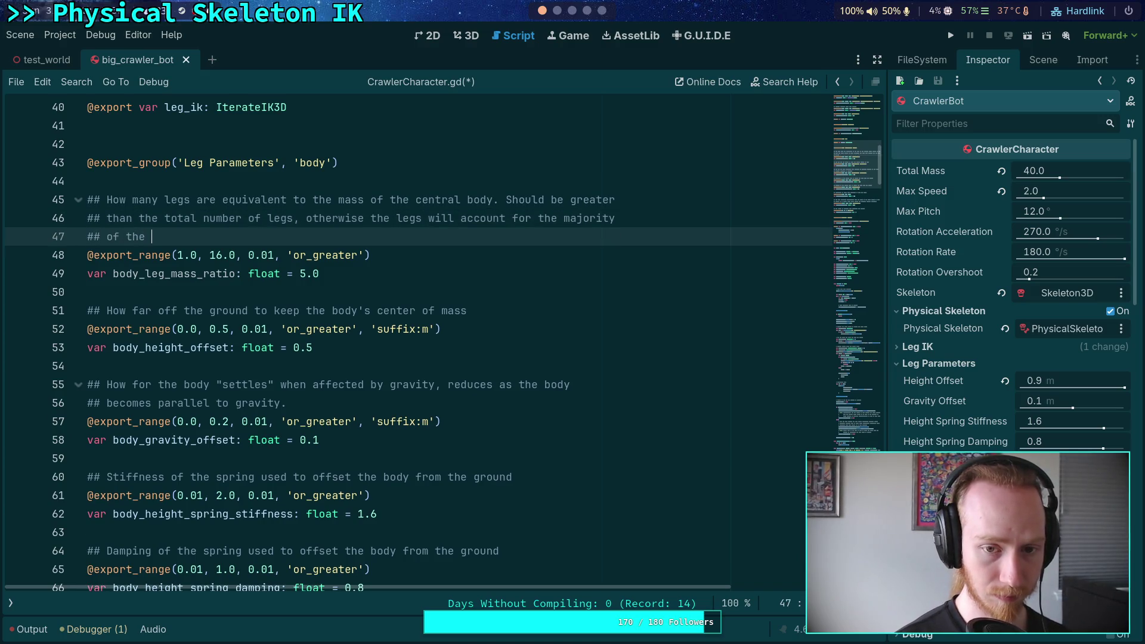
{"action": "type", "text": "whole body ma"}
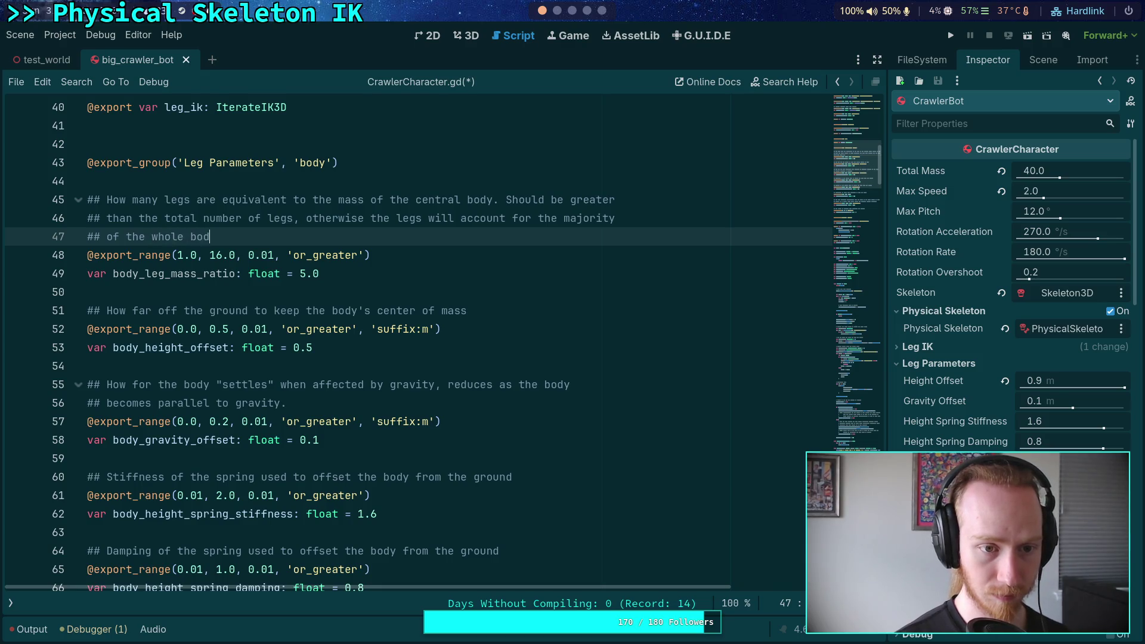
{"action": "type", "text": "ss"}
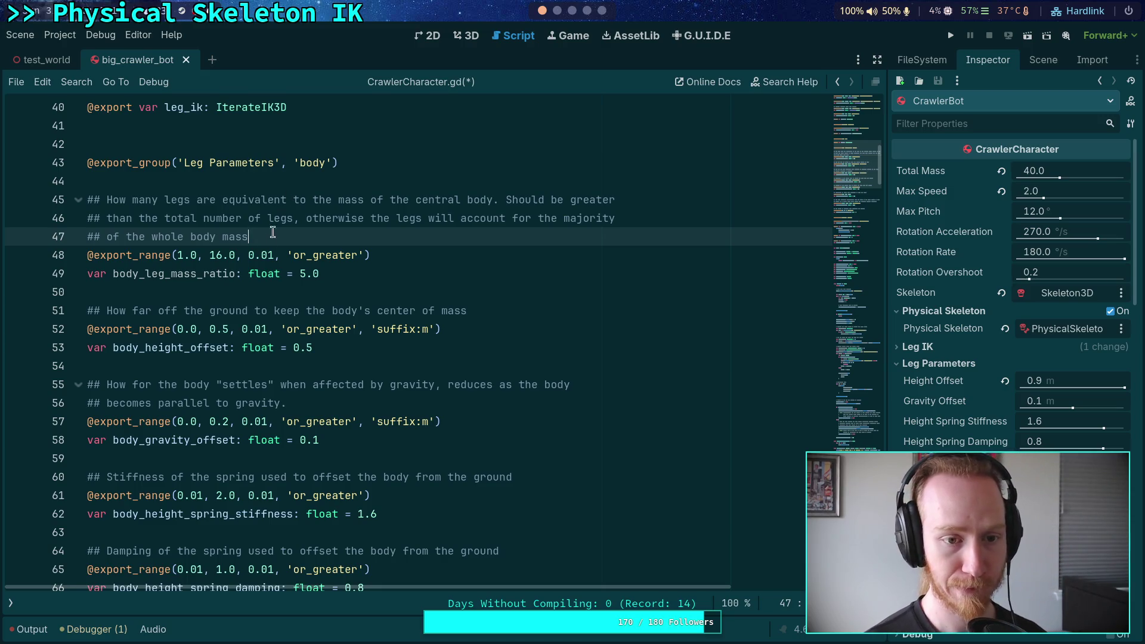
- Replace the comment with 'When greater than the total number of legs, more than 50%… in the main body' and save
{"action": "mouse_move", "coordinate": [270, 237]}
{"action": "left_mouse_down"}
{"action": "mouse_move", "coordinate": [509, 218]}
{"action": "mouse_move", "coordinate": [505, 199]}
{"action": "left_mouse_up"}
{"action": "type", "text": "When cr"}
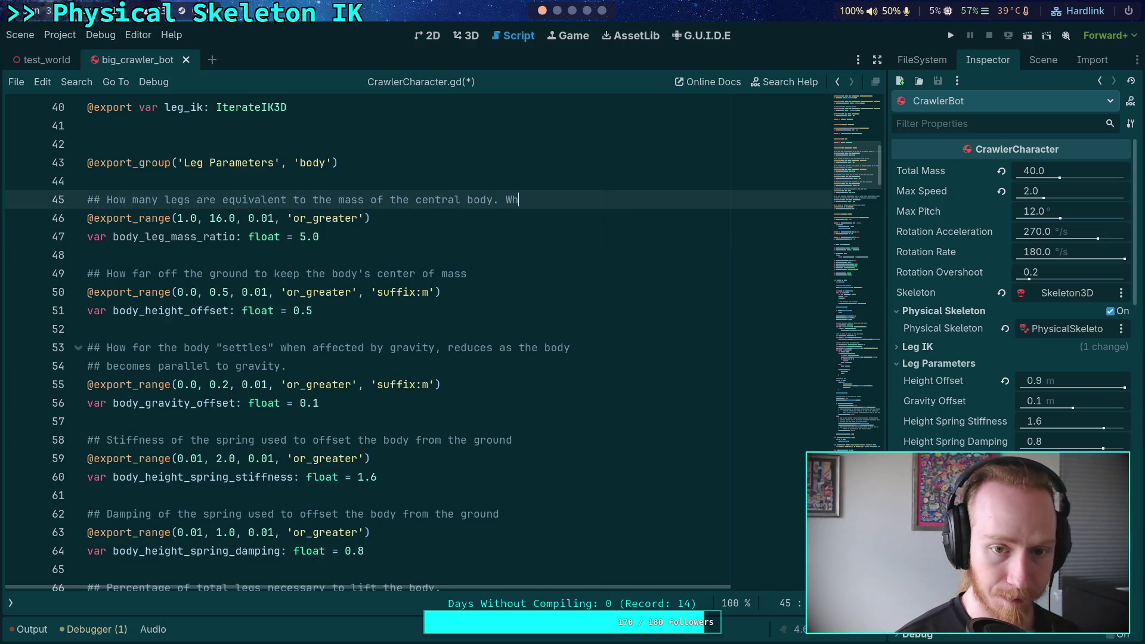
{"action": "type", "text": "eater"}
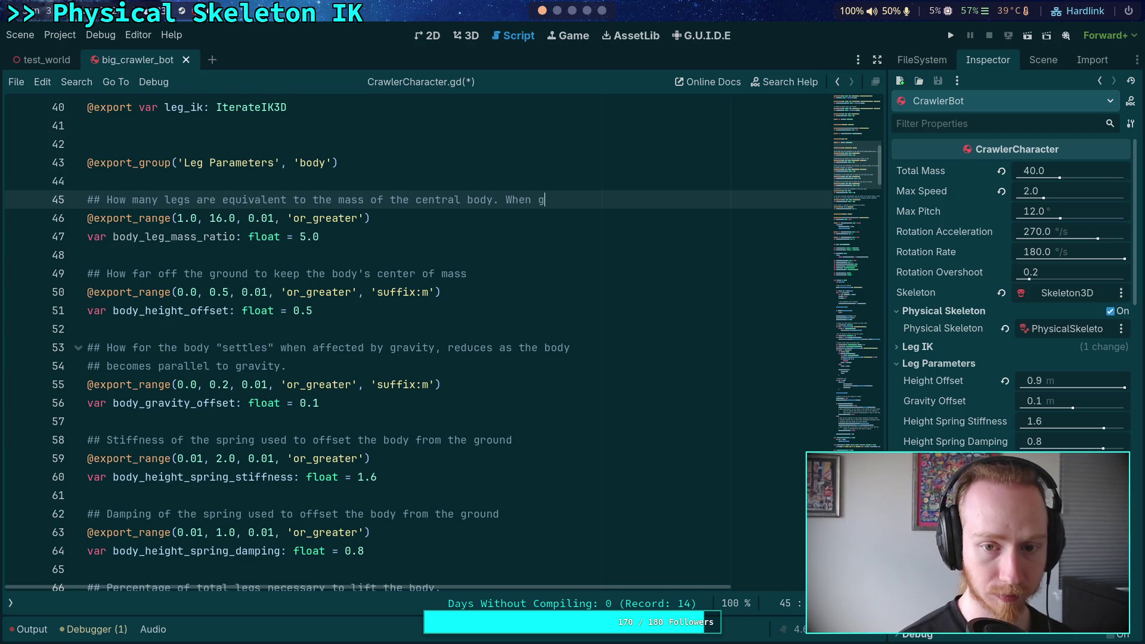
{"action": "key", "text": "Return"}
{"action": "type", "text": "## than the "}
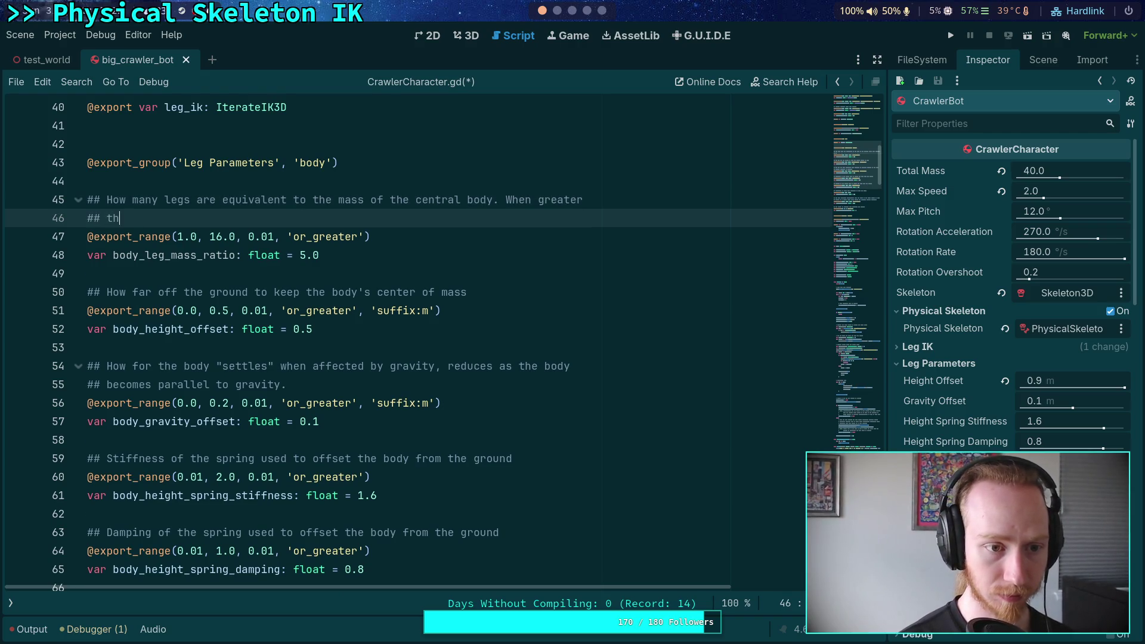
{"action": "type", "text": "total number of "}
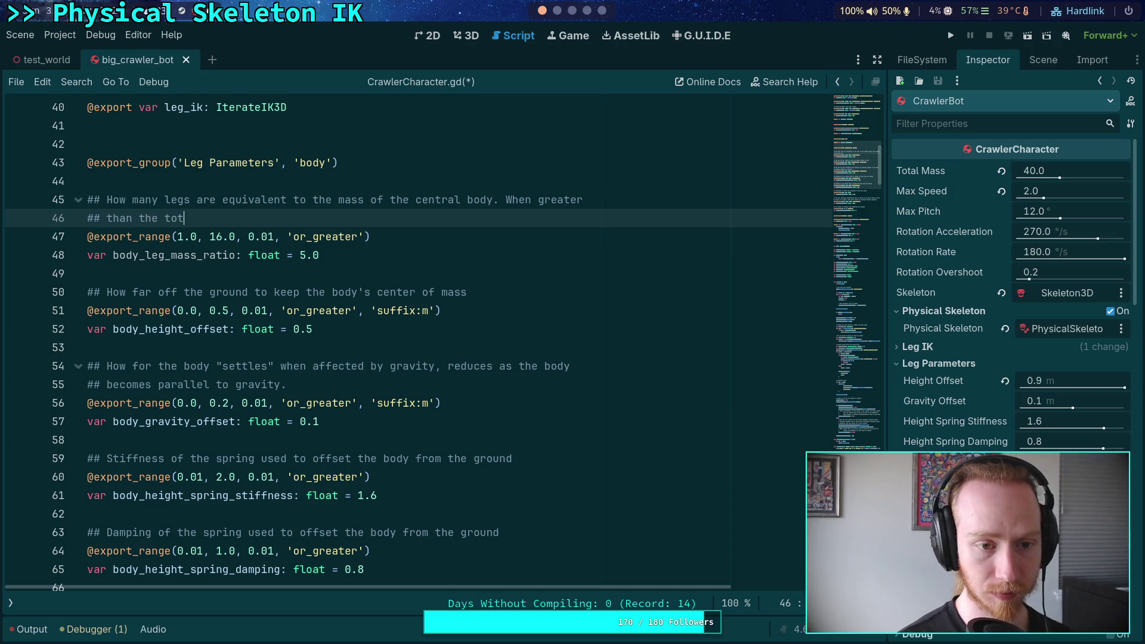
{"action": "type", "text": "legs, "}
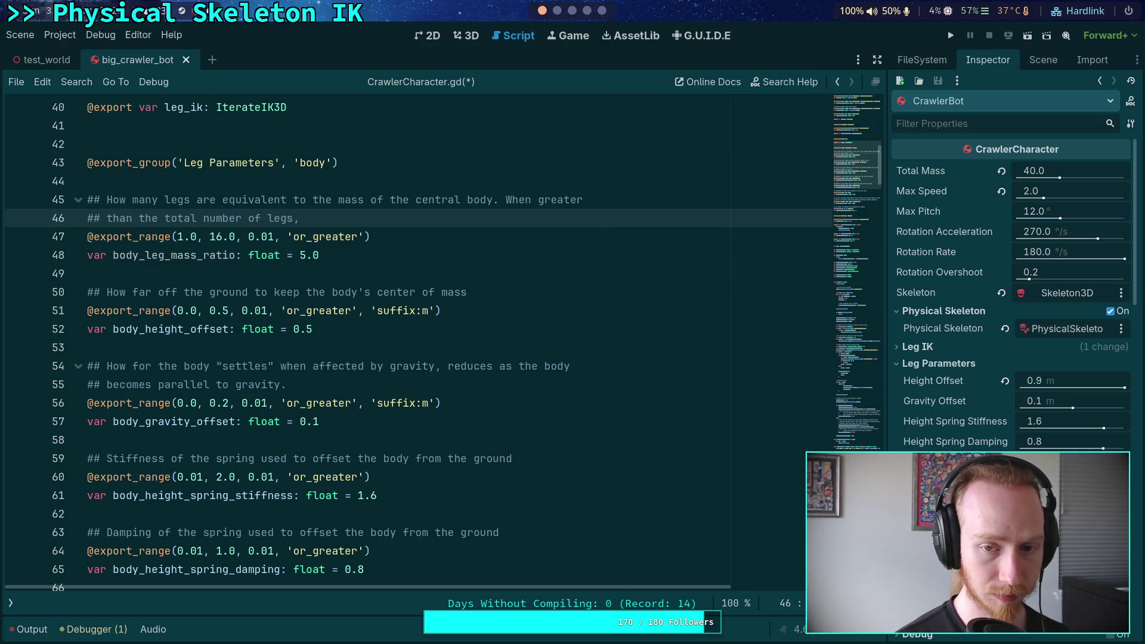
{"action": "type", "text": "more than "}
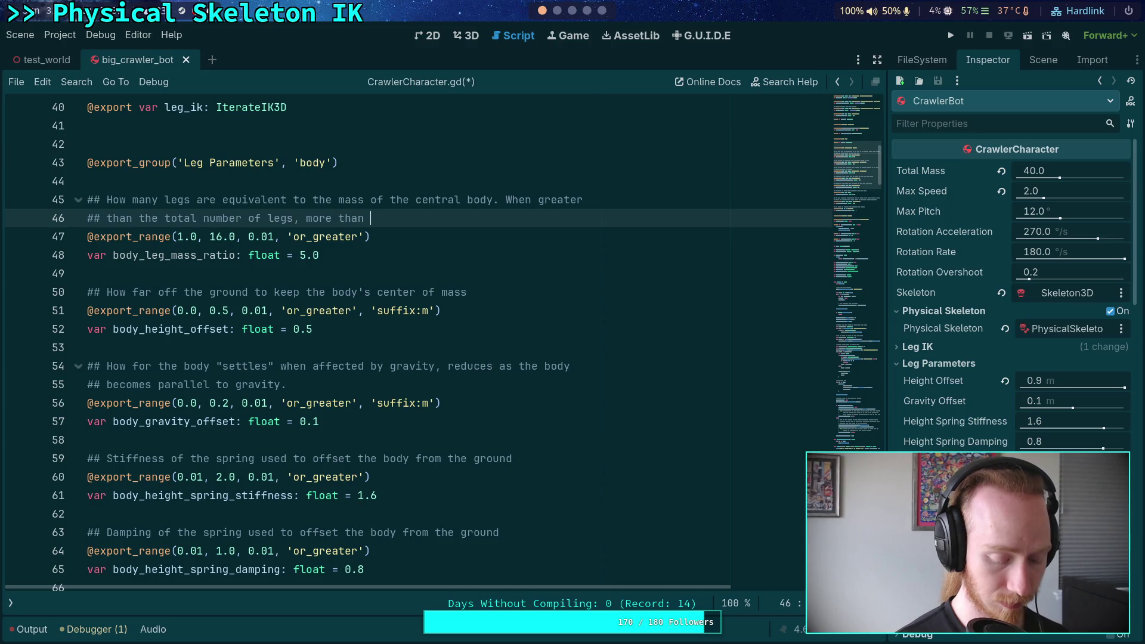
{"action": "type", "text": "50% "}
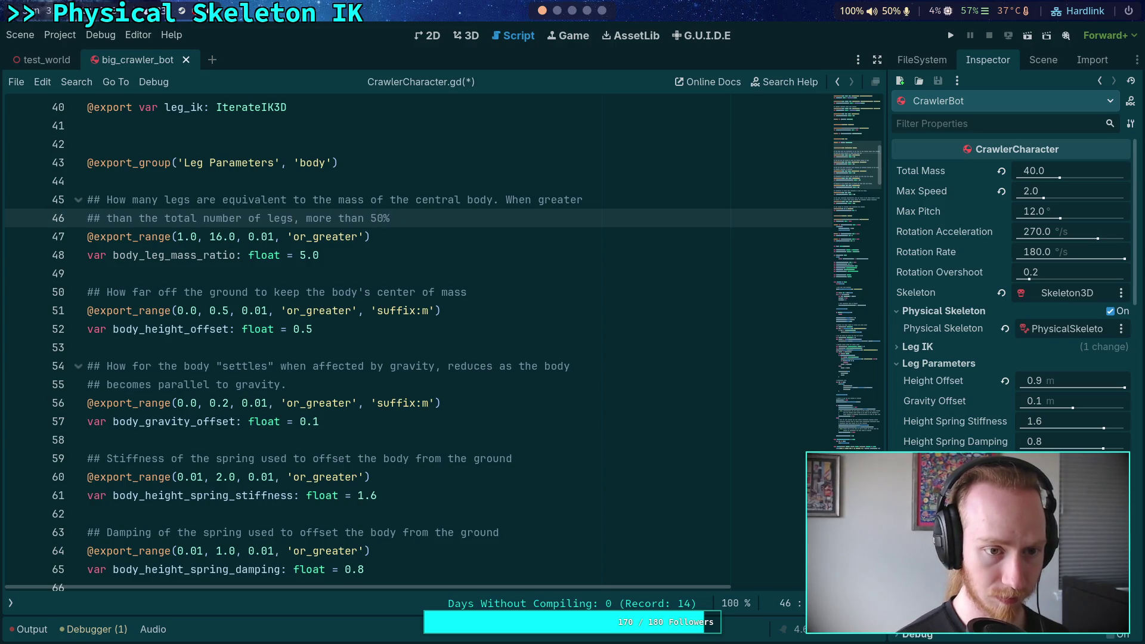
{"action": "type", "text": "of the mass "}
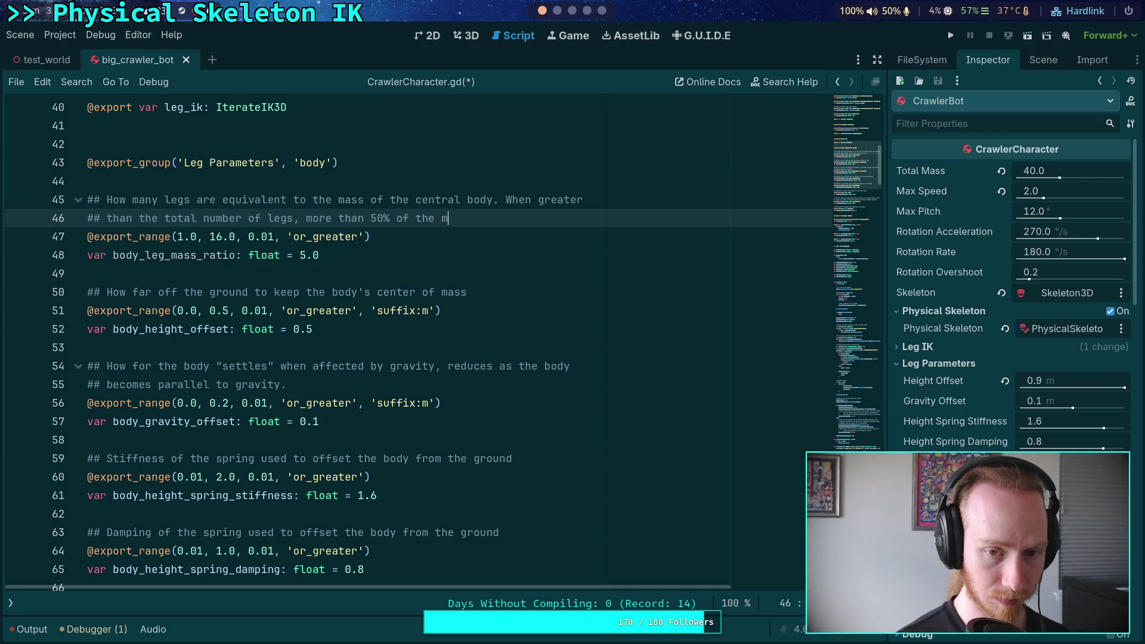
{"action": "type", "text": "will be conc"}
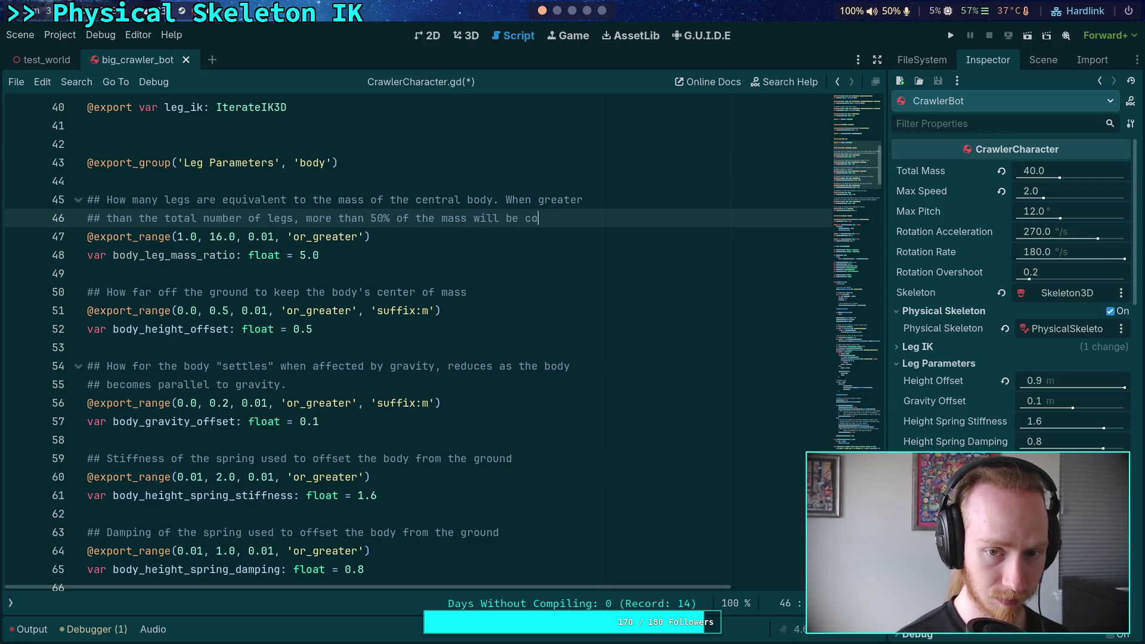
{"action": "type", "text": "entrated"}
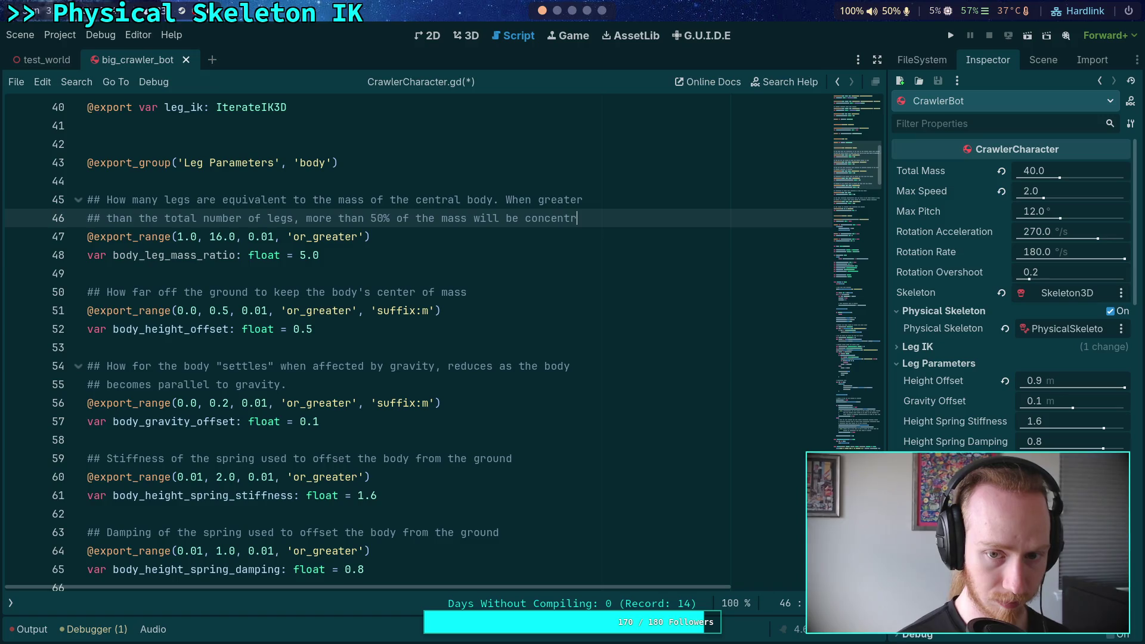
{"action": "key", "text": "Return"}
{"action": "type", "text": "## in the m"}
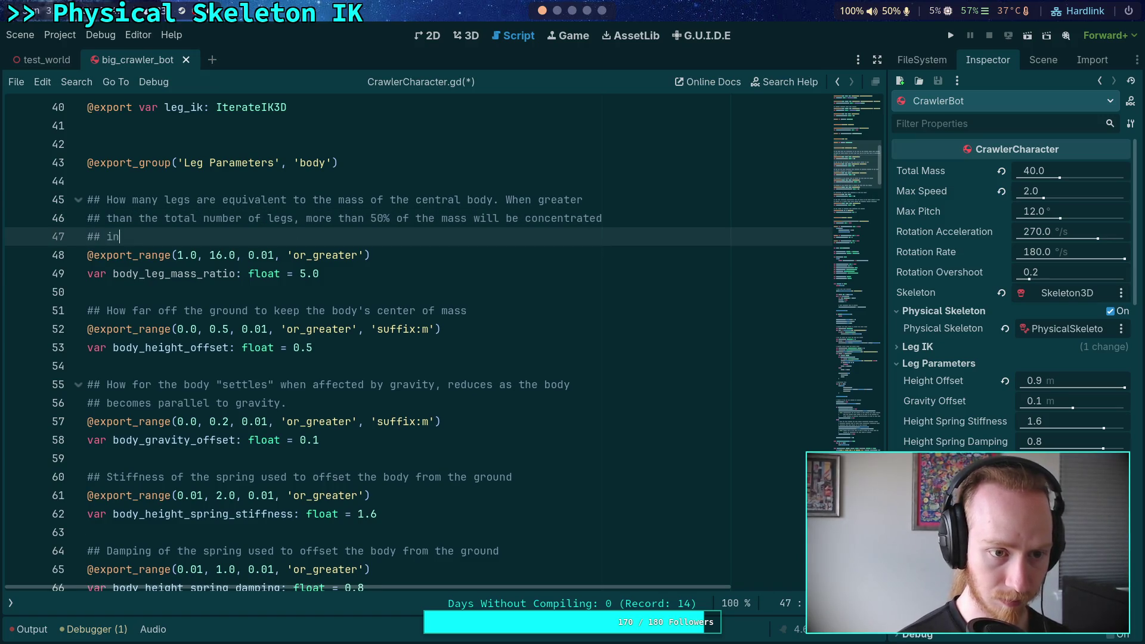
{"action": "type", "text": "ain body."}
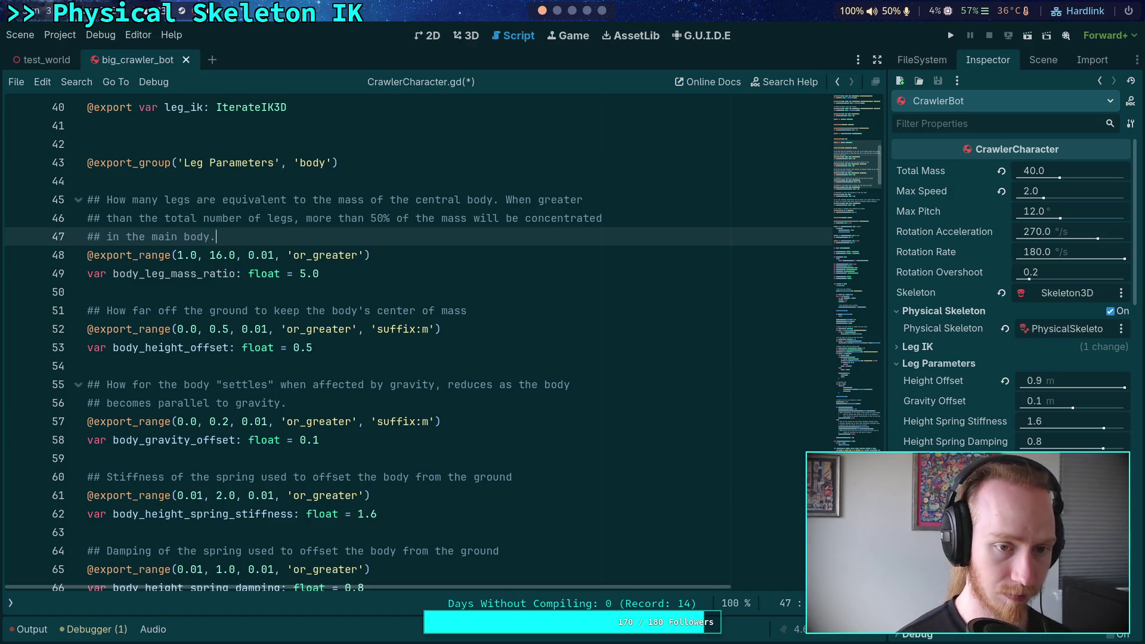
{"action": "key", "text": "ctrl+s"}
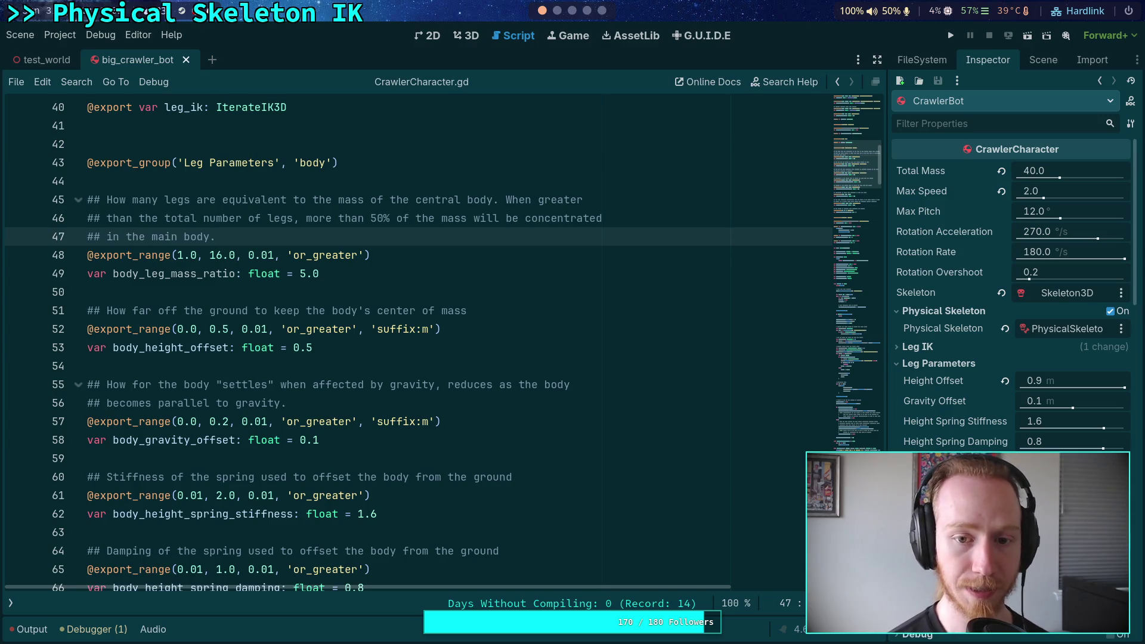
- Insert 'total' before 'mass' and rewrap the comment lines before 'concentrated'
{"action": "left_click", "coordinate": [442, 218]}
{"action": "type", "text": "total"}
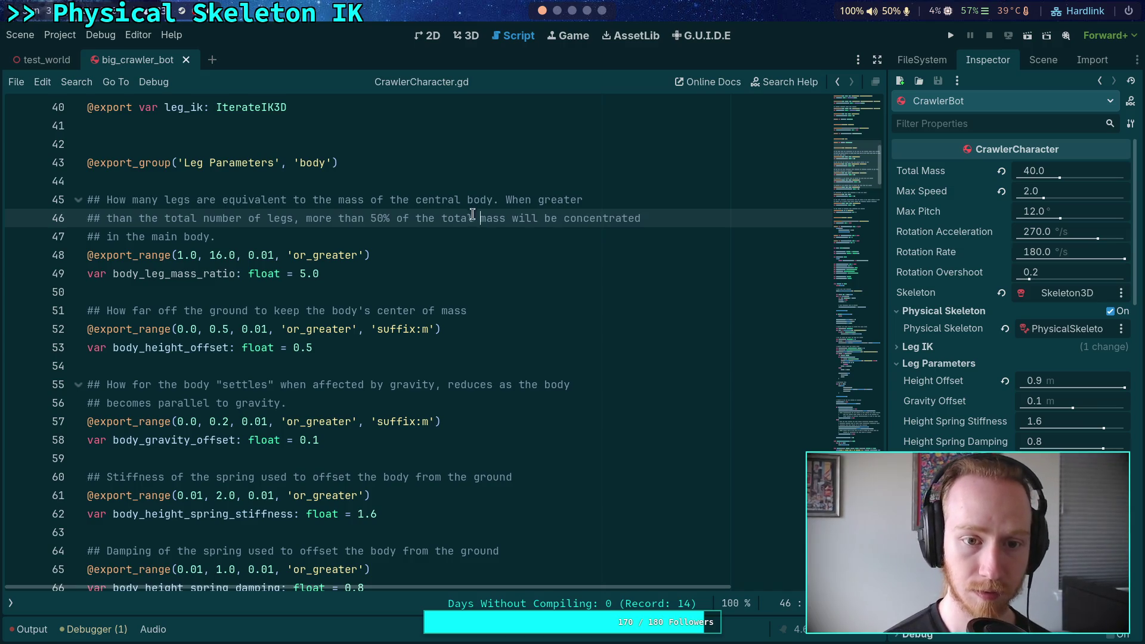
{"action": "left_click", "coordinate": [564, 219]}
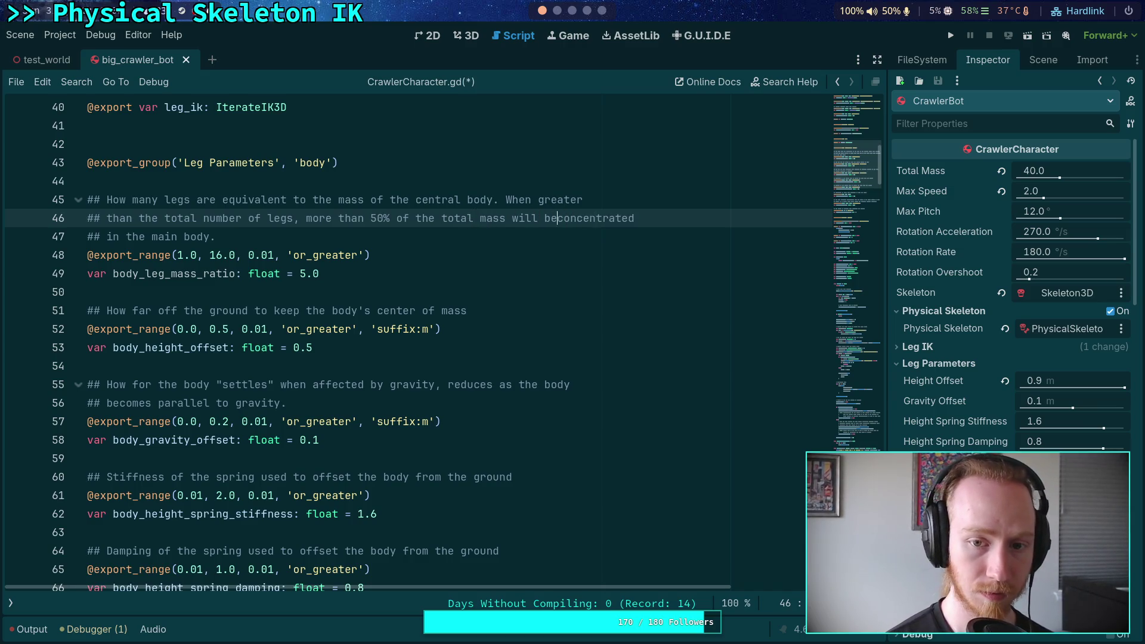
{"action": "key", "text": "Return"}
{"action": "type", "text": "$"}
{"action": "key", "text": "BackSpace"}
{"action": "type", "text": "##"}
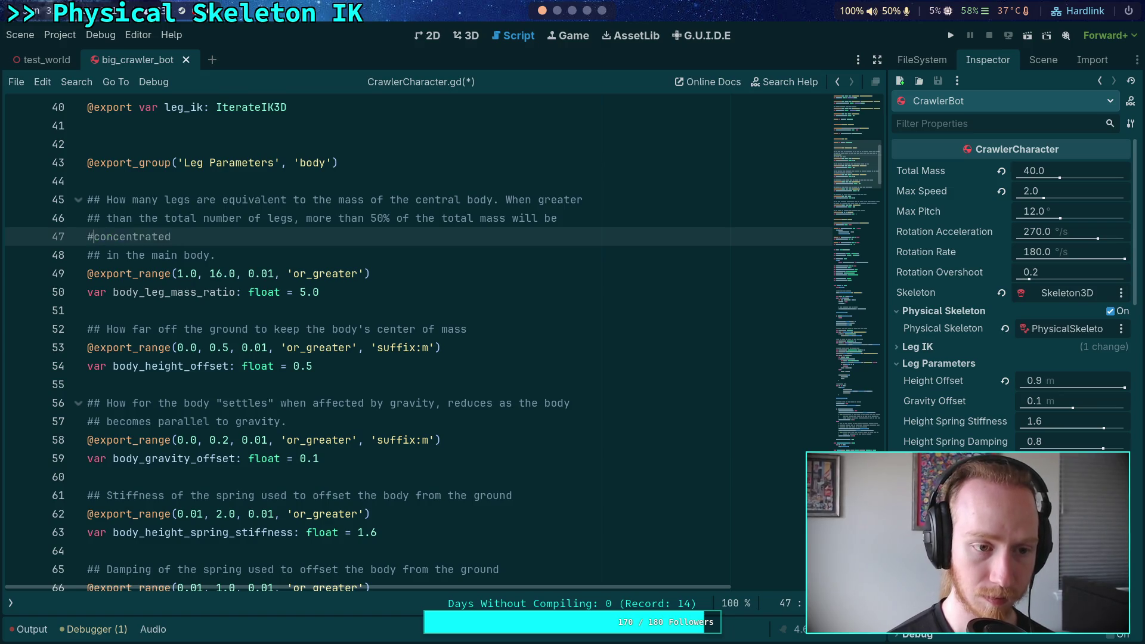
{"action": "key", "text": "Down"}
{"action": "key", "text": "BackSpace"}
{"action": "key", "text": "BackSpace"}
{"action": "key", "text": "BackSpace"}
{"action": "scroll", "coordinate": [533, 270], "scroll_direction": "up", "scroll_amount": 9}
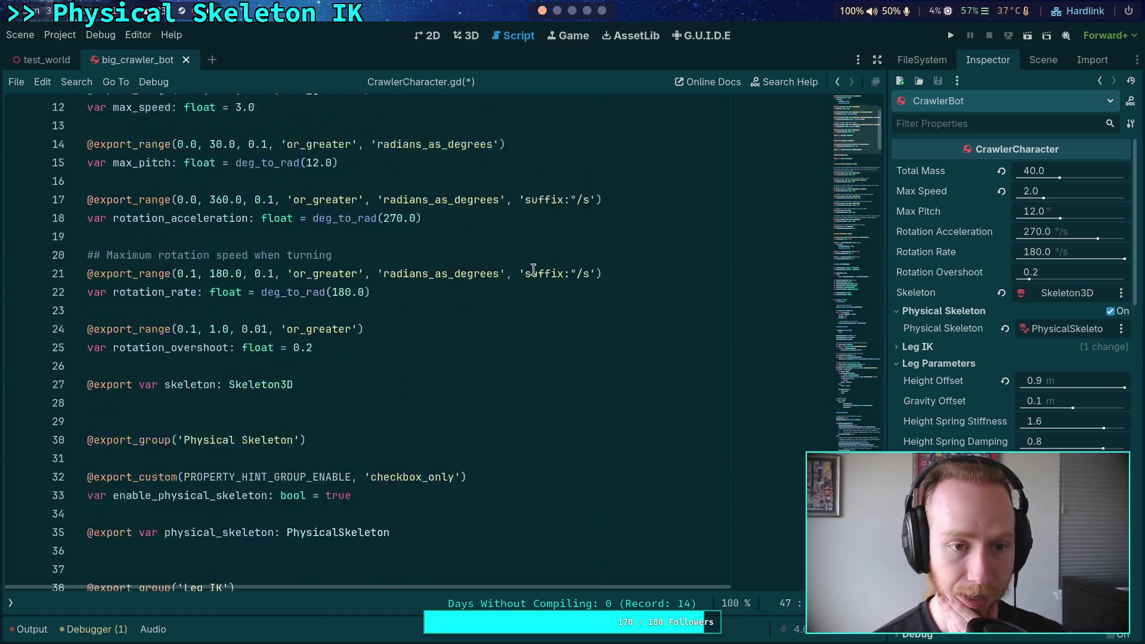
- Start a total_mass doc comment: '## Whole body mass of the crawler. This is used with'
{"action": "scroll", "coordinate": [533, 269], "scroll_direction": "up", "scroll_amount": 4}
{"action": "left_click", "coordinate": [252, 163]}
{"action": "key", "text": "Return"}
{"action": "type", "text": "## "}
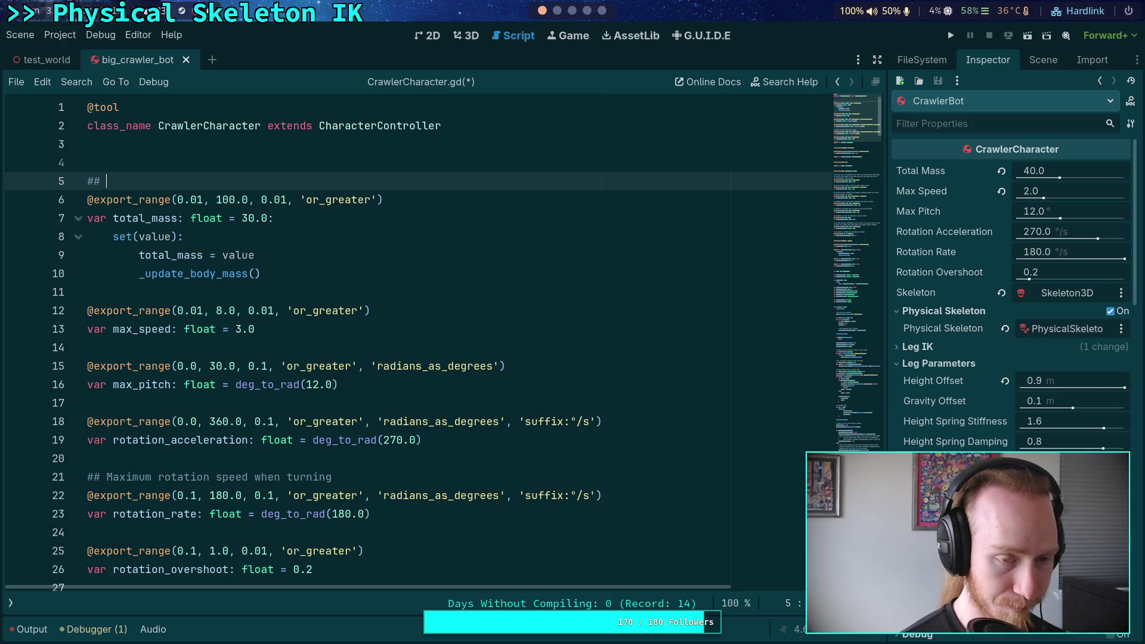
{"action": "type", "text": "Whole body "}
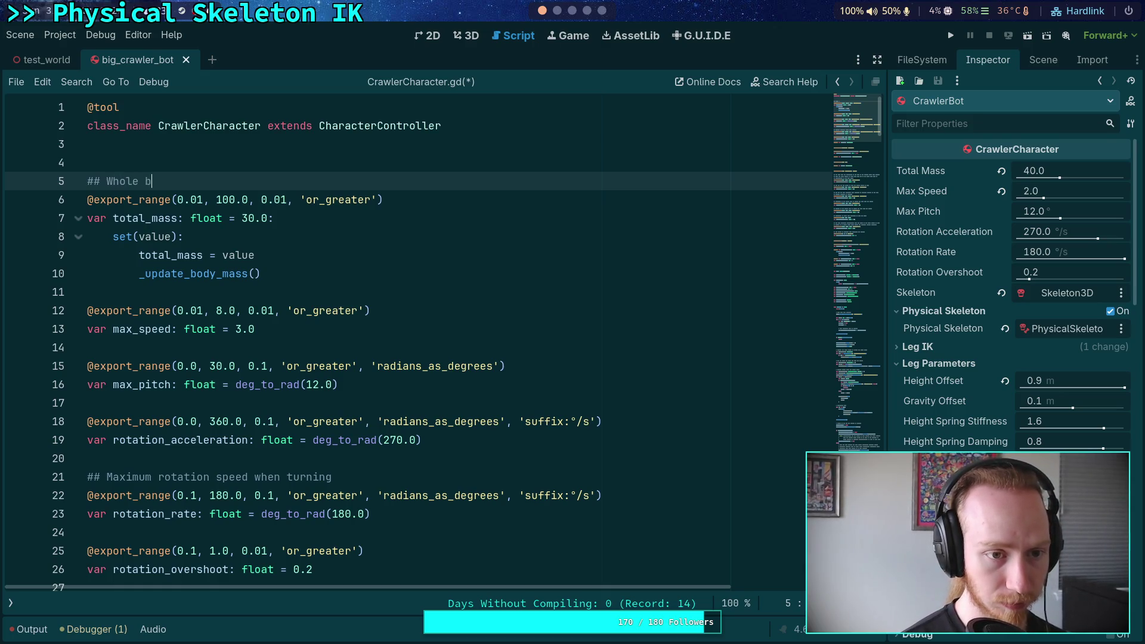
{"action": "type", "text": "mass of the "}
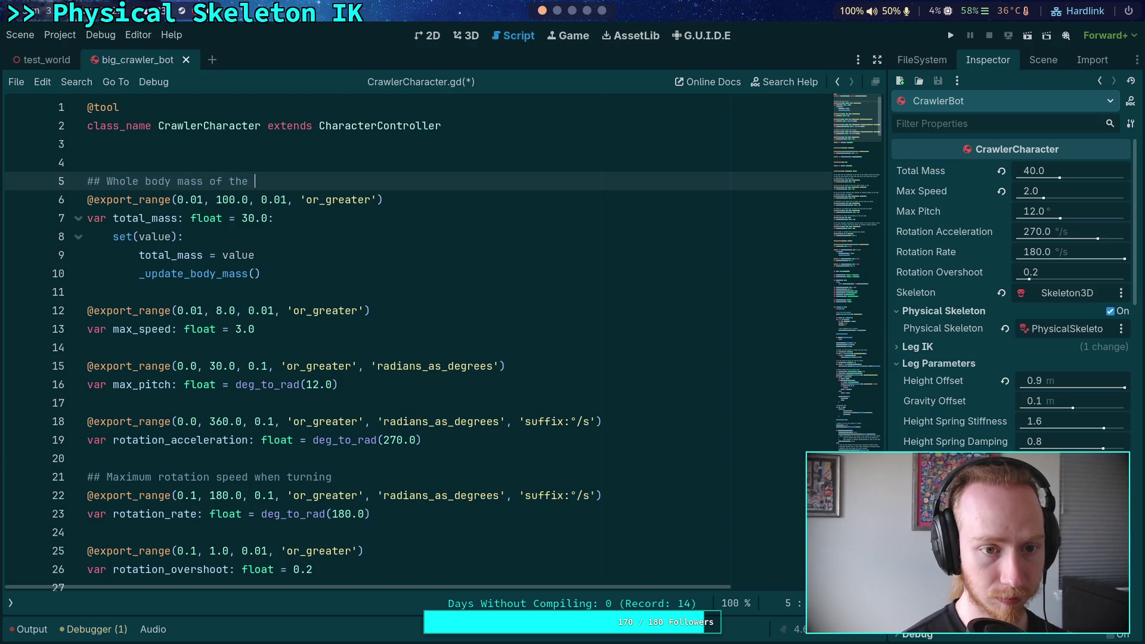
{"action": "type", "text": "crawler. "}
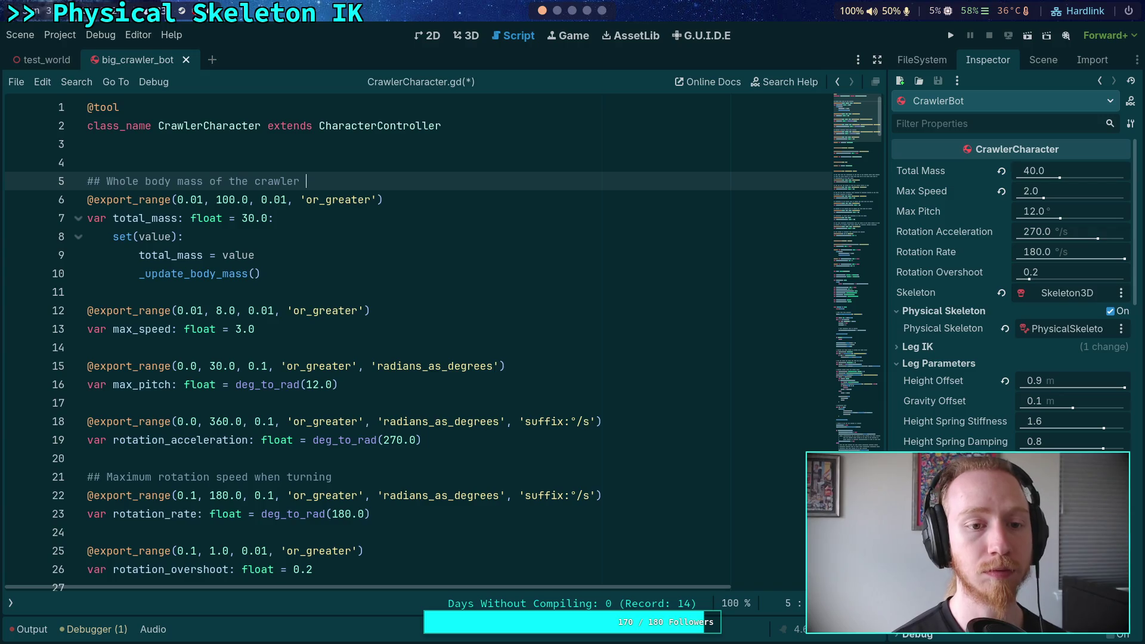
{"action": "type", "text": "This is "}
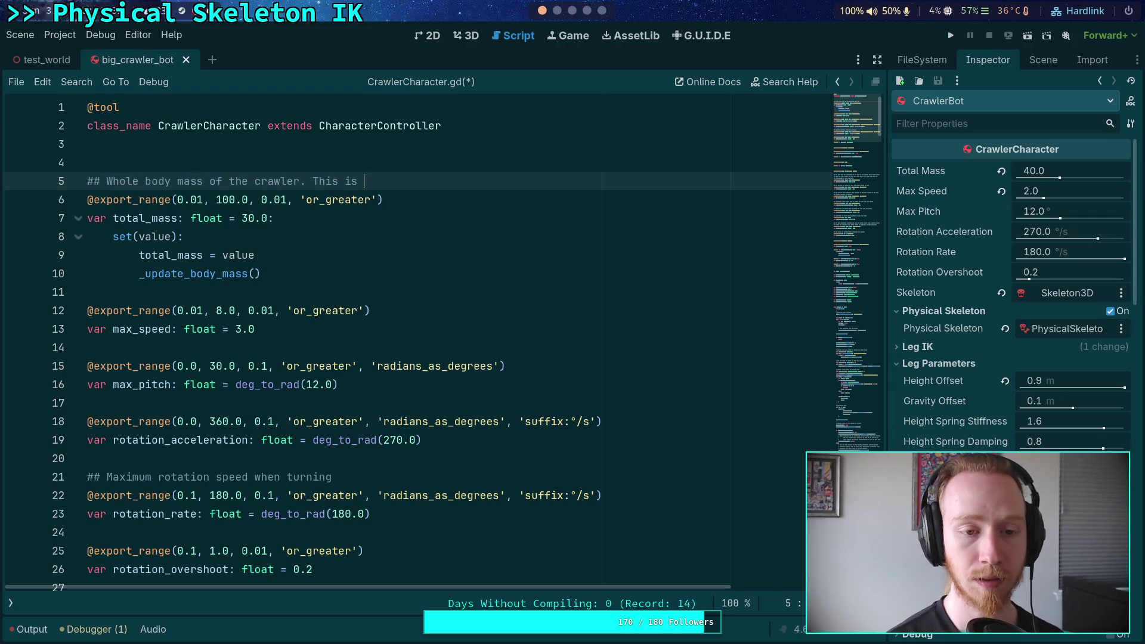
{"action": "type", "text": "used for most"}
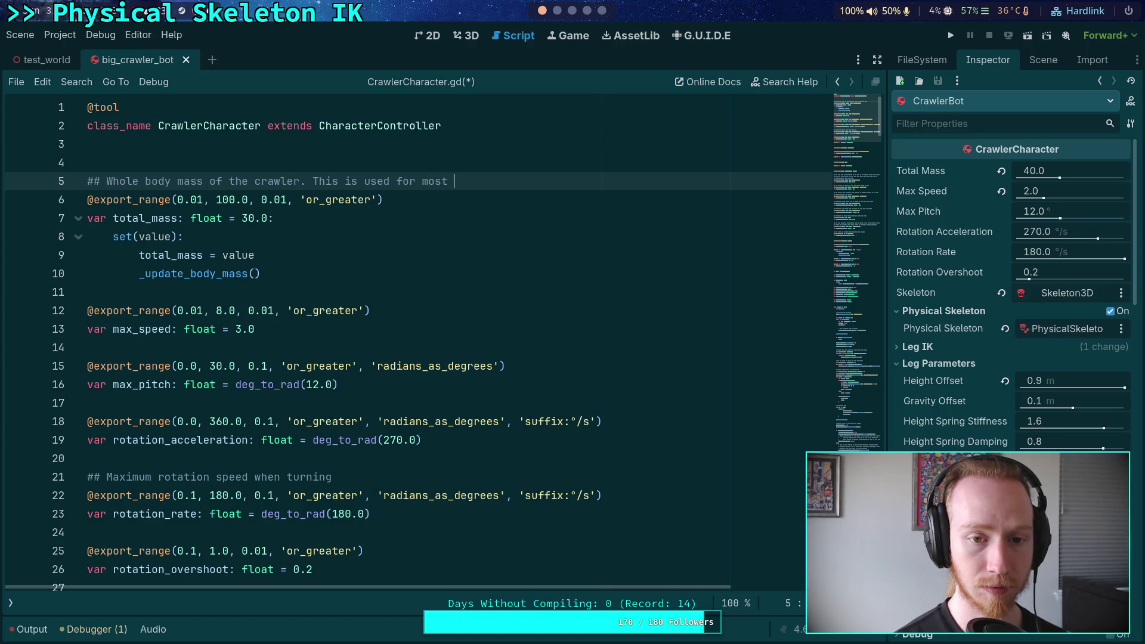
{"action": "key", "text": "BackSpace"}
{"action": "key", "text": "BackSpace"}
{"action": "key", "text": "BackSpace"}
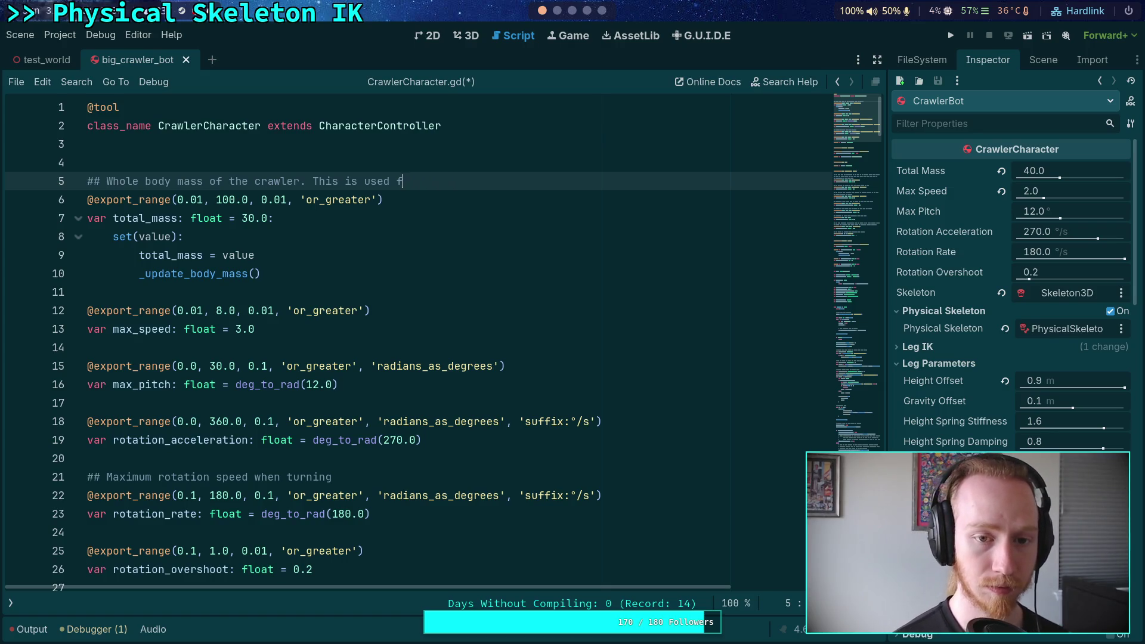
{"action": "type", "text": "to calculate a main"}
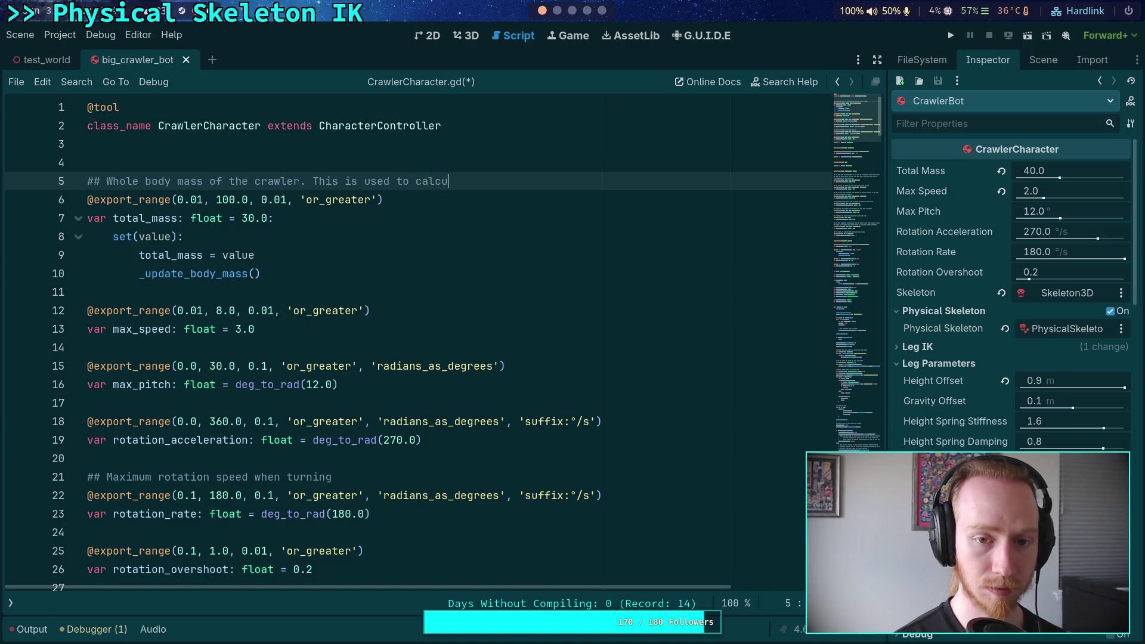
{"action": "key", "text": "BackSpace"}
{"action": "key", "text": "BackSpace"}
{"action": "key", "text": "BackSpace"}
{"action": "type", "text": "weth"}
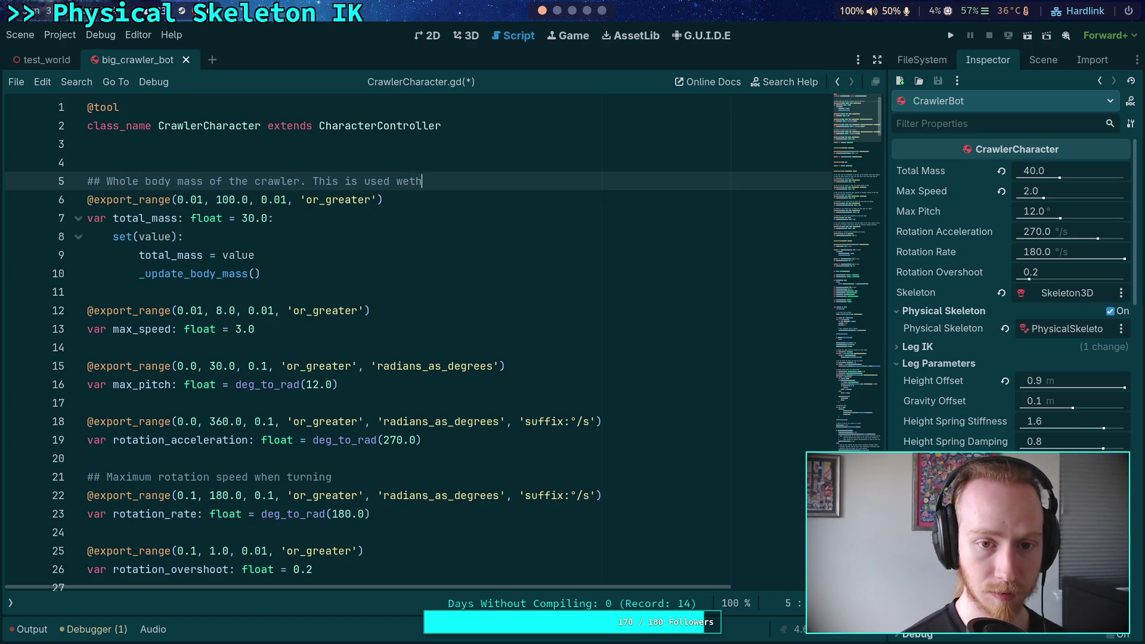
{"action": "key", "text": "BackSpace"}
{"action": "key", "text": "BackSpace"}
{"action": "key", "text": "BackSpace"}
{"action": "type", "text": "ith"}
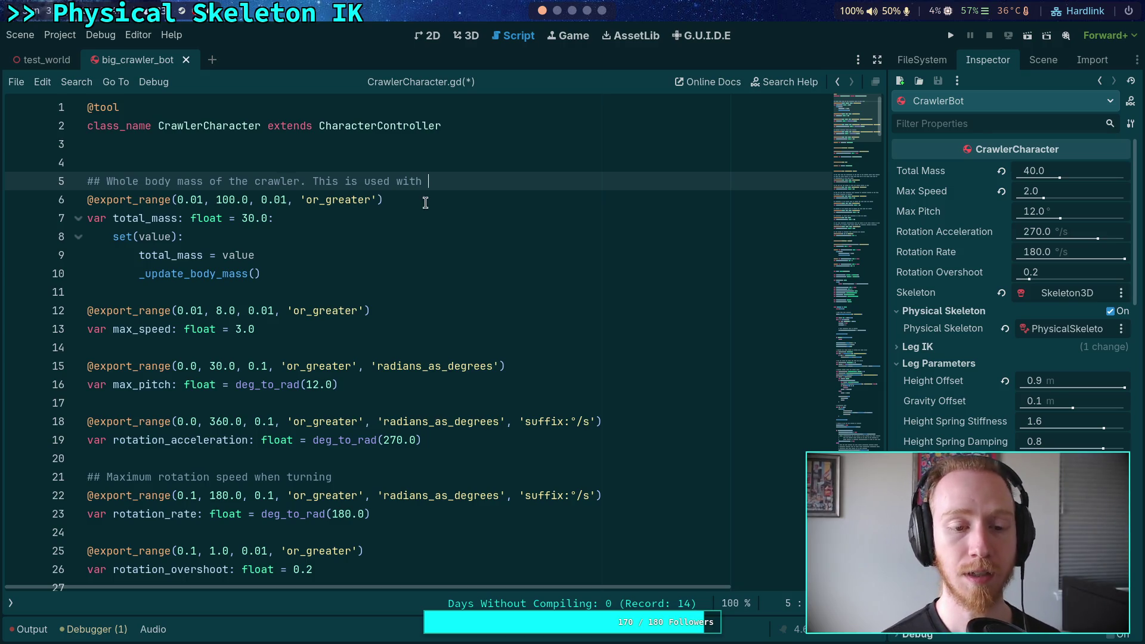
- Finish it with 'Leg Mass Ratio' to disperse the mass between the main body and leg segments
{"action": "scroll", "coordinate": [455, 306], "scroll_direction": "down", "scroll_amount": 13}
{"action": "scroll", "coordinate": [455, 306], "scroll_direction": "up", "scroll_amount": 13}
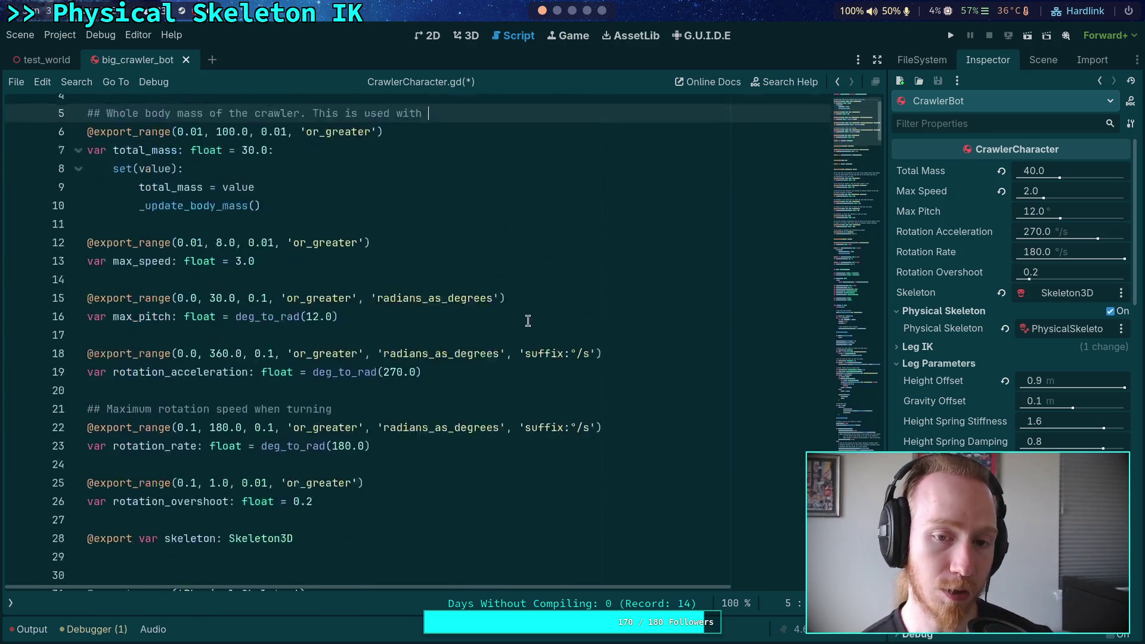
{"action": "type", "text": "'Leg Mass "}
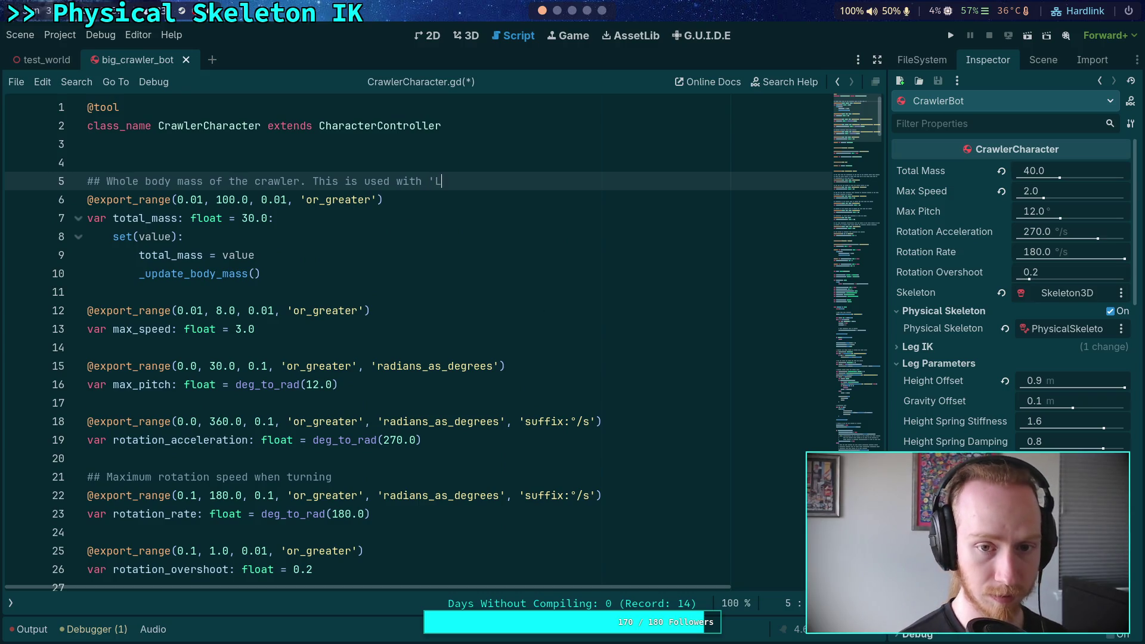
{"action": "type", "text": "Ratio' "}
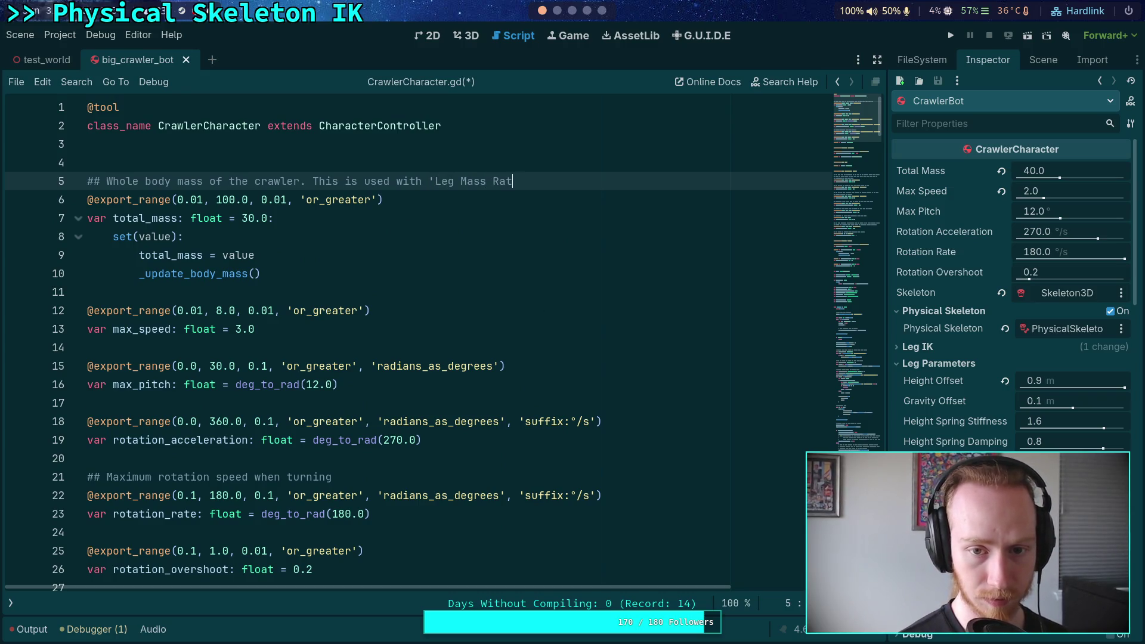
{"action": "type", "text": "to"}
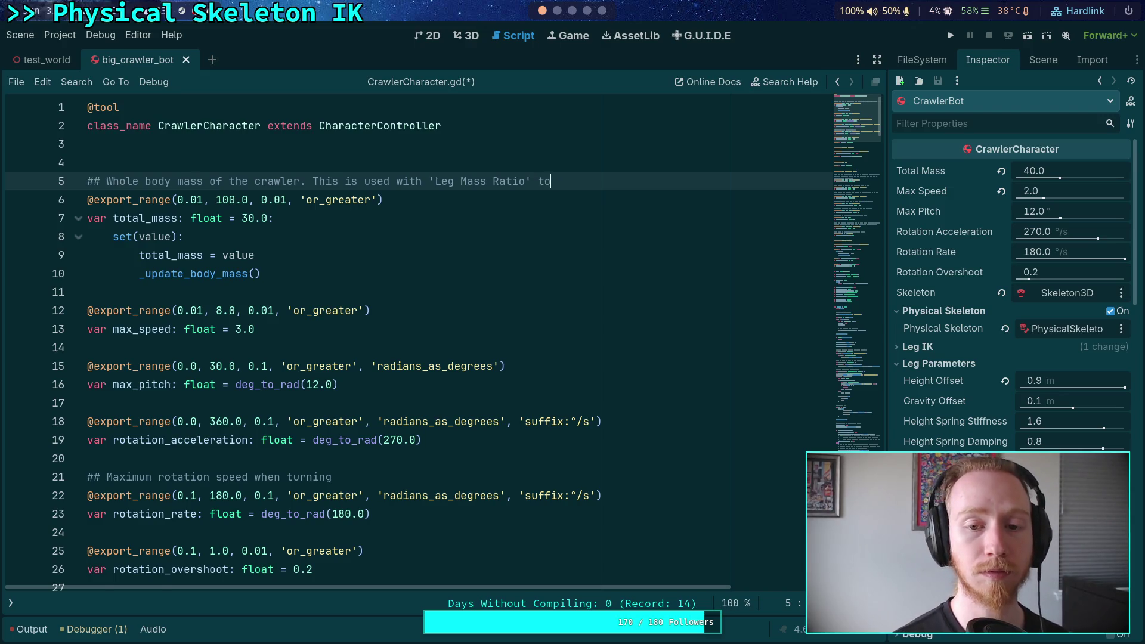
{"action": "key", "text": "Return"}
{"action": "type", "text": "## "}
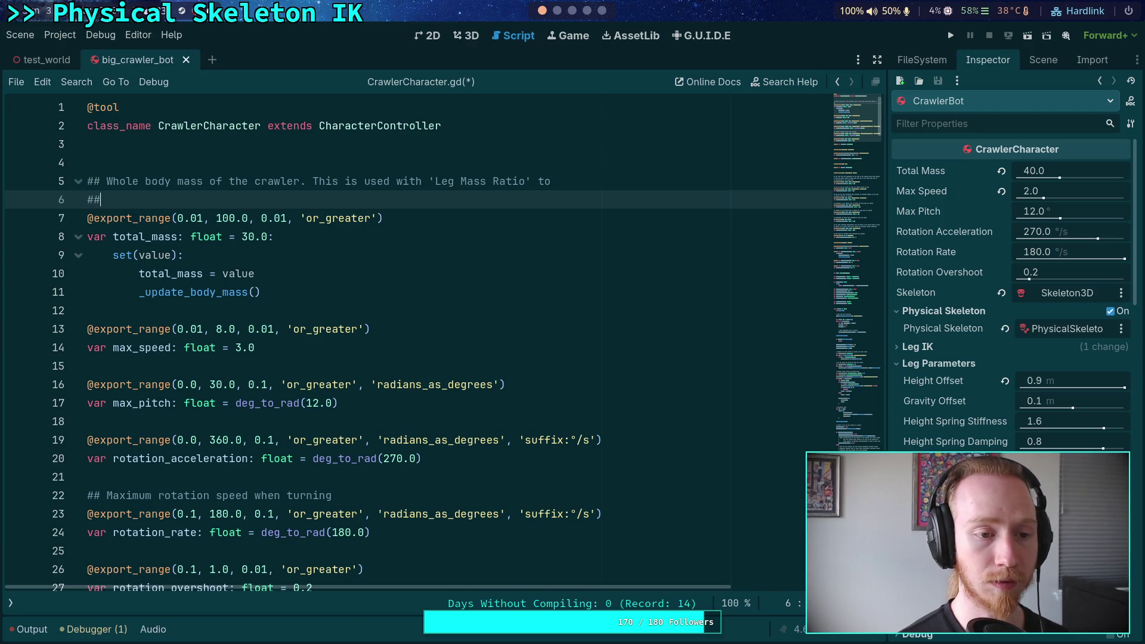
{"action": "type", "text": "dis"}
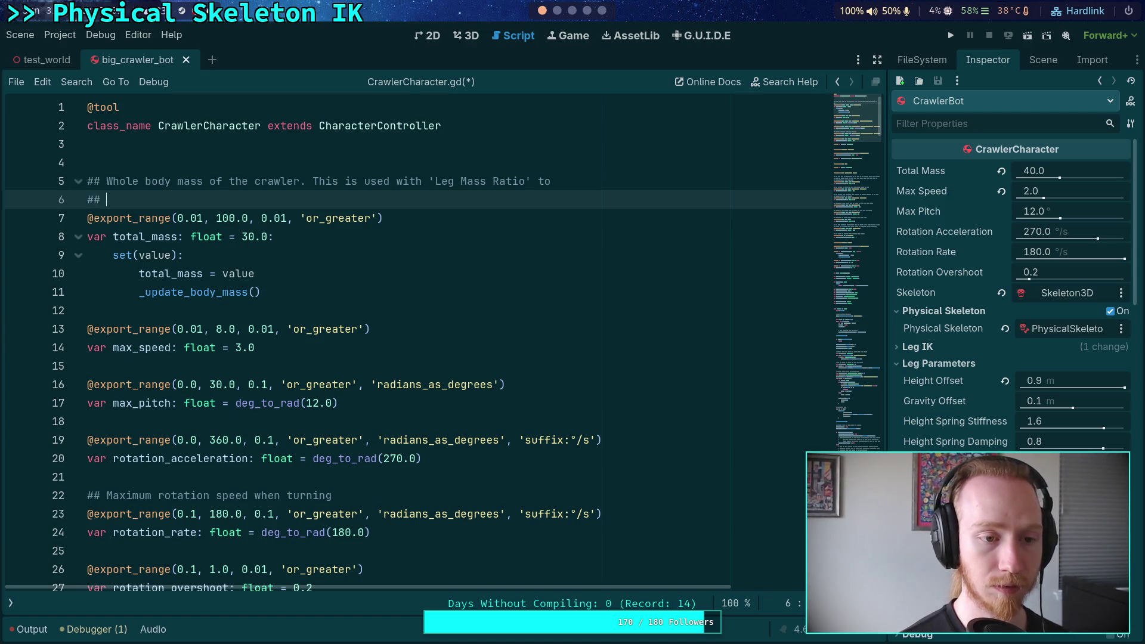
{"action": "type", "text": "perse the m"}
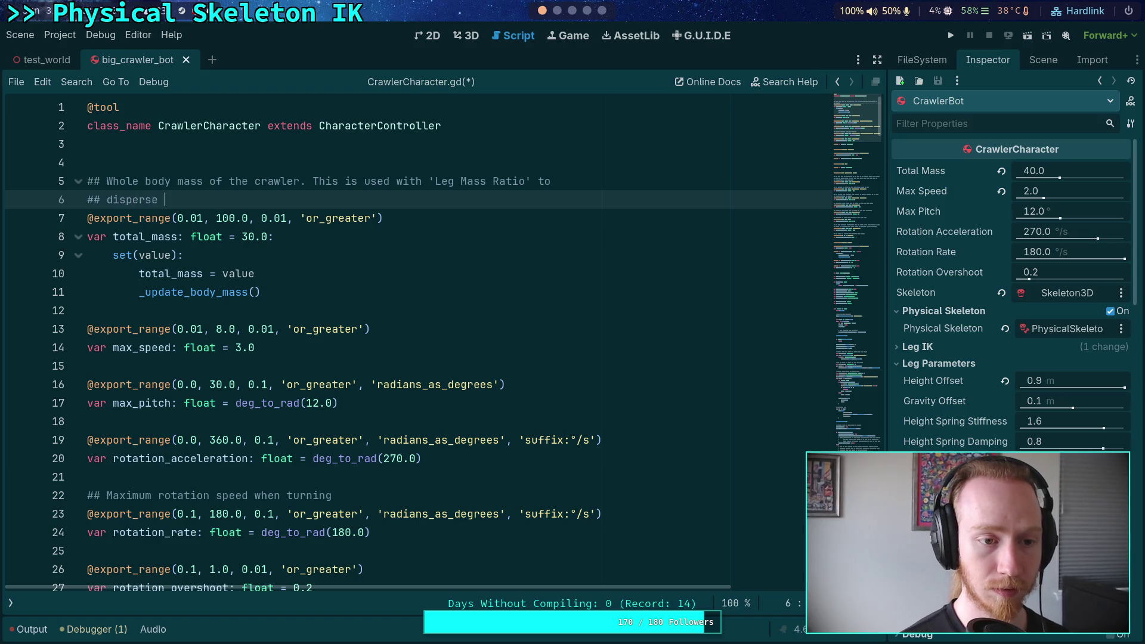
{"action": "type", "text": "ass bet"}
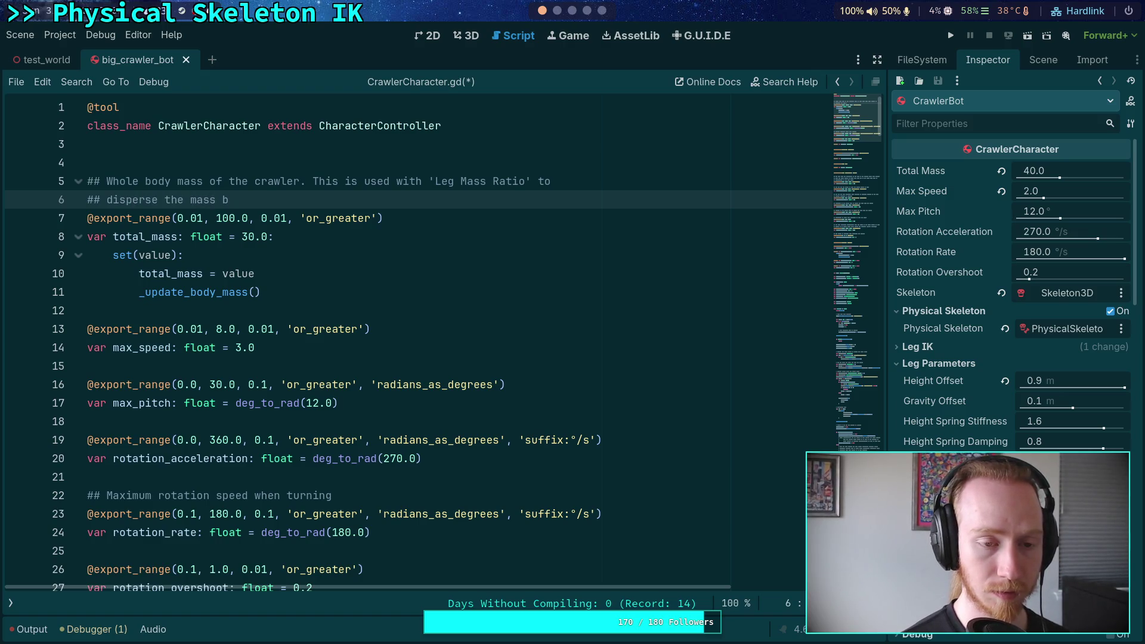
{"action": "type", "text": "ween the "}
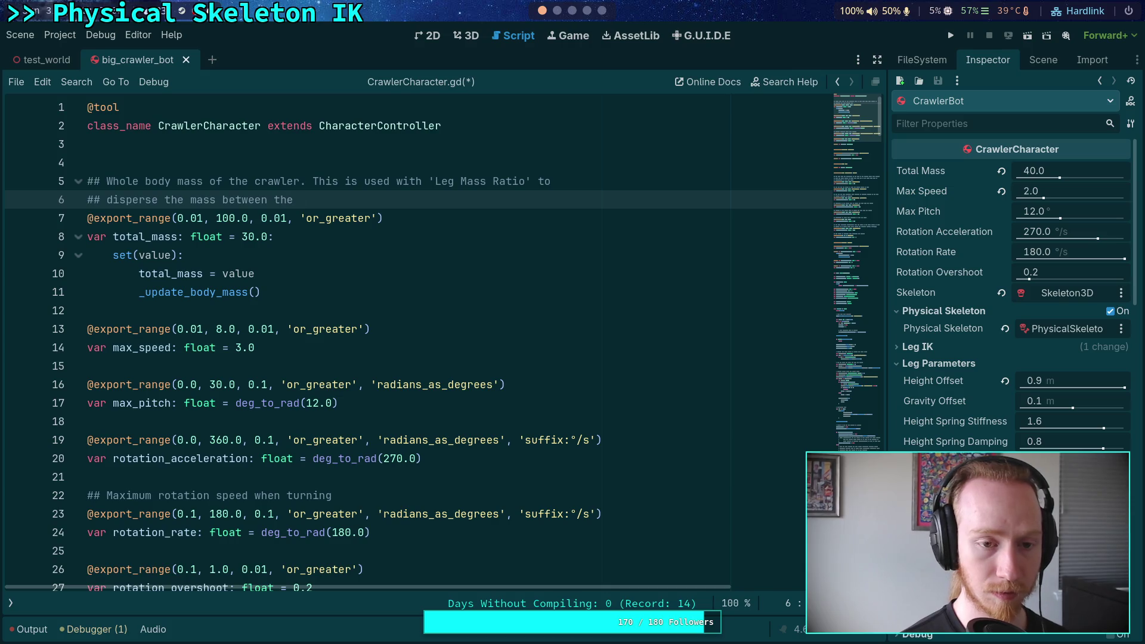
{"action": "type", "text": "main body and the "}
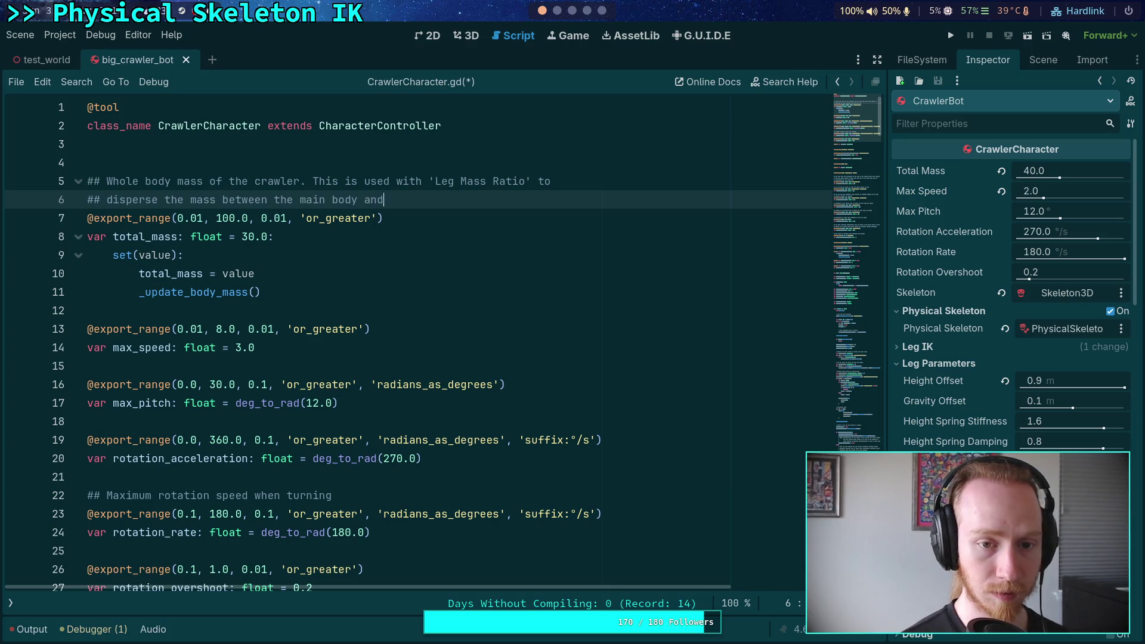
{"action": "type", "text": "individ"}
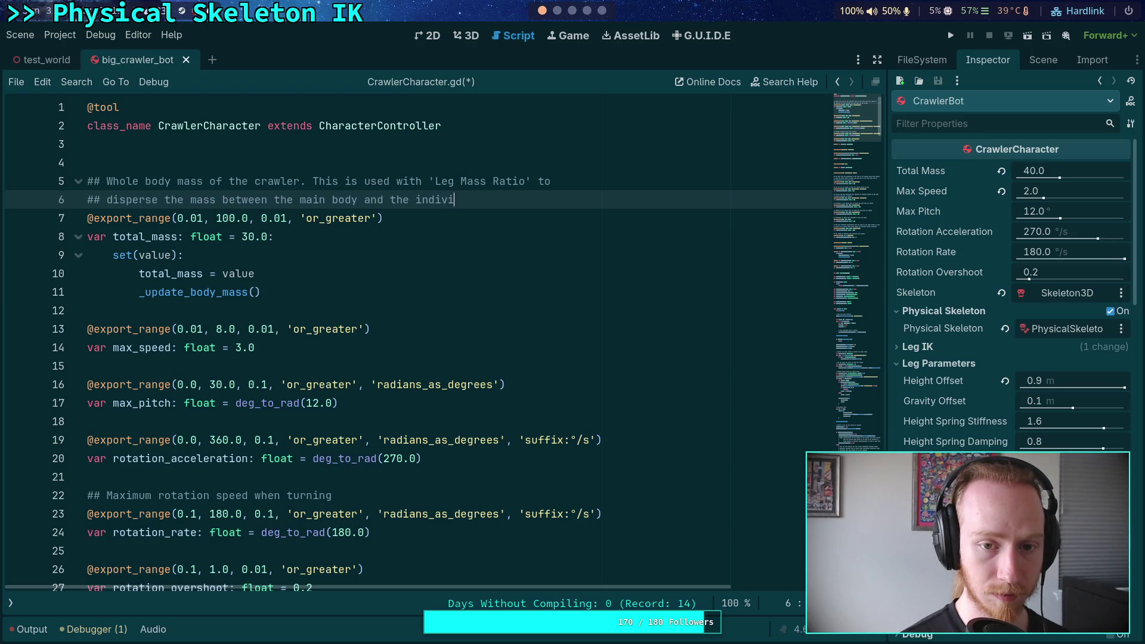
{"action": "type", "text": "ual leg "}
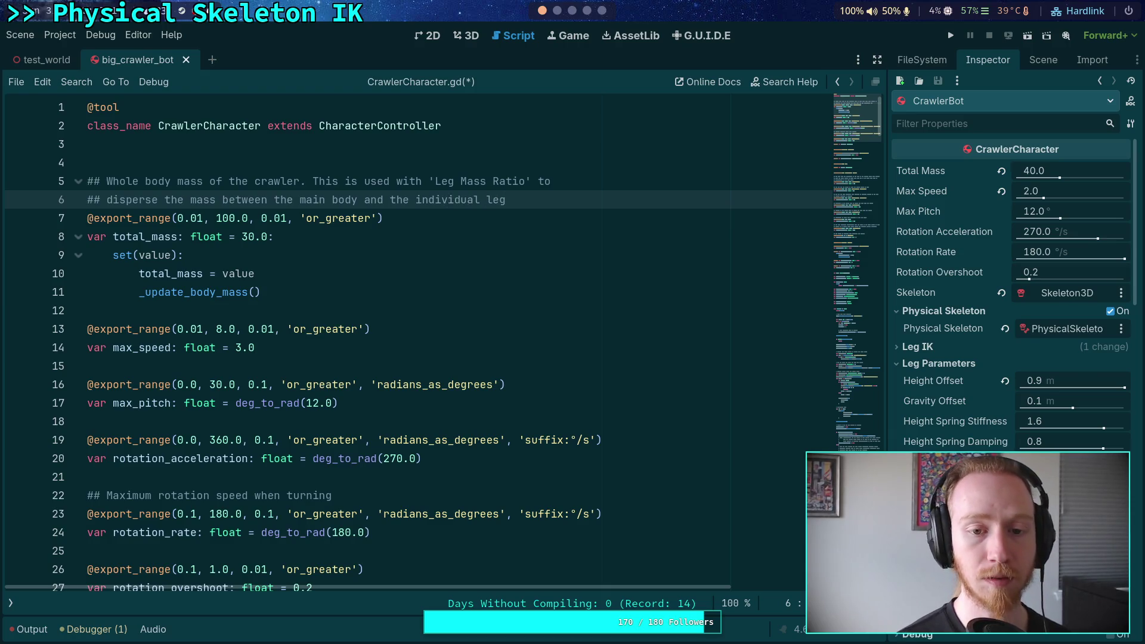
{"action": "type", "text": "segments."}
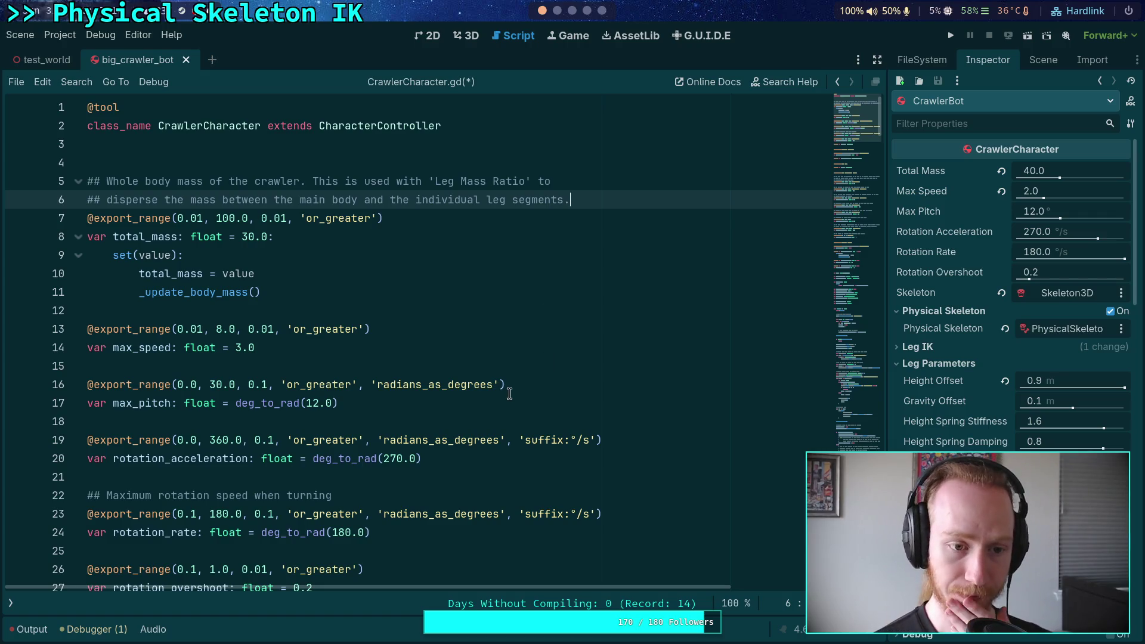
- Select FR_Tarsus_Body in the Scene tree and check its physics properties in the Inspector
{"action": "scroll", "coordinate": [515, 359], "scroll_direction": "down", "scroll_amount": 6}
{"action": "scroll", "coordinate": [516, 360], "scroll_direction": "down", "scroll_amount": 3}
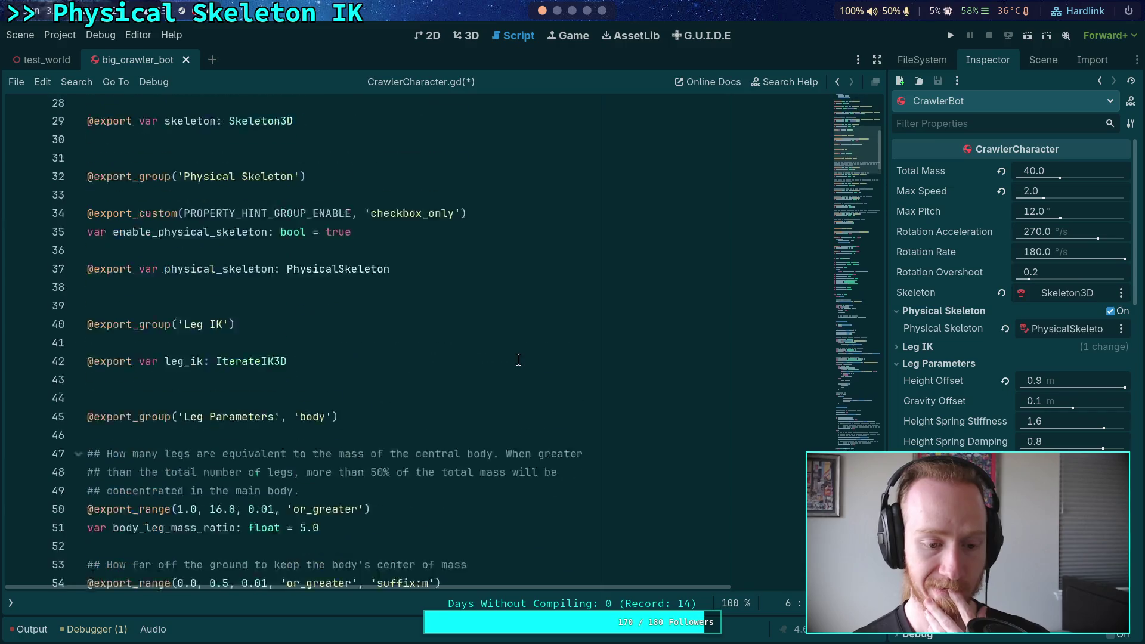
{"action": "scroll", "coordinate": [517, 359], "scroll_direction": "up", "scroll_amount": 8}
{"action": "scroll", "coordinate": [518, 358], "scroll_direction": "up", "scroll_amount": 1}
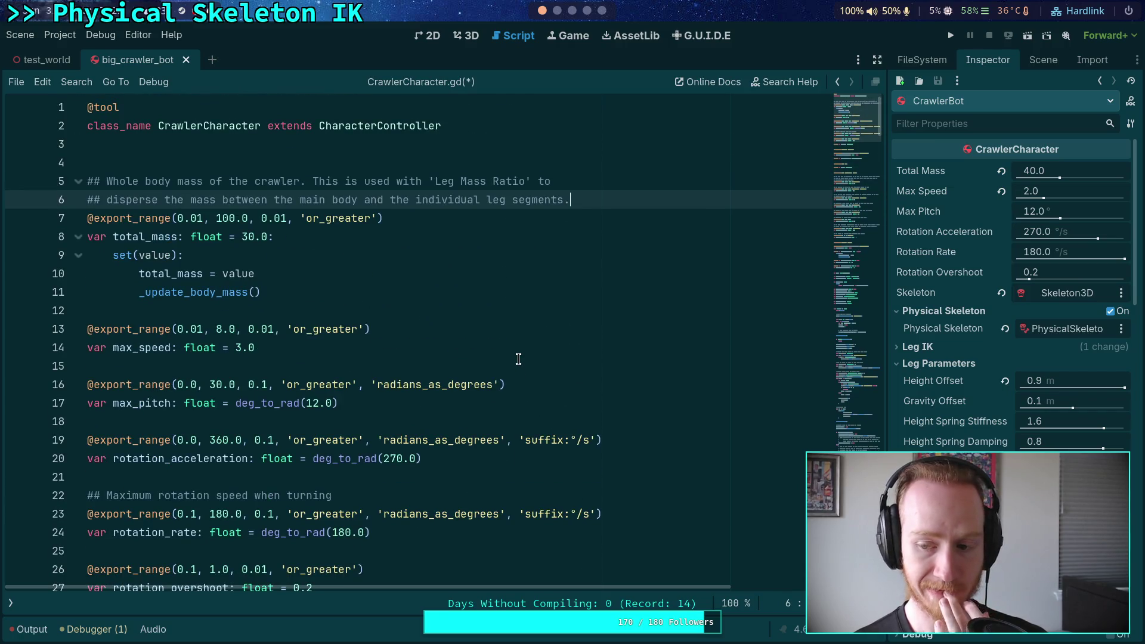
{"action": "scroll", "coordinate": [522, 358], "scroll_direction": "down", "scroll_amount": 6}
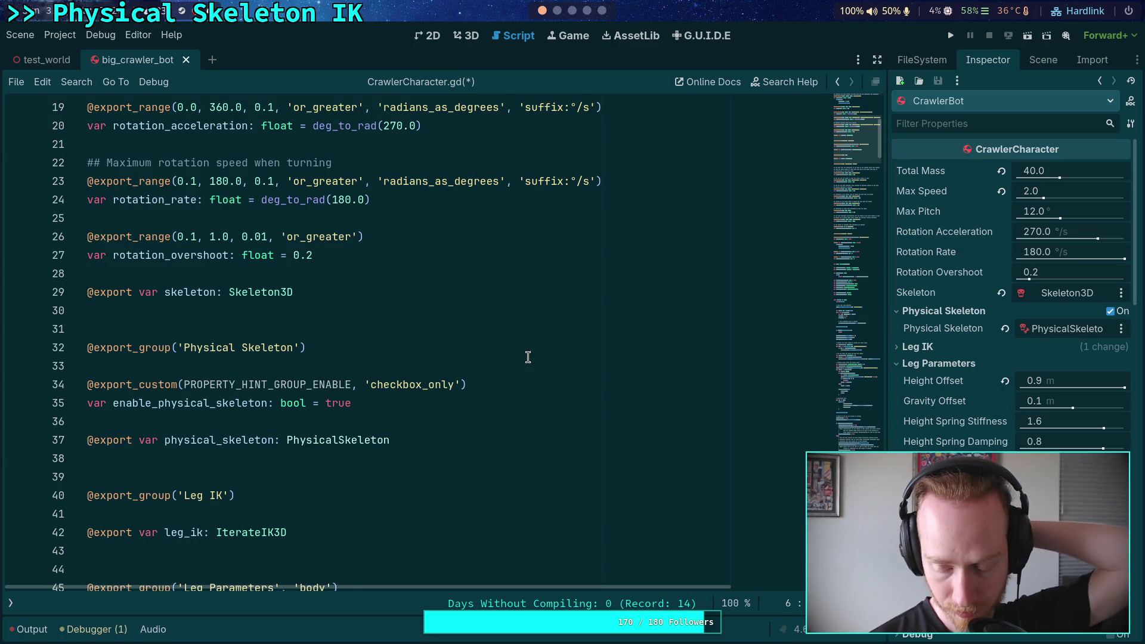
{"action": "left_click", "coordinate": [1043, 60]}
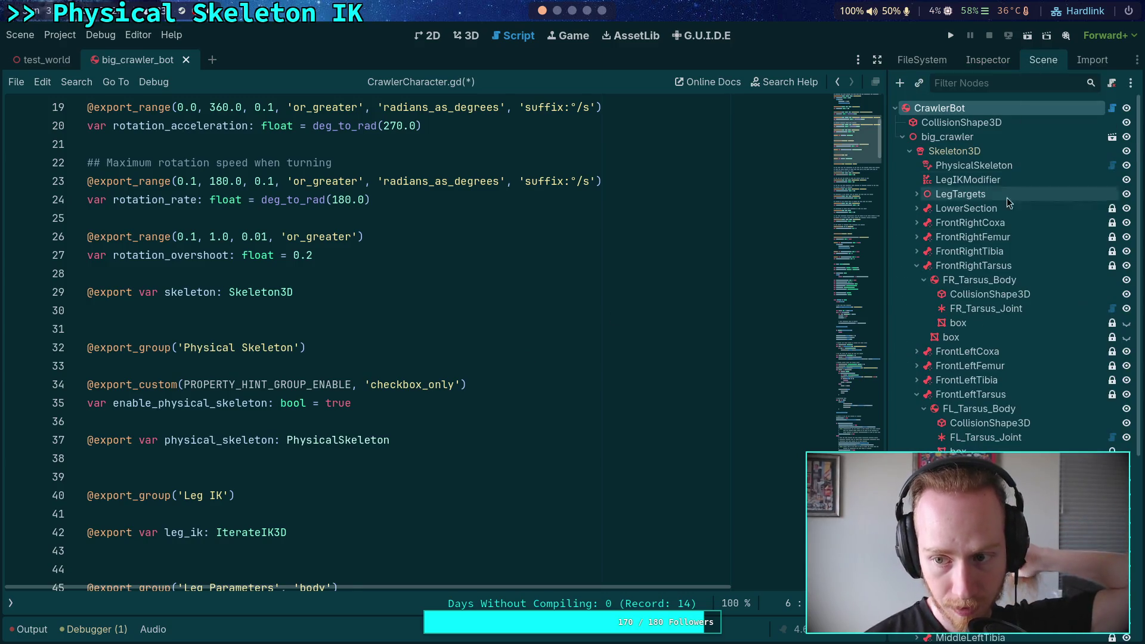
{"action": "left_click", "coordinate": [985, 284]}
{"action": "left_click", "coordinate": [982, 59]}
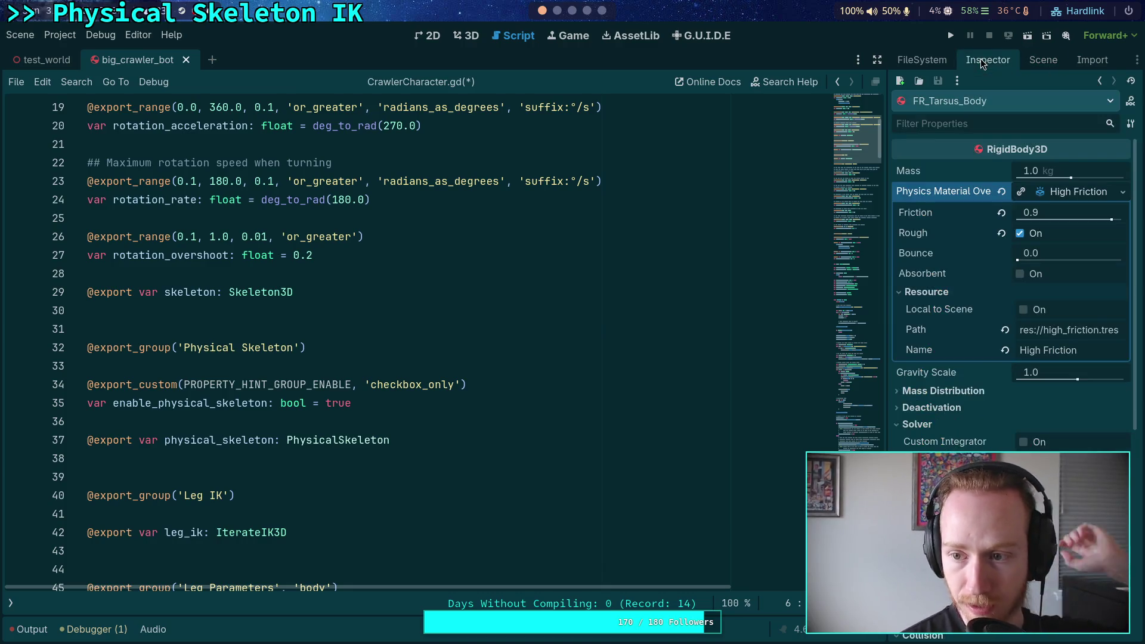
{"action": "left_click", "coordinate": [1052, 197]}
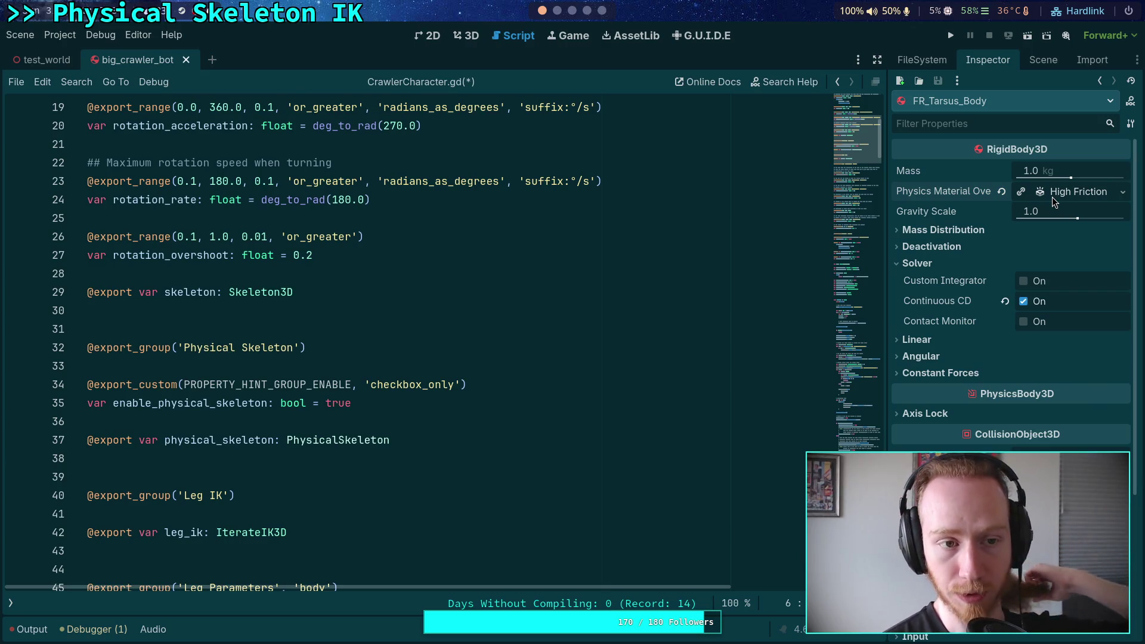
- Expand FrontRightTibia and check FR_Tibia_Body's mass in the Inspector
{"action": "left_click", "coordinate": [1041, 59]}
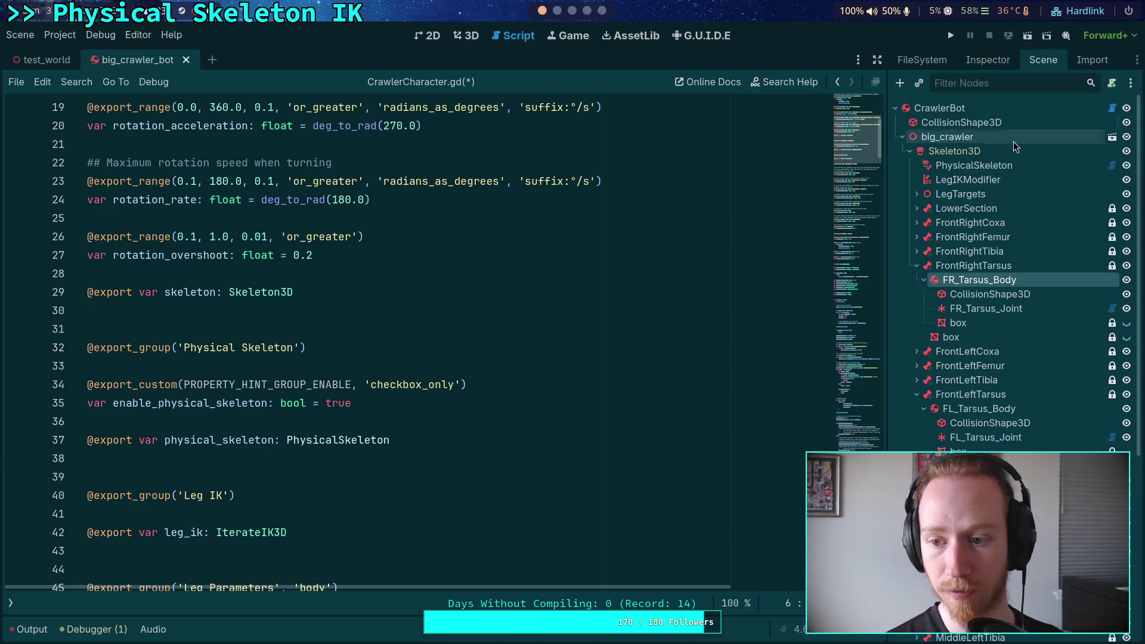
{"action": "left_click", "coordinate": [917, 251]}
{"action": "left_click", "coordinate": [975, 266]}
{"action": "left_click", "coordinate": [986, 59]}
- Collapse the FrontRightTibia, FrontRightTarsus, FrontLeftTarsus and MiddleRightTarsus branches, then reselect CrawlerBot
{"action": "left_click", "coordinate": [1045, 65]}
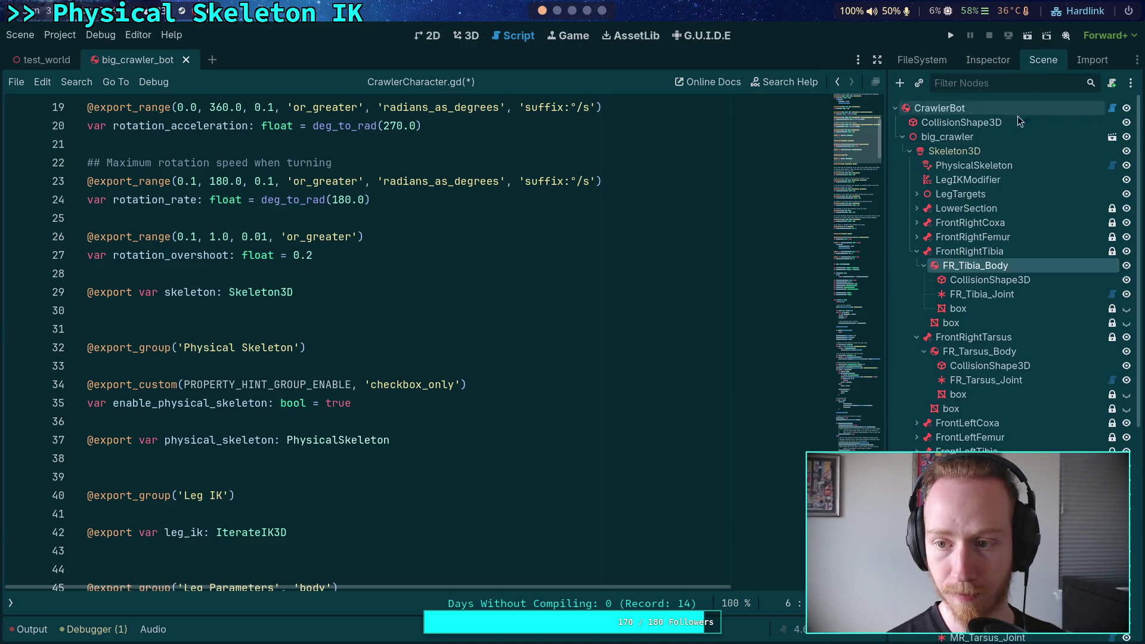
{"action": "left_click", "coordinate": [917, 251]}
{"action": "left_click", "coordinate": [918, 266]}
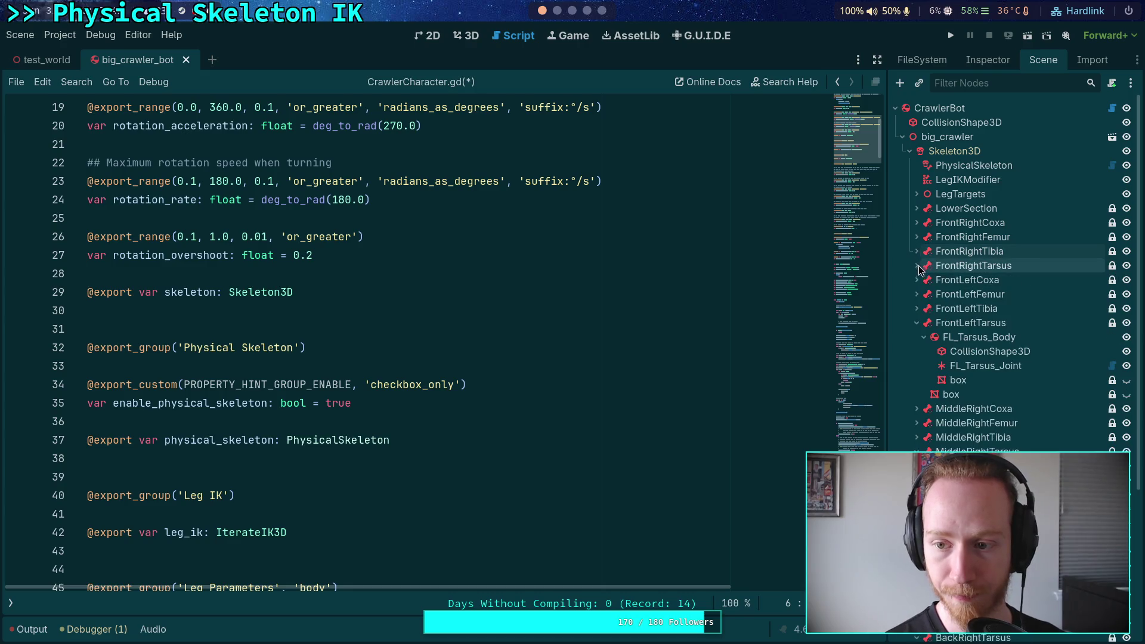
{"action": "left_click", "coordinate": [916, 322]}
{"action": "left_click", "coordinate": [916, 379]}
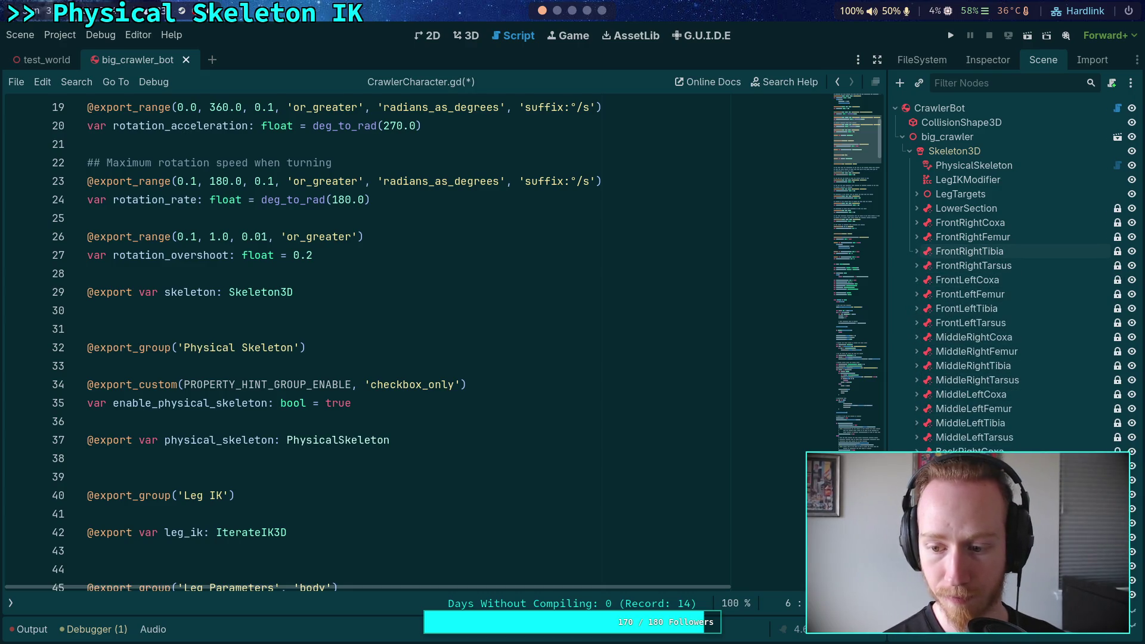
{"action": "left_click", "coordinate": [939, 108]}
{"action": "left_click", "coordinate": [989, 65]}
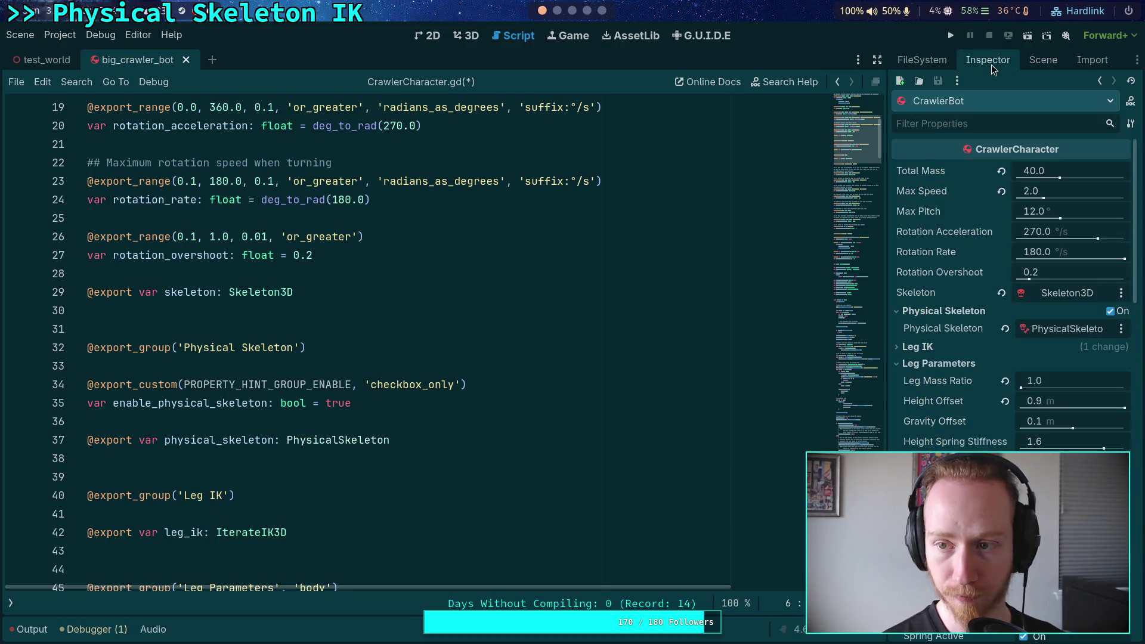
- Revert CrawlerBot's RigidBody3D Mass to its default value
{"action": "scroll", "coordinate": [1030, 321], "scroll_direction": "down", "scroll_amount": 8}
{"action": "left_click", "coordinate": [1001, 322]}
{"action": "scroll", "coordinate": [950, 409], "scroll_direction": "up", "scroll_amount": 5}
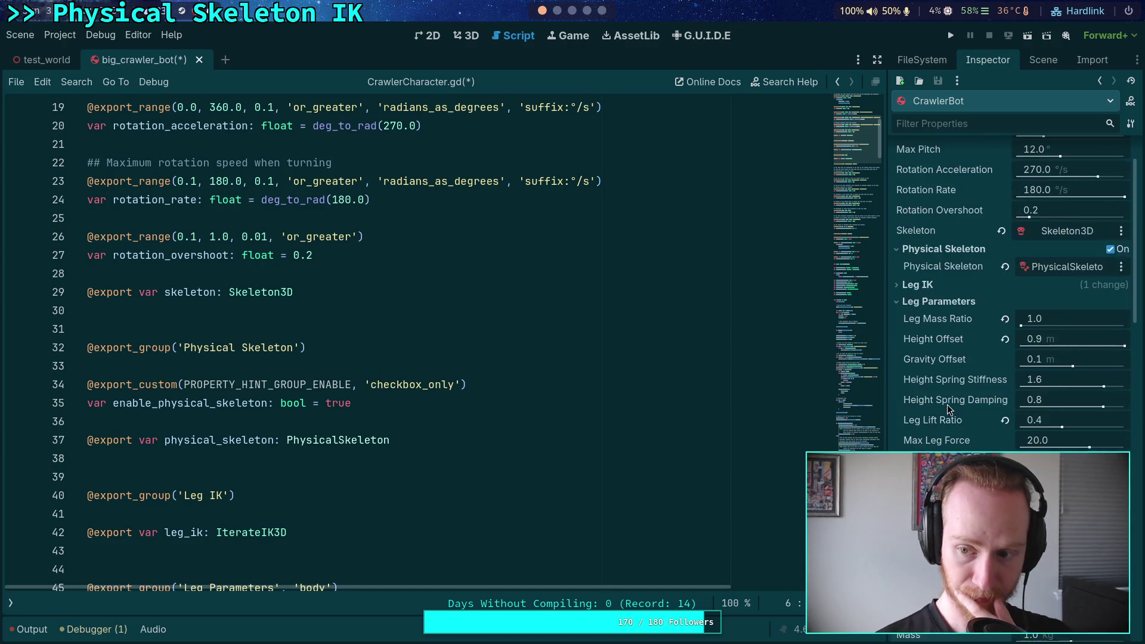
{"action": "scroll", "coordinate": [949, 409], "scroll_direction": "up", "scroll_amount": 2}
{"action": "left_click", "coordinate": [632, 440]}
- Set CrawlerBot's Leg Mass Ratio to 9
{"action": "scroll", "coordinate": [713, 353], "scroll_direction": "down", "scroll_amount": 7}
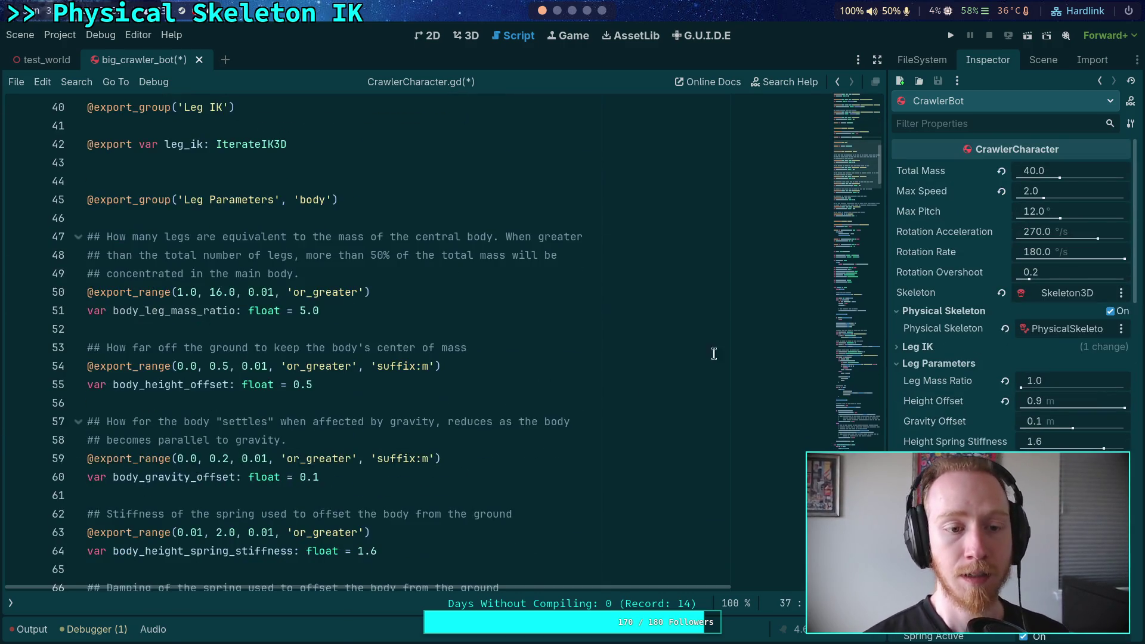
{"action": "left_click_drag", "start_coordinate": [857, 164], "coordinate": [857, 434]}
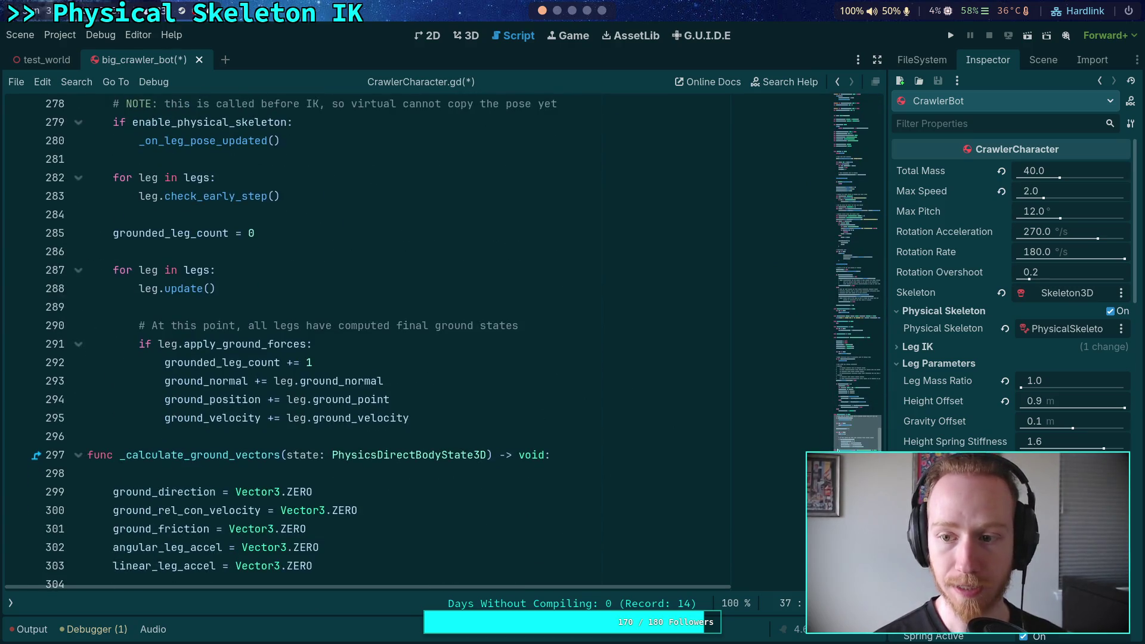
{"action": "left_click", "coordinate": [1047, 387]}
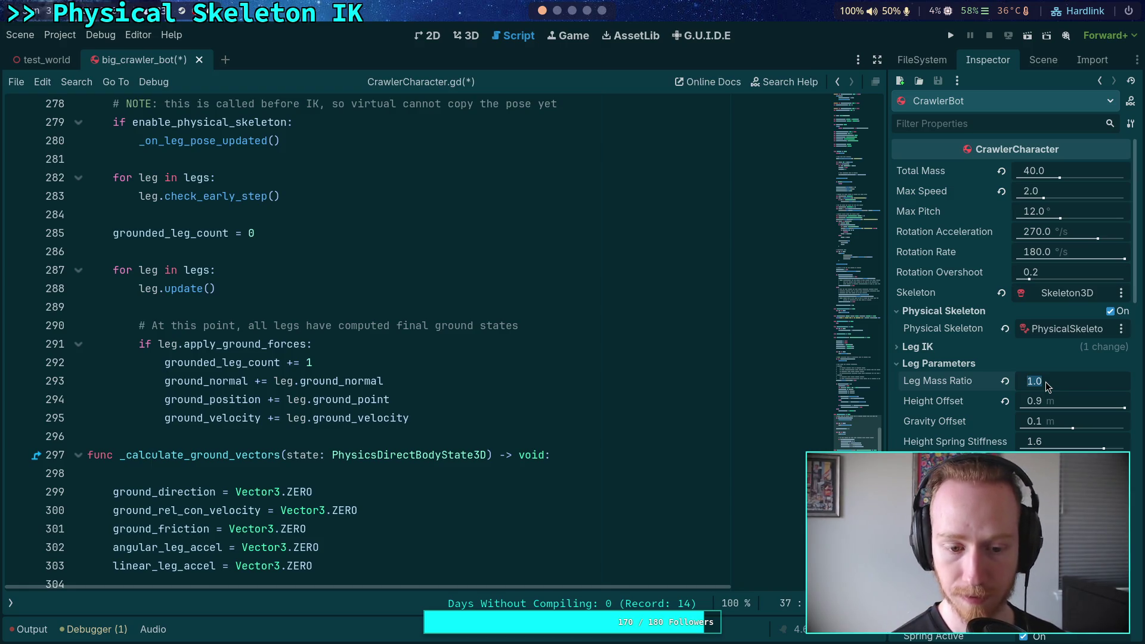
{"action": "type", "text": "9"}
{"action": "key", "text": "Return"}
{"action": "left_click", "coordinate": [525, 417]}
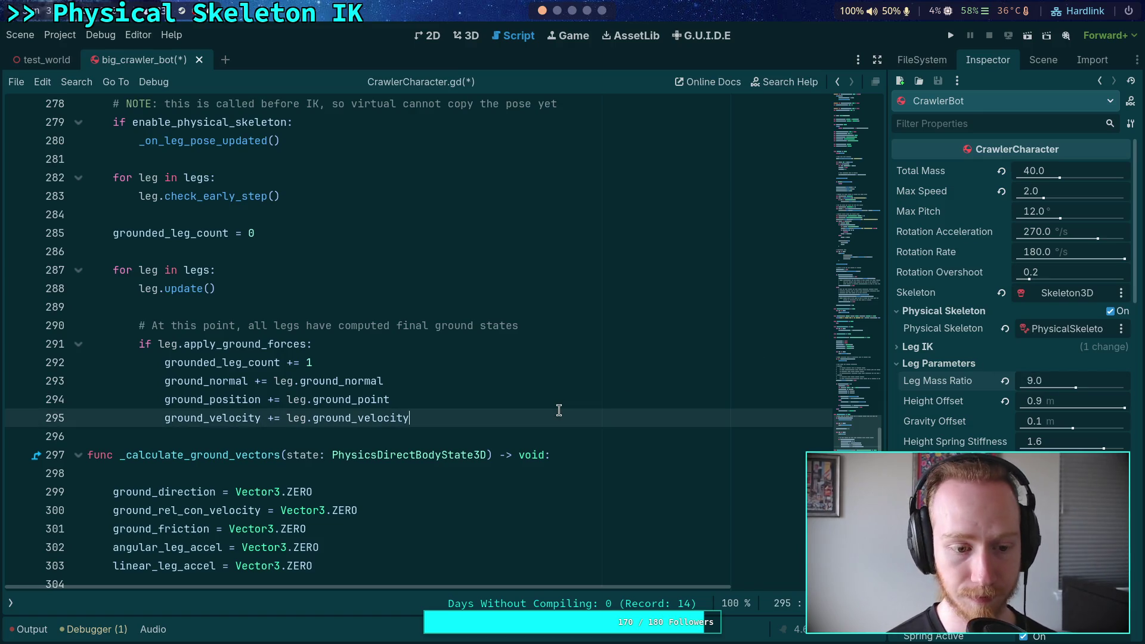
- Fold _update_legs, _calculate_ground_vectors, _update_ground and _update_leg_modes, then select 'pass' in _update_body_mass
{"action": "scroll", "coordinate": [507, 415], "scroll_direction": "up", "scroll_amount": 6}
{"action": "scroll", "coordinate": [483, 406], "scroll_direction": "up", "scroll_amount": 3}
{"action": "scroll", "coordinate": [358, 417], "scroll_direction": "down", "scroll_amount": 5}
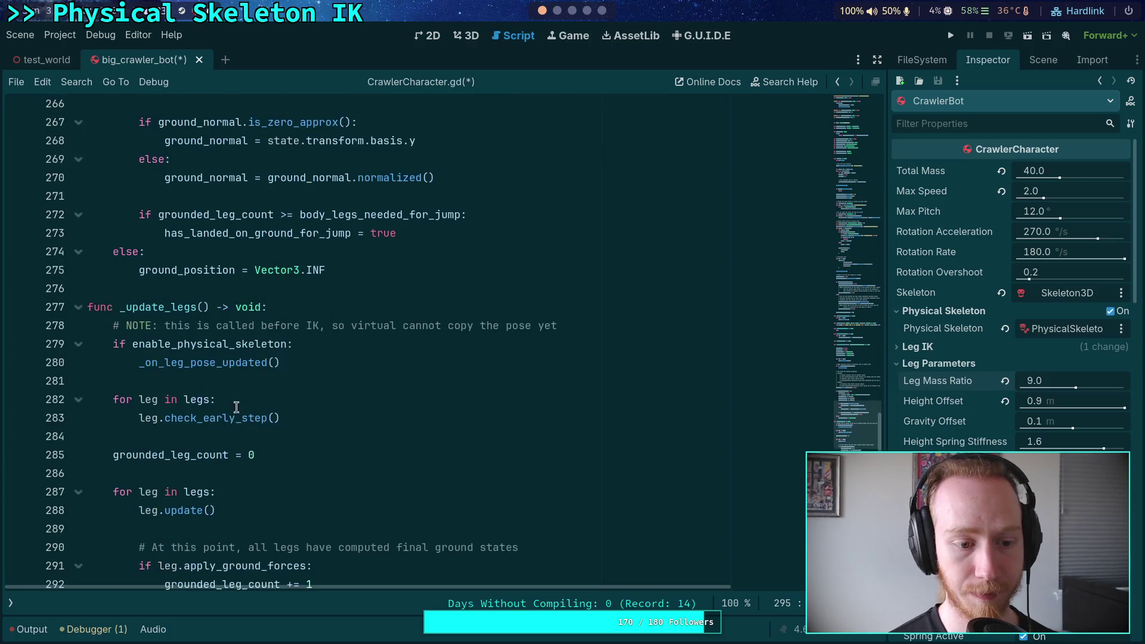
{"action": "left_click", "coordinate": [78, 307]}
{"action": "left_click", "coordinate": [78, 345]}
{"action": "scroll", "coordinate": [80, 375], "scroll_direction": "up", "scroll_amount": 18}
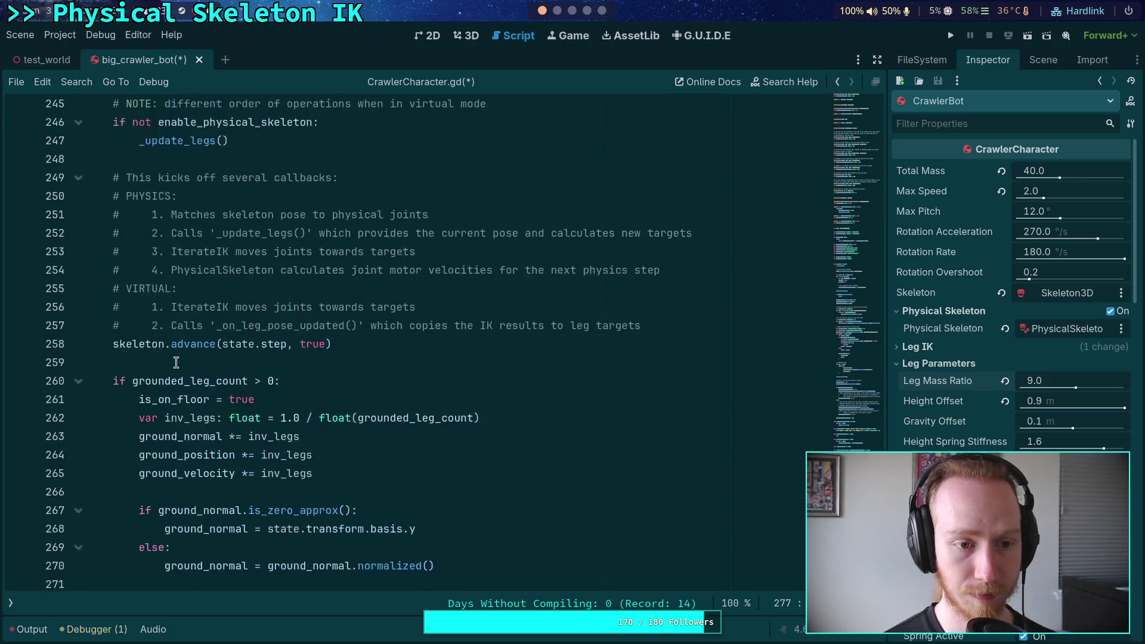
{"action": "left_click", "coordinate": [78, 399]}
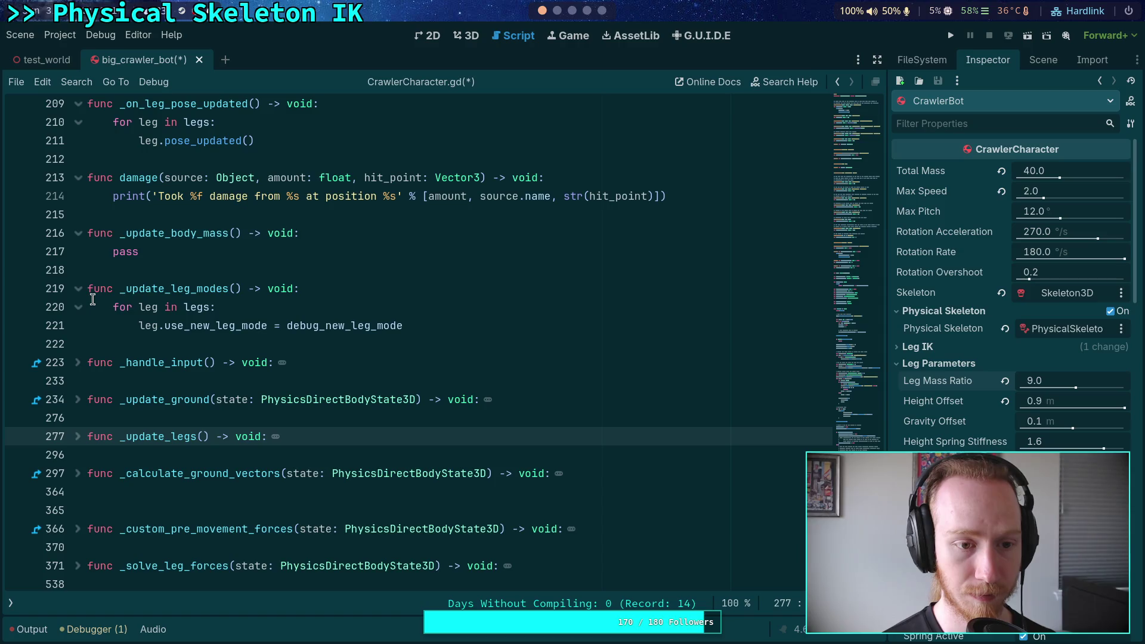
{"action": "left_click", "coordinate": [78, 288]}
{"action": "left_click", "coordinate": [228, 249]}
{"action": "double_click", "coordinate": [228, 249]}
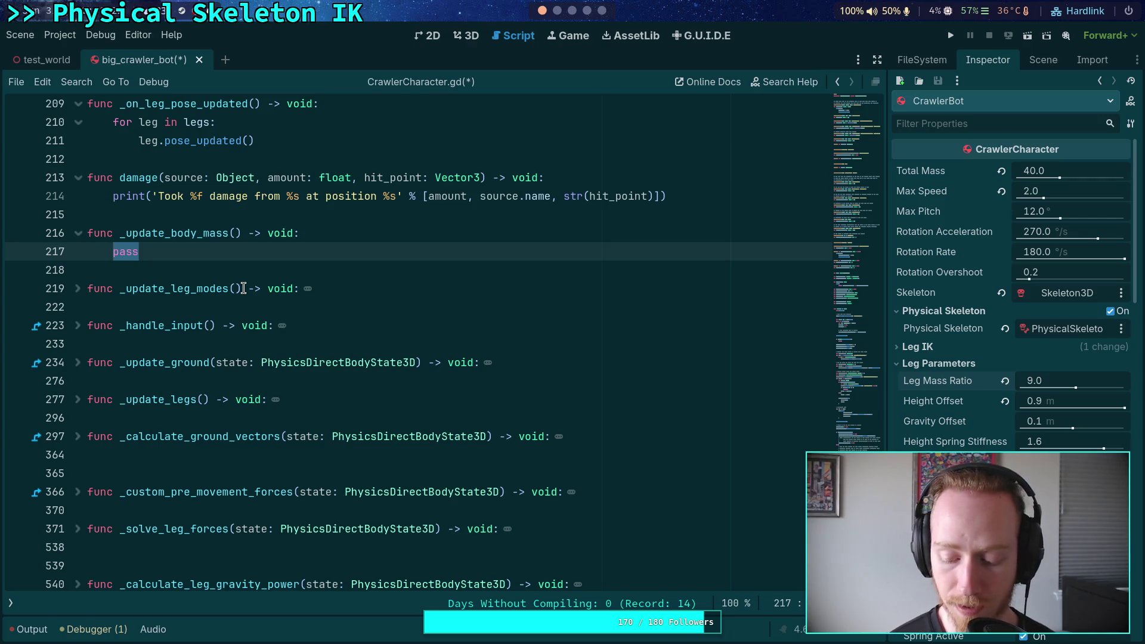
{"action": "left_click", "coordinate": [572, 10]}
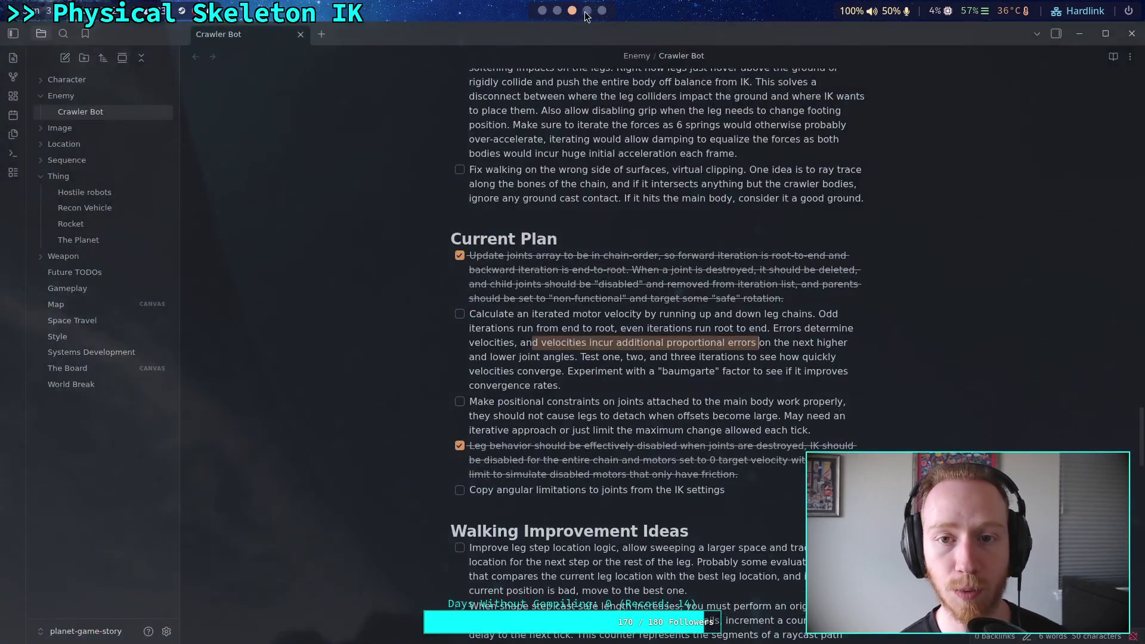
- In the Python terminal, open a triple-quoted note starting with TM = B + nL
{"action": "left_click", "coordinate": [588, 10]}
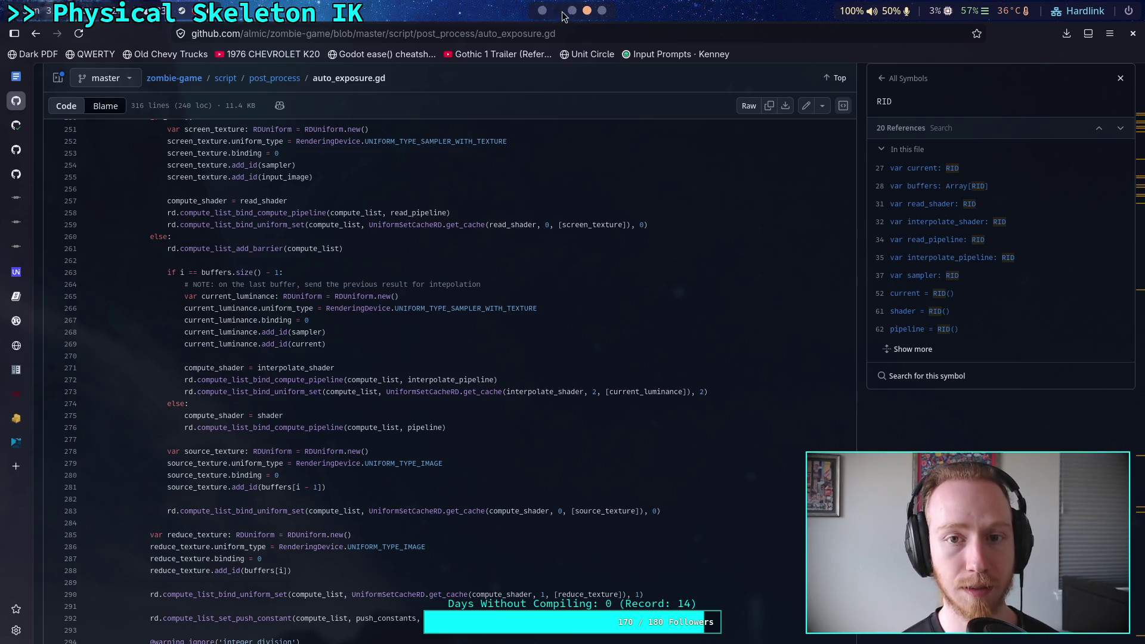
{"action": "left_click", "coordinate": [568, 11]}
{"action": "left_click", "coordinate": [557, 10]}
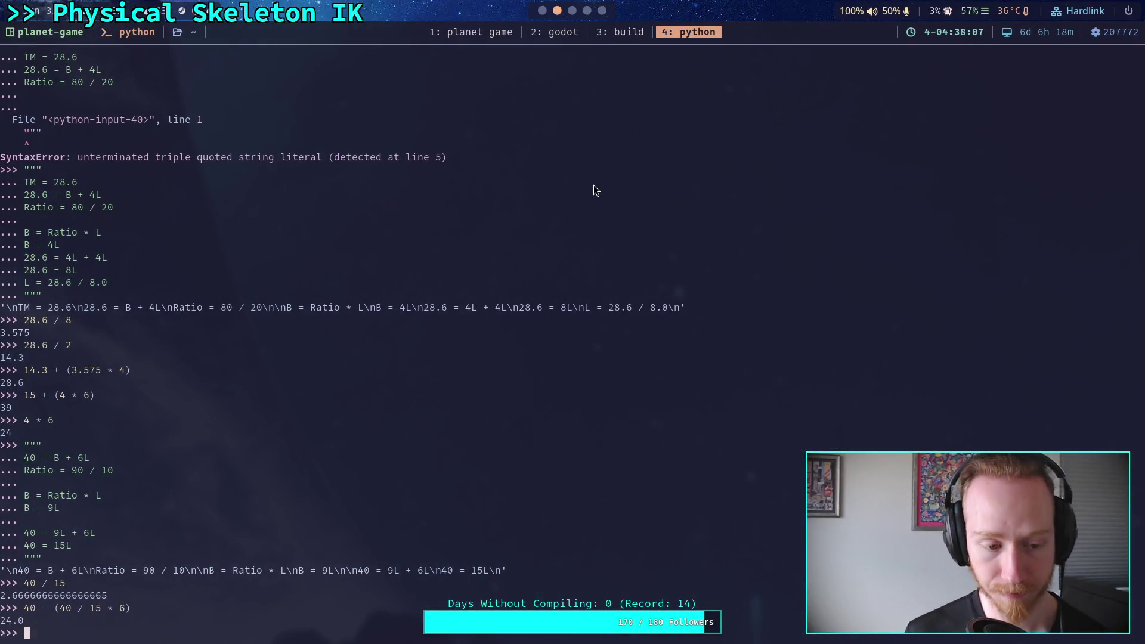
{"action": "type", "text": "\"\"\""}
{"action": "key", "text": "Return"}
{"action": "type", "text": "TM = B + "}
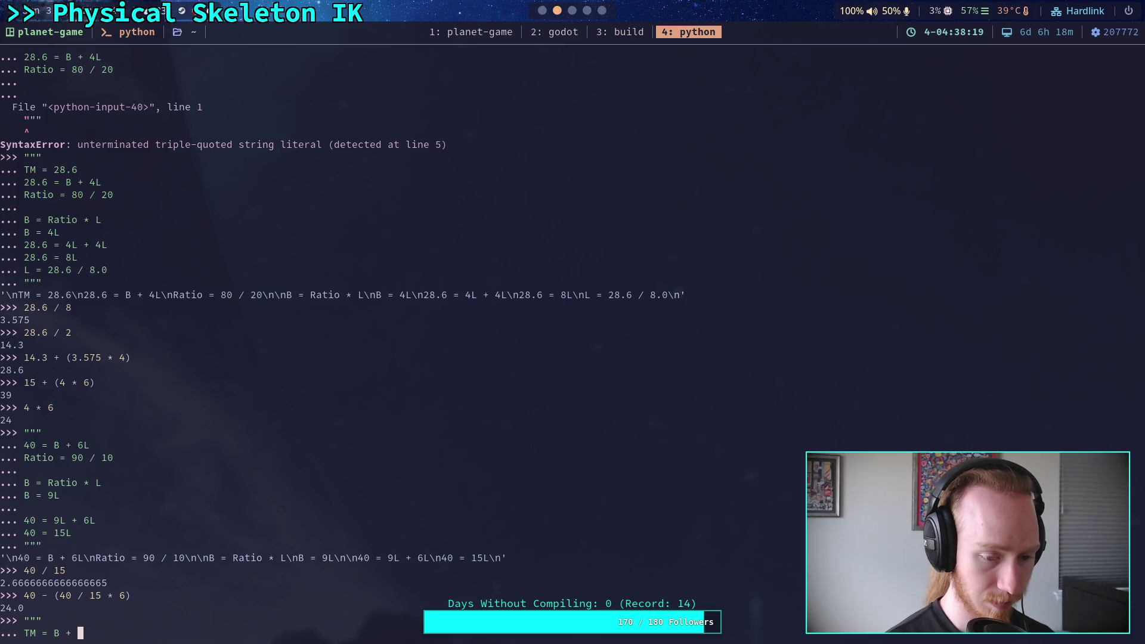
{"action": "type", "text": "nL"}
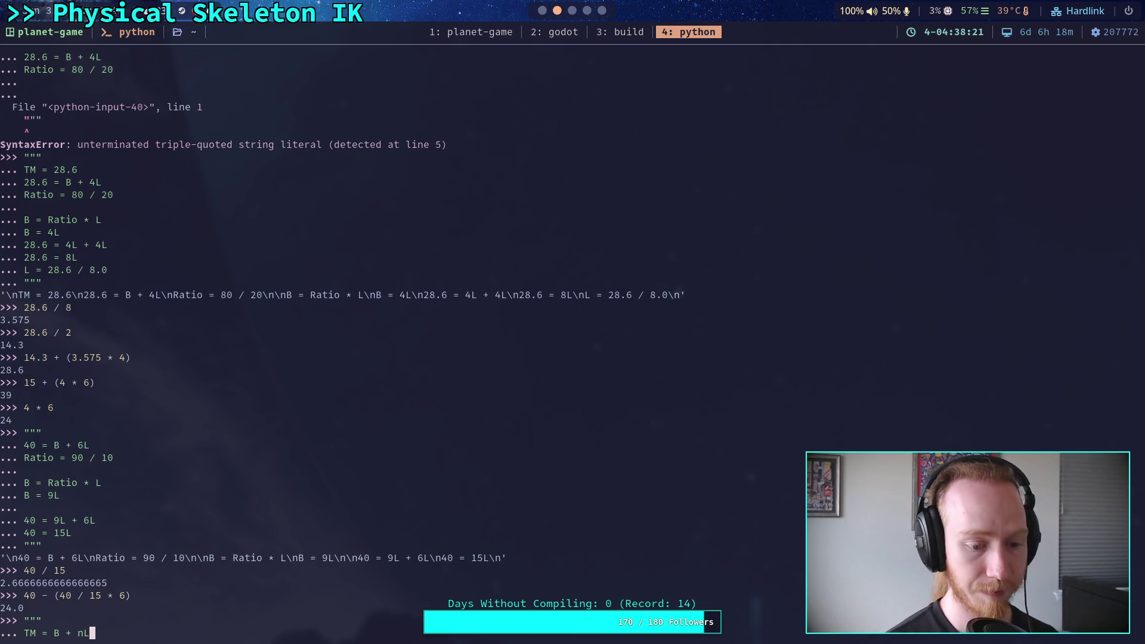
{"action": "key", "text": "Return"}
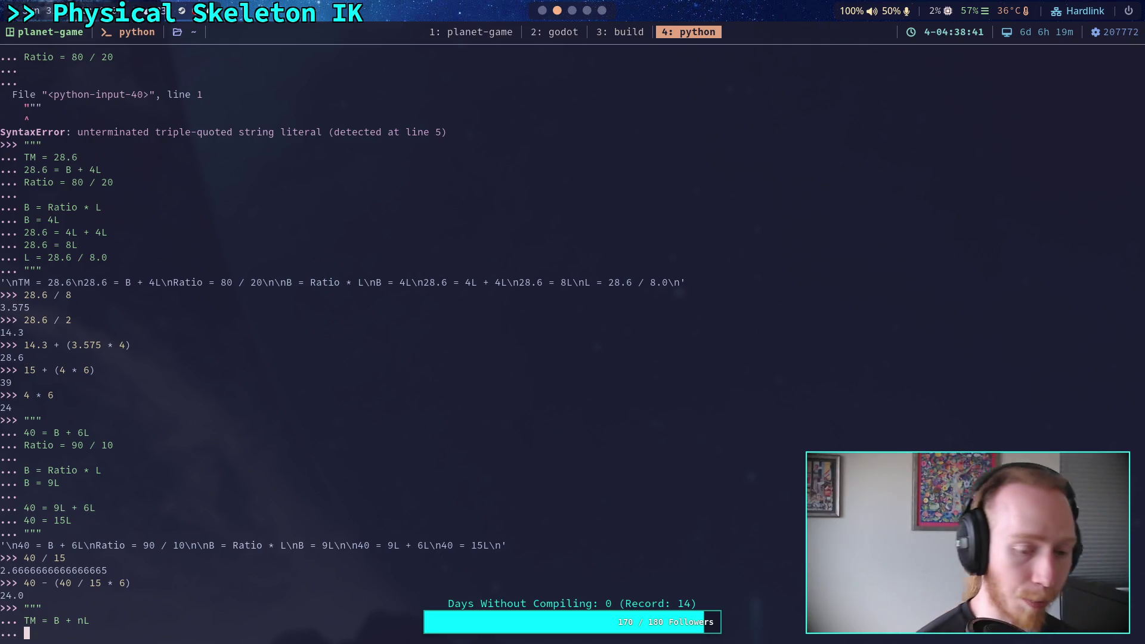
- Add B = Ratio * L, L = B / Ratio, TM = B + n(B / Ratio), TM = B * (1 + (n / Ratio))
{"action": "mouse_move", "coordinate": [76, 520]}
{"action": "left_mouse_down"}
{"action": "mouse_move", "coordinate": [36, 514]}
{"action": "mouse_move", "coordinate": [55, 504]}
{"action": "mouse_move", "coordinate": [37, 481]}
{"action": "left_mouse_up"}
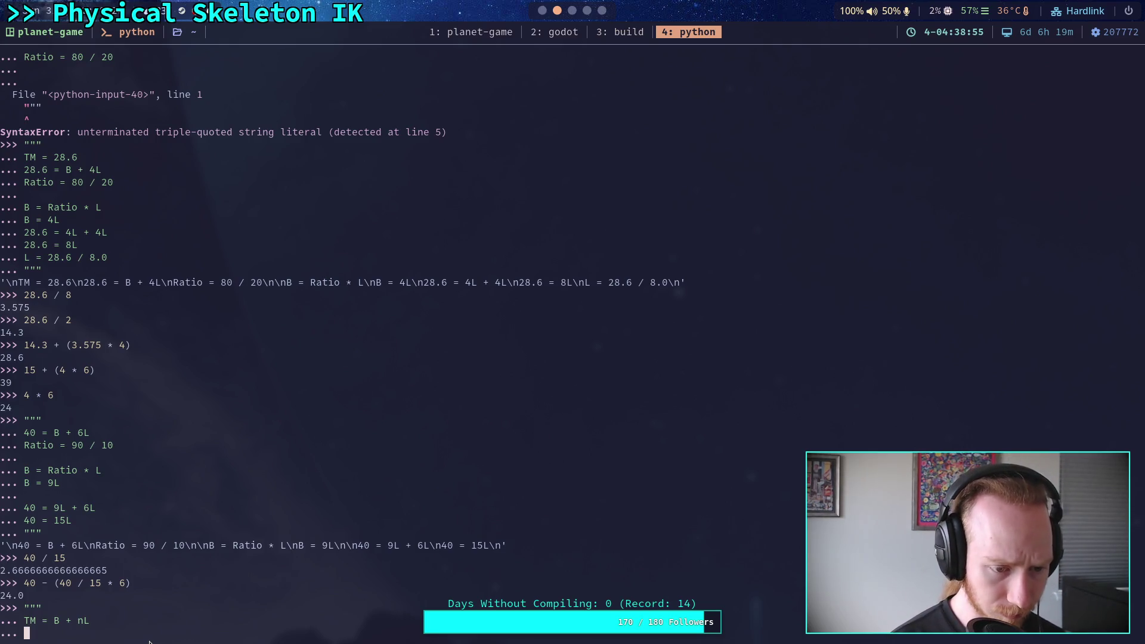
{"action": "type", "text": "B = Ratio * L"}
{"action": "key", "text": "Return"}
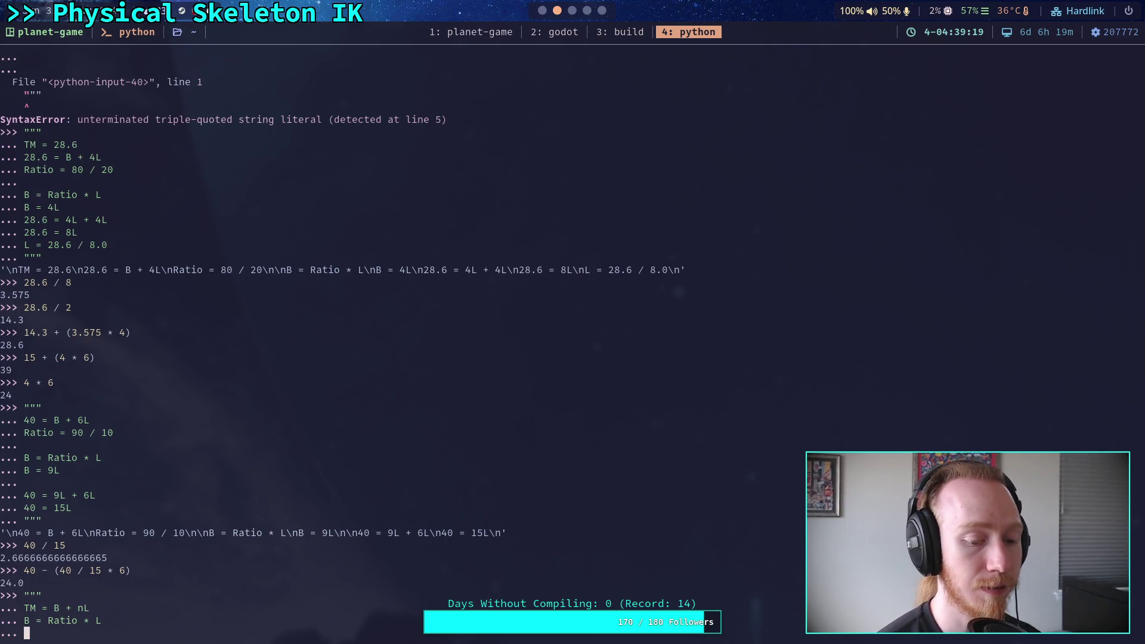
{"action": "type", "text": "L = B / Ratio"}
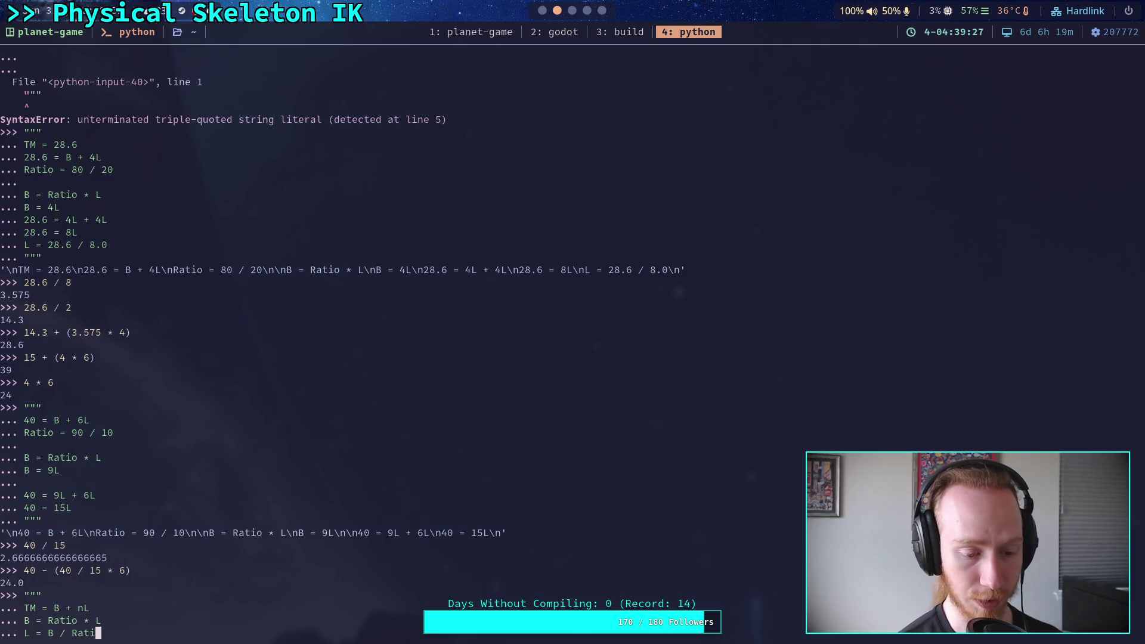
{"action": "key", "text": "Return"}
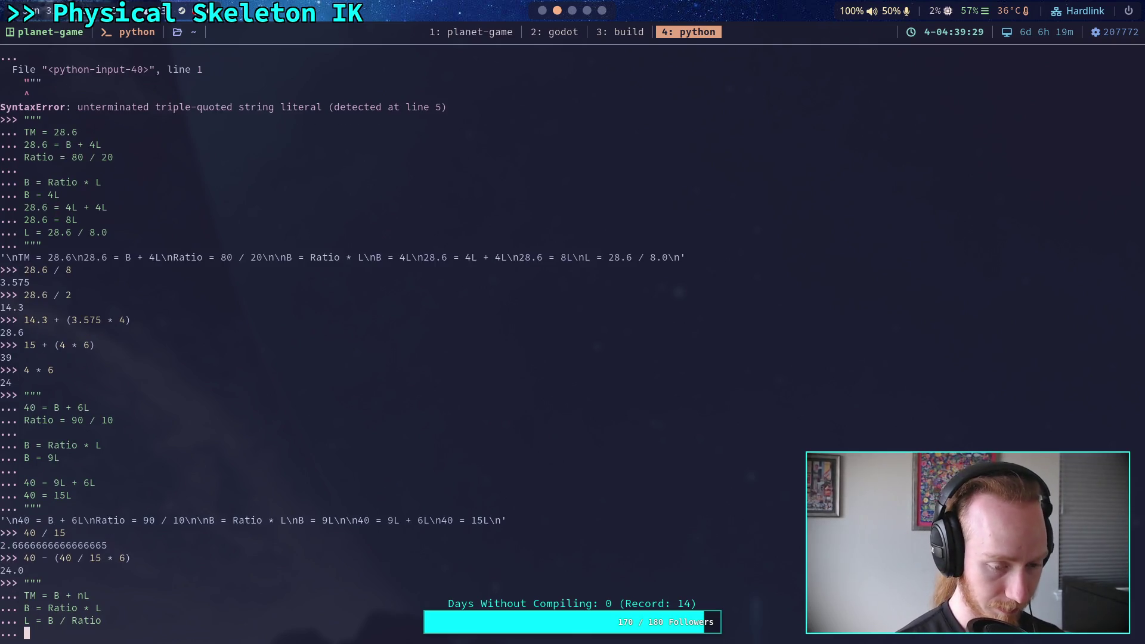
{"action": "type", "text": "TM = B + "}
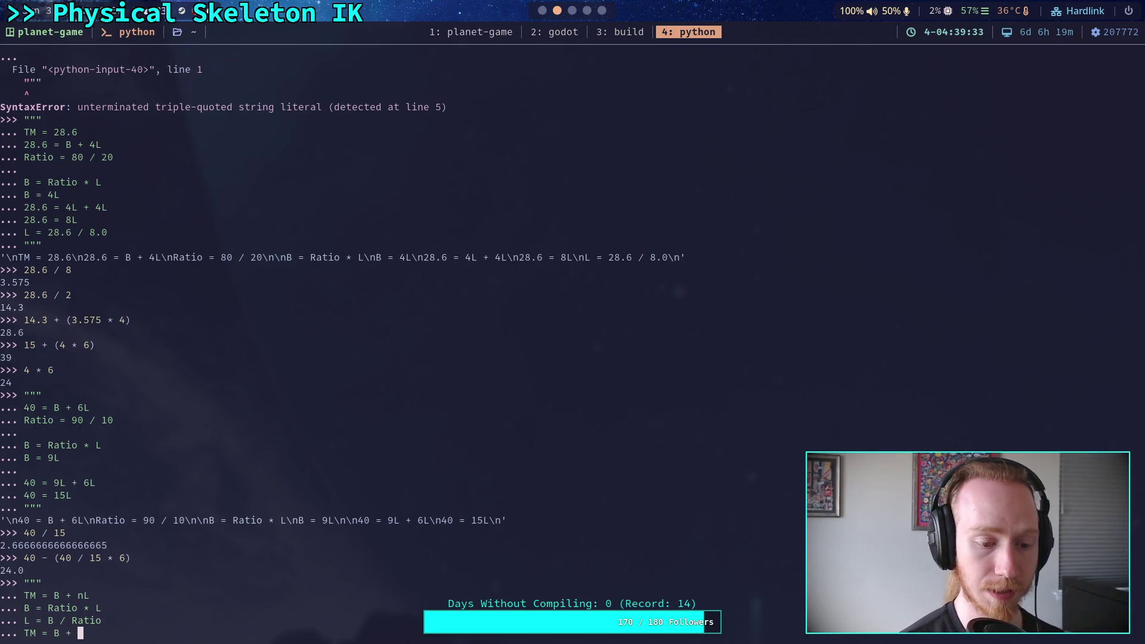
{"action": "type", "text": "n("}
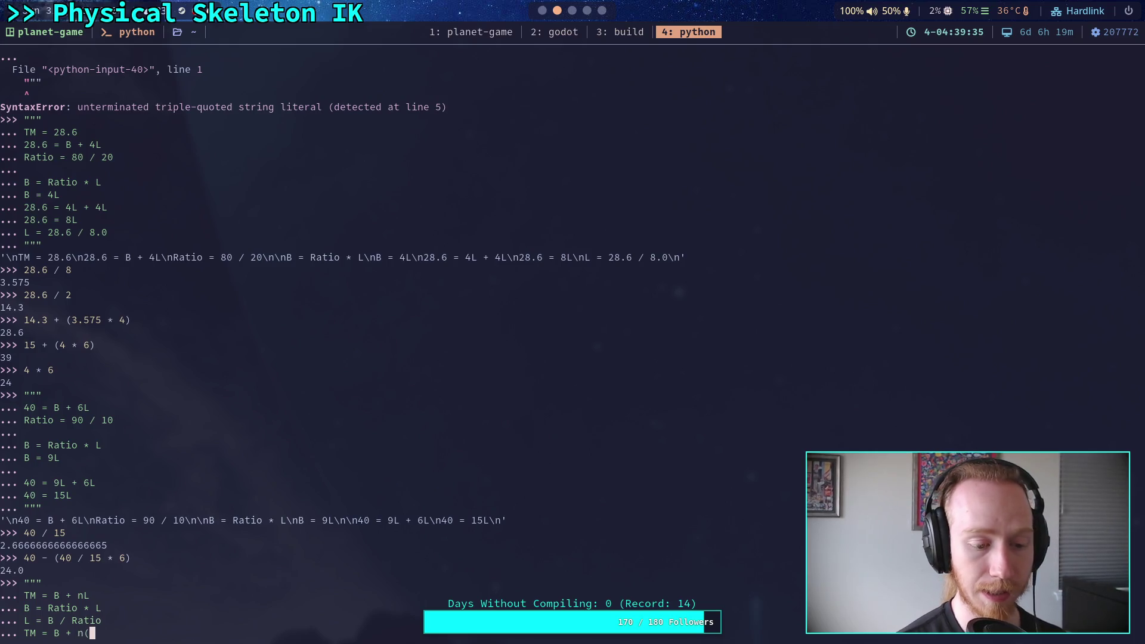
{"action": "type", "text": "B / Ratio"}
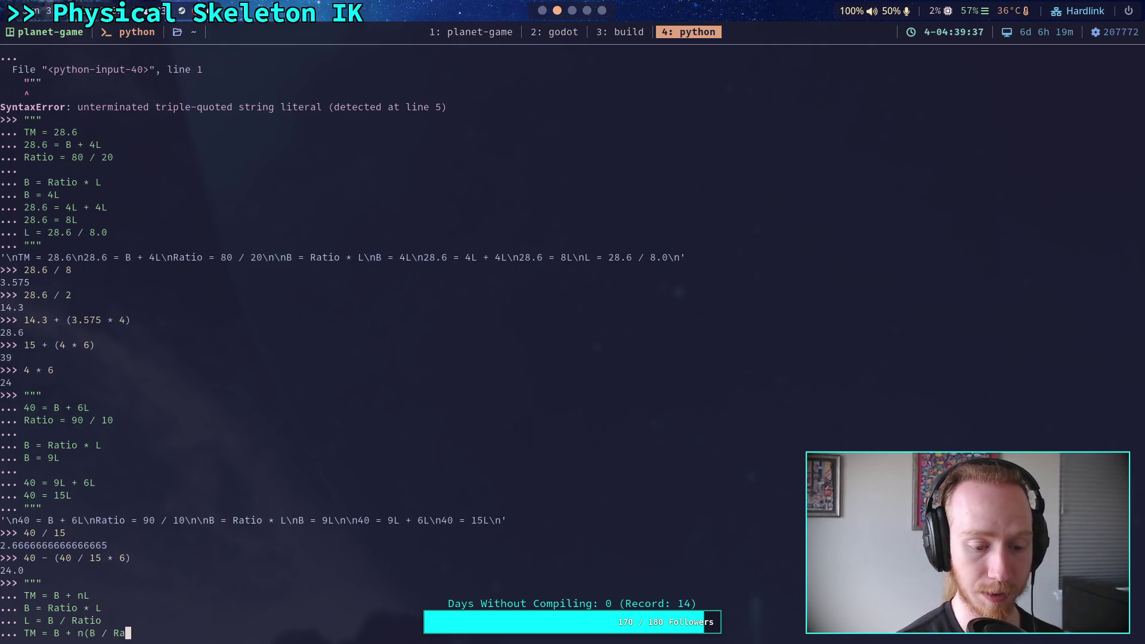
{"action": "type", "text": ")"}
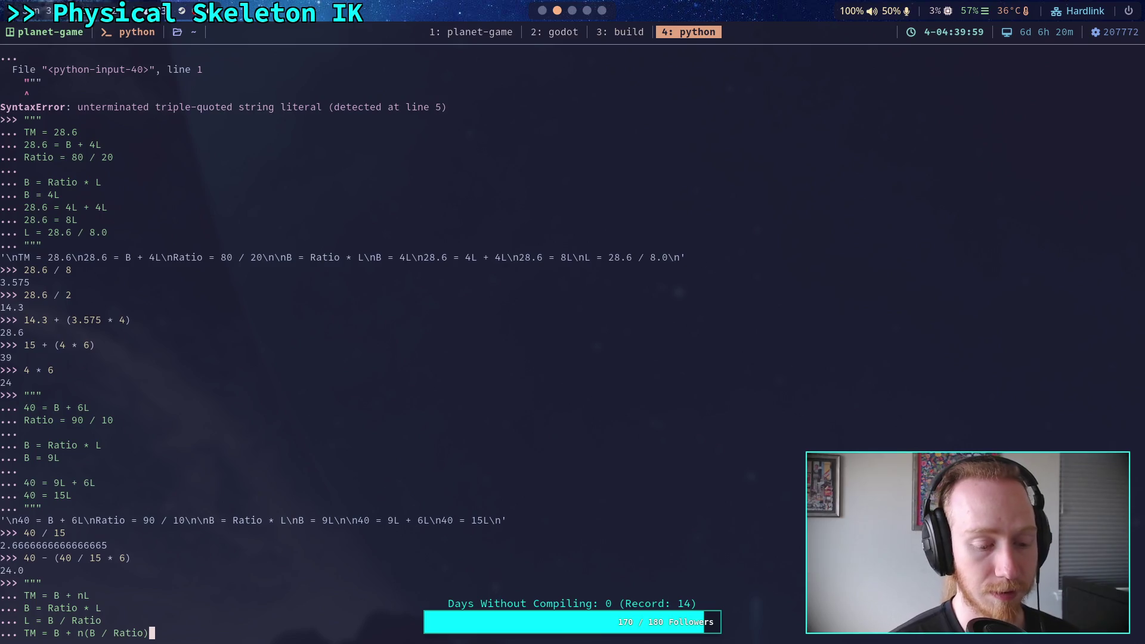
{"action": "key", "text": "Return"}
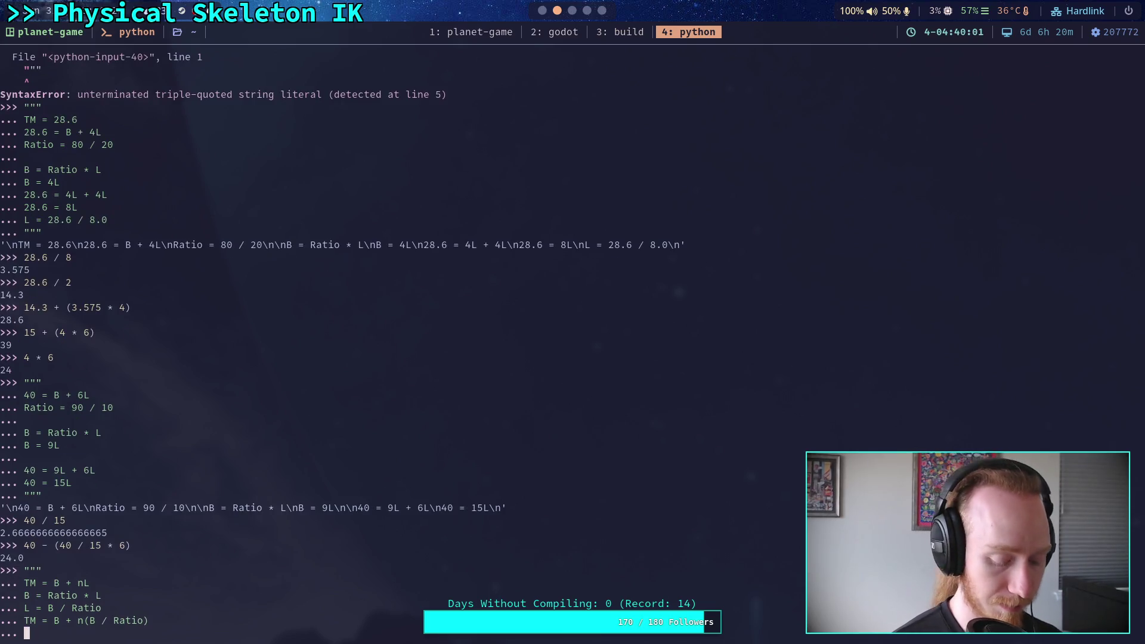
{"action": "type", "text": "TM = B"}
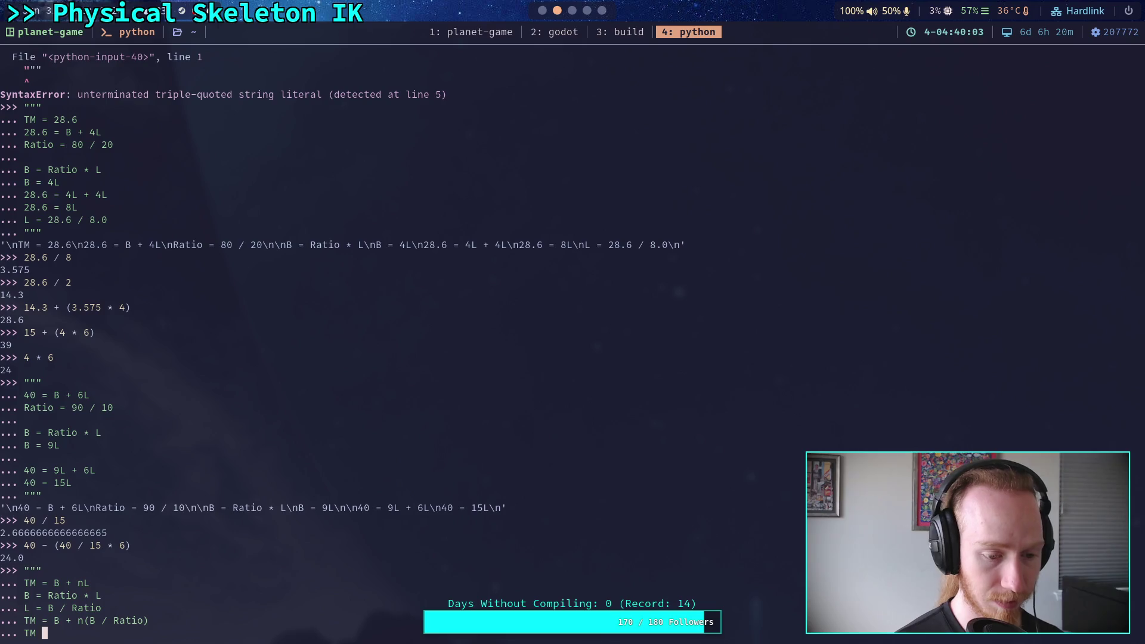
{"action": "type", "text": " * (1 + "}
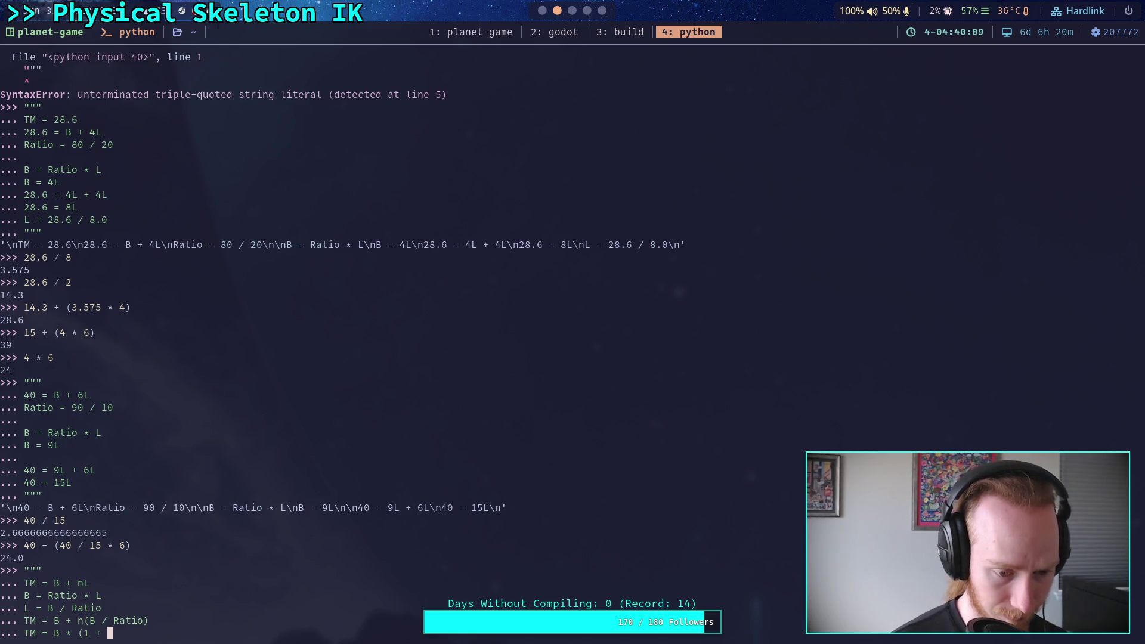
{"action": "type", "text": "(n "}
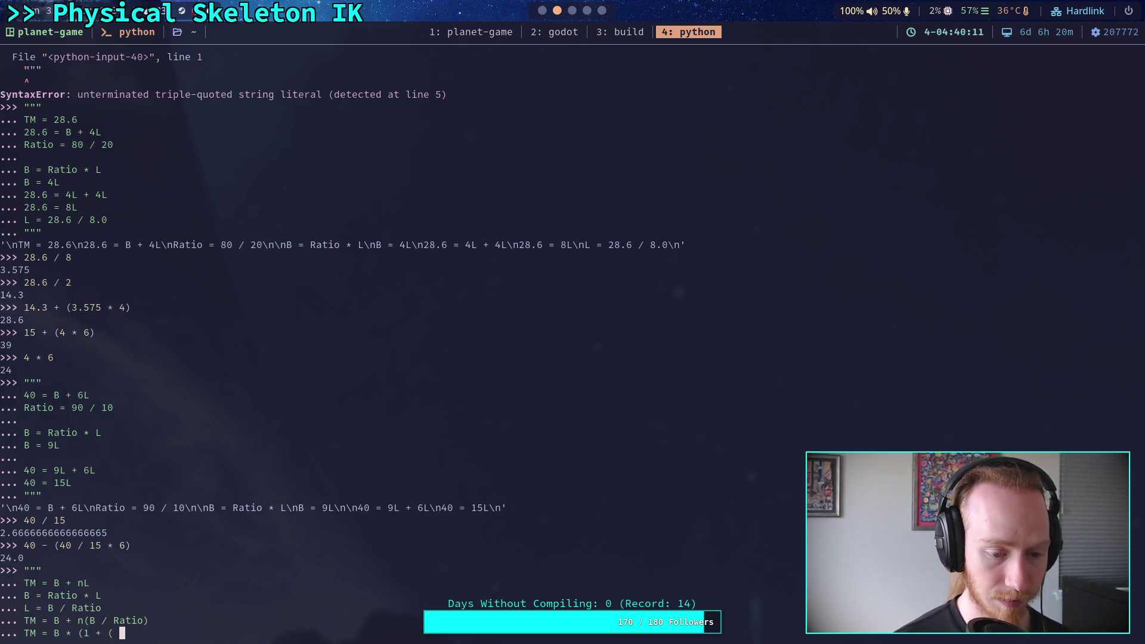
{"action": "type", "text": "/ Ratio"}
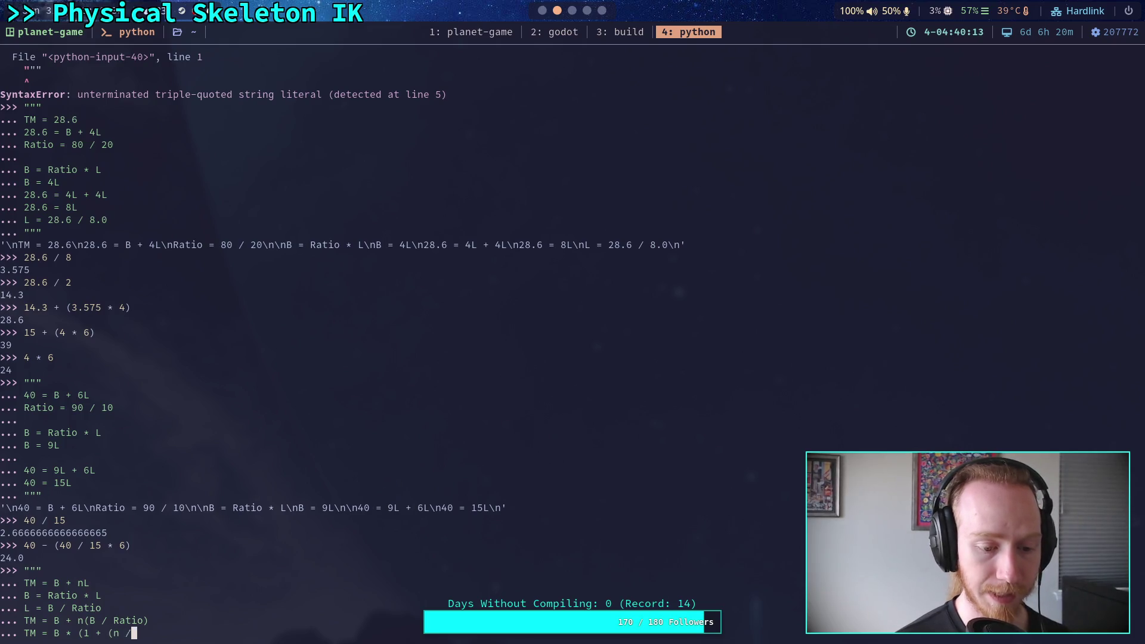
{"action": "type", "text": ")"}
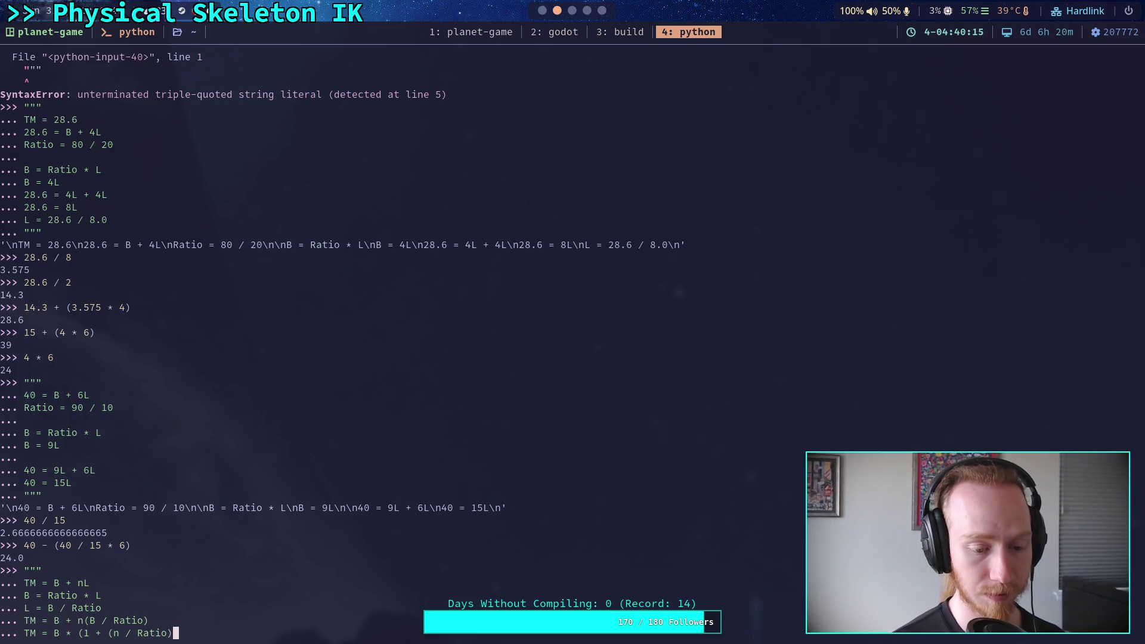
{"action": "type", "text": ")"}
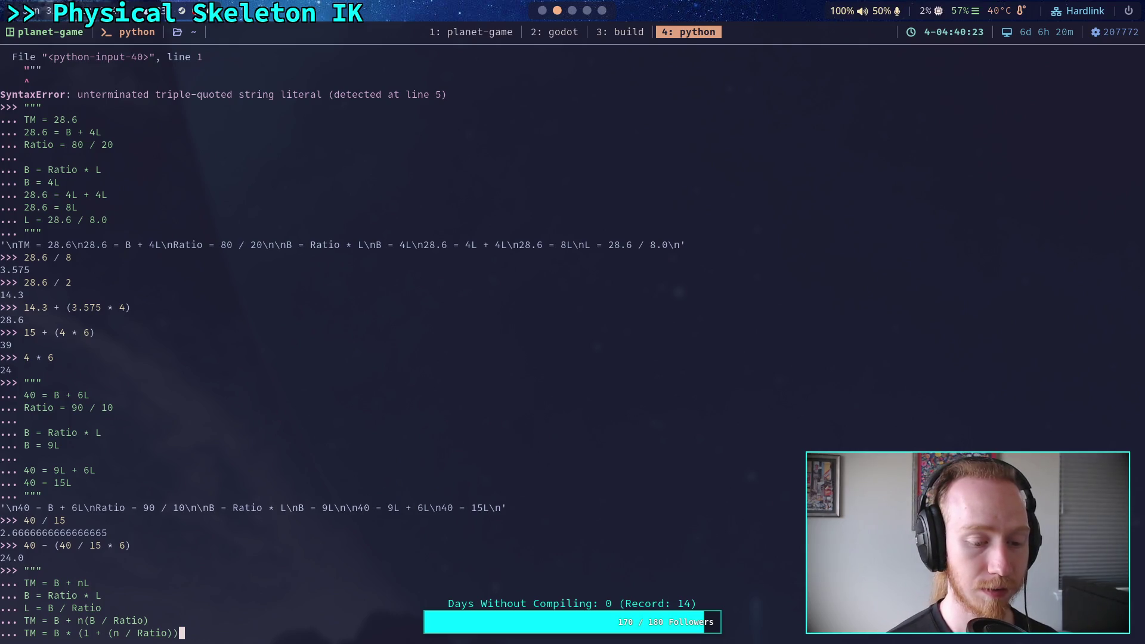
{"action": "key", "text": "Return"}
- Add the body-mass formula B = TM / (1 + (n / Ratio)) to the note
{"action": "type", "text": "B = "}
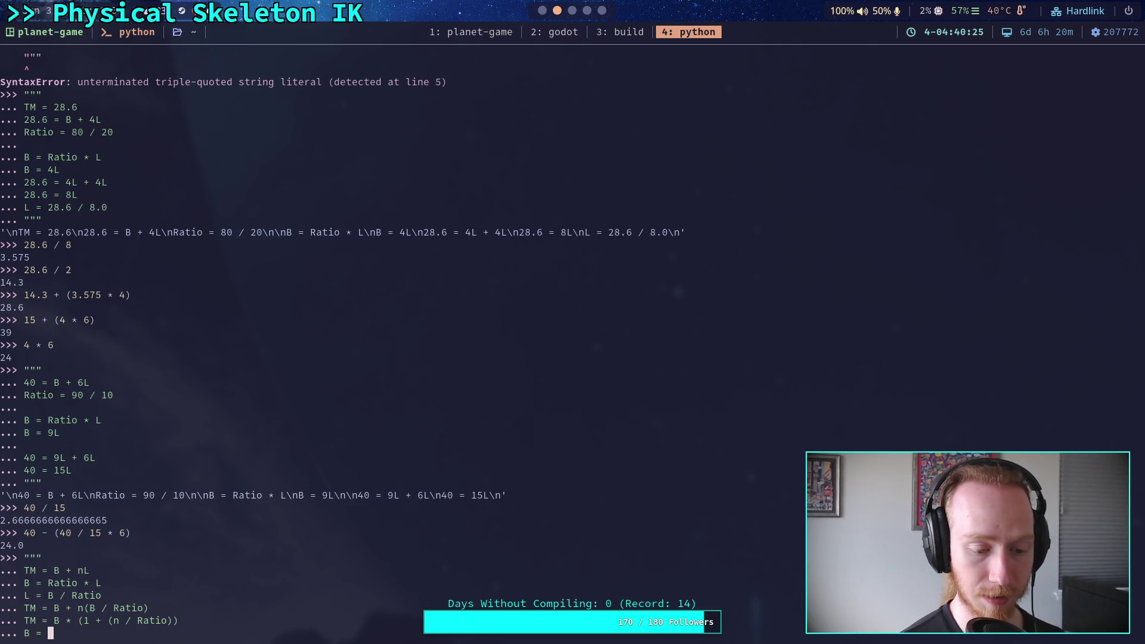
{"action": "type", "text": "TM / (1 "}
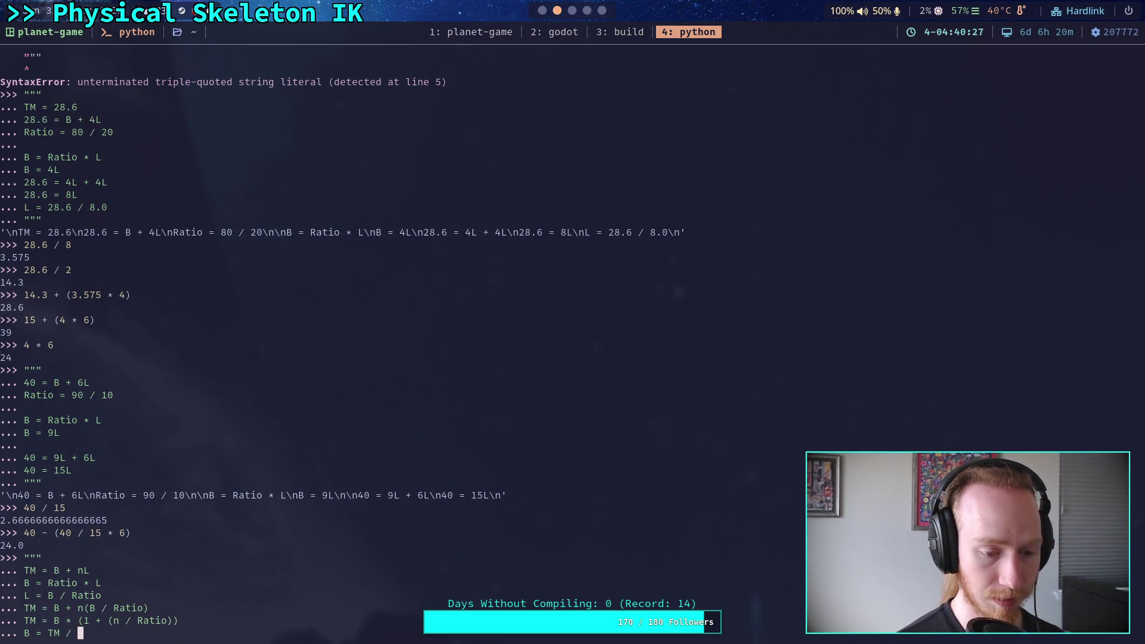
{"action": "type", "text": "+ (n "}
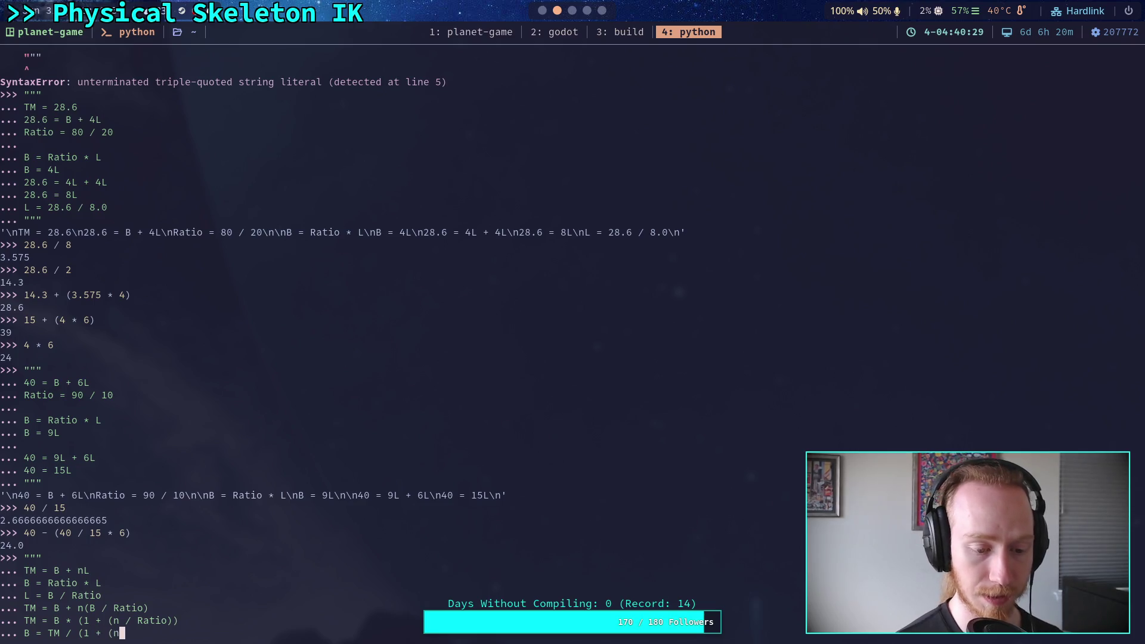
{"action": "type", "text": "/"}
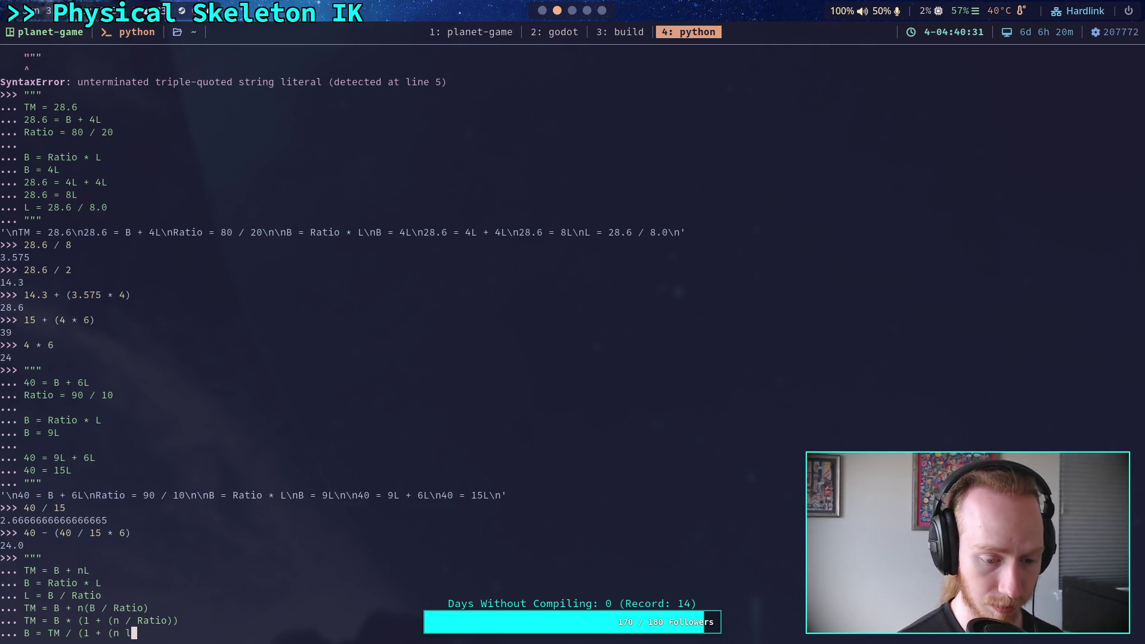
{"action": "type", "text": " Ratio))"}
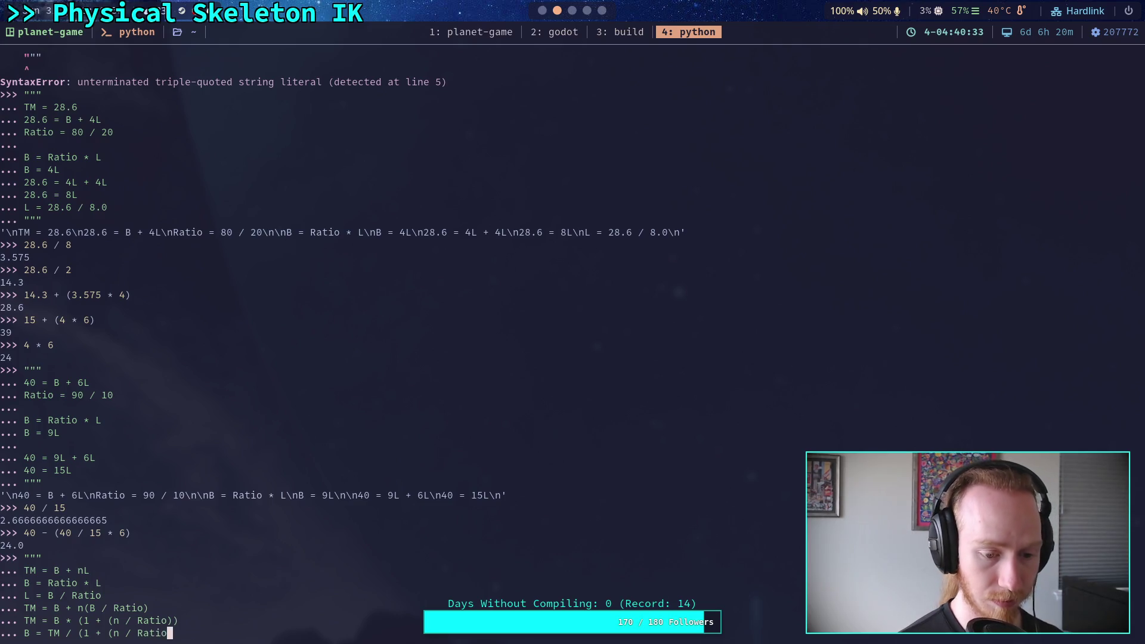
{"action": "key", "text": "Return"}
{"action": "type", "text": "L ="}
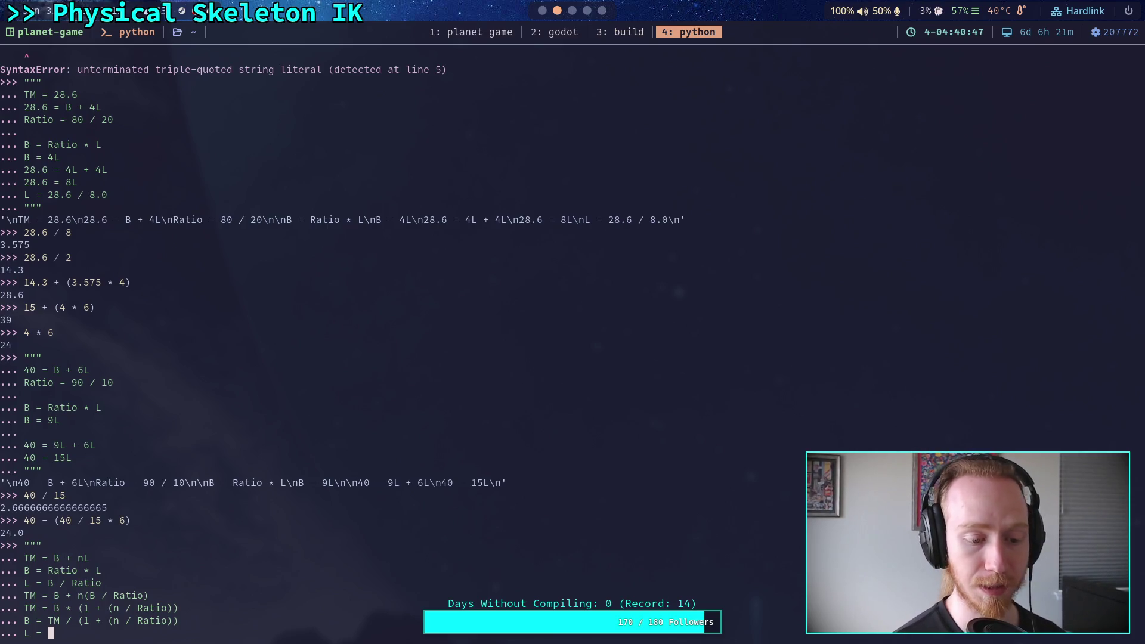
{"action": "key", "text": "BackSpace"}
{"action": "key", "text": "BackSpace"}
{"action": "key", "text": "BackSpace"}
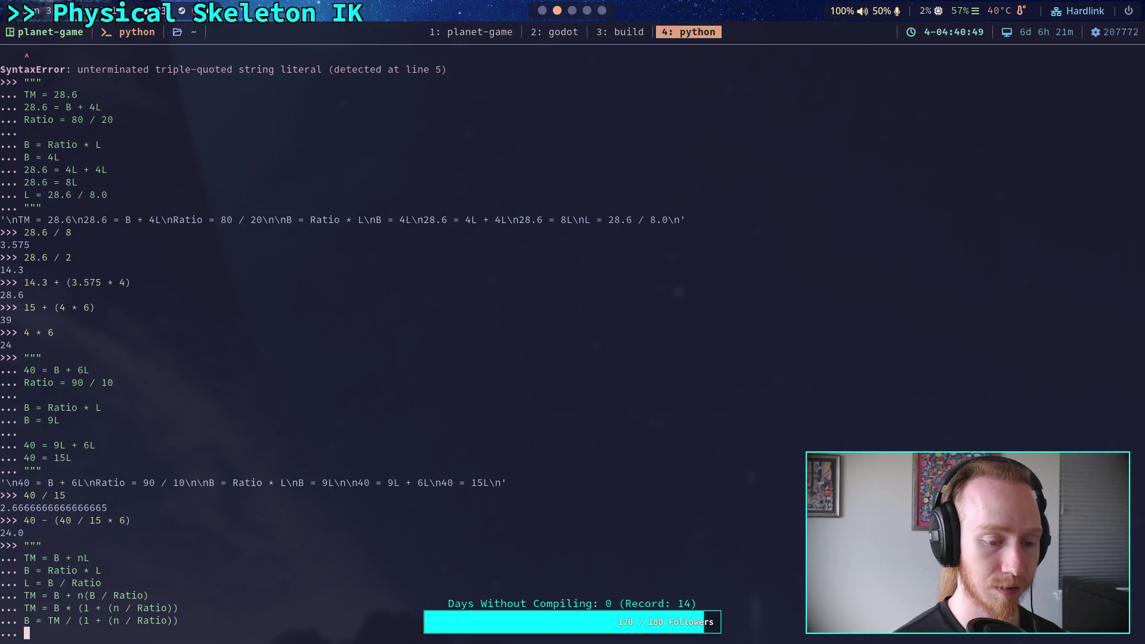
- Insert a blank separator line after L = B / Ratio and return to the last line
{"action": "key", "text": "Up"}
{"action": "key", "text": "Up"}
{"action": "key", "text": "Up"}
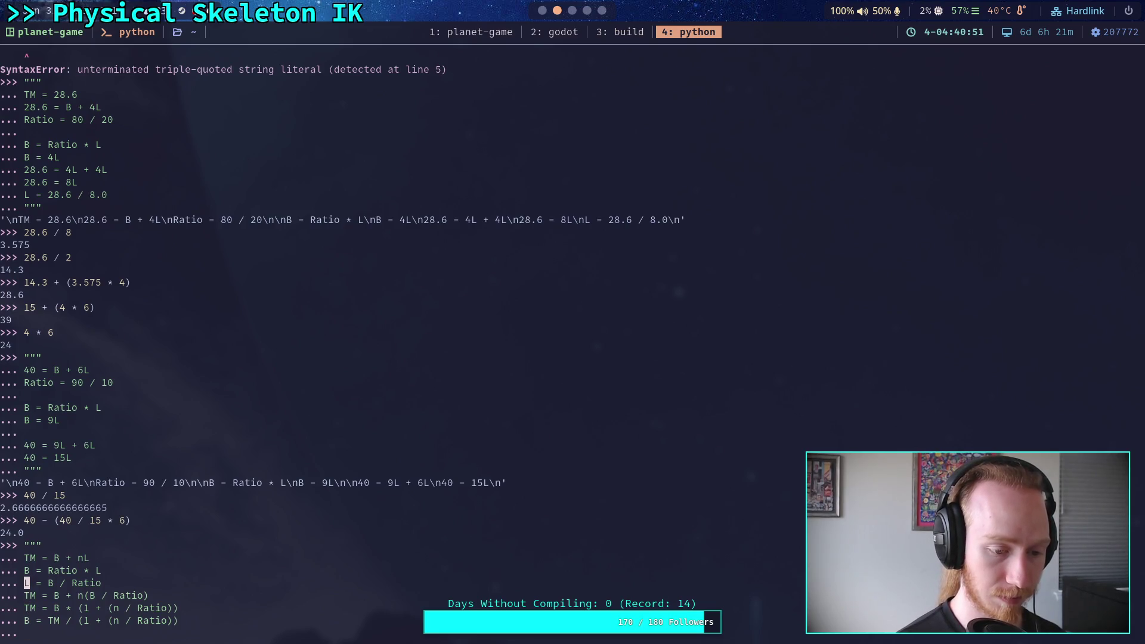
{"action": "key", "text": "Right"}
{"action": "key", "text": "Right"}
{"action": "key", "text": "Right"}
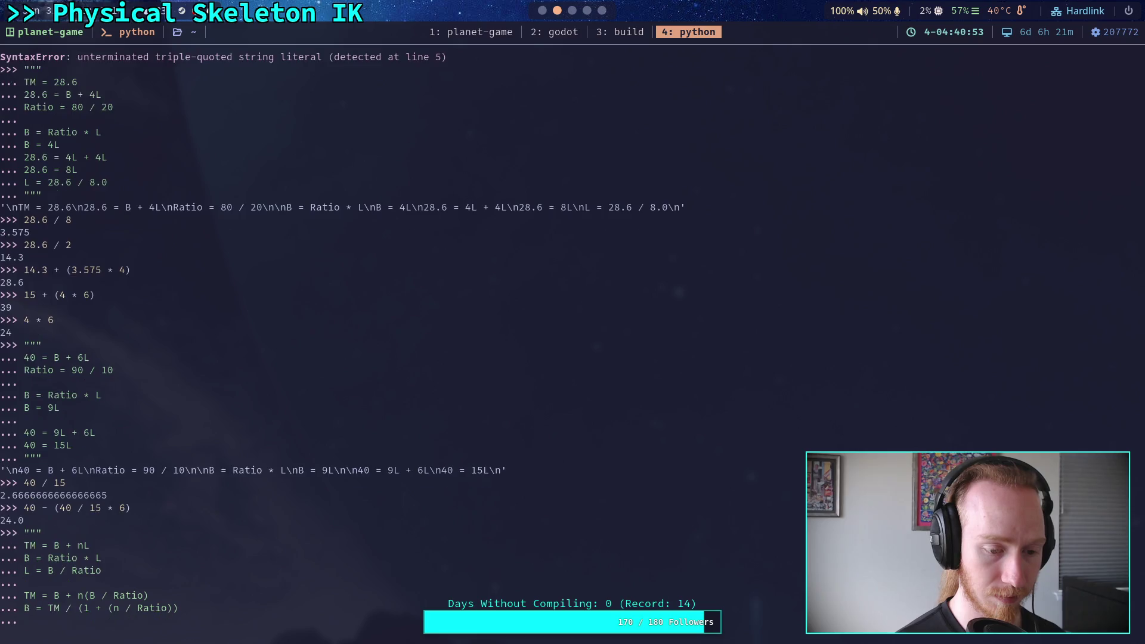
{"action": "key", "text": "Return"}
{"action": "key", "text": "Down"}
{"action": "key", "text": "End"}
{"action": "key", "text": "Down"}
{"action": "key", "text": "Down"}
{"action": "key", "text": "Down"}
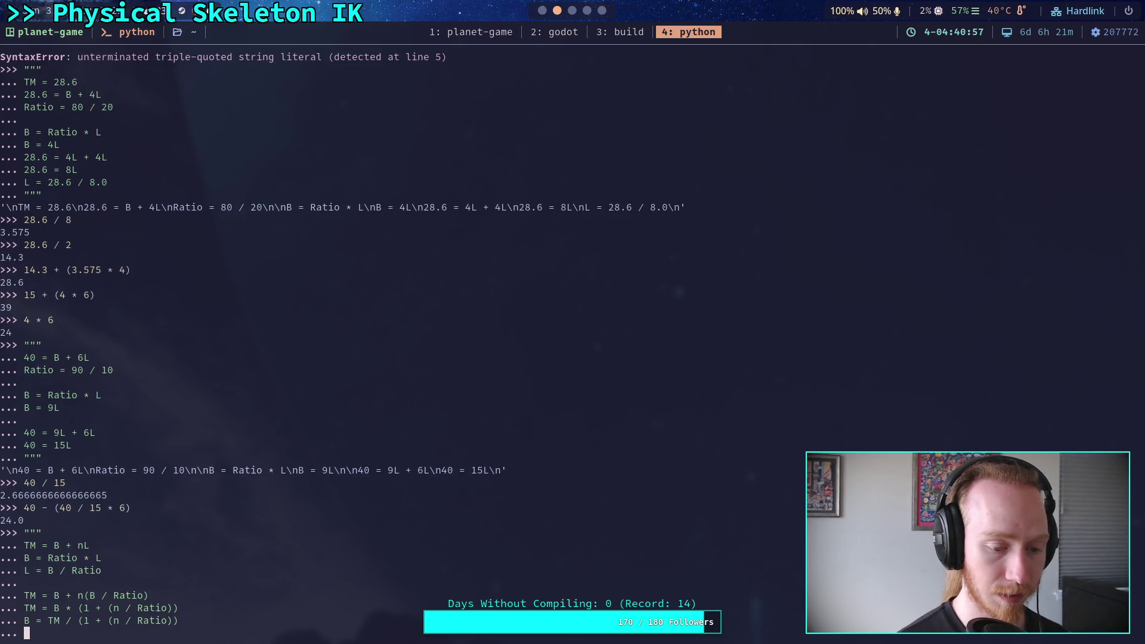
{"action": "key", "text": "Return"}
- Add the lines TM = (Ratio * L) + nL and TM = L * (Ratio + n)
{"action": "type", "text": "TM = "}
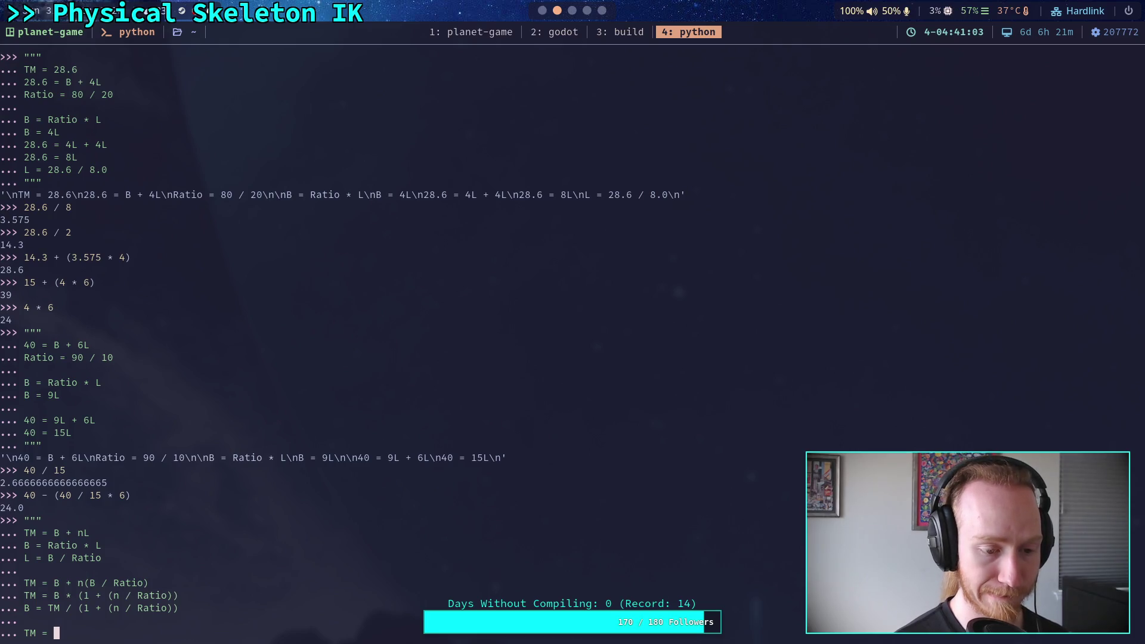
{"action": "type", "text": "("}
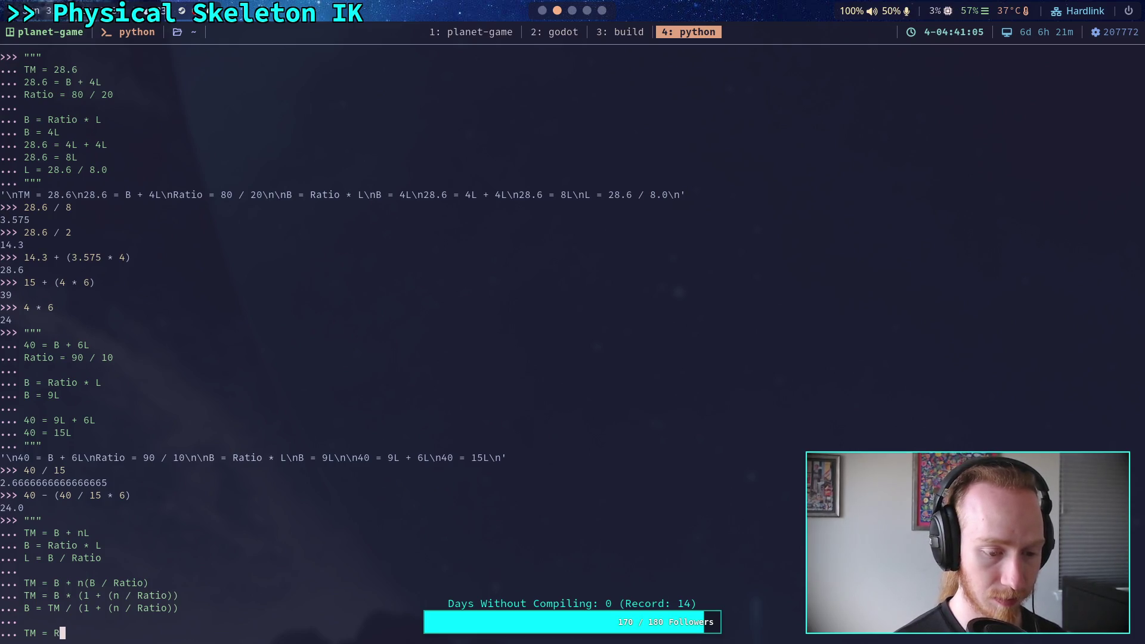
{"action": "type", "text": "Ratio * L"}
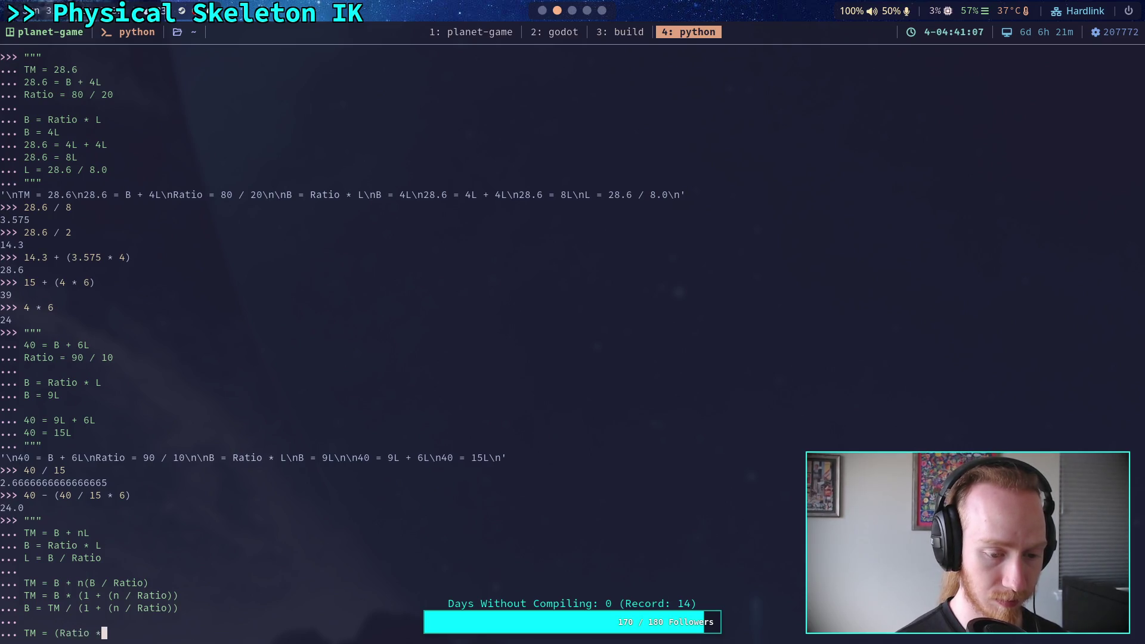
{"action": "type", "text": ") + nL"}
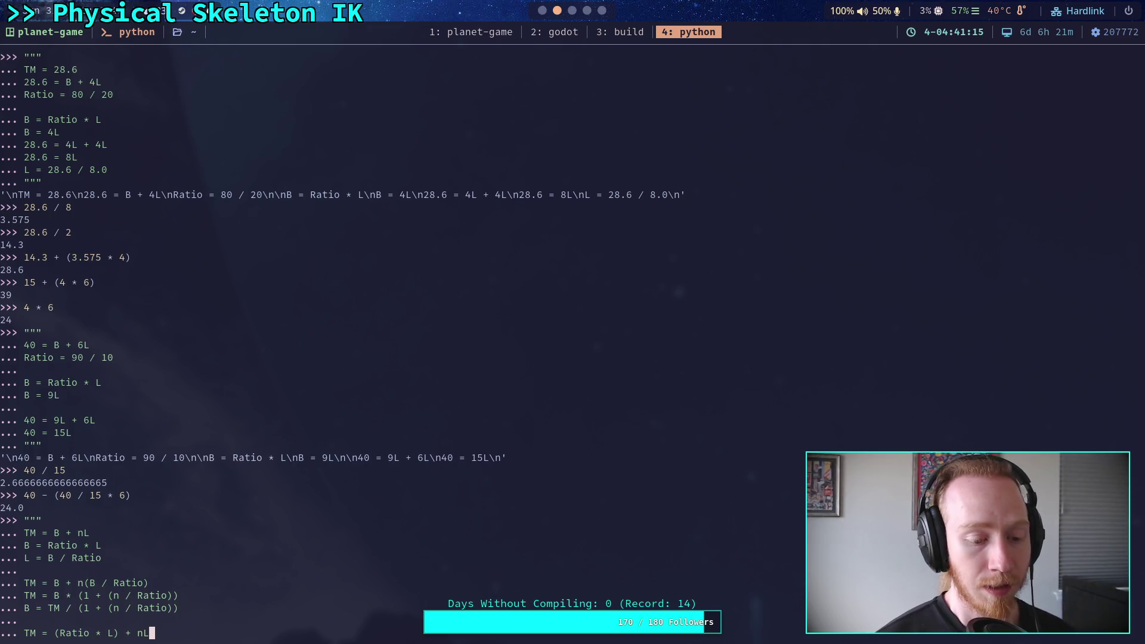
{"action": "key", "text": "Return"}
{"action": "type", "text": "TM = L"}
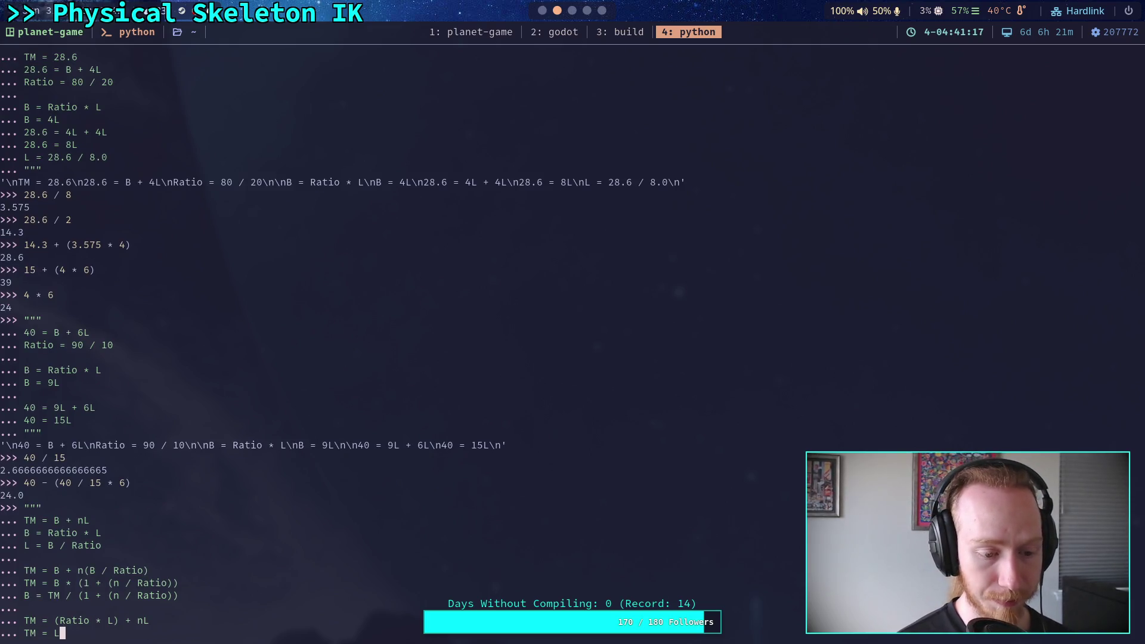
{"action": "type", "text": " ("}
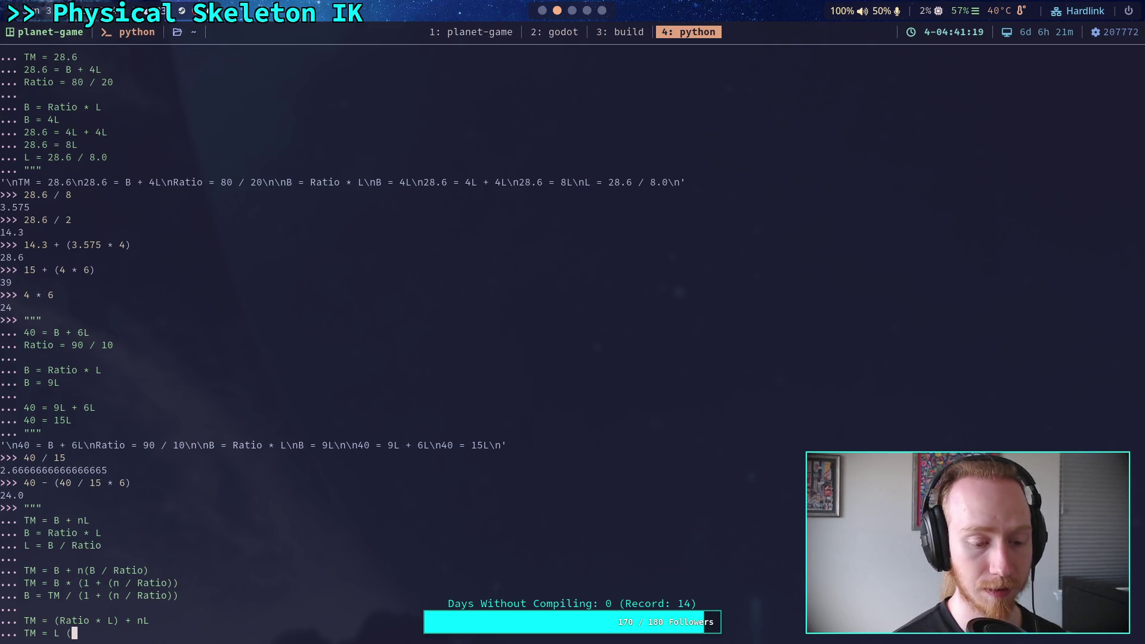
{"action": "key", "text": "BackSpace"}
{"action": "type", "text": "* (Ration"}
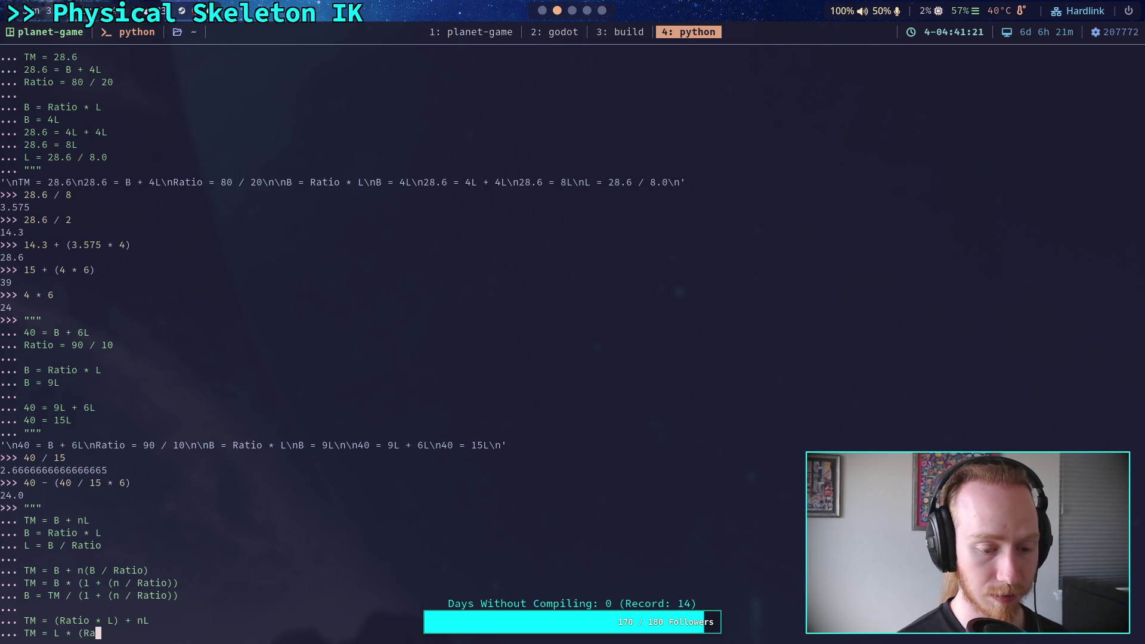
{"action": "key", "text": "BackSpace"}
{"action": "type", "text": "+ n)"}
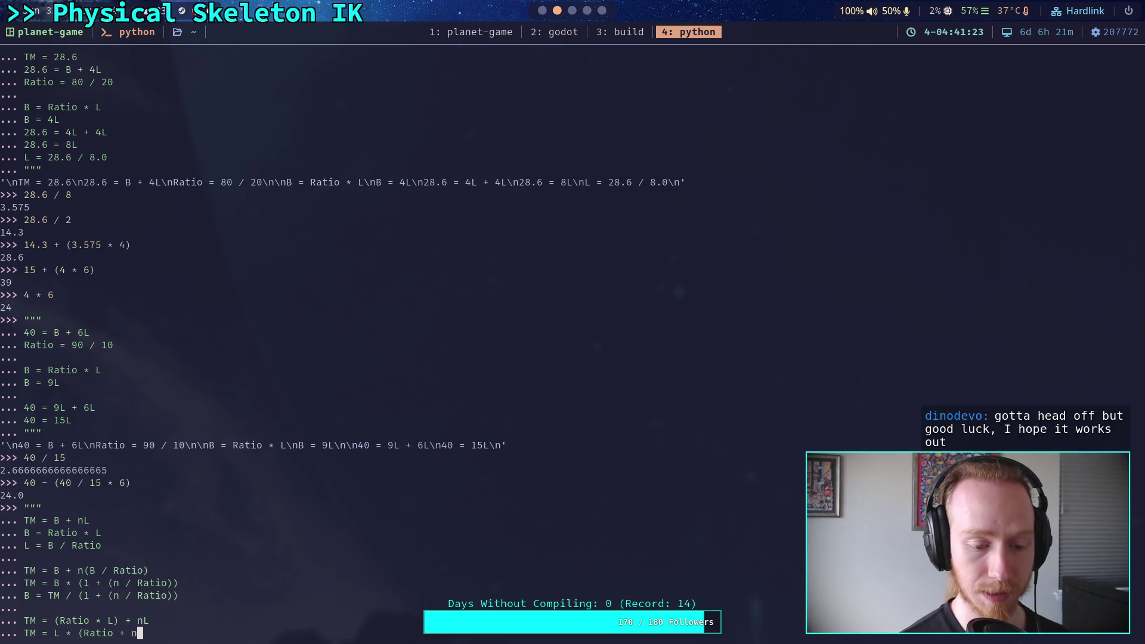
{"action": "key", "text": "Return"}
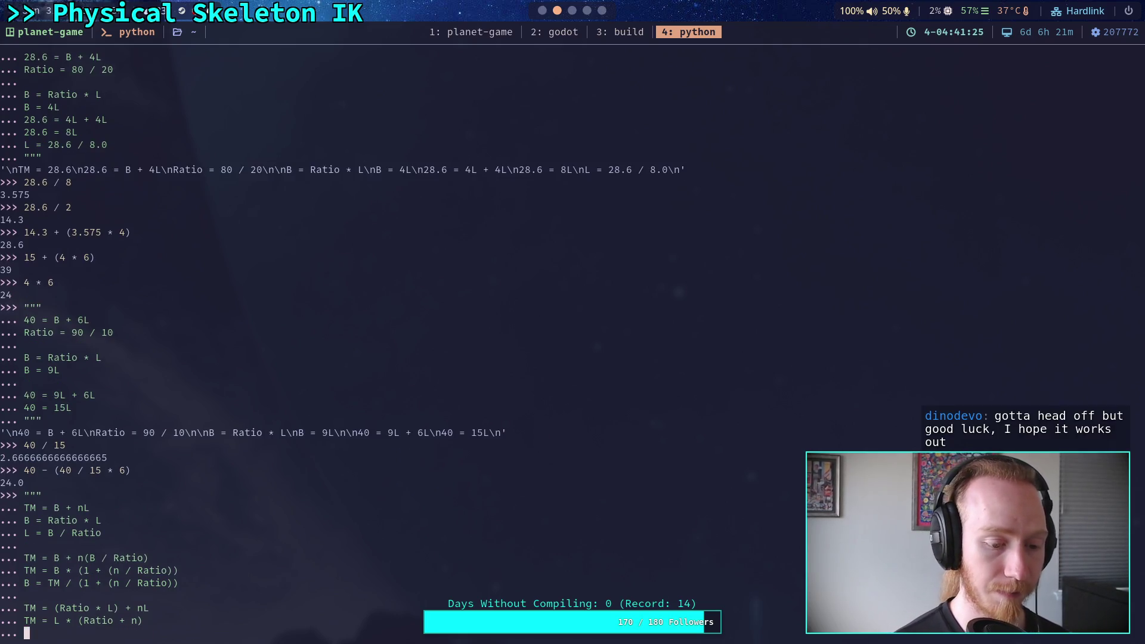
- Add L = TM / (Ratio + n) and close the note with """
{"action": "type", "text": "L = TM"}
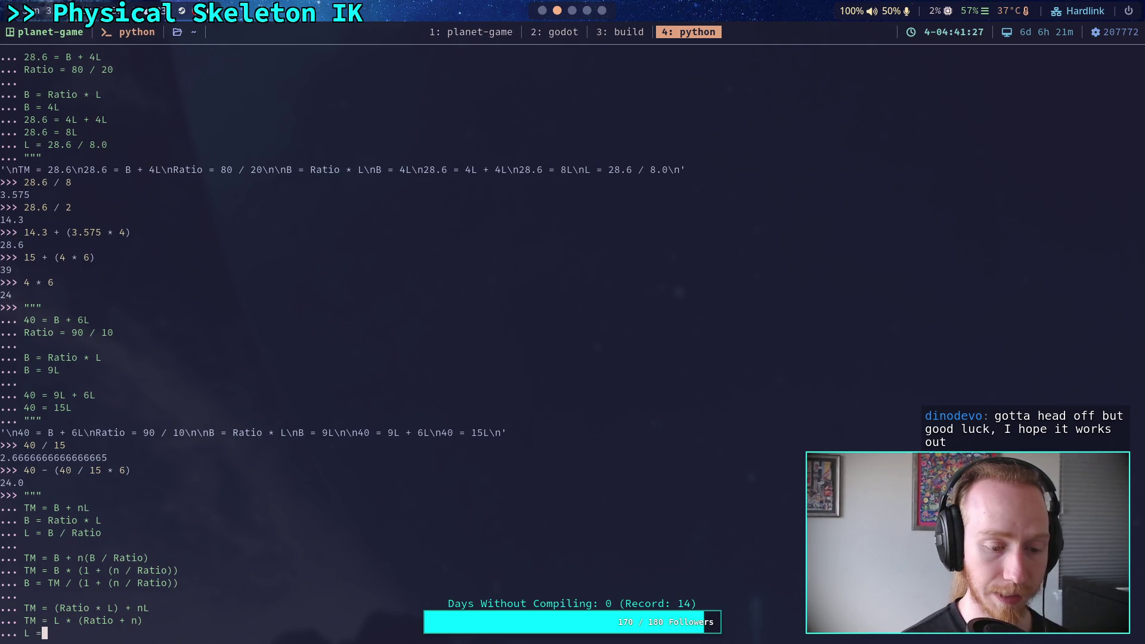
{"action": "type", "text": " / (Ratio "}
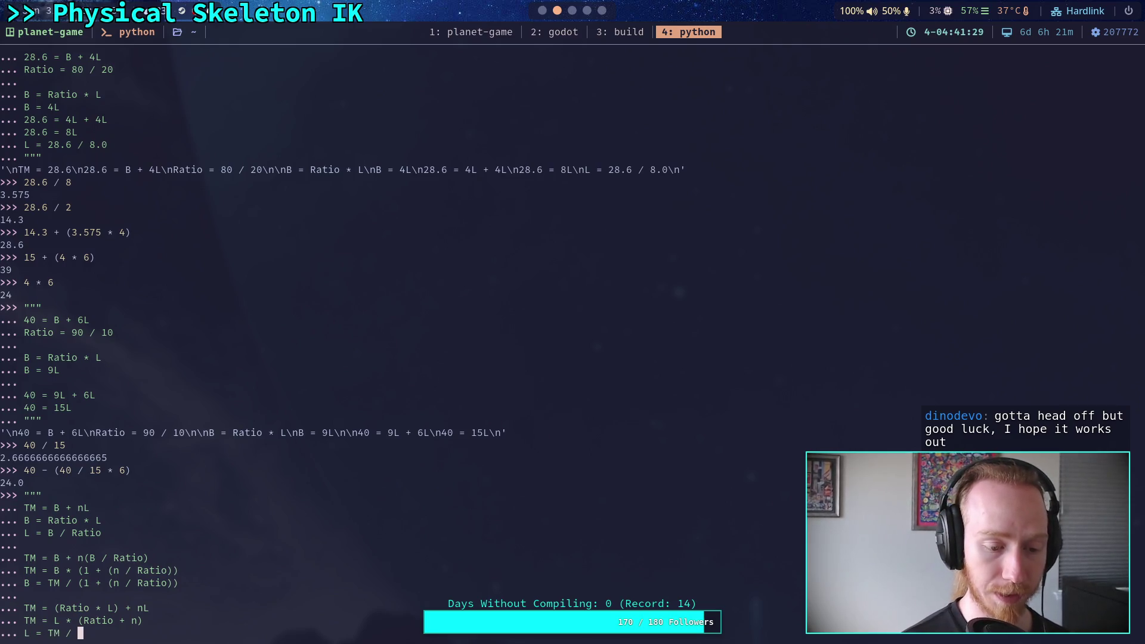
{"action": "type", "text": "+ n)"}
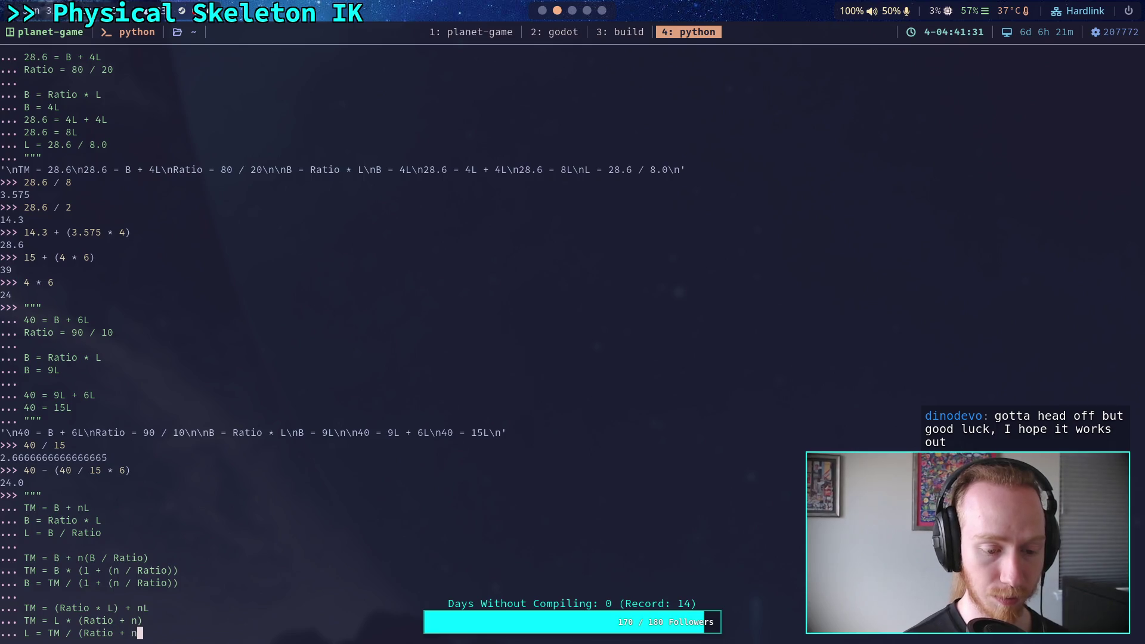
{"action": "key", "text": "Return"}
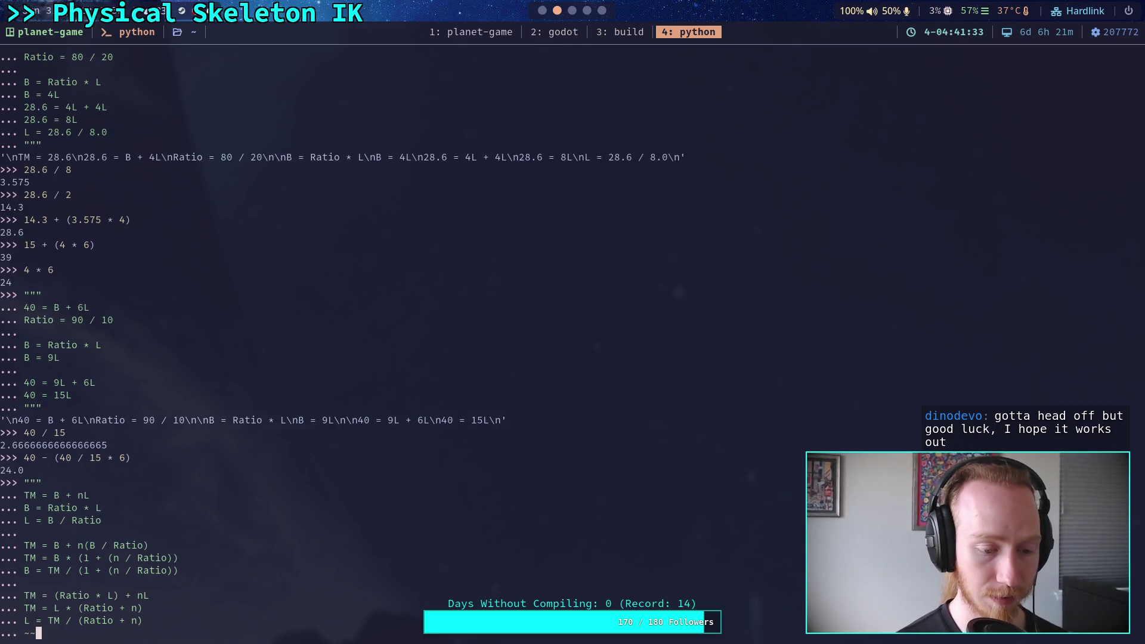
{"action": "type", "text": "\"\"\""}
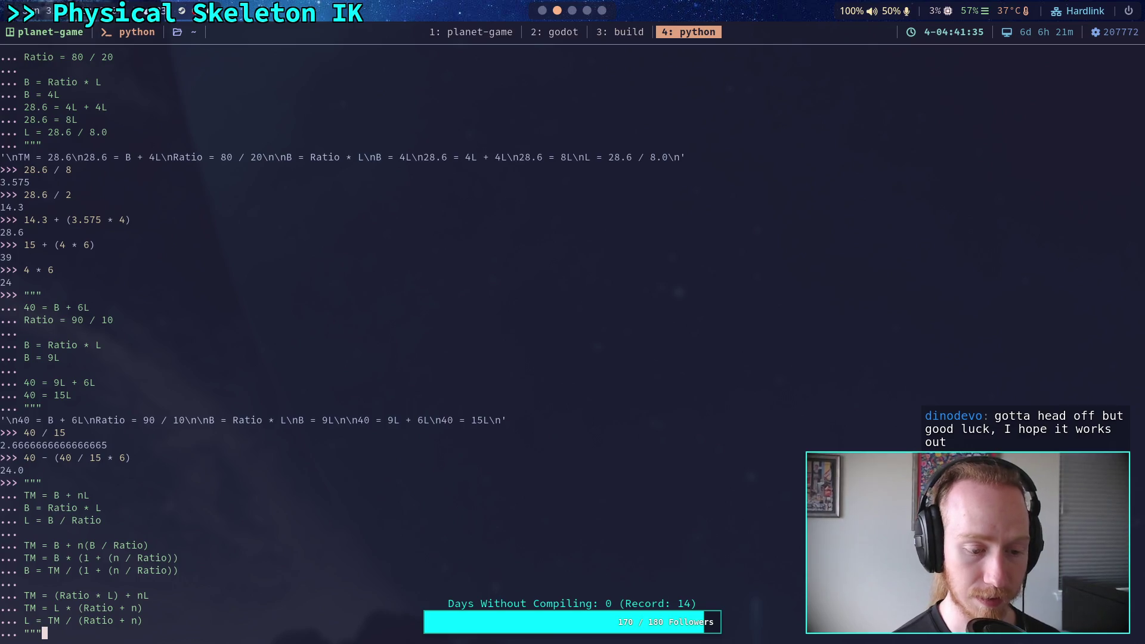
{"action": "key", "text": "Return"}
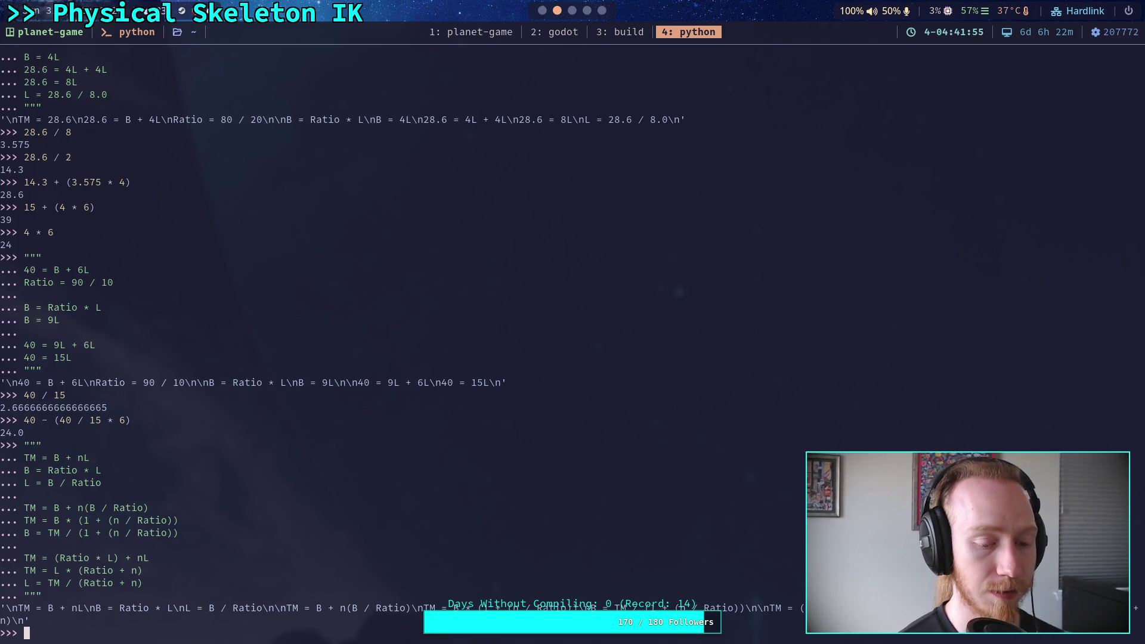
- Evaluate 40 / (1 + (6 / 9)) in the Python REPL, correcting the mistyped '=', to get 24.0
{"action": "type", "text": "40 = "}
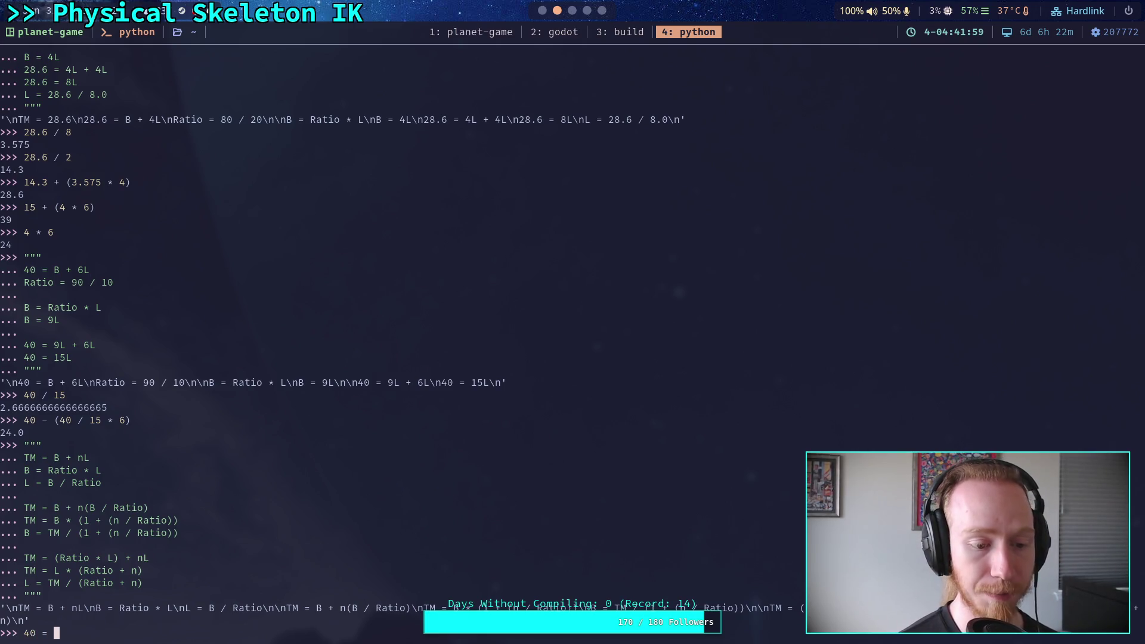
{"action": "type", "text": "(1 + (6 "}
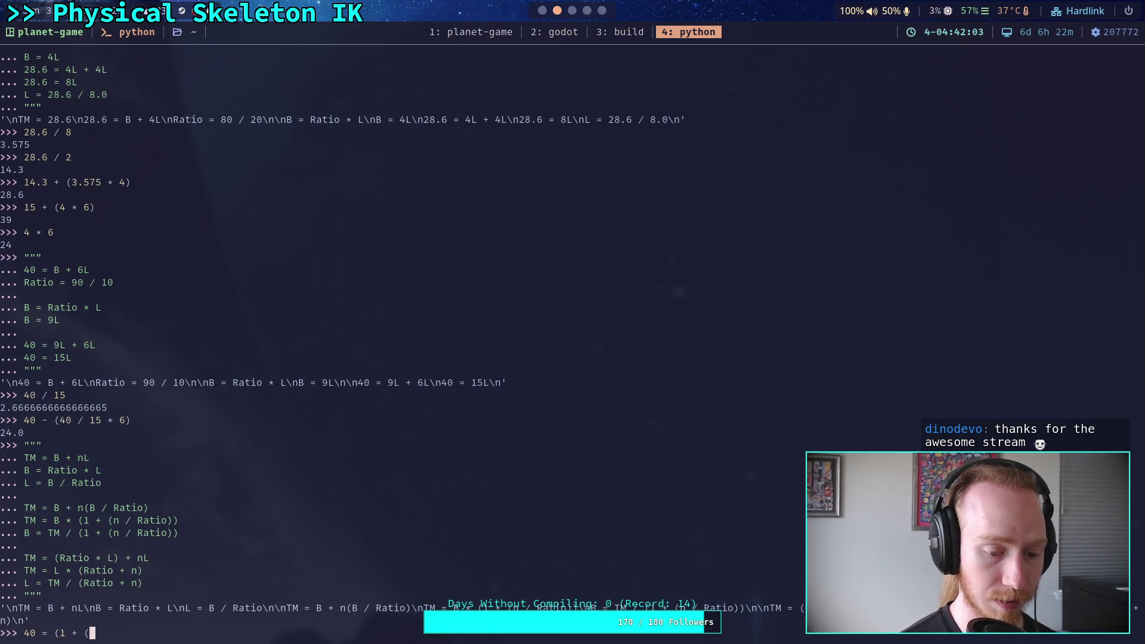
{"action": "type", "text": "/ "}
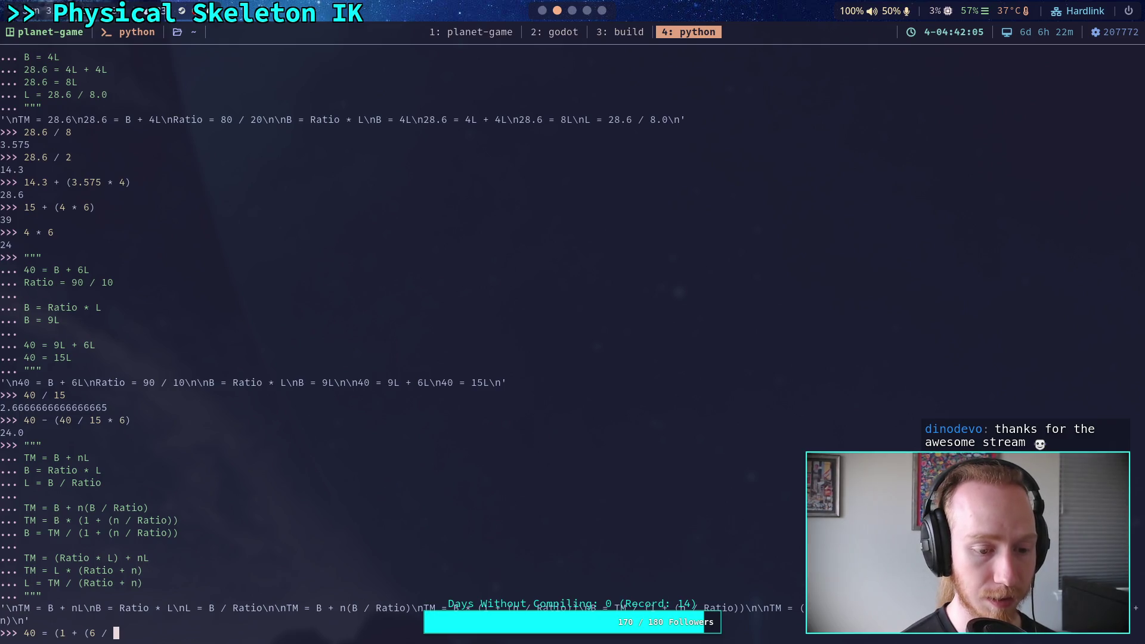
{"action": "type", "text": "9))"}
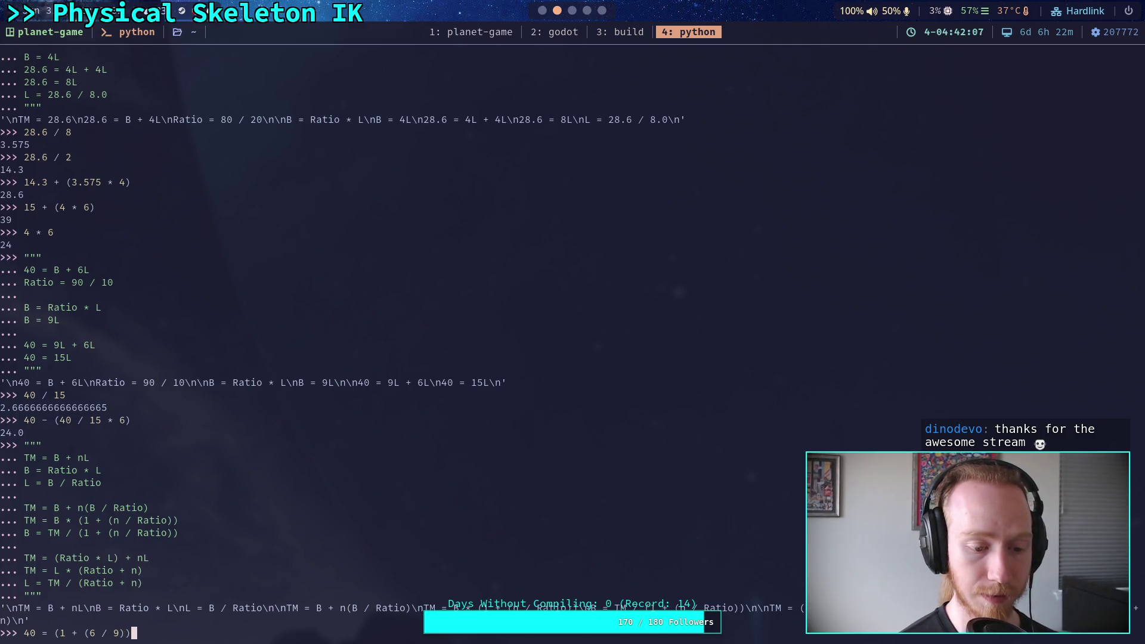
{"action": "key", "text": "Return"}
{"action": "key", "text": "Up"}
{"action": "key", "text": "Left"}
{"action": "key", "text": "Left"}
{"action": "key", "text": "Left"}
{"action": "key", "text": "Delete"}
{"action": "type", "text": "/"}
{"action": "key", "text": "Return"}
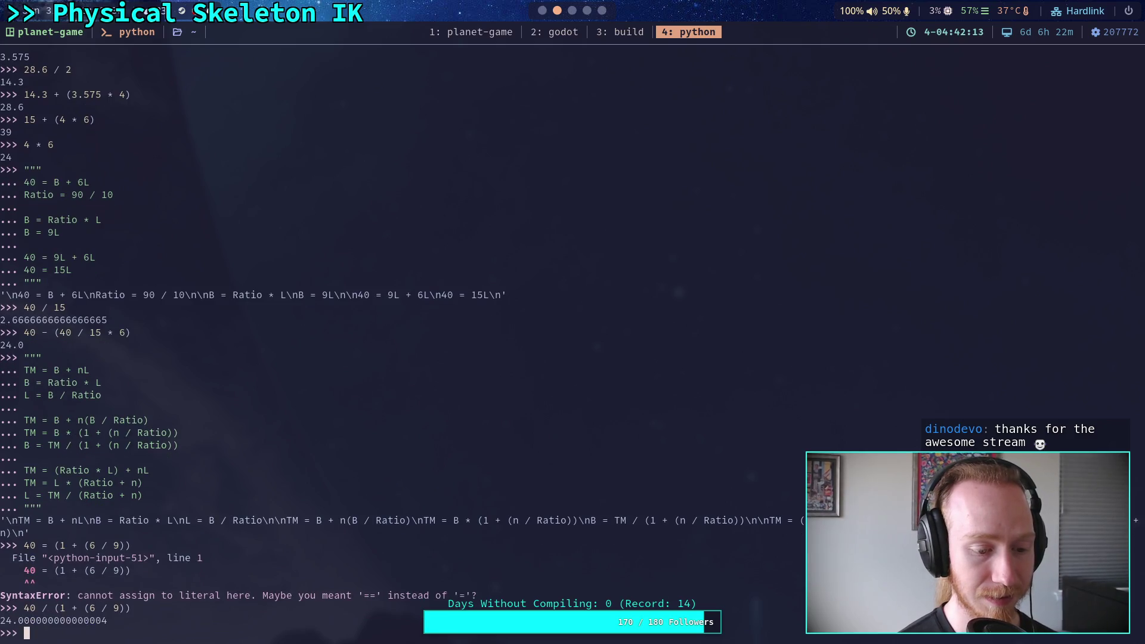
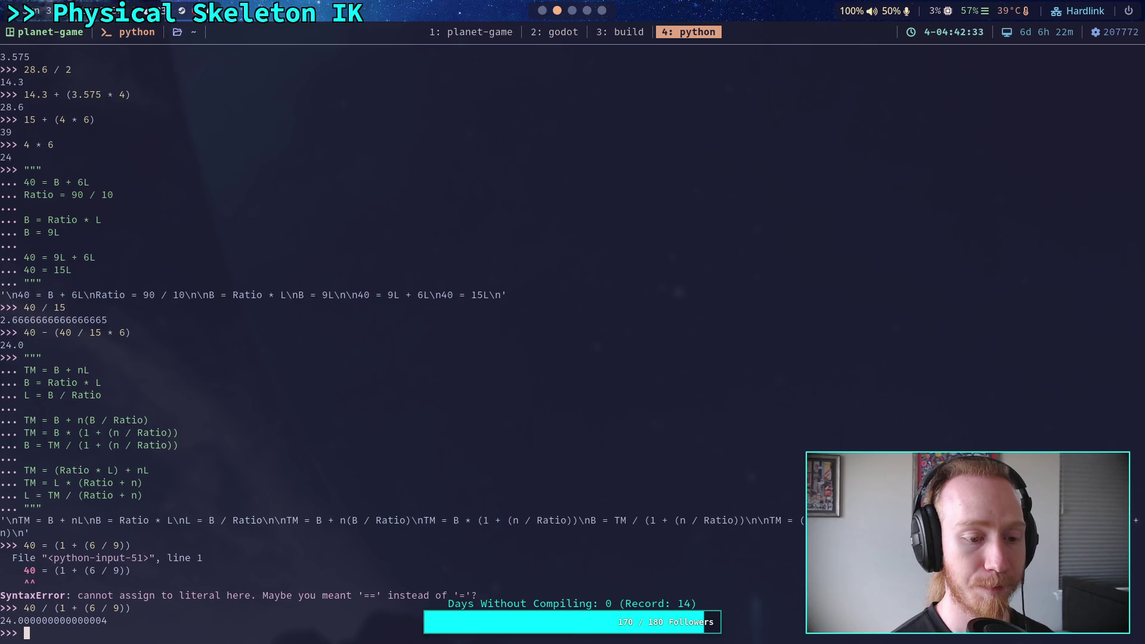
- Compute 40 / (9 + 6) = 2.6666666666666665 in the Python REPL and select the TM formula lines
{"action": "type", "text": "40 / ("}
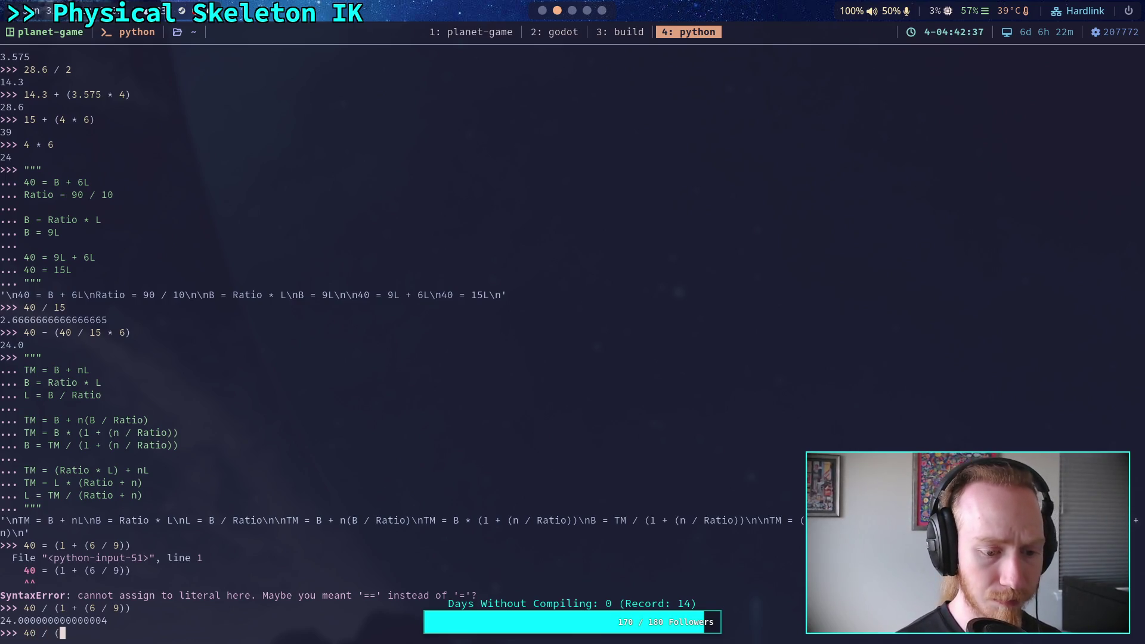
{"action": "type", "text": "9 + 6"}
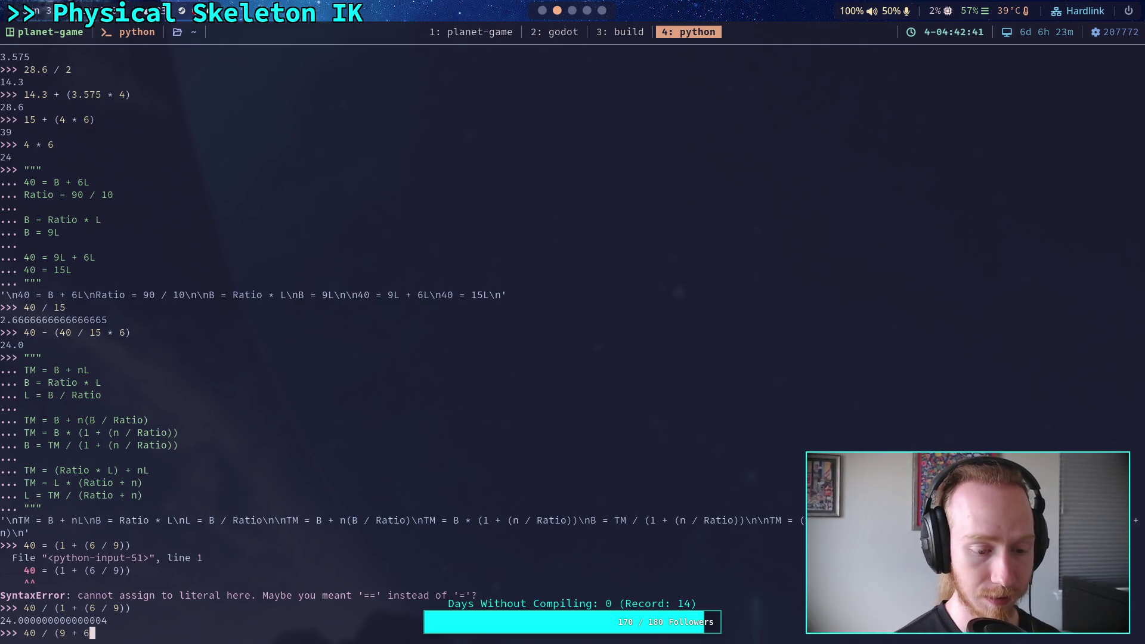
{"action": "type", "text": ")"}
{"action": "key", "text": "Return"}
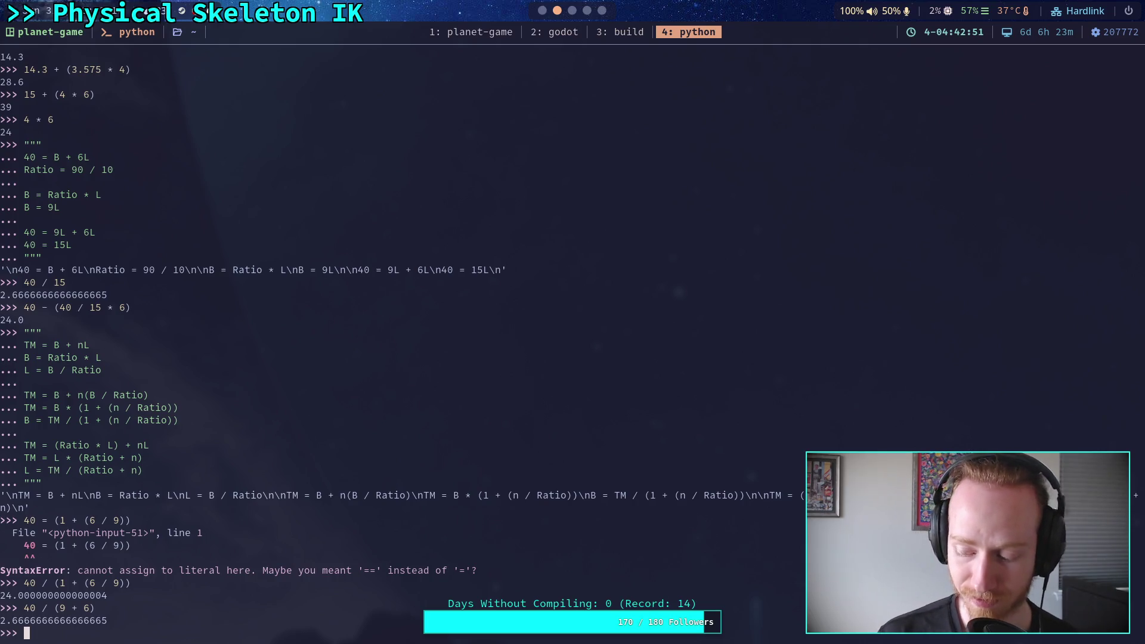
{"action": "left_click_drag", "start_coordinate": [208, 424], "coordinate": [39, 408]}
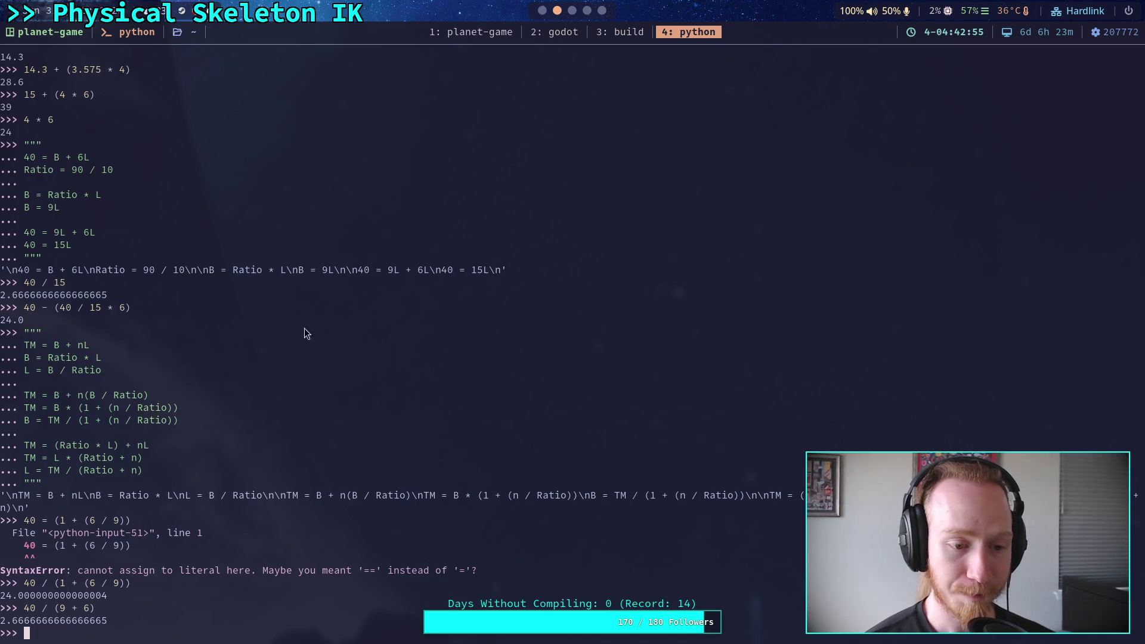
{"action": "key", "text": "super+2"}
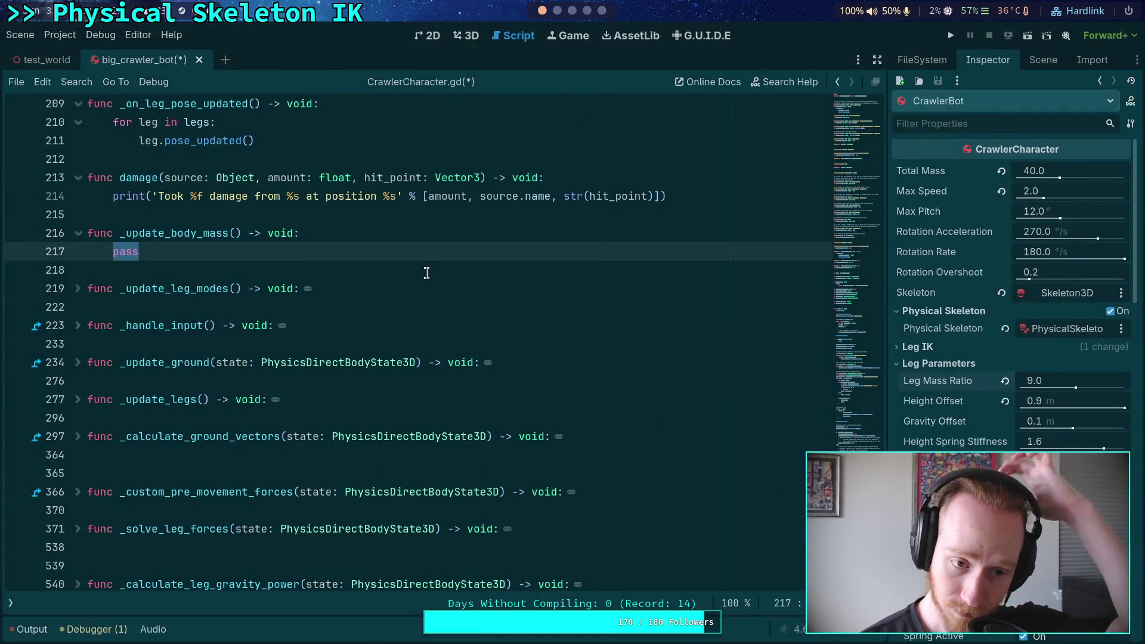
- Begin the line var body_mass: float = total_mass / (1 + (legs.size() in _update_body_mass()
{"action": "type", "text": "var b"}
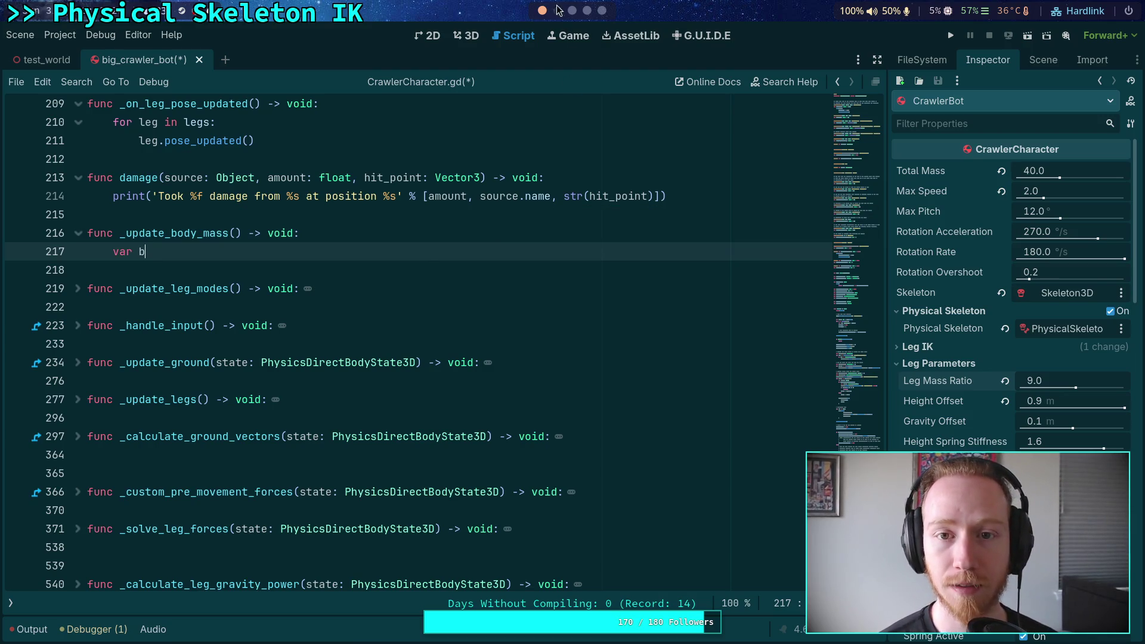
{"action": "key", "text": "super+4"}
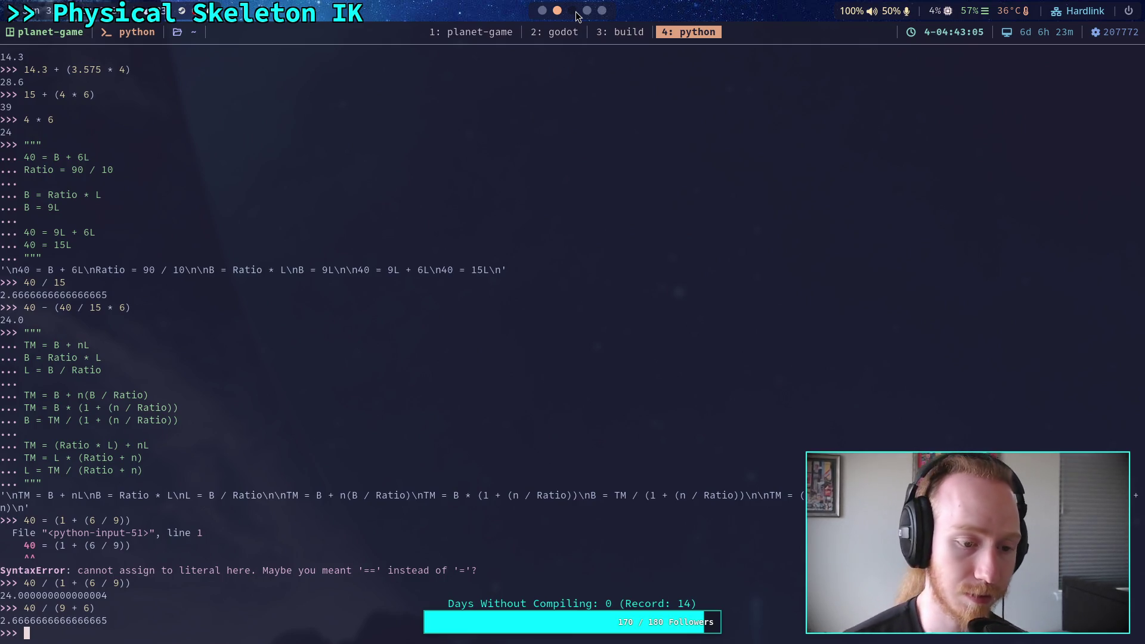
{"action": "key", "text": "super+2"}
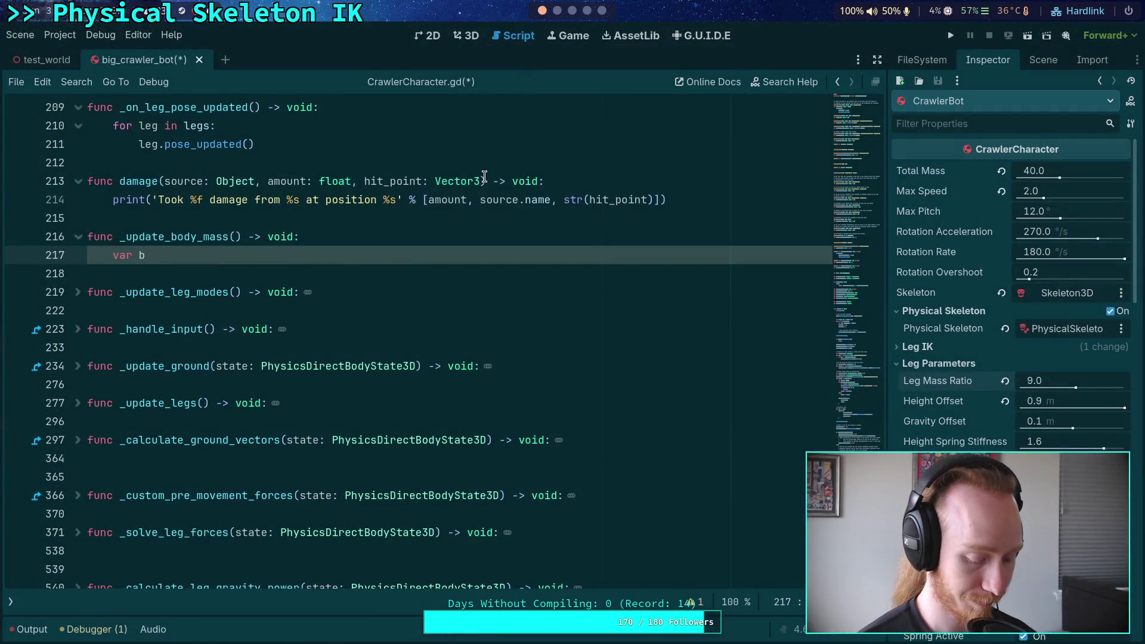
{"action": "type", "text": "ody_mass: "}
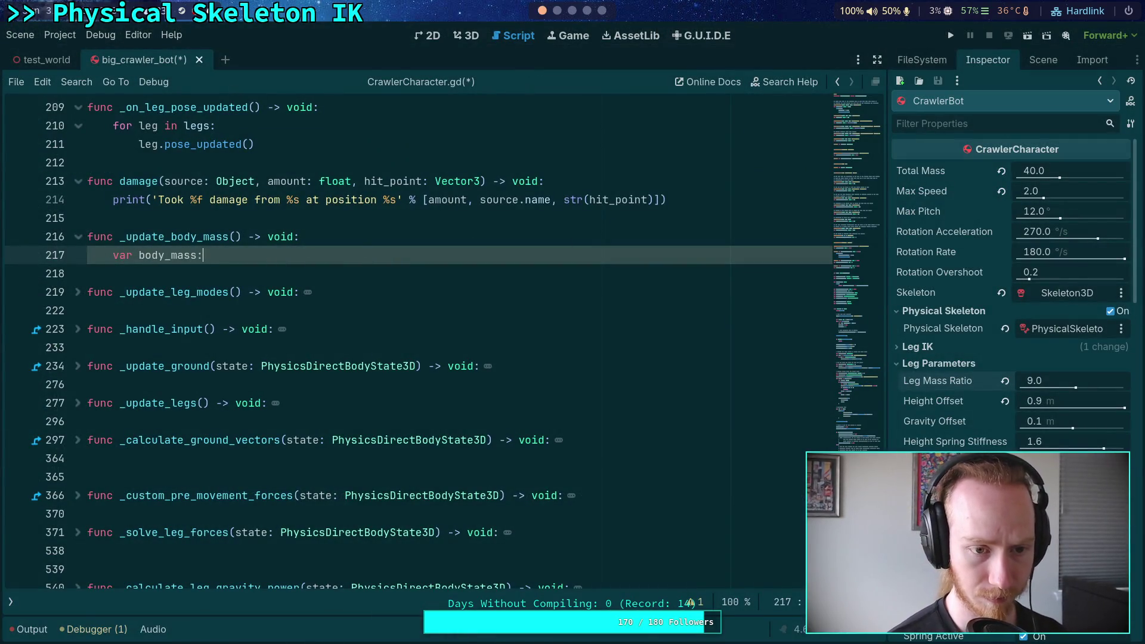
{"action": "type", "text": "float = to"}
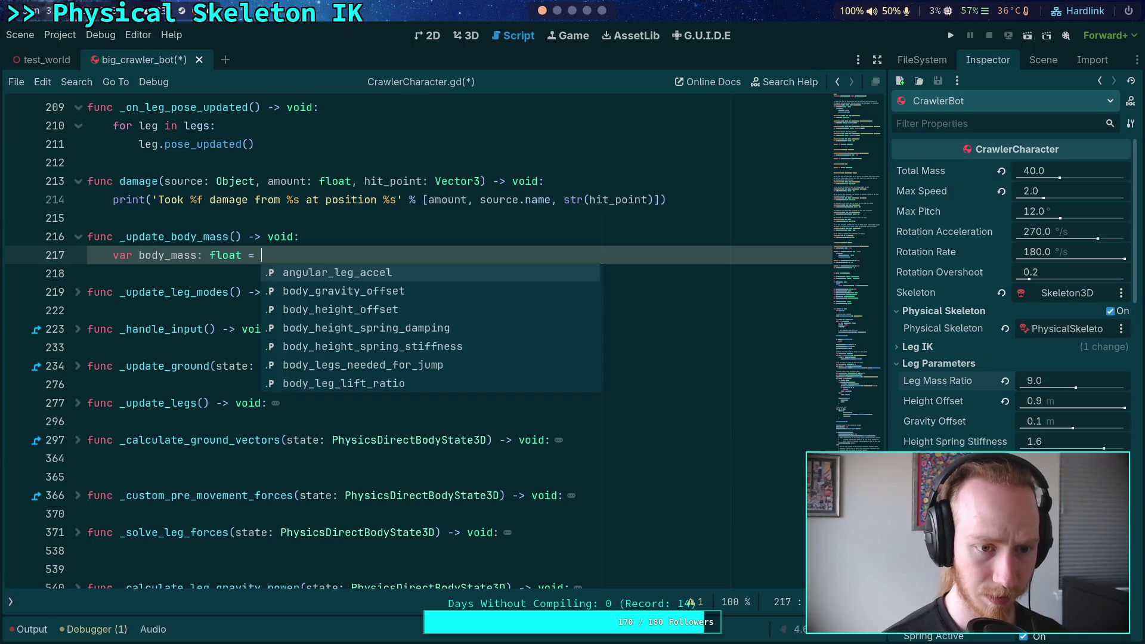
{"action": "type", "text": "tal"}
{"action": "key", "text": "Return"}
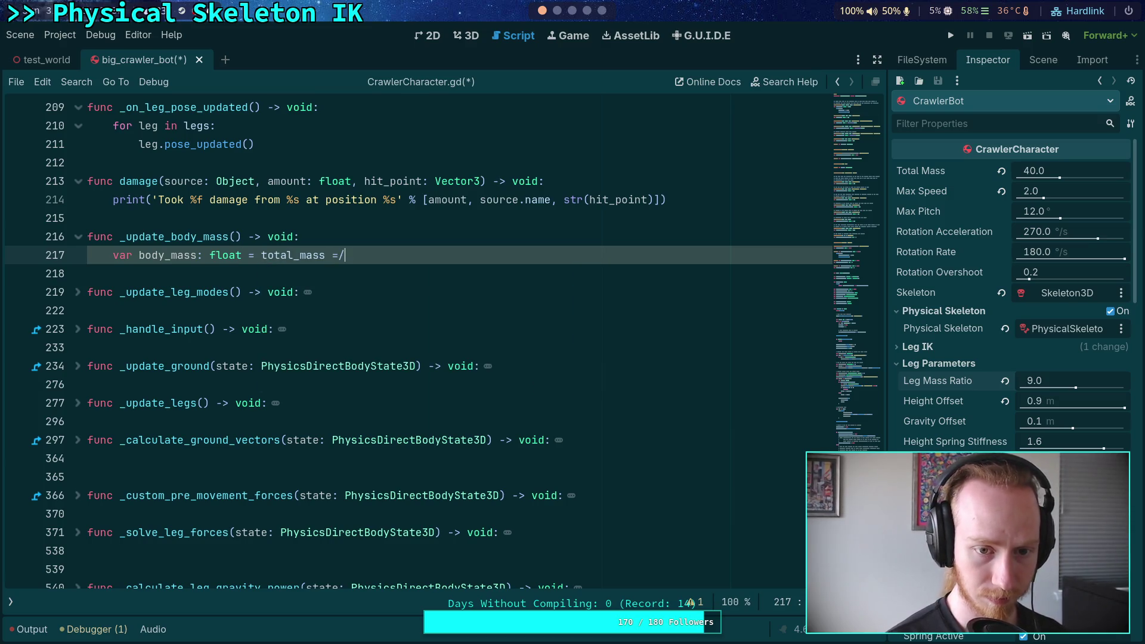
{"action": "type", "text": "/ (1 + ("}
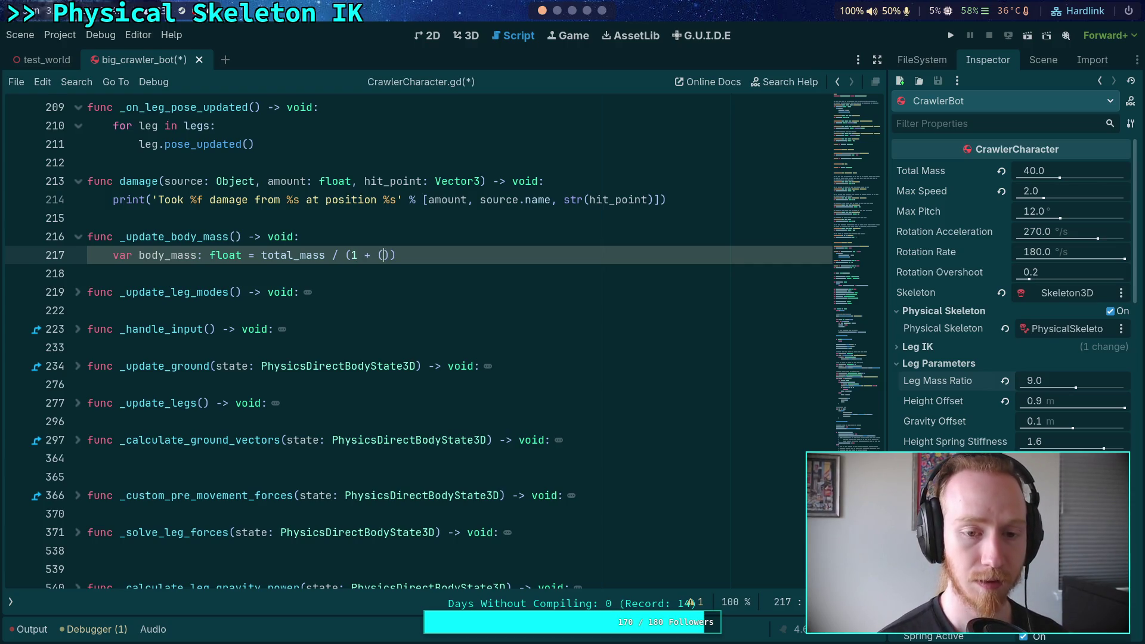
{"action": "type", "text": "leg_"}
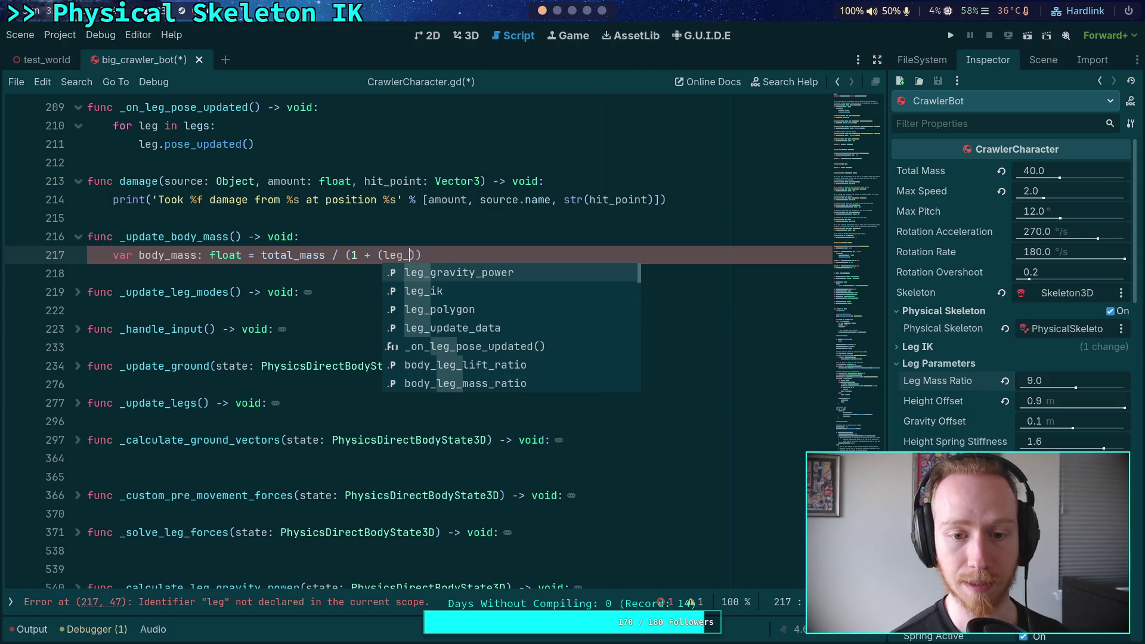
{"action": "type", "text": "co"}
{"action": "scroll", "coordinate": [346, 289], "scroll_direction": "up", "scroll_amount": 3}
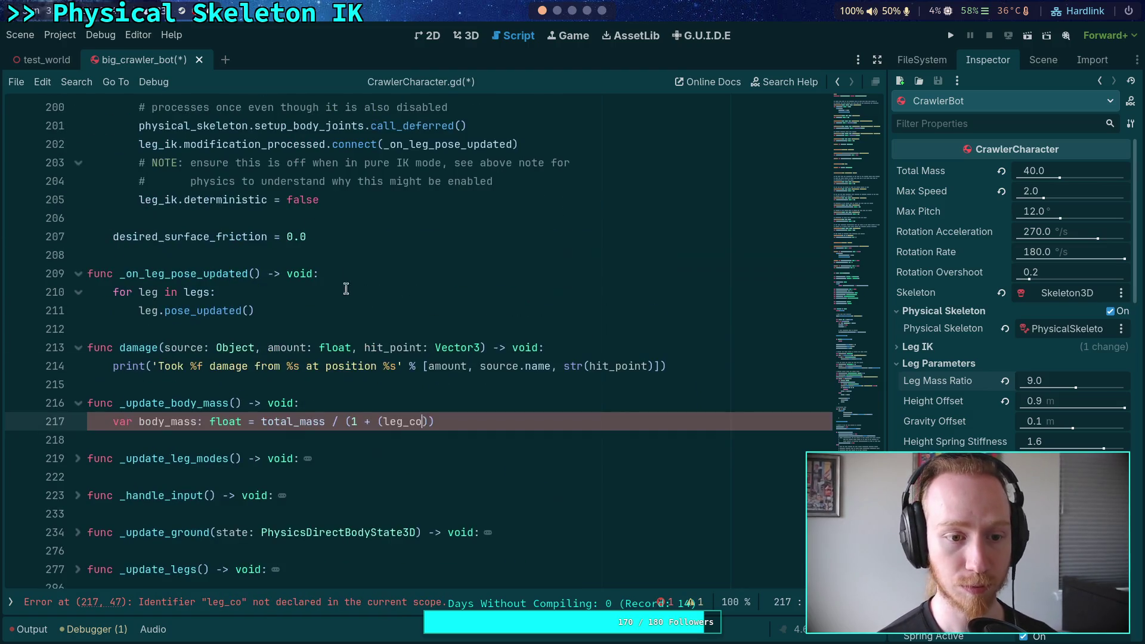
{"action": "key", "text": "BackSpace"}
{"action": "key", "text": "BackSpace"}
{"action": "key", "text": "BackSpace"}
{"action": "type", "text": "s.s"}
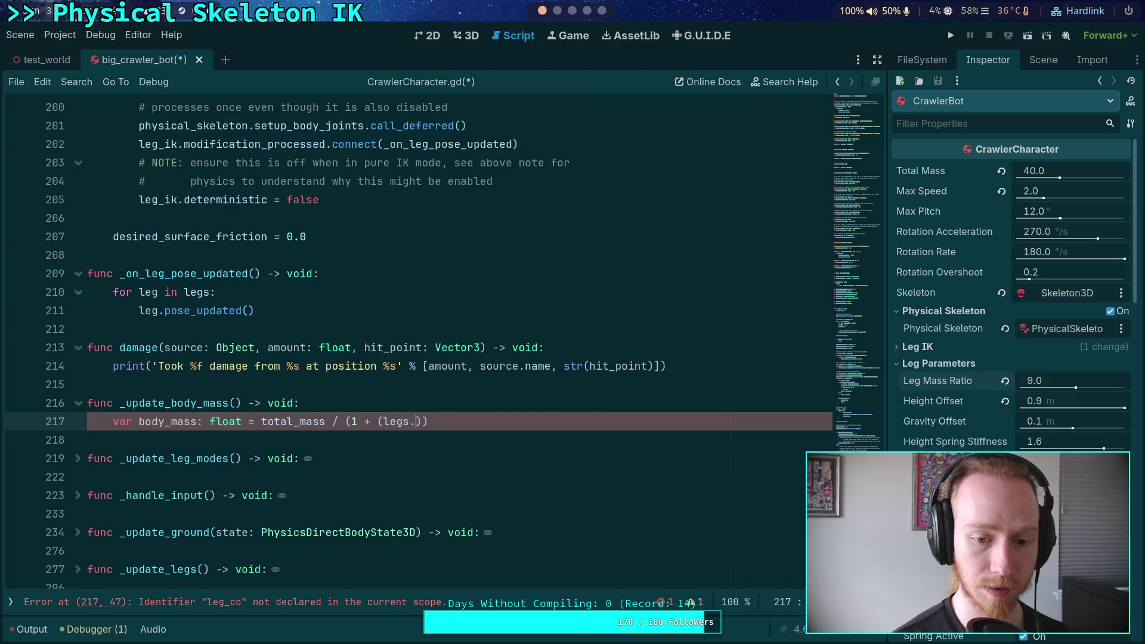
{"action": "key", "text": "Return"}
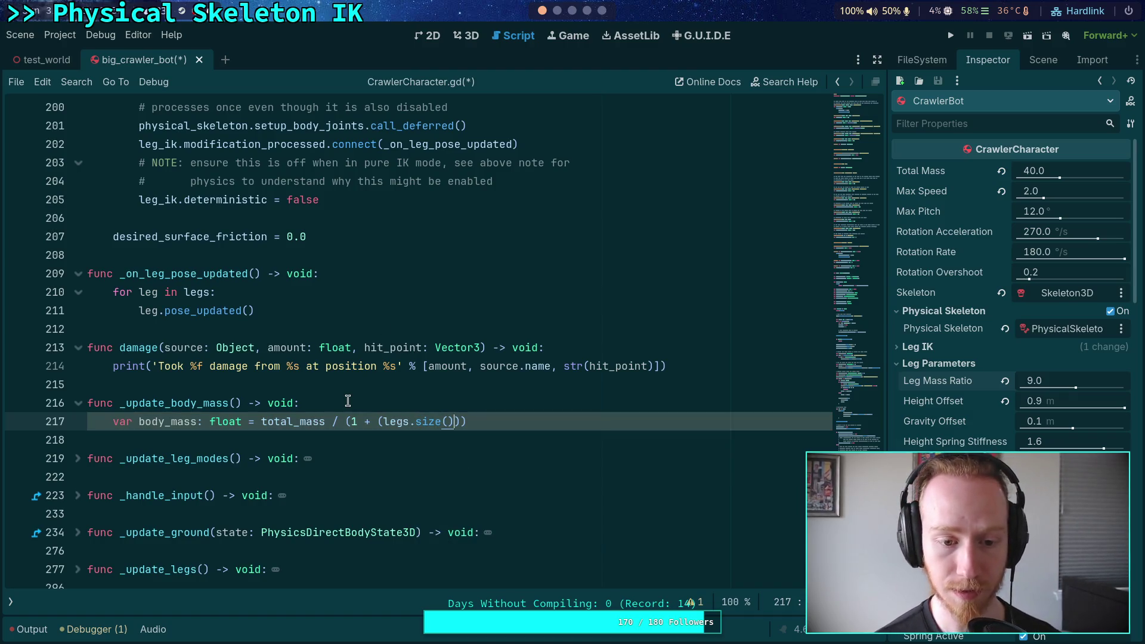
- Declare var leg_count: int = legs.size(), use leg_count / body_leg_mass_ratio in body_mass, and save
{"action": "left_click", "coordinate": [348, 403]}
{"action": "key", "text": "Return"}
{"action": "type", "text": "va"}
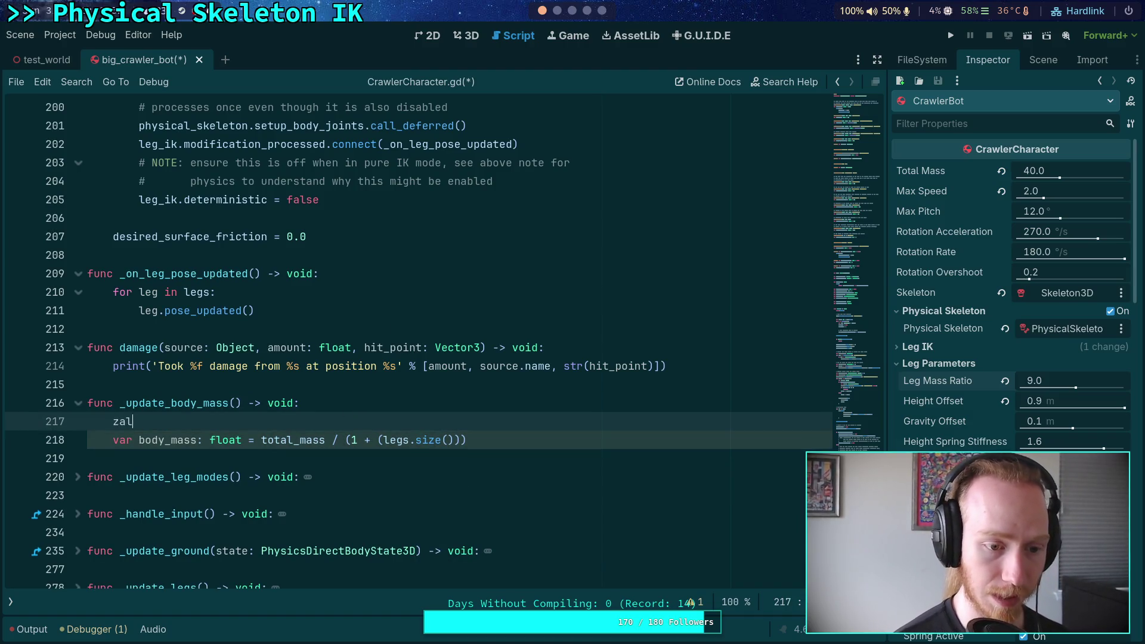
{"action": "type", "text": "r leg_c"}
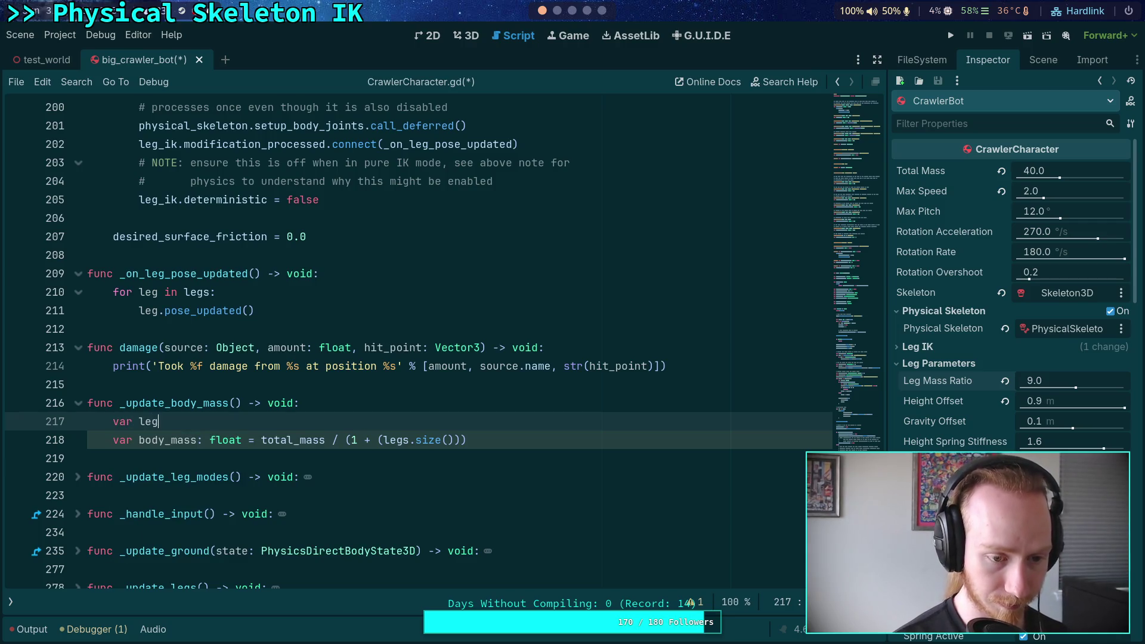
{"action": "type", "text": "ount"}
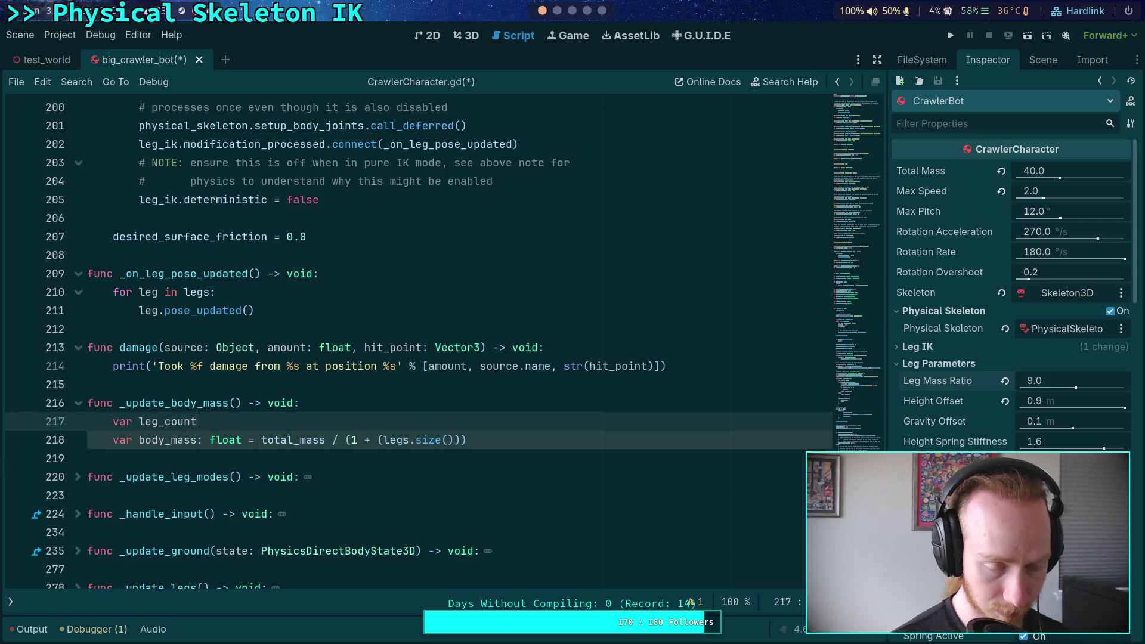
{"action": "type", "text": ": int = leg"}
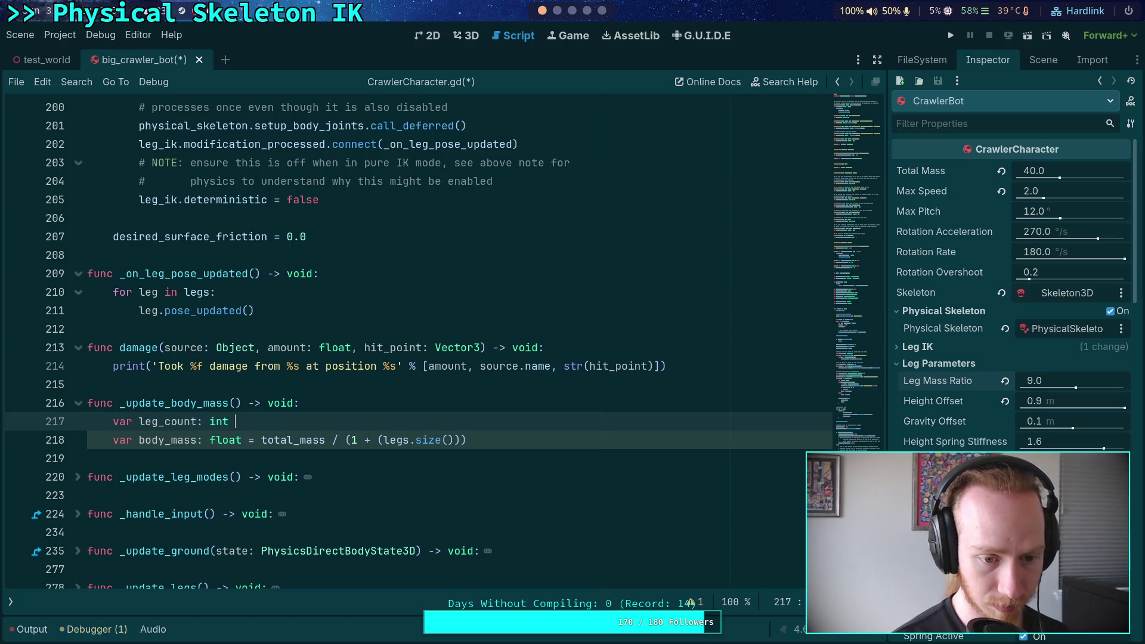
{"action": "type", "text": "s.size()"}
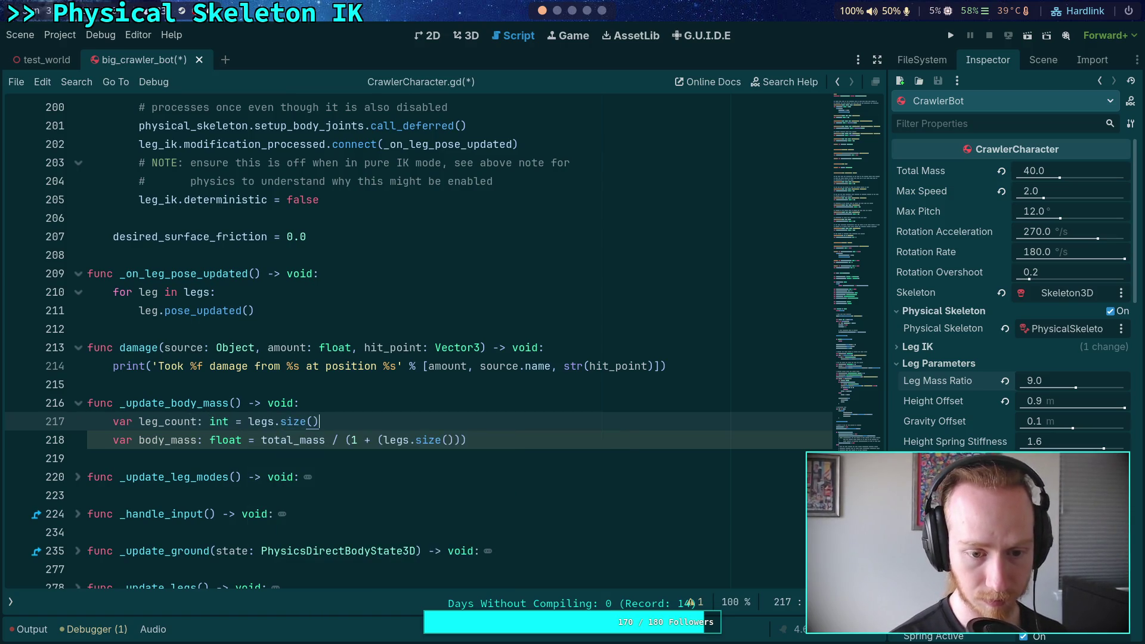
{"action": "left_click_drag", "start_coordinate": [391, 440], "coordinate": [457, 440]}
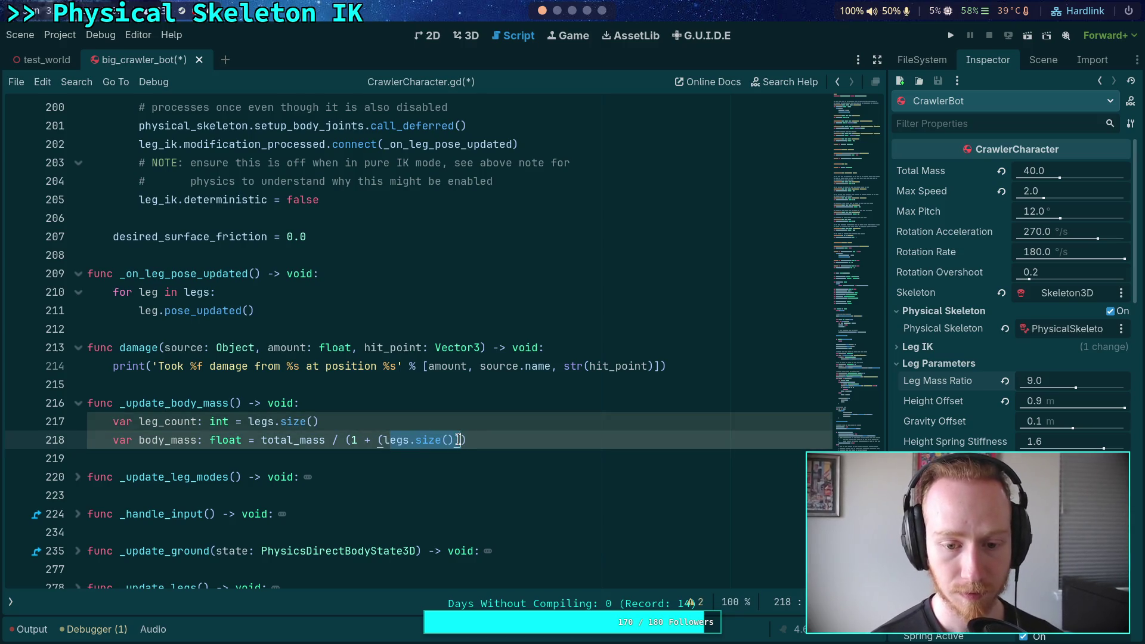
{"action": "key", "text": "BackSpace"}
{"action": "key", "text": "BackSpace"}
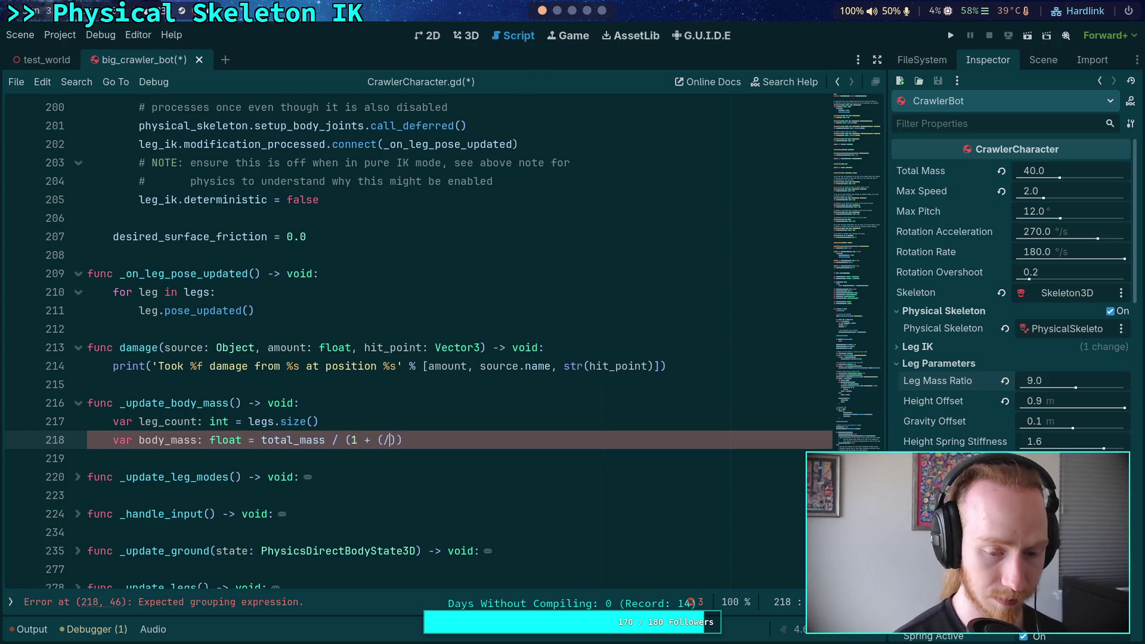
{"action": "type", "text": "leg_c"}
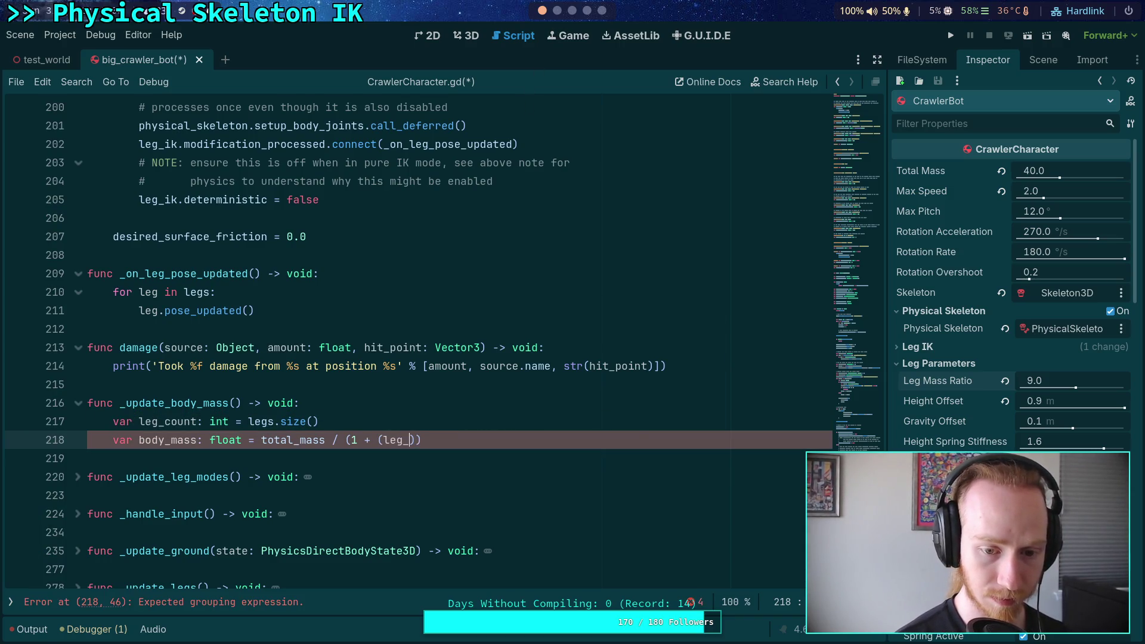
{"action": "type", "text": "ount /"}
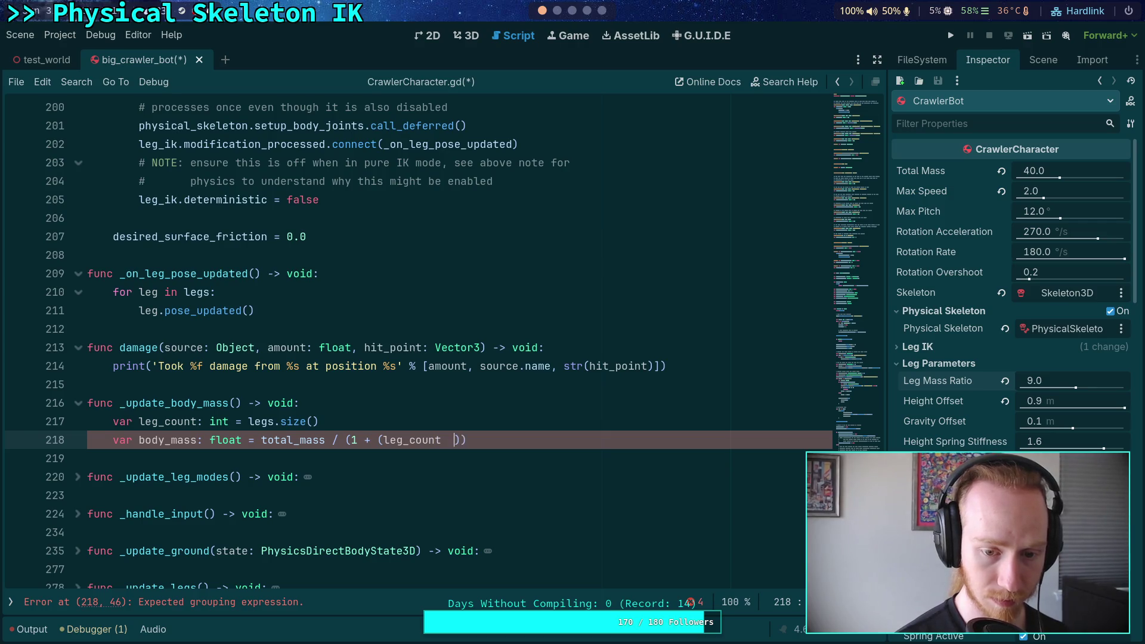
{"action": "type", "text": " body_l"}
{"action": "key", "text": "Down"}
{"action": "key", "text": "Return"}
{"action": "key", "text": "ctrl+s"}
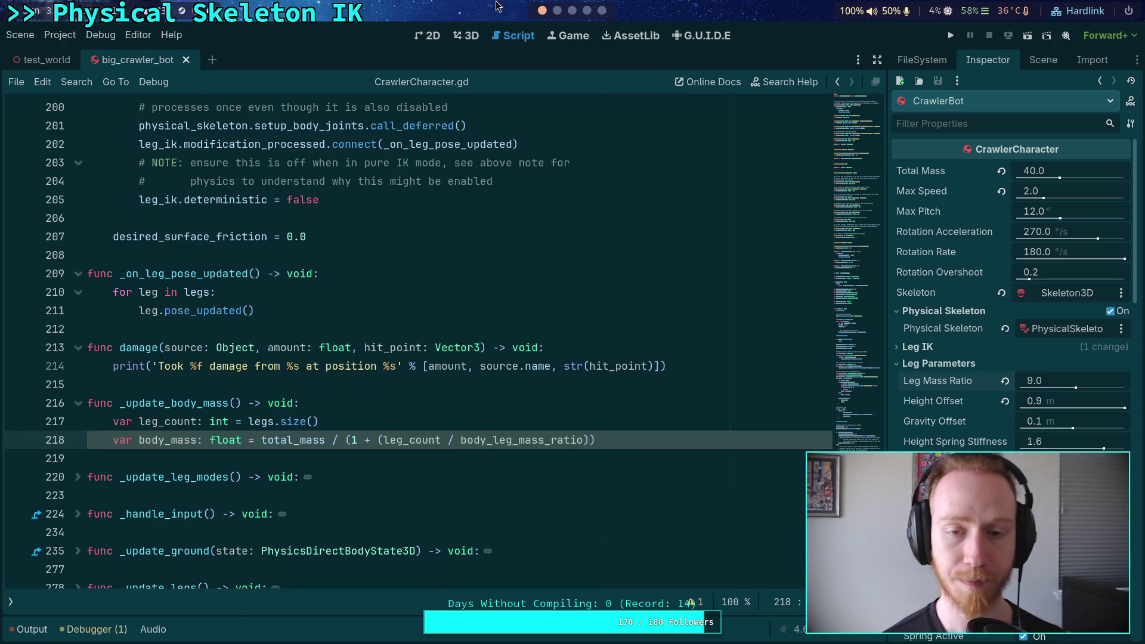
{"action": "key", "text": "super+4"}
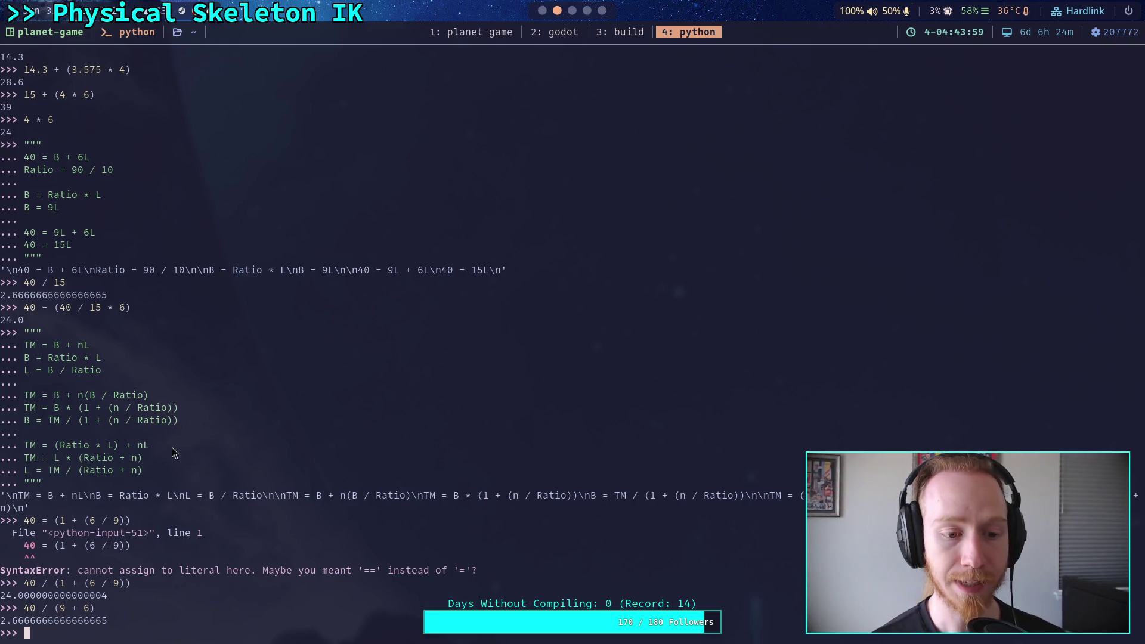
- Below the body_mass line, begin var leg_mass: float = total_mass / (
{"action": "key", "text": "super+2"}
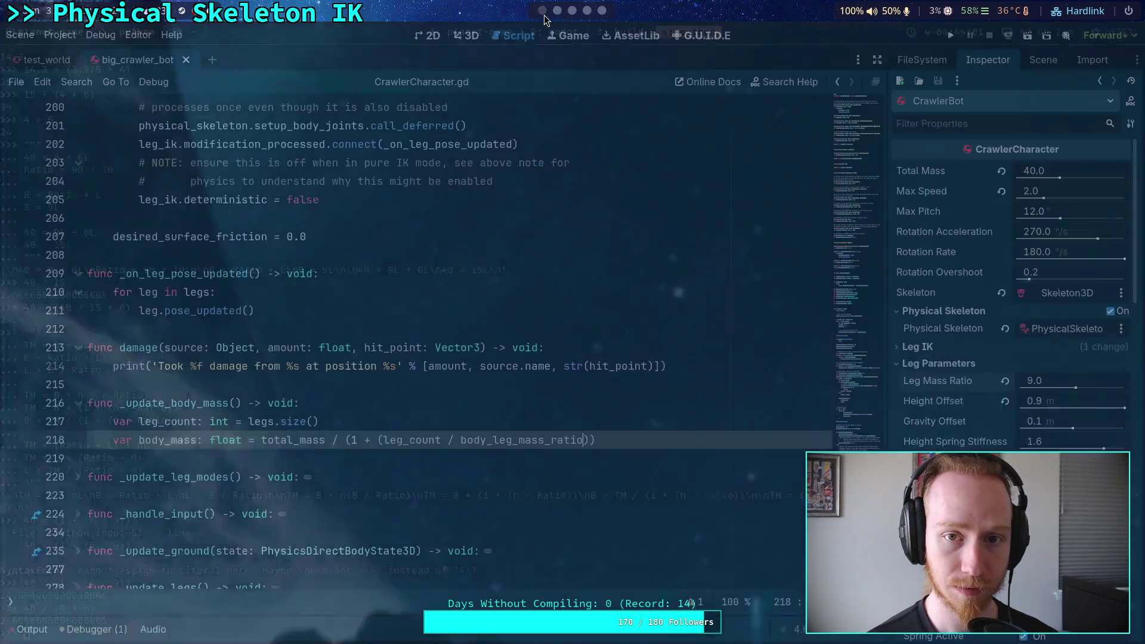
{"action": "left_click", "coordinate": [614, 430]}
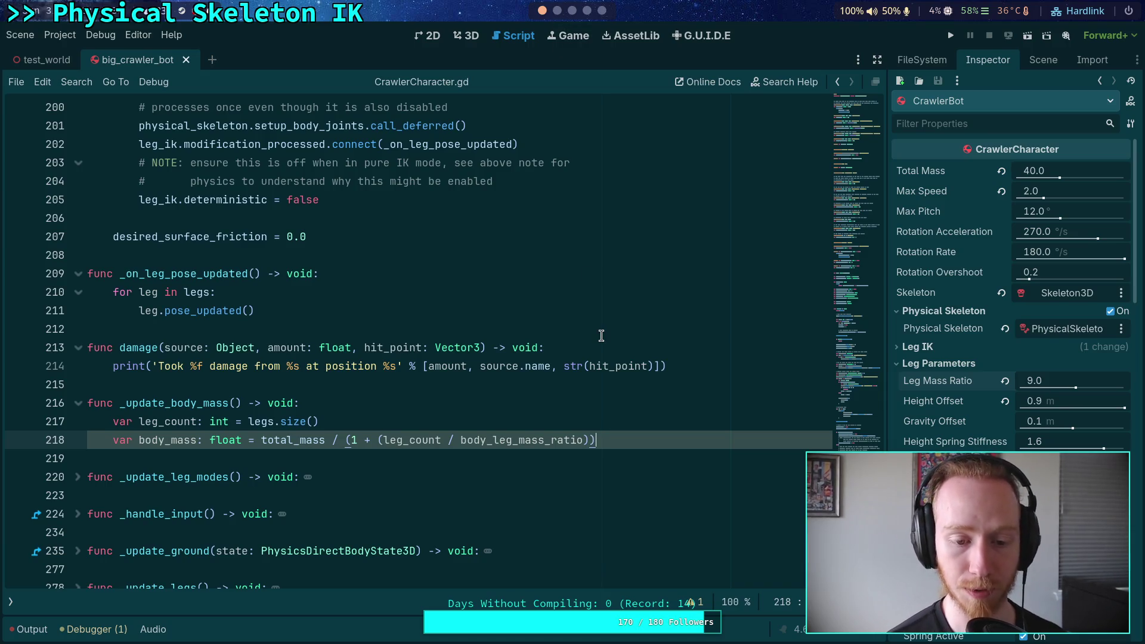
{"action": "key", "text": "Return"}
{"action": "type", "text": "var leg_moss"}
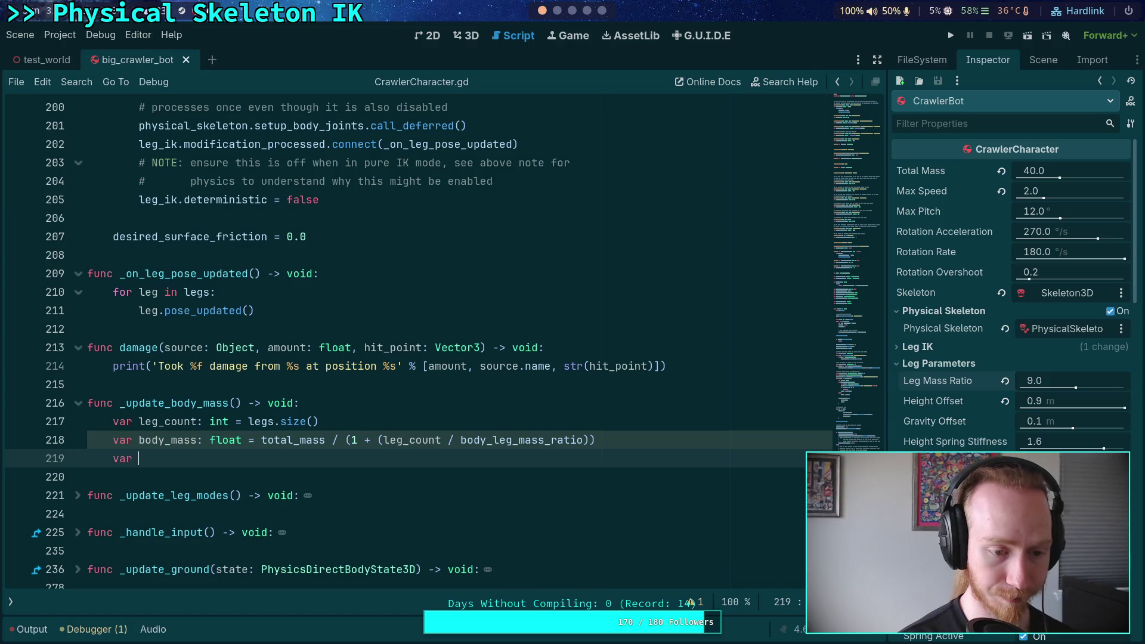
{"action": "key", "text": "BackSpace"}
{"action": "key", "text": "BackSpace"}
{"action": "key", "text": "BackSpace"}
{"action": "type", "text": "ass: "}
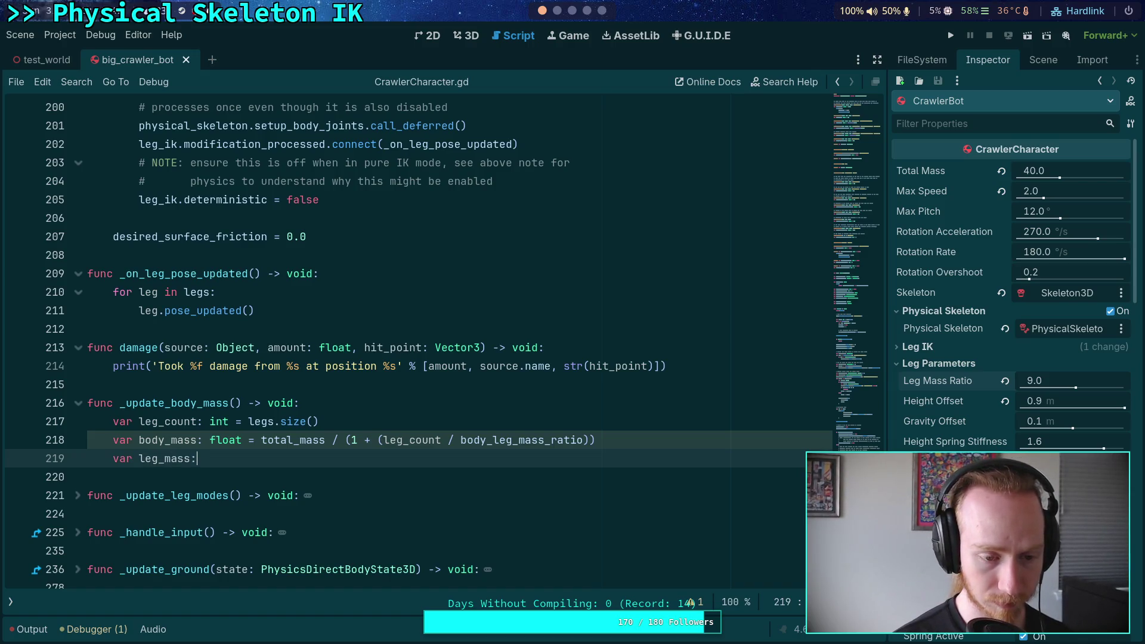
{"action": "type", "text": "float = total"}
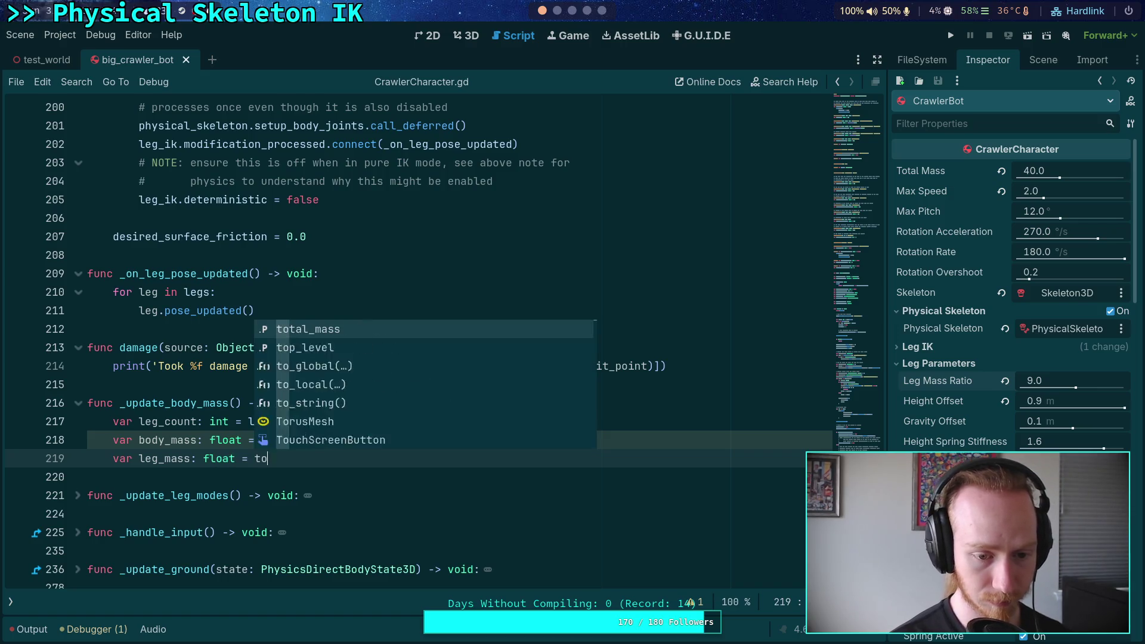
{"action": "type", "text": "_m"}
{"action": "key", "text": "Return"}
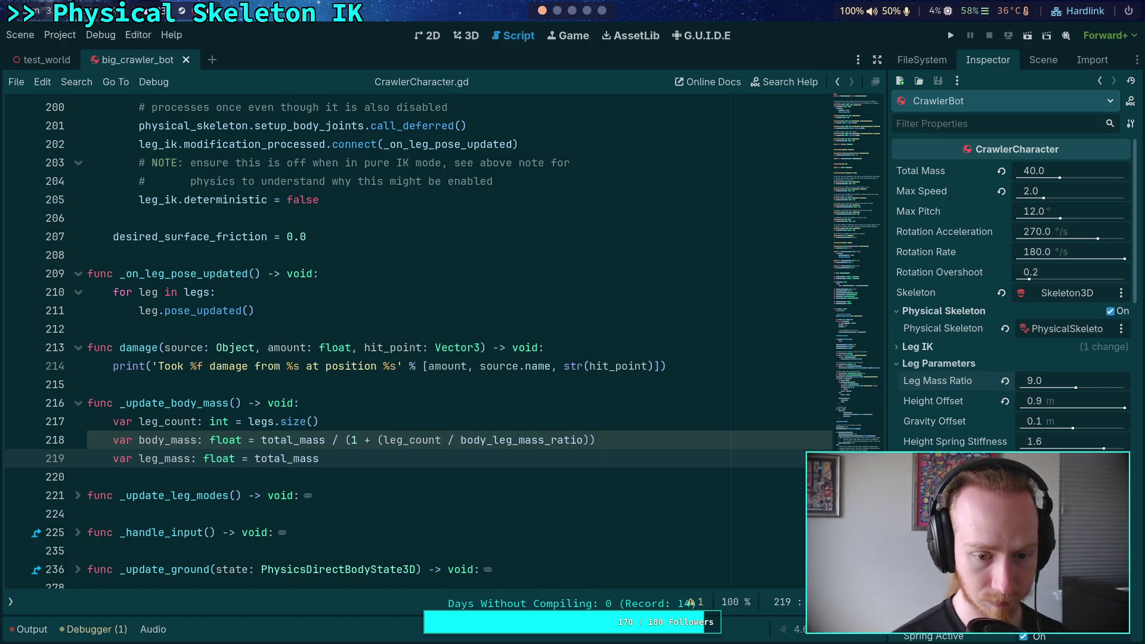
{"action": "type", "text": "/ ("}
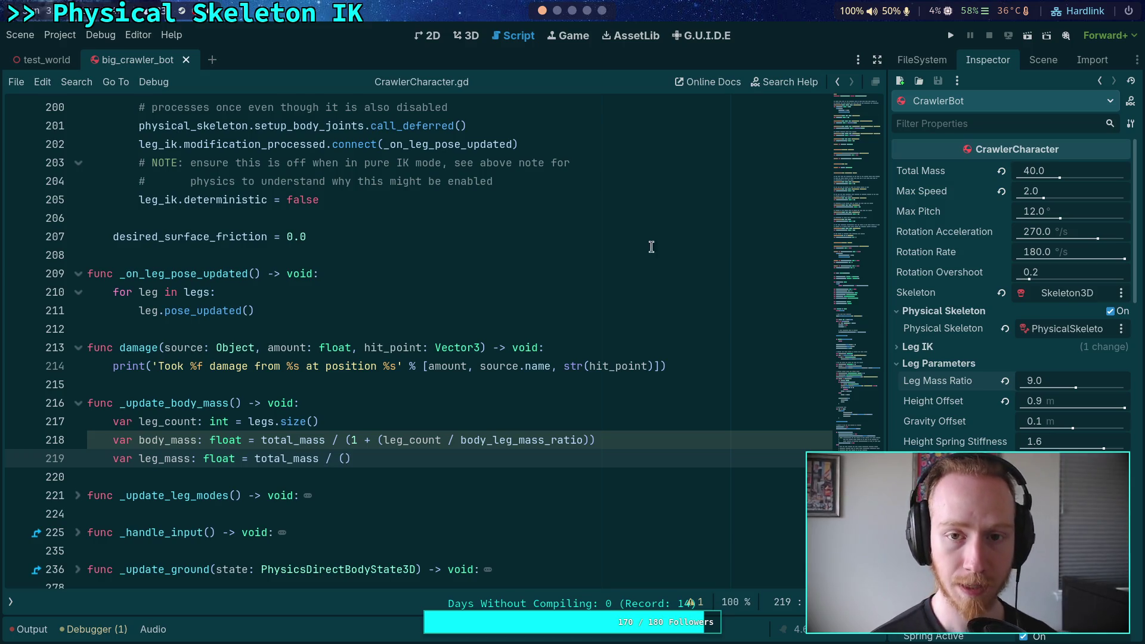
- Complete the leg_mass divisor as leg_count + body_leg_mass_ratio and select both mass formula lines
{"action": "left_click", "coordinate": [557, 10]}
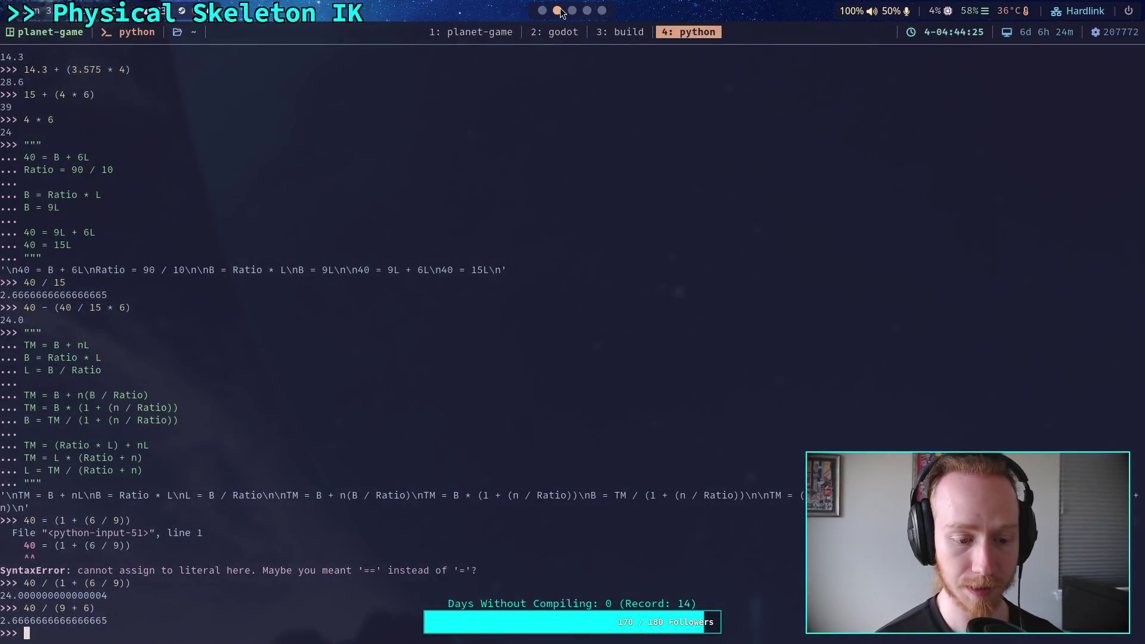
{"action": "left_click", "coordinate": [542, 10]}
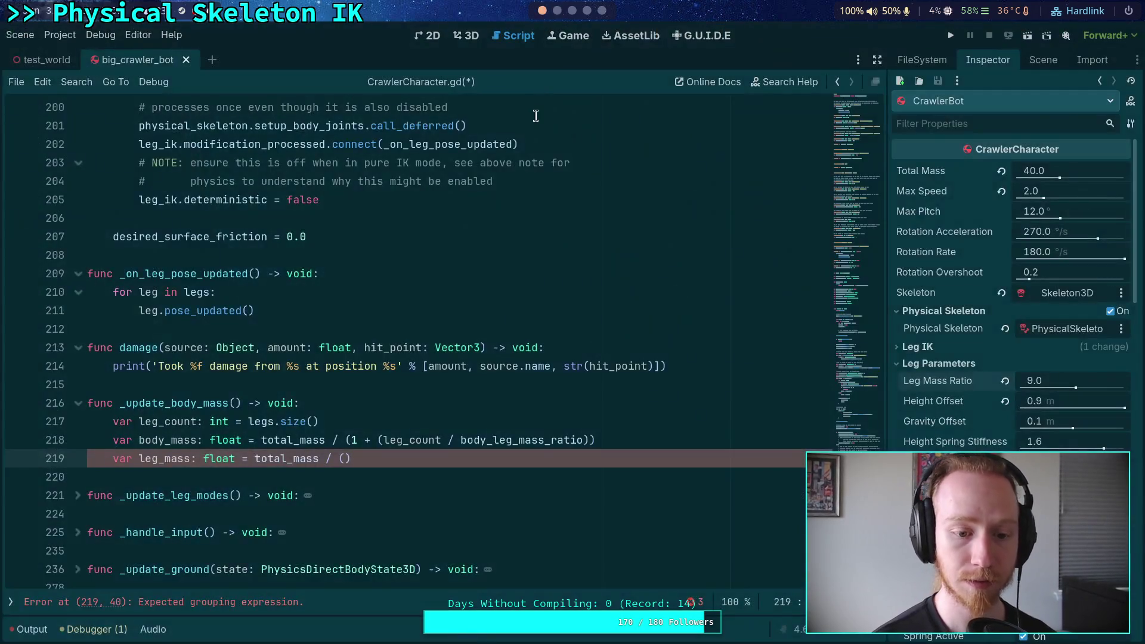
{"action": "type", "text": "body_"}
{"action": "key", "text": "BackSpace"}
{"action": "key", "text": "BackSpace"}
{"action": "key", "text": "BackSpace"}
{"action": "type", "text": "leg_count + body_l"}
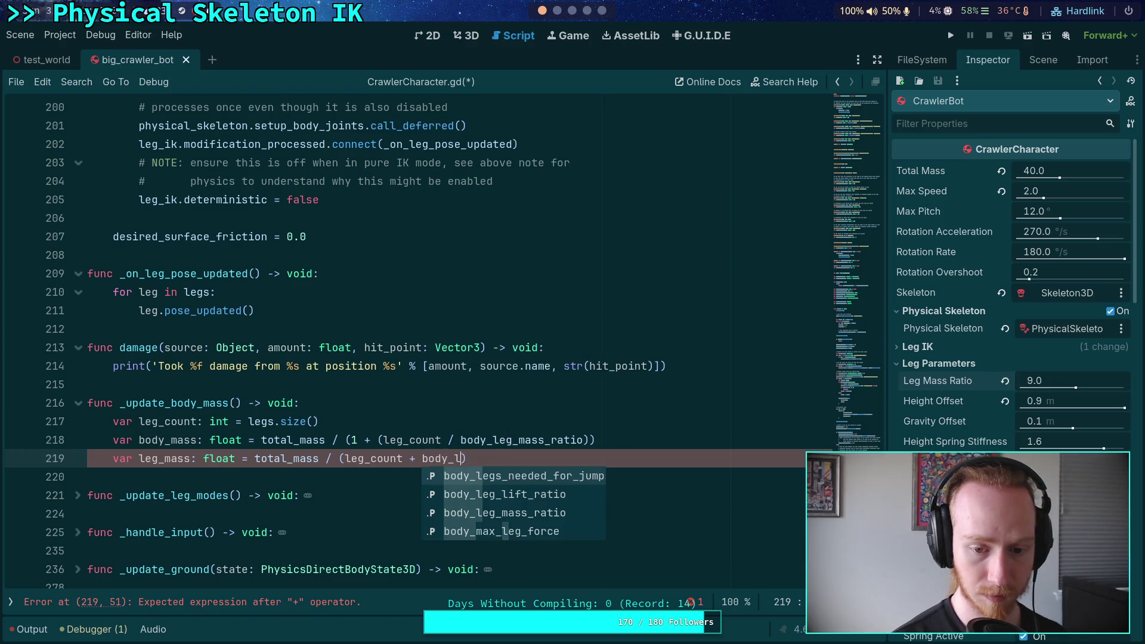
{"action": "type", "text": "eg"}
{"action": "key", "text": "Down"}
{"action": "key", "text": "Down"}
{"action": "key", "text": "Return"}
{"action": "key", "text": "shift+Up"}
{"action": "key", "text": "shift+Up"}
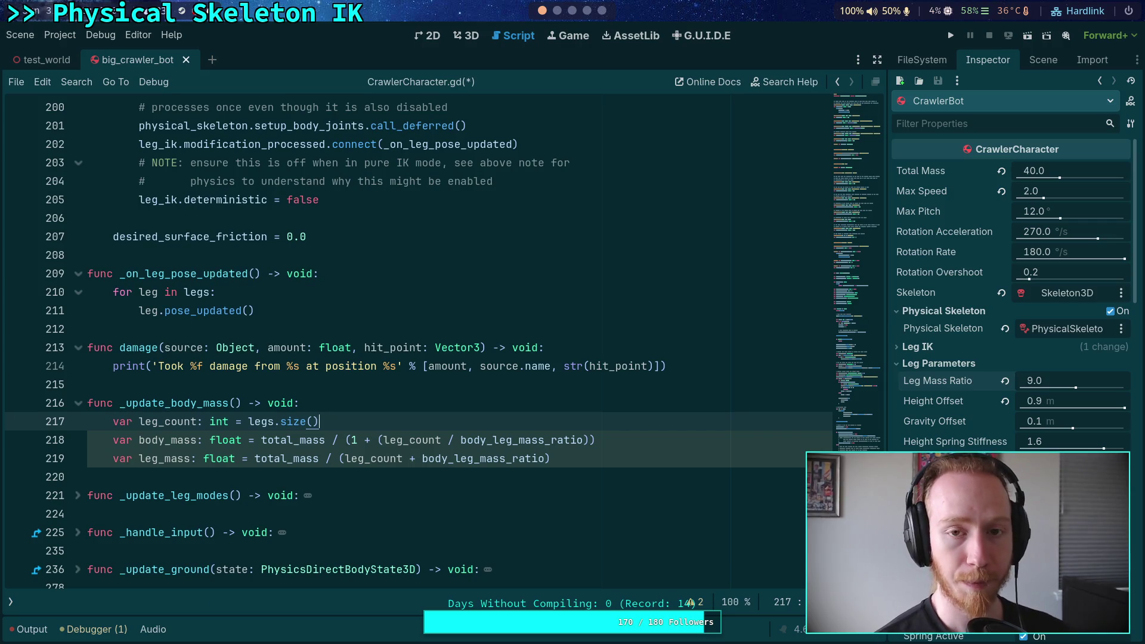
{"action": "key", "text": "super+4"}
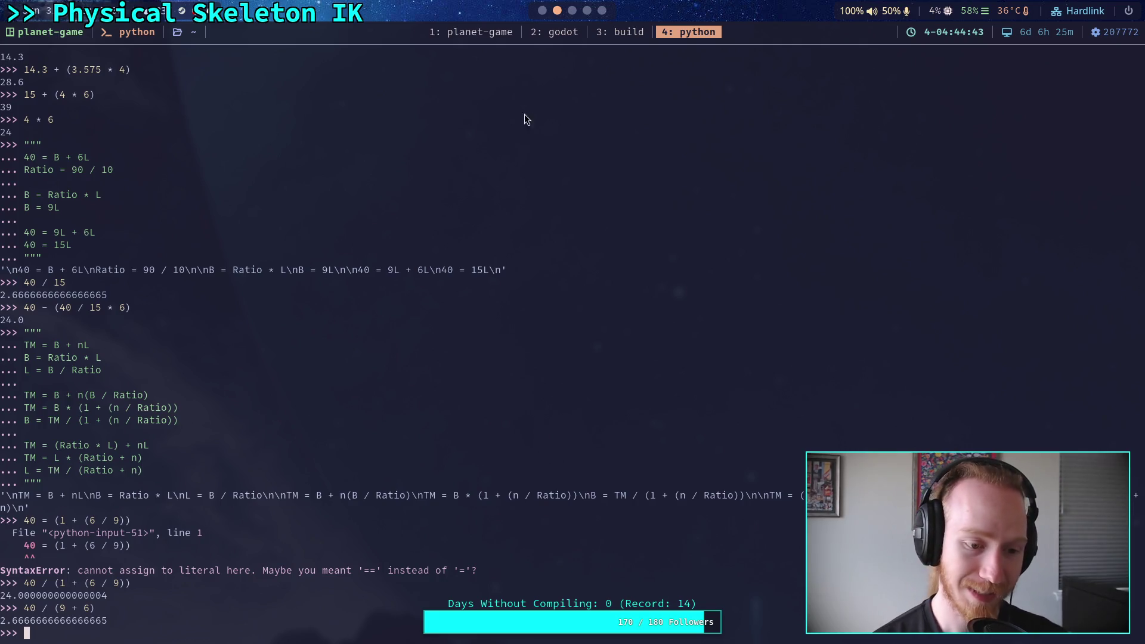
- Copy the mass derivation from the REPL and paste it under func _update_body_mass()
{"action": "mouse_move", "coordinate": [48, 485]}
{"action": "left_mouse_down"}
{"action": "mouse_move", "coordinate": [21, 432]}
{"action": "mouse_move", "coordinate": [26, 332]}
{"action": "left_mouse_up"}
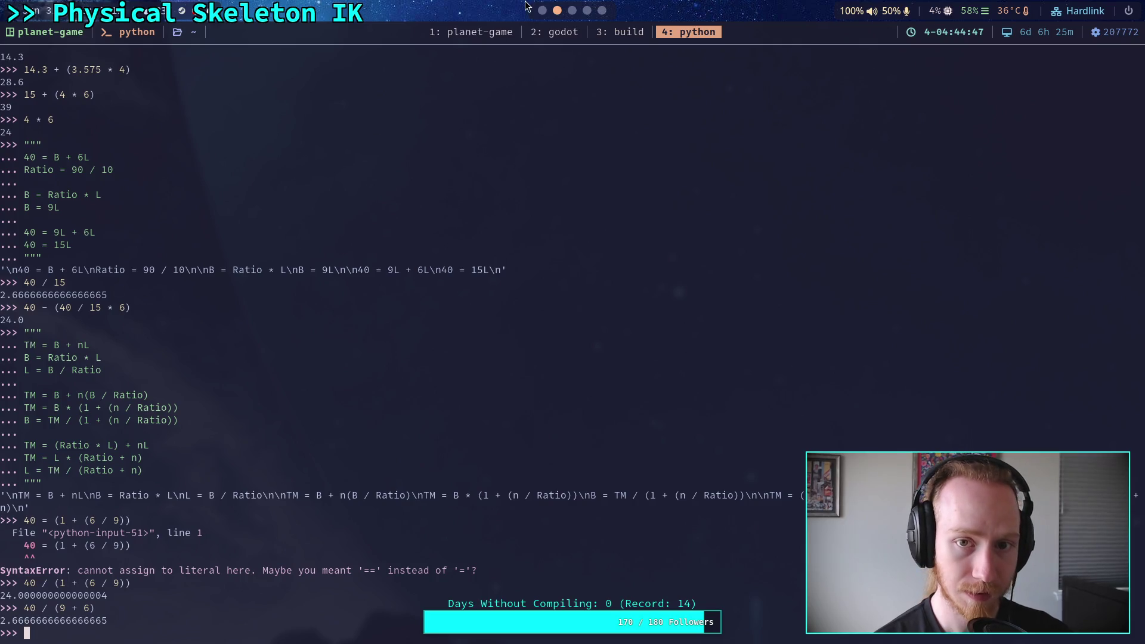
{"action": "key", "text": "super+2"}
{"action": "left_click", "coordinate": [408, 402]}
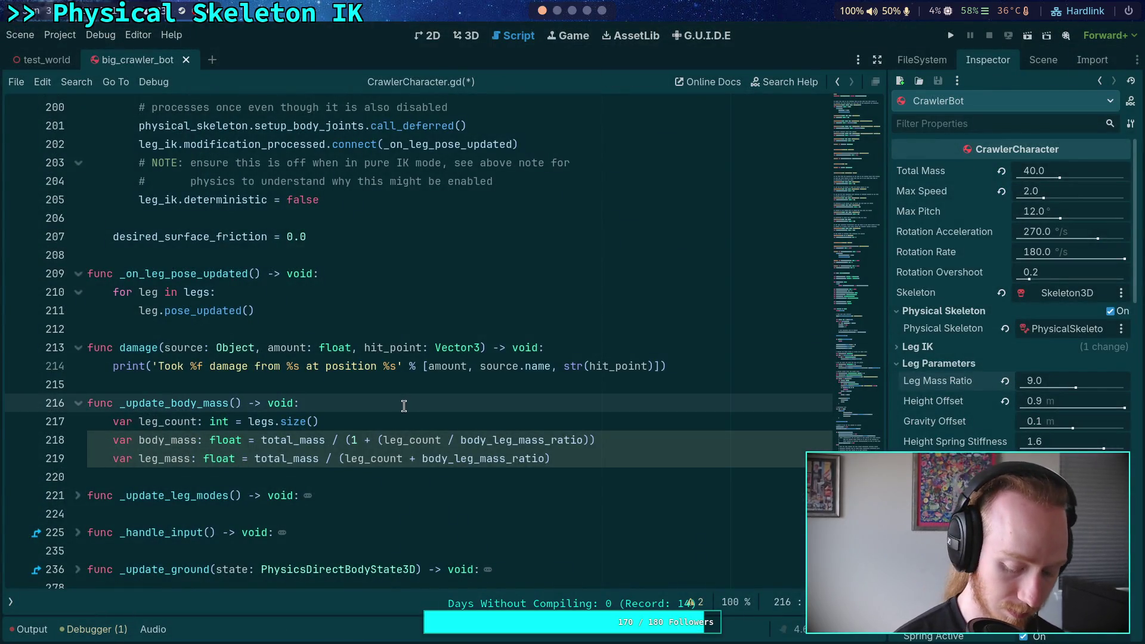
{"action": "key", "text": "Return"}
{"action": "type", "text": "\"\"\" ... TM = B + nL ... B = Ratio * L ... L = B / Ratio ... ... TM = B + n(B / Ratio) ... TM = B * (1 + (n / Ratio)) ... B = TM / (1 + (n / Ratio)) ... ... TM = (Ratio * L) + nL ... TM = L * (Ratio + n) ... L = TM / (Ratio + n) ... \"\"\""}
- Strip the column of ... prompts and indent the docstring's opening and closing quotes one level
{"action": "scroll", "coordinate": [111, 355], "scroll_direction": "down", "scroll_amount": 4}
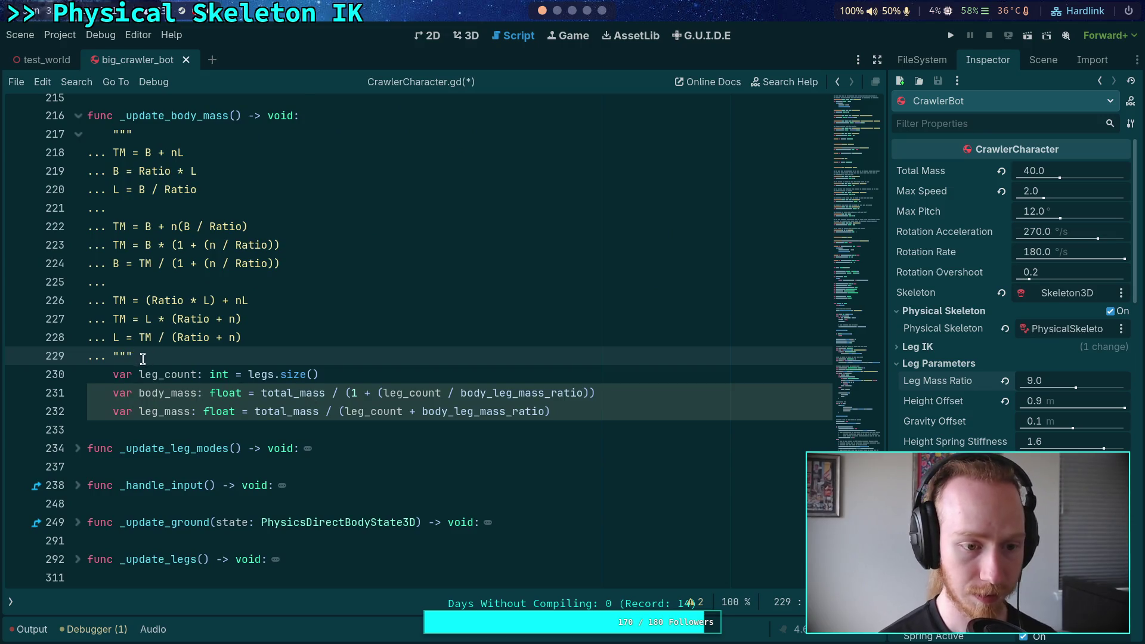
{"action": "left_click_drag", "start_coordinate": [113, 152], "coordinate": [90, 355]}
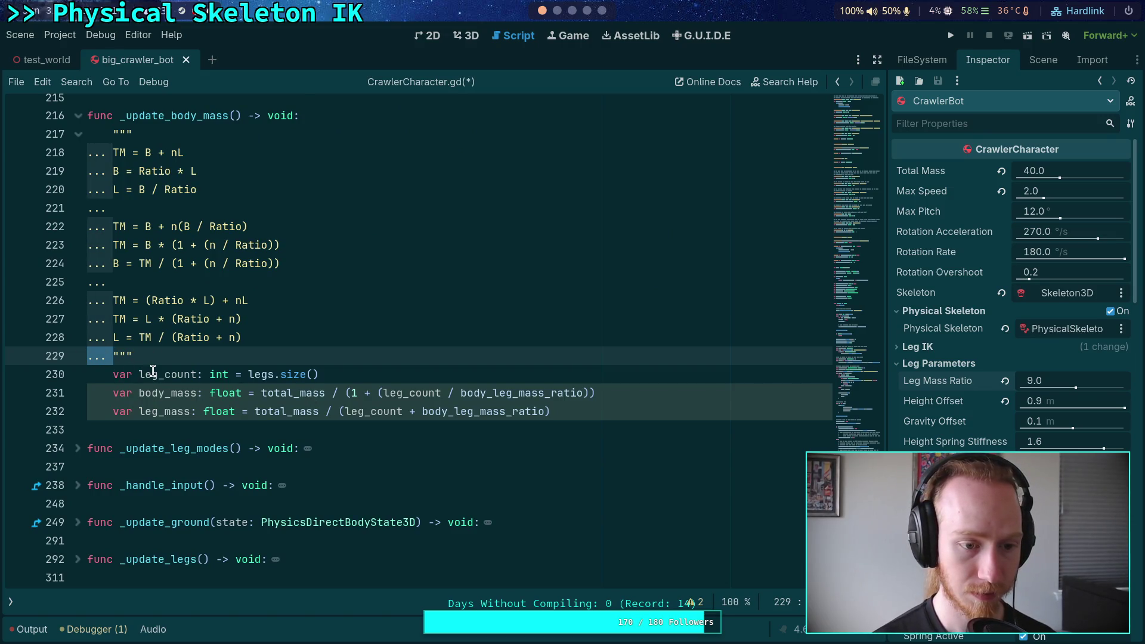
{"action": "key", "text": "BackSpace"}
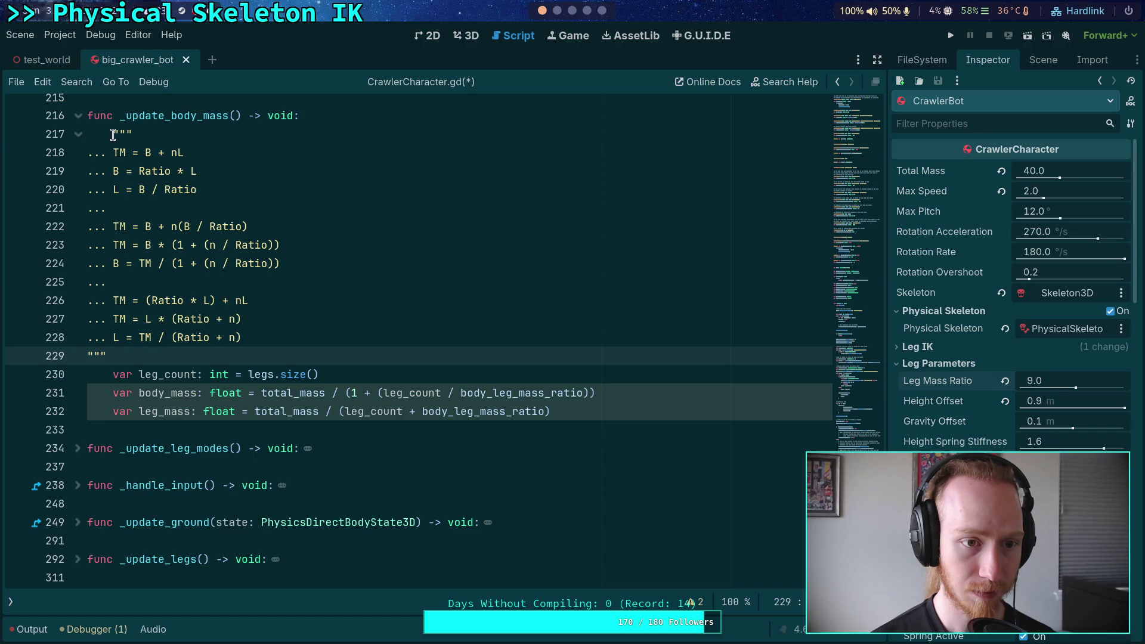
{"action": "left_click", "coordinate": [112, 133]}
{"action": "key", "text": "BackSpace"}
{"action": "key", "text": "BackSpace"}
{"action": "key", "text": "BackSpace"}
{"action": "key", "text": "BackSpace"}
{"action": "key", "text": "Tab"}
{"action": "left_click", "coordinate": [89, 356]}
{"action": "key", "text": "Tab"}
- Remove the remaining ... prompts from lines 218–228 and indent the equations one level
{"action": "left_click", "coordinate": [106, 338]}
{"action": "double_click", "coordinate": [98, 338]}
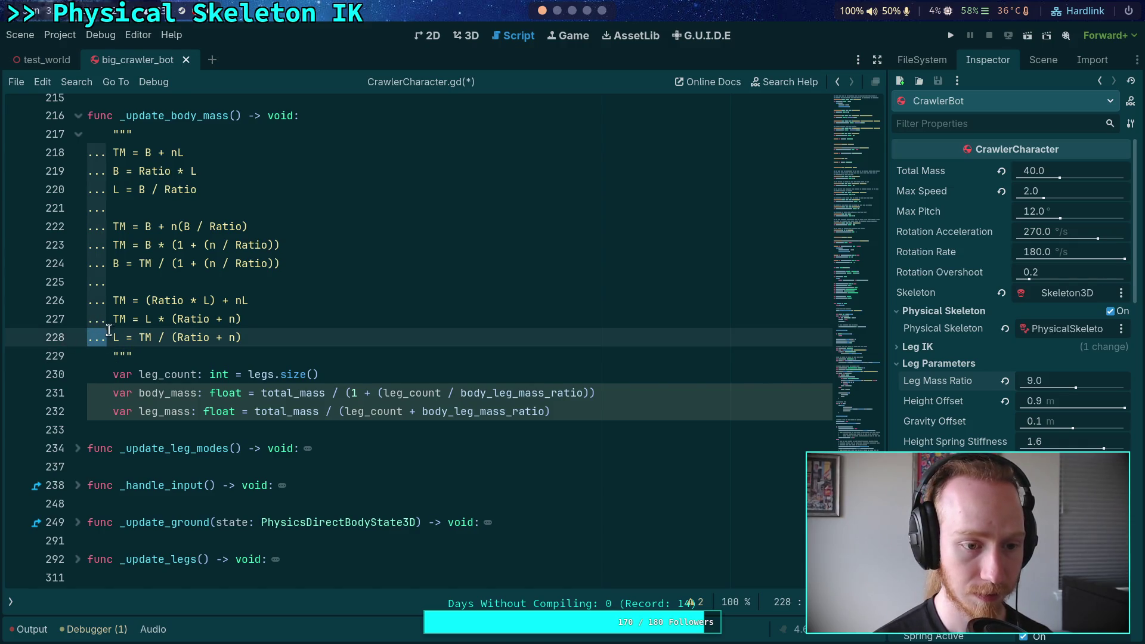
{"action": "left_click", "coordinate": [108, 331]}
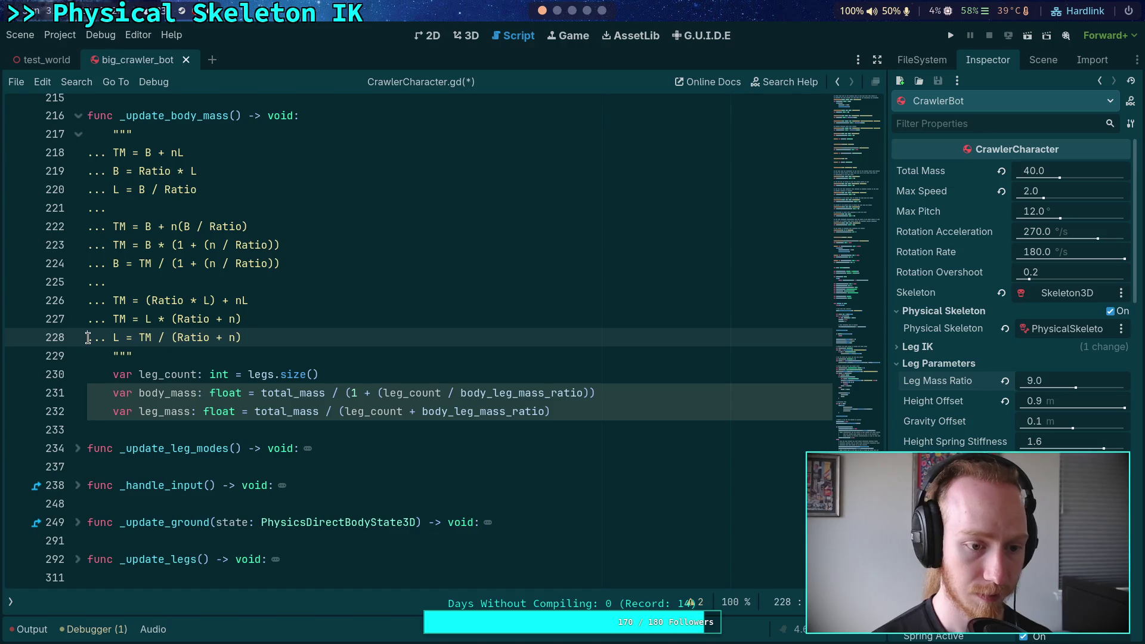
{"action": "key", "text": "Delete"}
{"action": "key", "text": "Delete"}
{"action": "key", "text": "Delete"}
{"action": "key", "text": "Up"}
{"action": "key", "text": "Delete"}
{"action": "key", "text": "Delete"}
{"action": "key", "text": "Delete"}
{"action": "key", "text": "Up"}
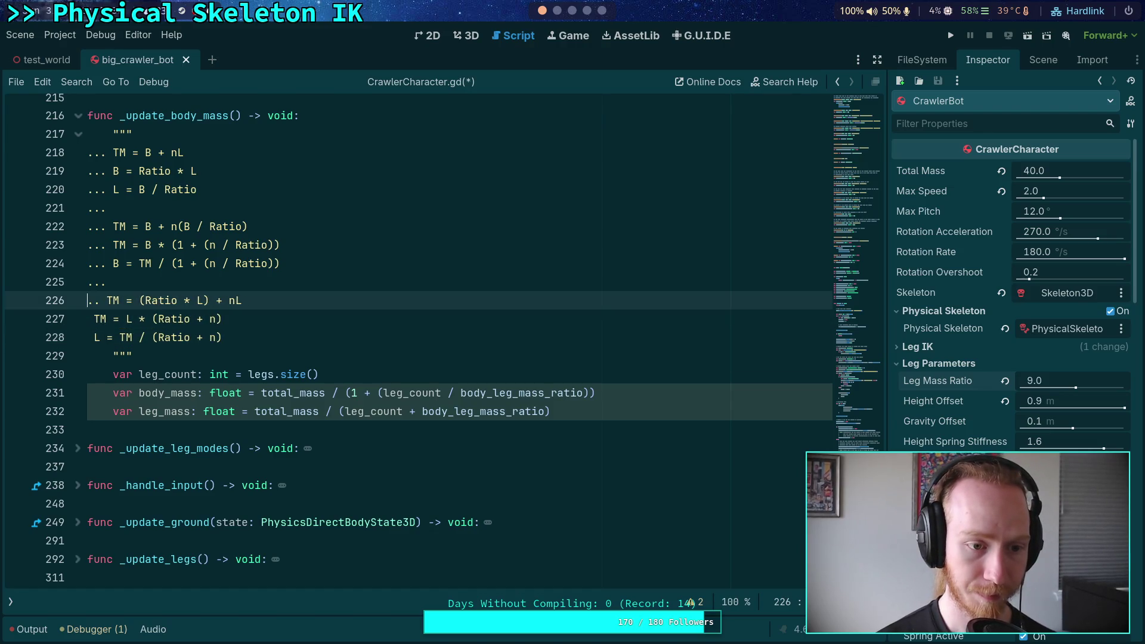
{"action": "key", "text": "Delete"}
{"action": "key", "text": "Delete"}
{"action": "key", "text": "Delete"}
{"action": "key", "text": "Up"}
{"action": "key", "text": "Up"}
{"action": "key", "text": "Delete"}
{"action": "key", "text": "Delete"}
{"action": "key", "text": "Delete"}
{"action": "key", "text": "Up"}
{"action": "key", "text": "Delete"}
{"action": "key", "text": "Delete"}
{"action": "key", "text": "Delete"}
{"action": "key", "text": "Up"}
{"action": "key", "text": "Delete"}
{"action": "key", "text": "Delete"}
{"action": "key", "text": "Delete"}
{"action": "key", "text": "Up"}
{"action": "key", "text": "Up"}
{"action": "key", "text": "Delete"}
{"action": "key", "text": "Delete"}
{"action": "key", "text": "Delete"}
{"action": "key", "text": "Up"}
{"action": "key", "text": "Delete"}
{"action": "key", "text": "Delete"}
{"action": "key", "text": "Delete"}
{"action": "key", "text": "Up"}
{"action": "key", "text": "Delete"}
{"action": "key", "text": "Delete"}
{"action": "key", "text": "Delete"}
{"action": "mouse_move", "coordinate": [233, 342]}
{"action": "left_mouse_down"}
{"action": "mouse_move", "coordinate": [128, 300]}
{"action": "mouse_move", "coordinate": [106, 154]}
{"action": "left_mouse_up"}
{"action": "key", "text": "Tab"}
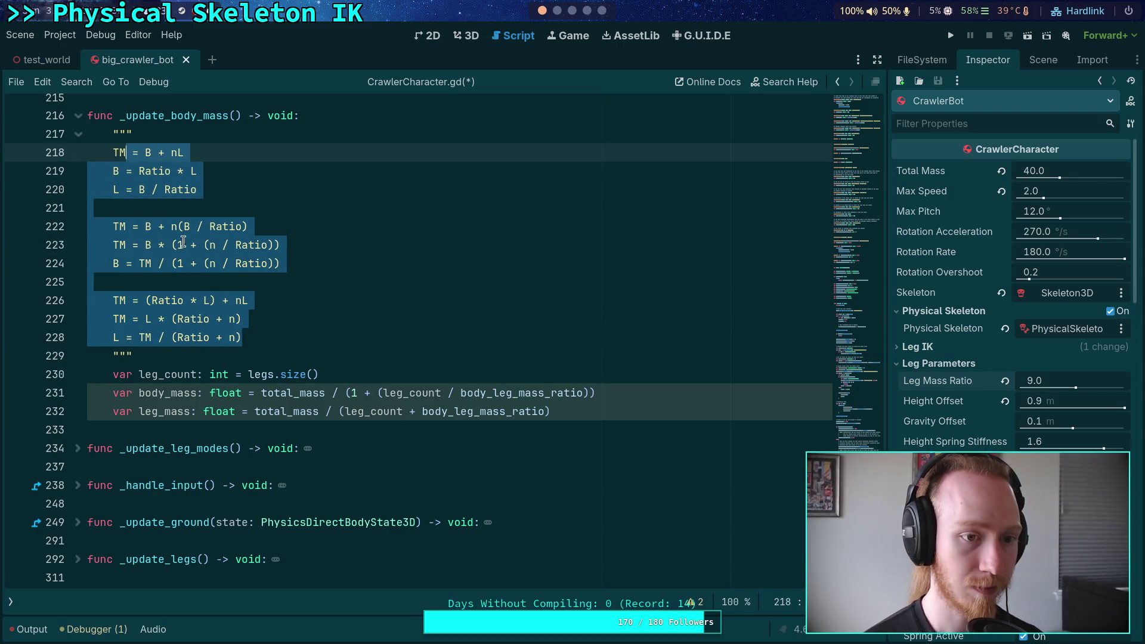
{"action": "left_click", "coordinate": [281, 356]}
- Add the docstring heading 'My math homework for these equations:' and save the script
{"action": "scroll", "coordinate": [303, 356], "scroll_direction": "up", "scroll_amount": 1}
{"action": "left_click", "coordinate": [161, 189]}
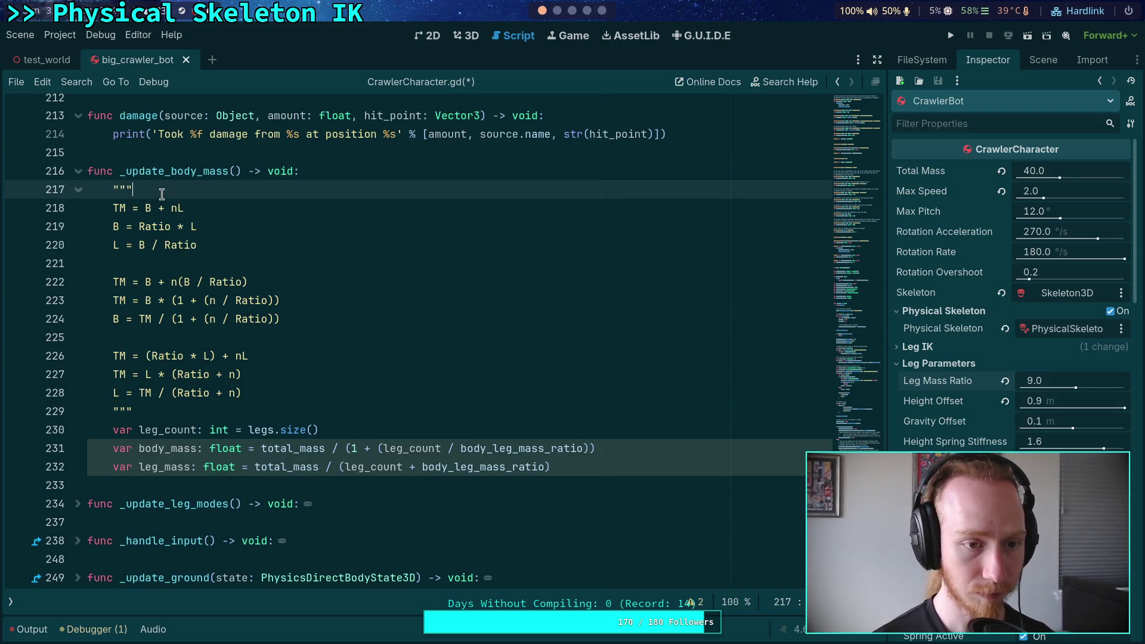
{"action": "key", "text": "Return"}
{"action": "type", "text": "My Math"}
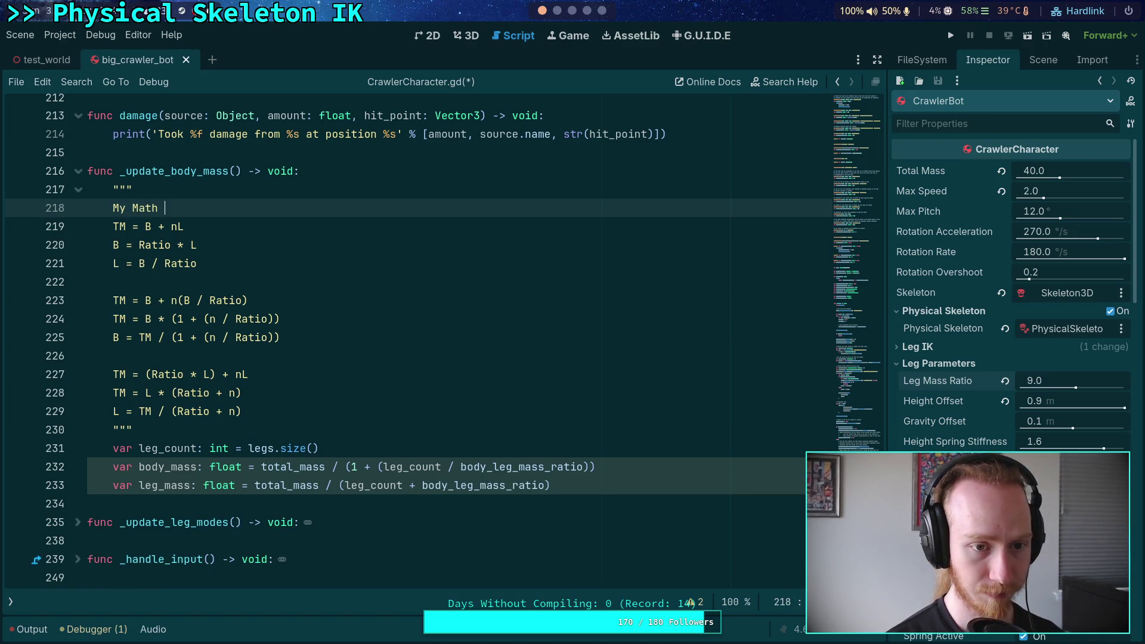
{"action": "key", "text": "BackSpace"}
{"action": "key", "text": "BackSpace"}
{"action": "key", "text": "BackSpace"}
{"action": "type", "text": "math homewor"}
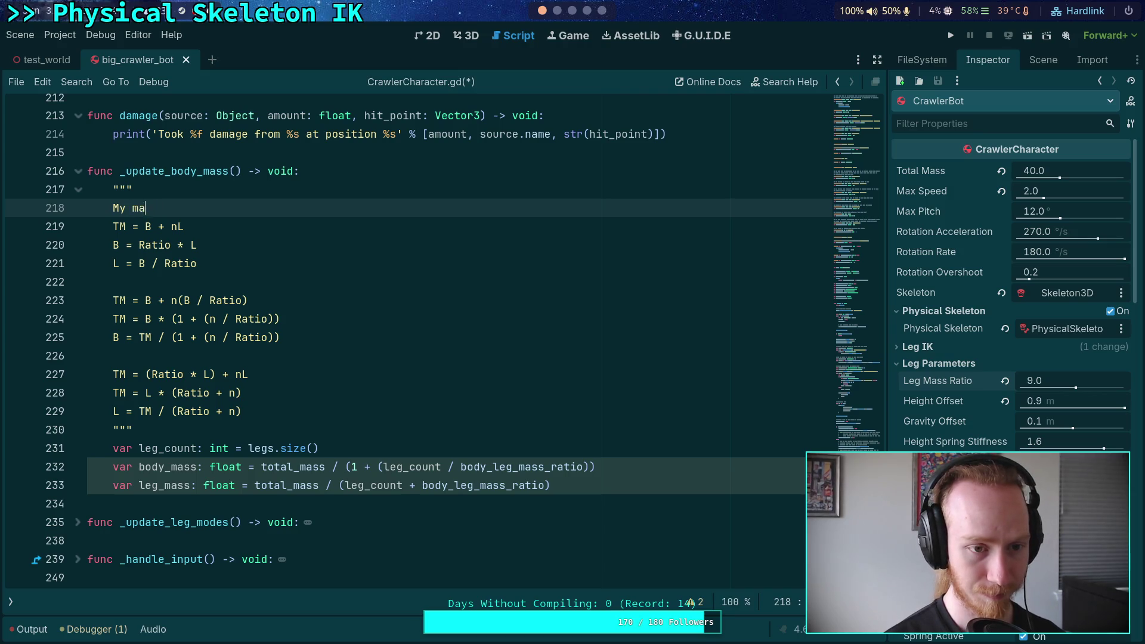
{"action": "type", "text": "k for these "}
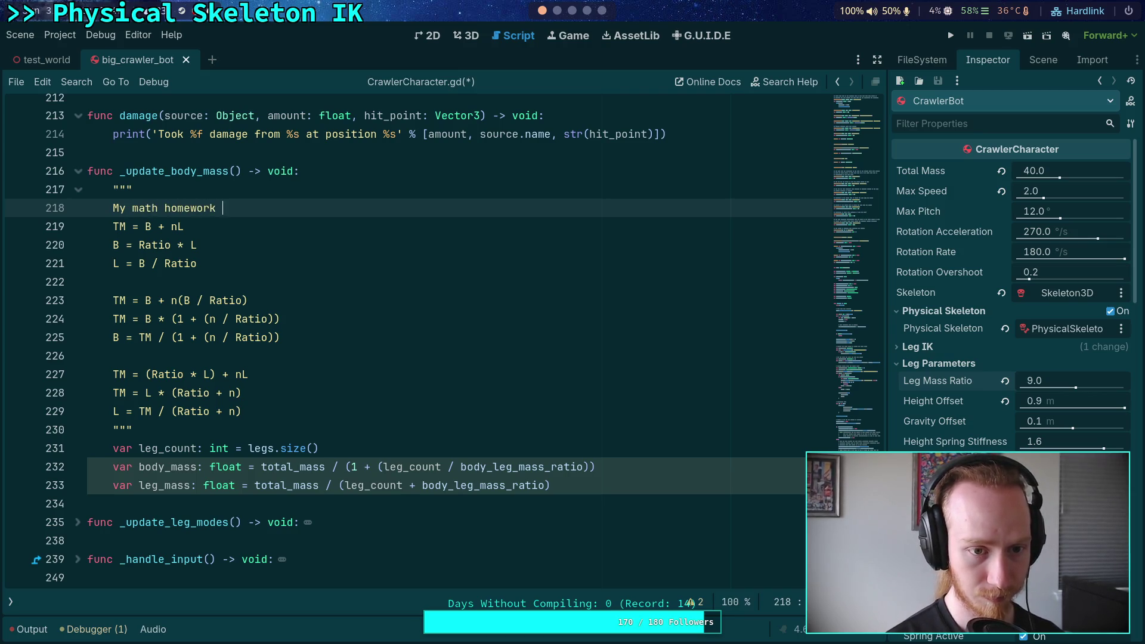
{"action": "type", "text": "equations:"}
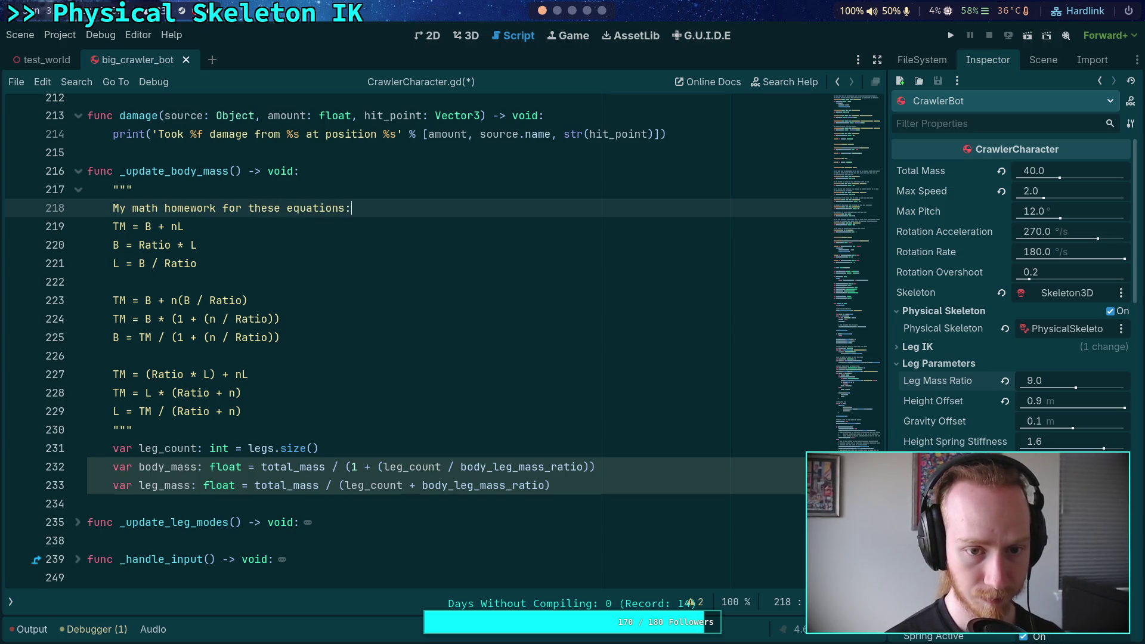
{"action": "key", "text": "Return"}
{"action": "left_click", "coordinate": [237, 412]}
{"action": "key", "text": "ctrl+s"}
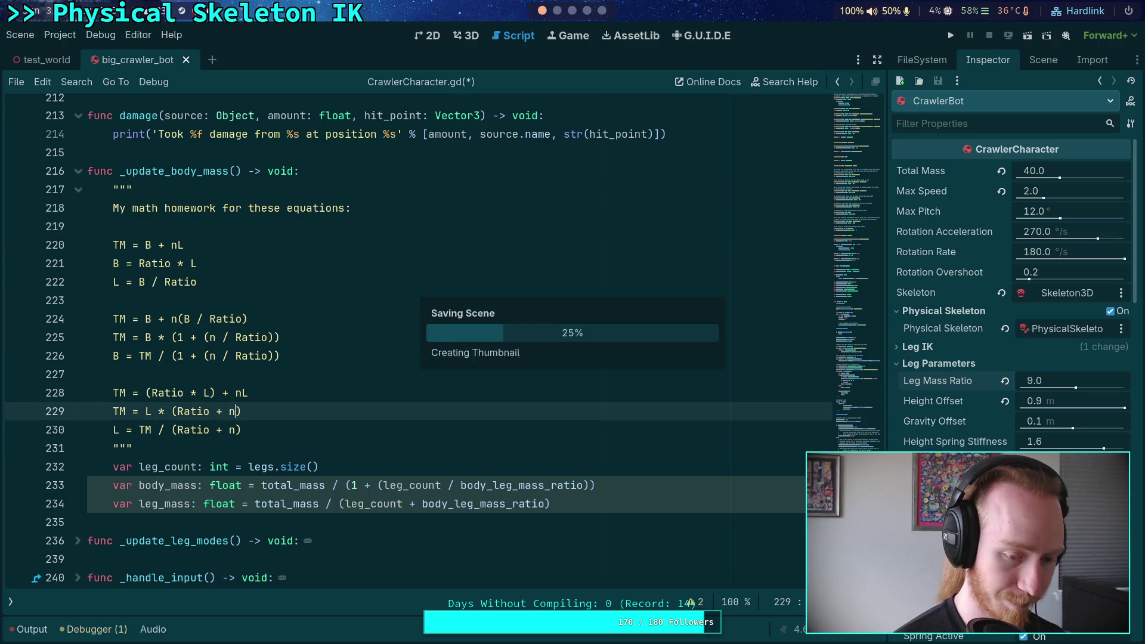
{"action": "left_click", "coordinate": [362, 448]}
{"action": "left_click", "coordinate": [613, 497]}
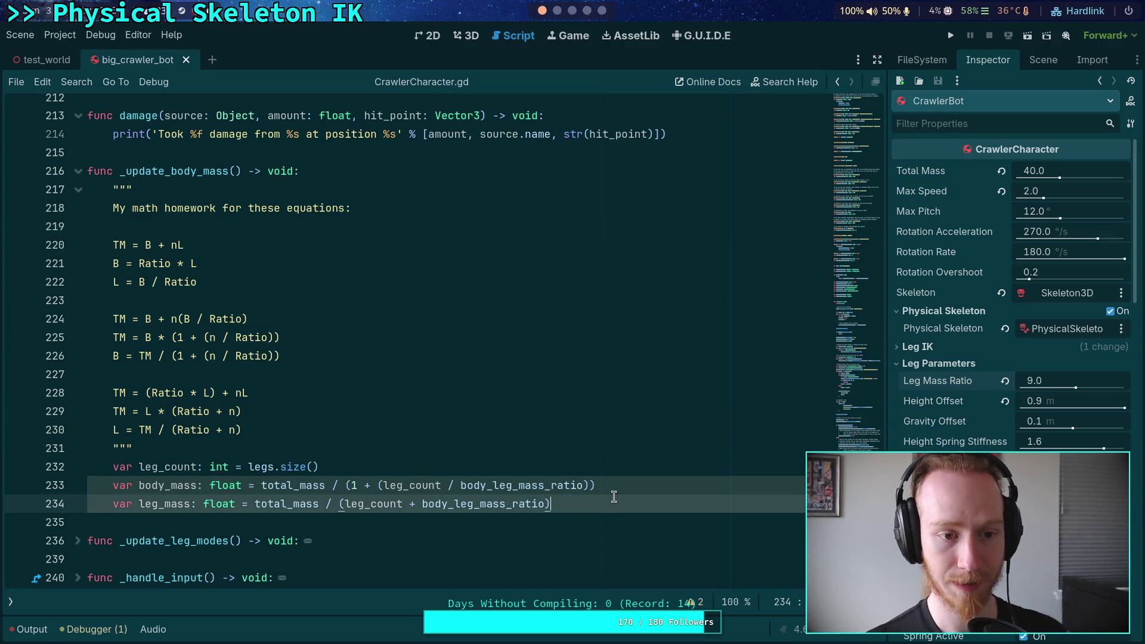
{"action": "left_click", "coordinate": [119, 244]}
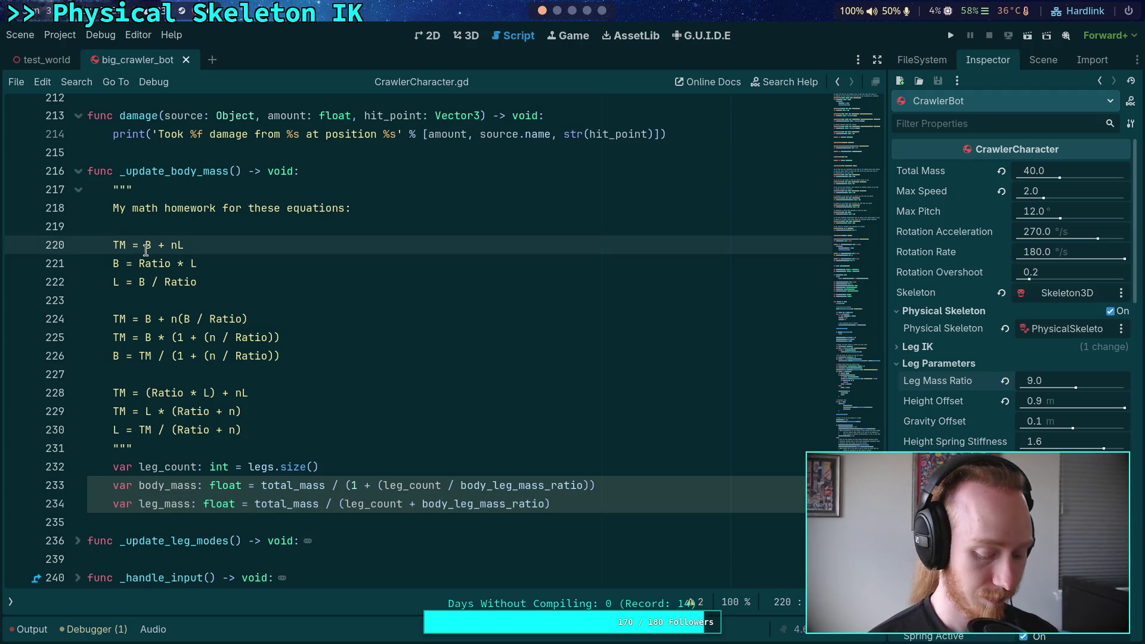
- Spell out the TM on line 220 as TotalMass
{"action": "type", "text": "otalass"}
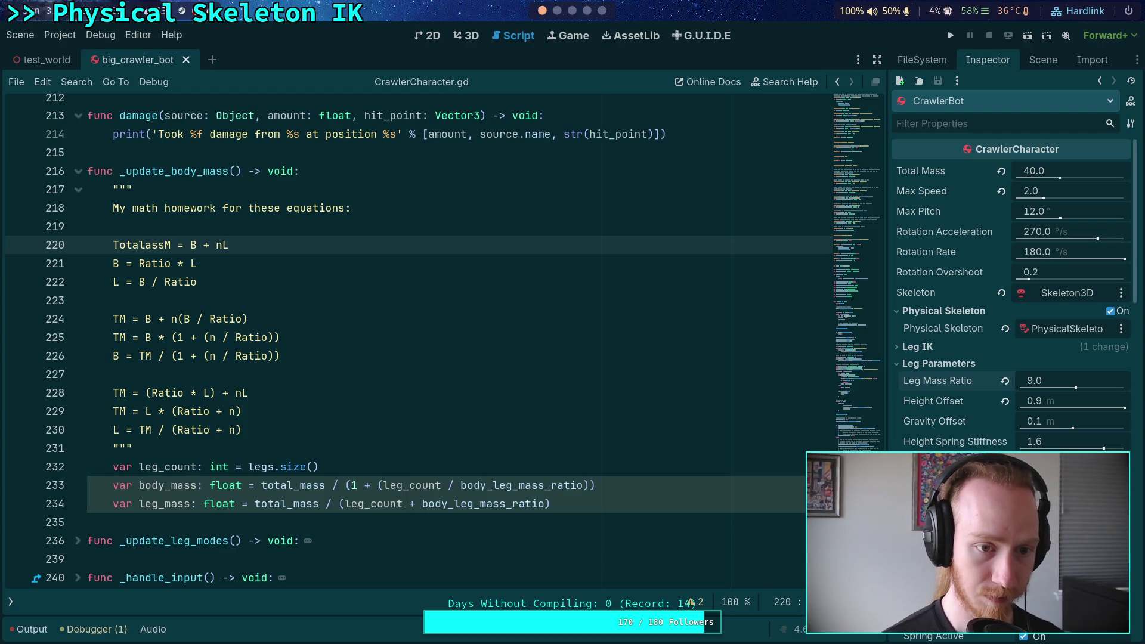
{"action": "key", "text": "BackSpace"}
{"action": "key", "text": "BackSpace"}
{"action": "key", "text": "BackSpace"}
{"action": "type", "text": "ass"}
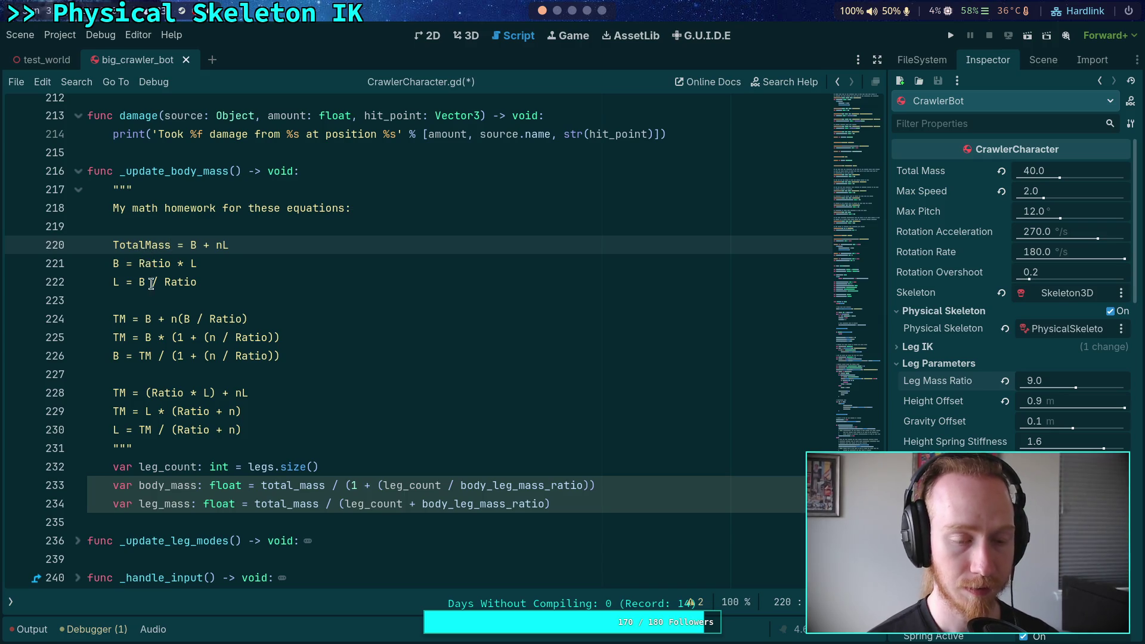
- Copy TotalMass and paste it over each TM on lines 224–230
{"action": "double_click", "coordinate": [129, 245]}
{"action": "key", "text": "ctrl+c"}
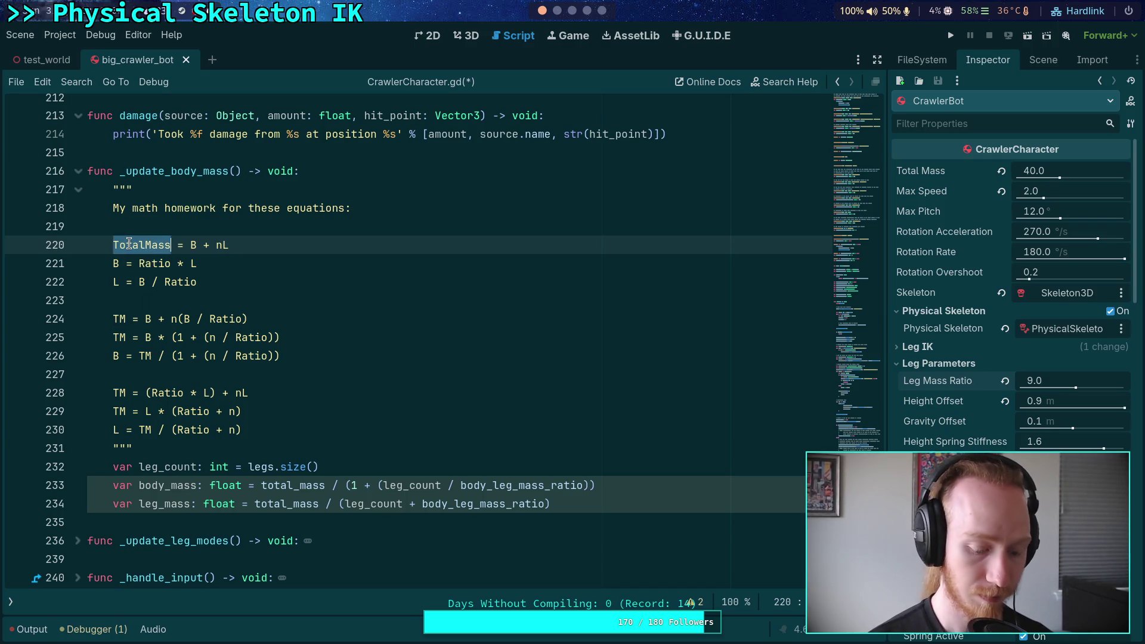
{"action": "double_click", "coordinate": [118, 320]}
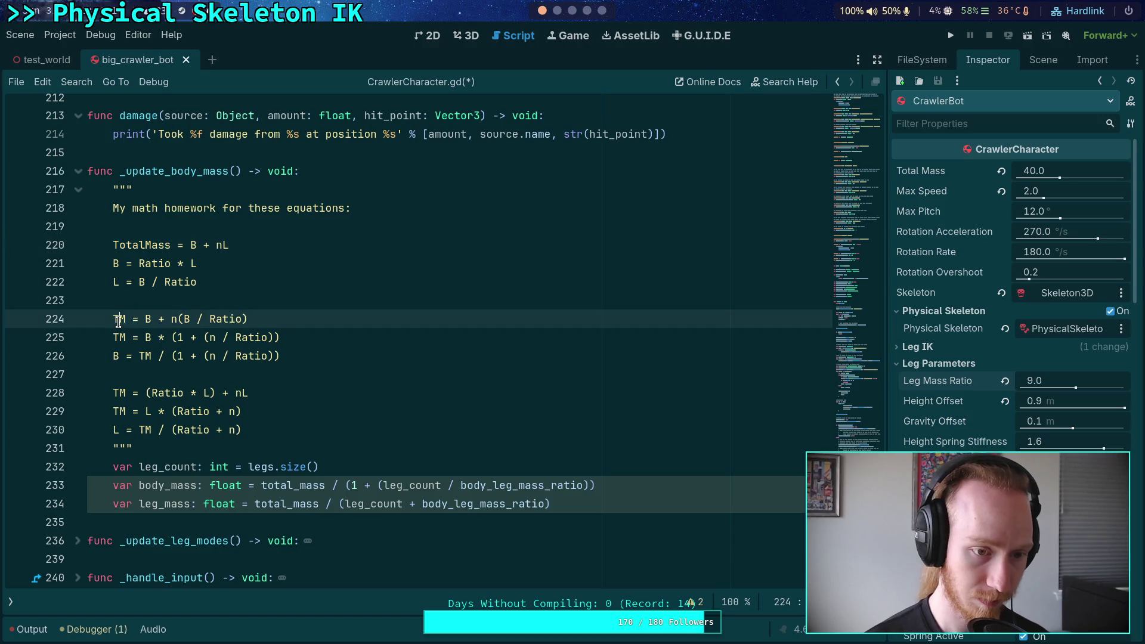
{"action": "key", "text": "ctrl+v"}
{"action": "double_click", "coordinate": [119, 337]}
{"action": "key", "text": "ctrl+v"}
{"action": "key", "text": "ctrl+v"}
{"action": "double_click", "coordinate": [143, 393]}
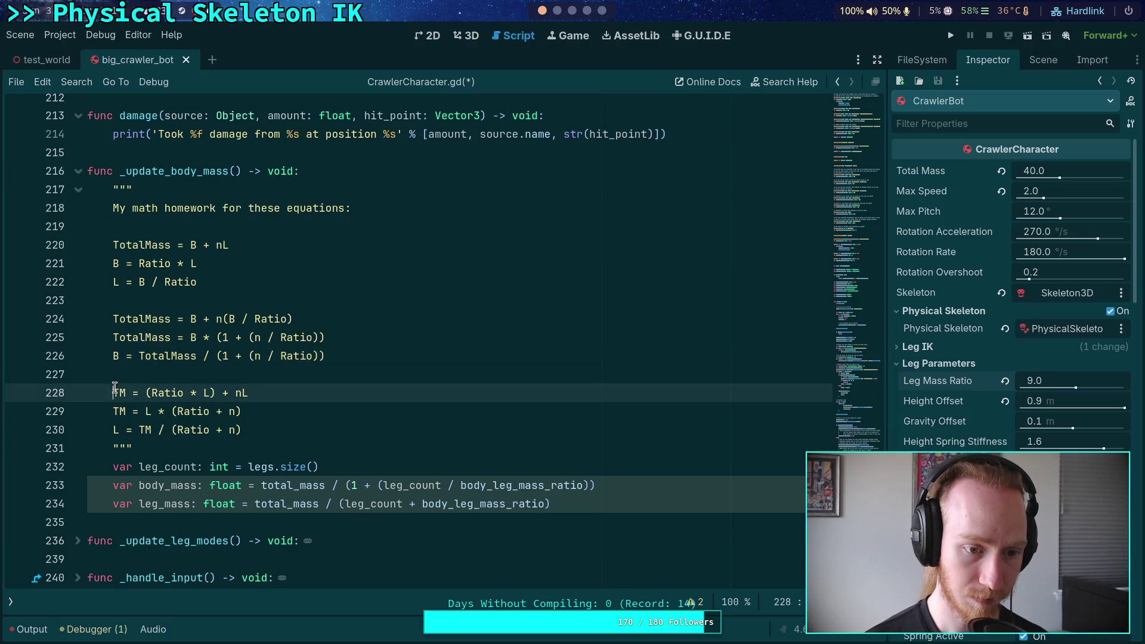
{"action": "key", "text": "ctrl+v"}
{"action": "double_click", "coordinate": [143, 411]}
{"action": "key", "text": "ctrl+v"}
{"action": "double_click", "coordinate": [144, 430]}
{"action": "key", "text": "ctrl+v"}
- Add a new line below the leg_mass calculation
{"action": "left_click", "coordinate": [274, 449]}
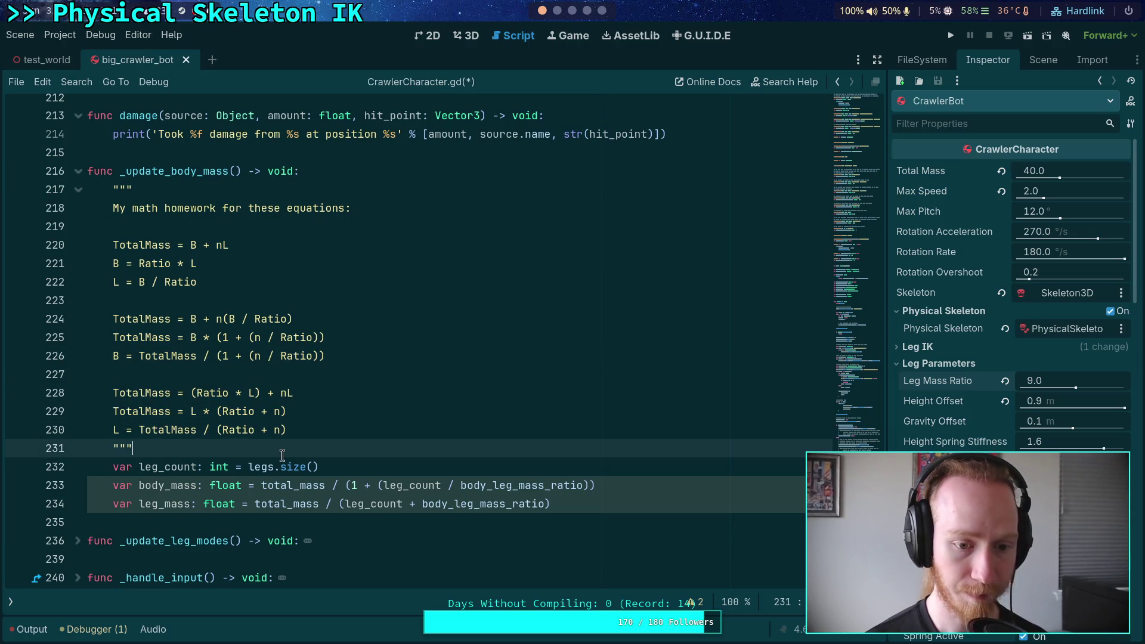
{"action": "scroll", "coordinate": [363, 424], "scroll_direction": "down", "scroll_amount": 1}
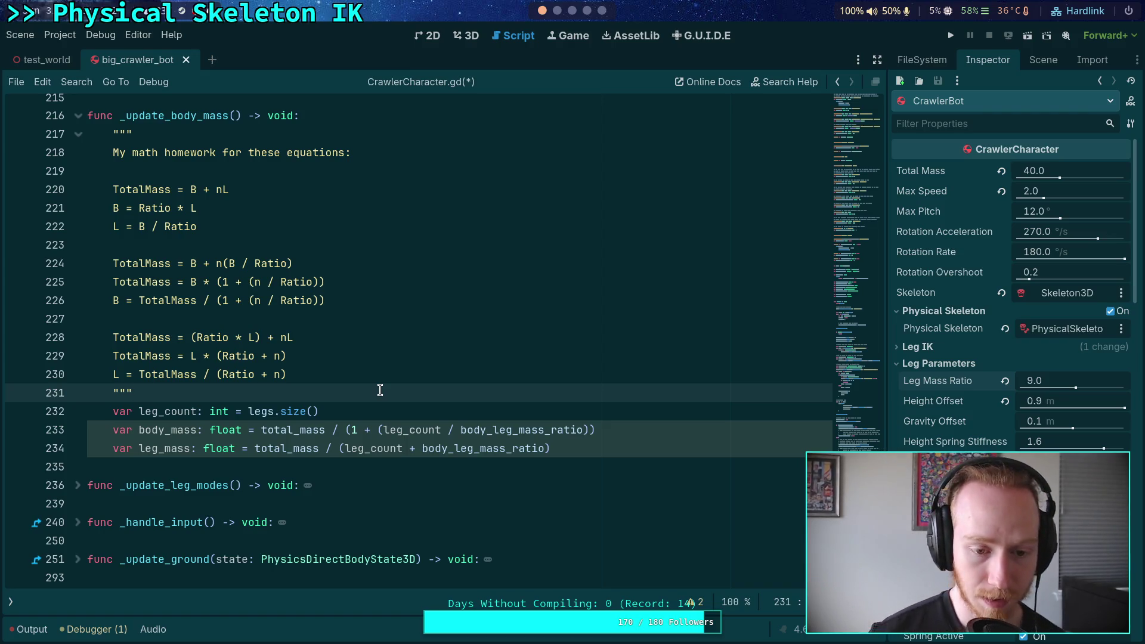
{"action": "left_click", "coordinate": [610, 448]}
{"action": "key", "text": "Return"}
{"action": "key", "text": "Return"}
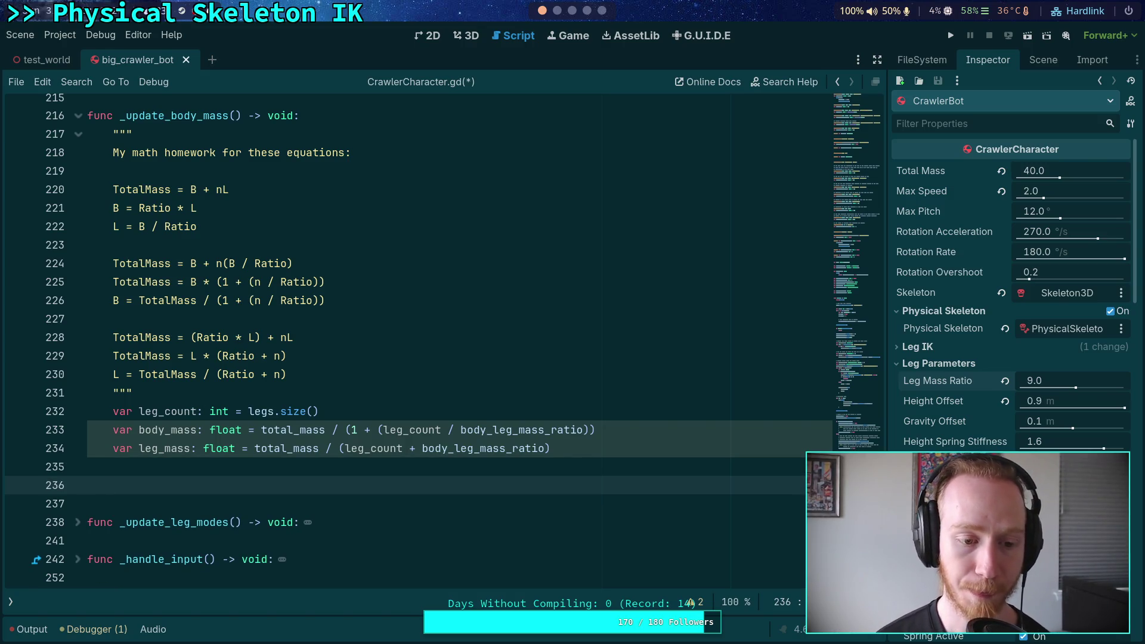
- Add mass = body_mass after the leg_mass line via autocompletion
{"action": "type", "text": "mass = bod"}
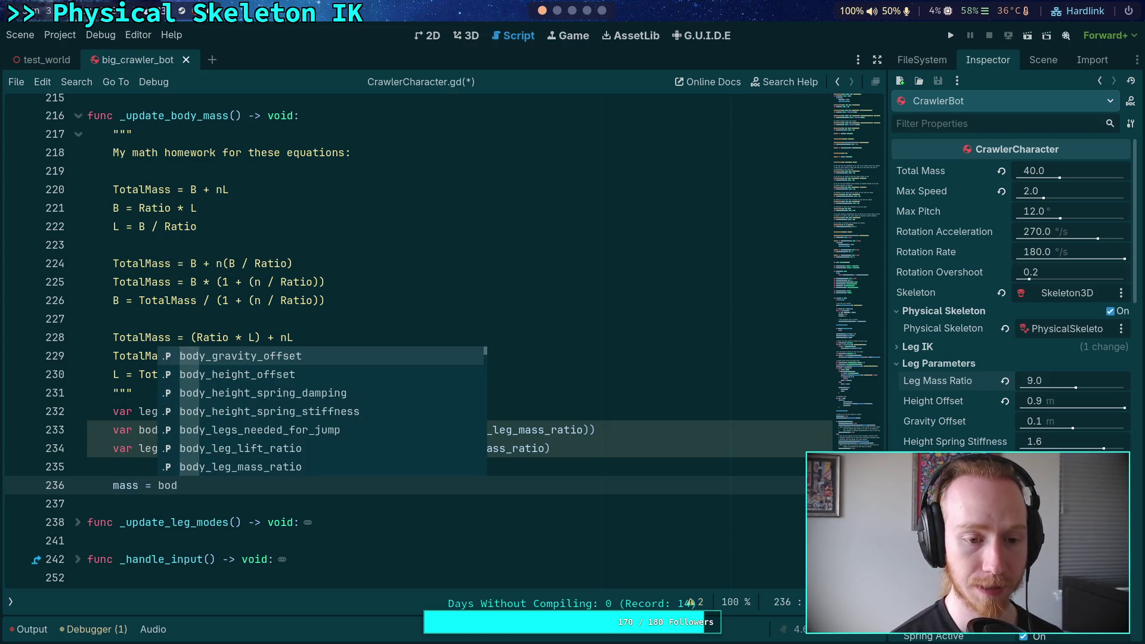
{"action": "type", "text": "y_m"}
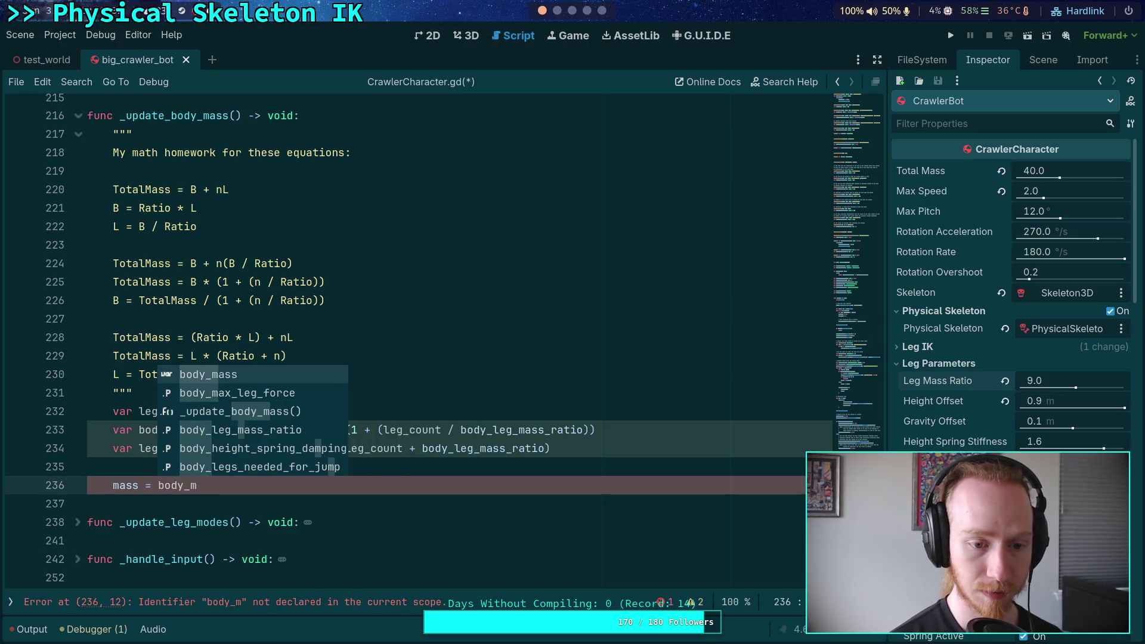
{"action": "key", "text": "Return"}
{"action": "key", "text": "Return"}
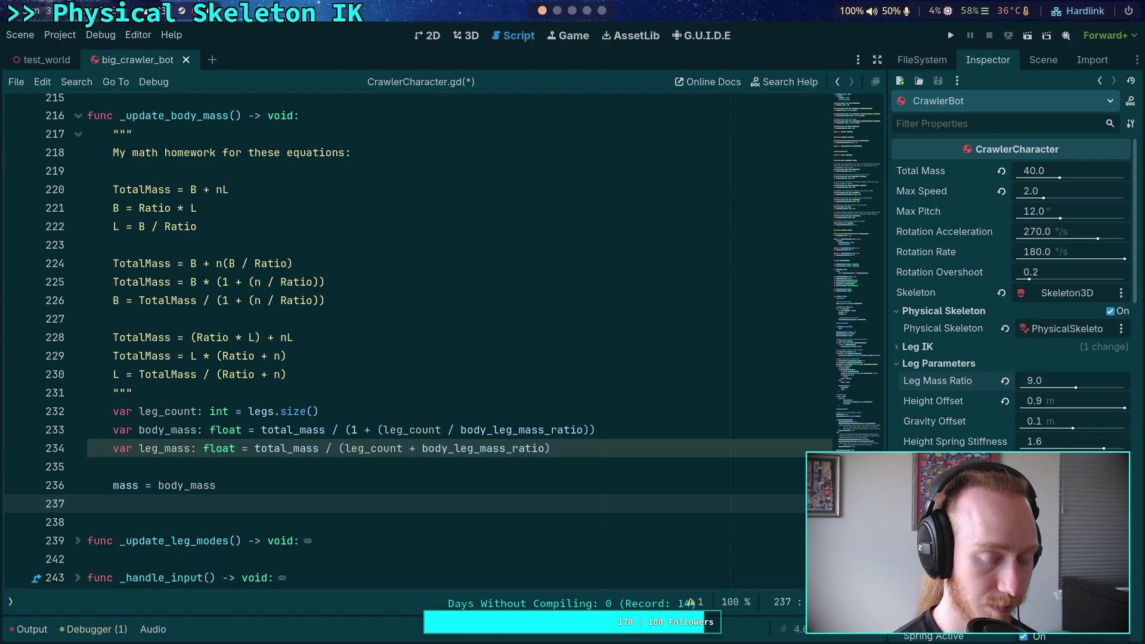
{"action": "key", "text": "Up"}
{"action": "key", "text": "Up"}
{"action": "key", "text": "Up"}
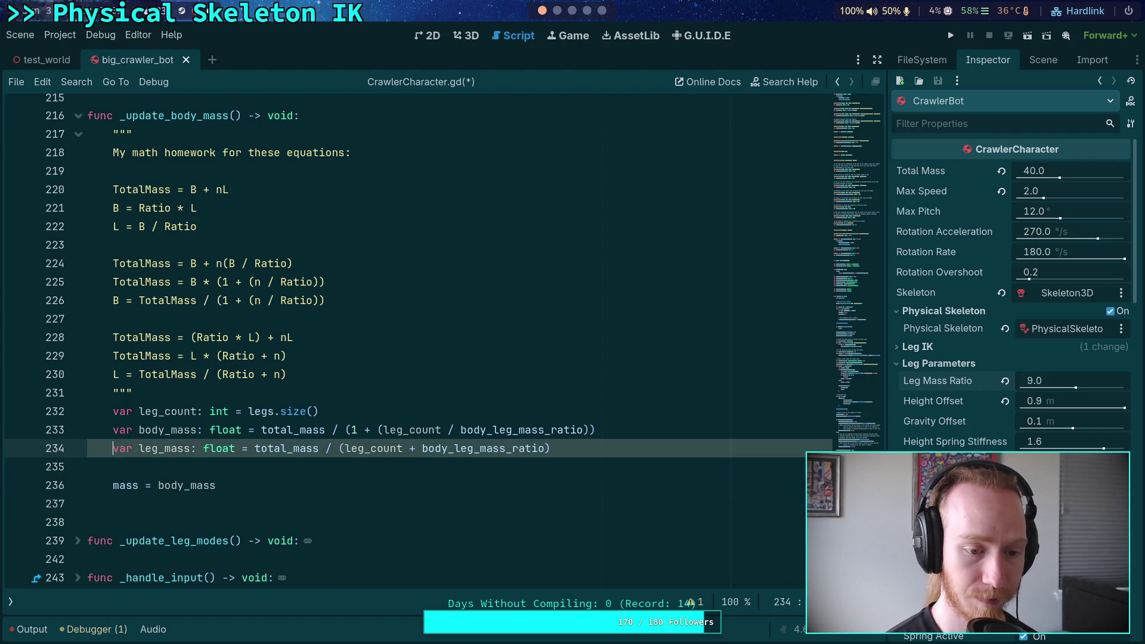
- Add '# Now for the hard part' under mass = body_mass, followed by a new line
{"action": "left_click", "coordinate": [217, 502]}
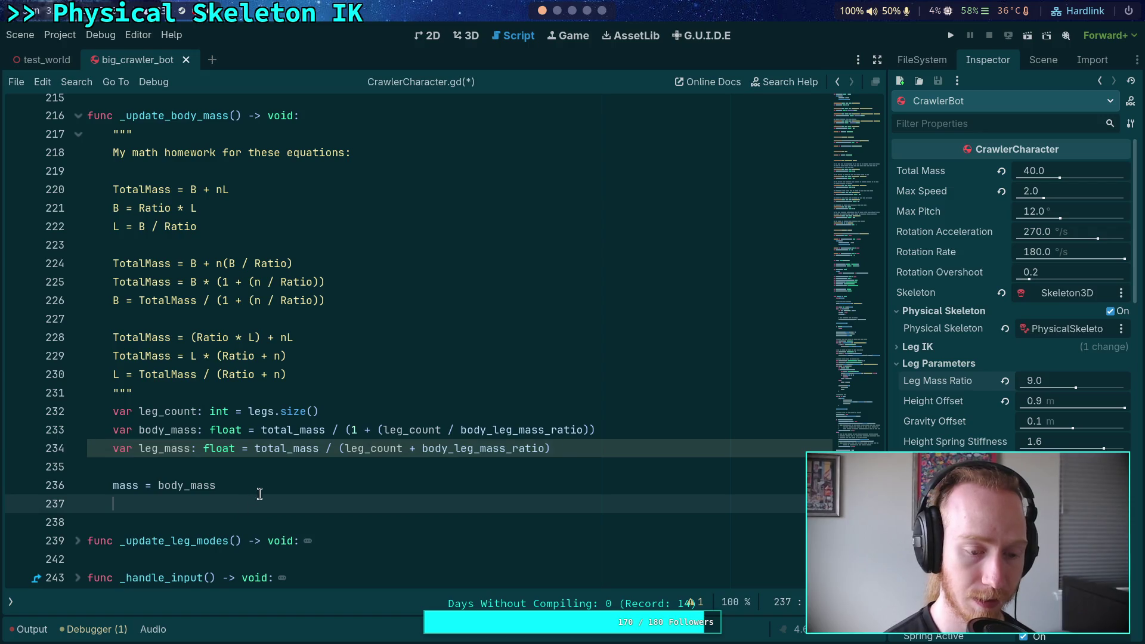
{"action": "key", "text": "Return"}
{"action": "type", "text": "# Now "}
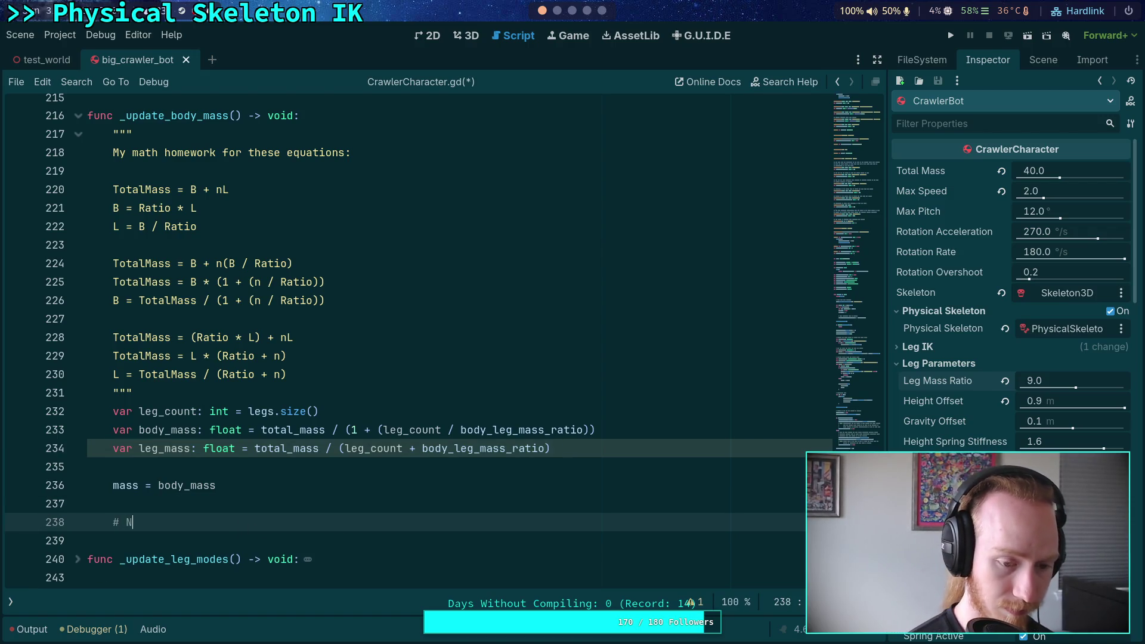
{"action": "type", "text": "for the hard "}
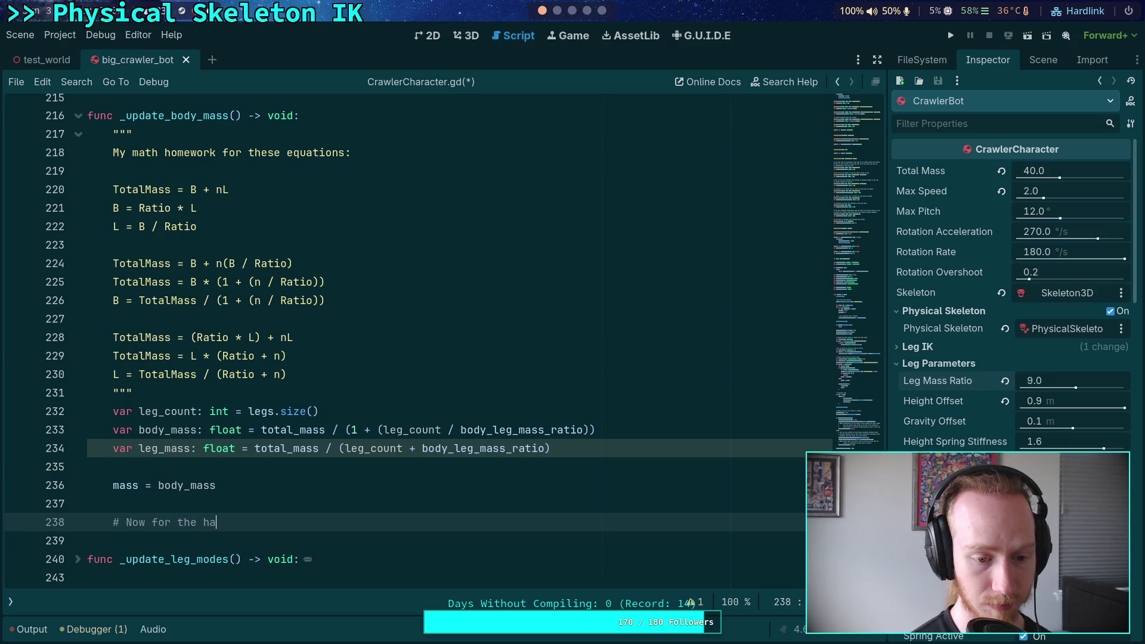
{"action": "type", "text": "part"}
{"action": "key", "text": "Return"}
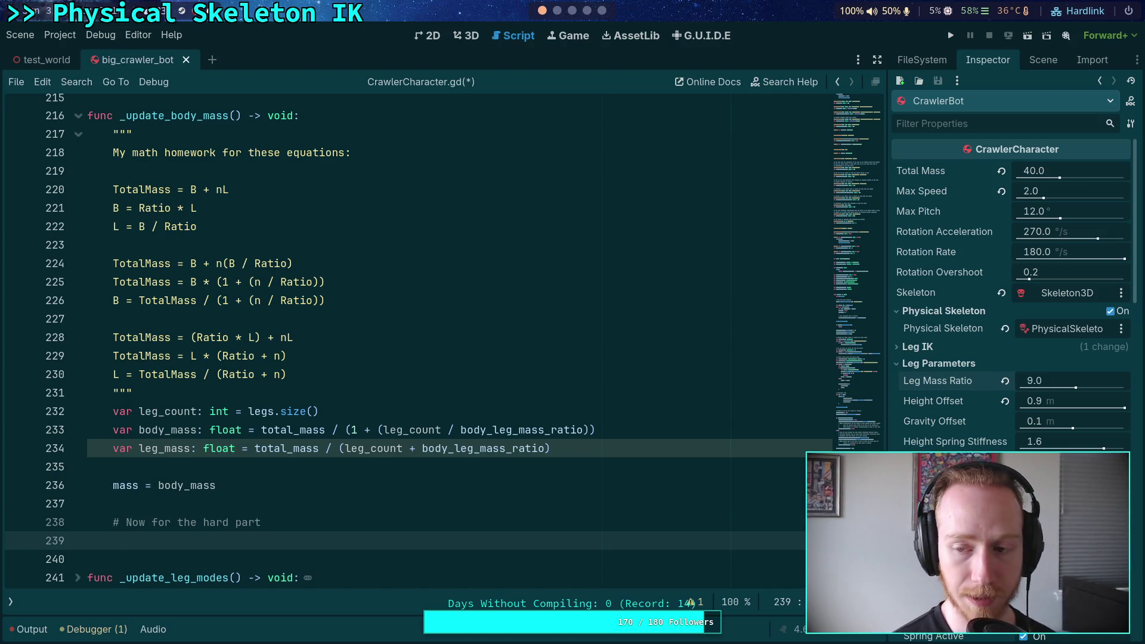
{"action": "scroll", "coordinate": [263, 458], "scroll_direction": "down", "scroll_amount": 1}
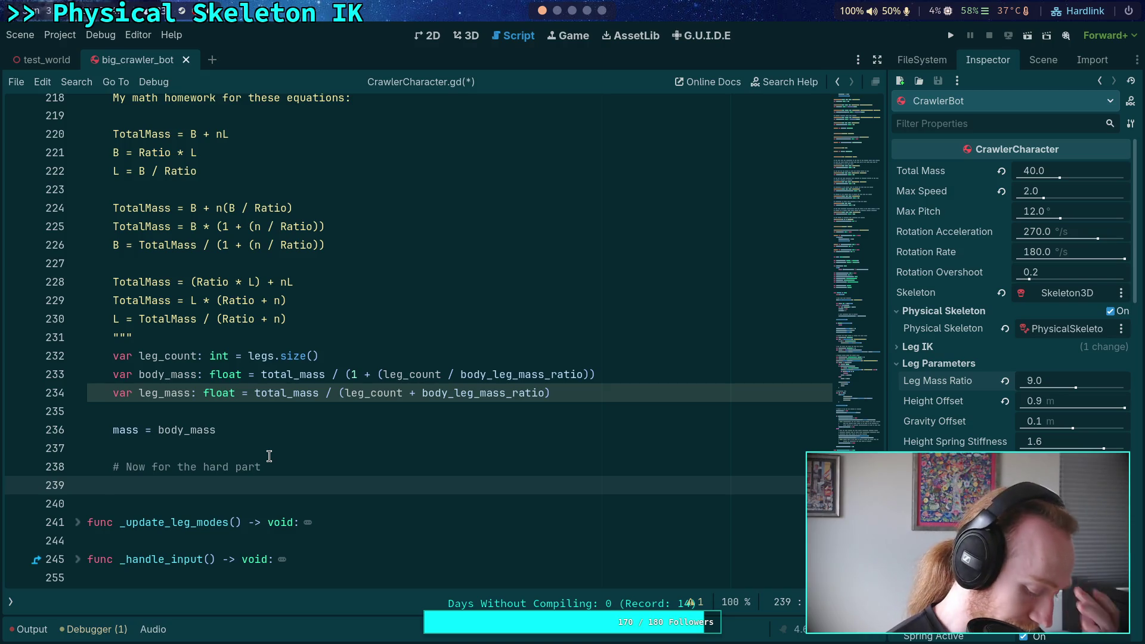
- Write for setting in range(leg_ik.setting_count): with an empty body line, and open a line below the comment
{"action": "type", "text": "for setting in leg_"}
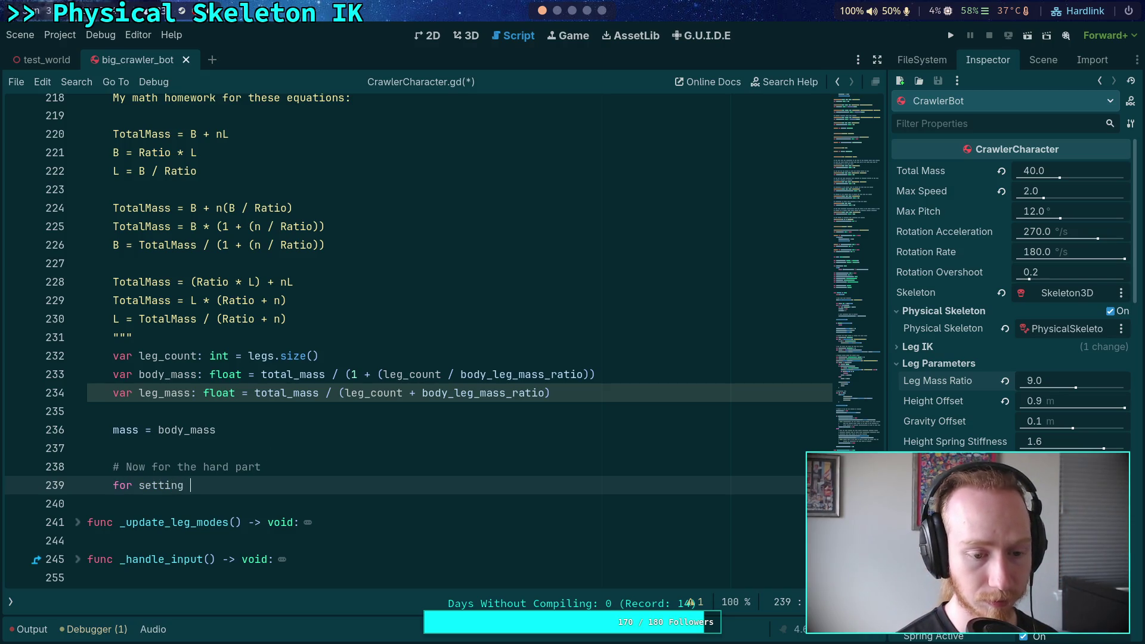
{"action": "type", "text": "i"}
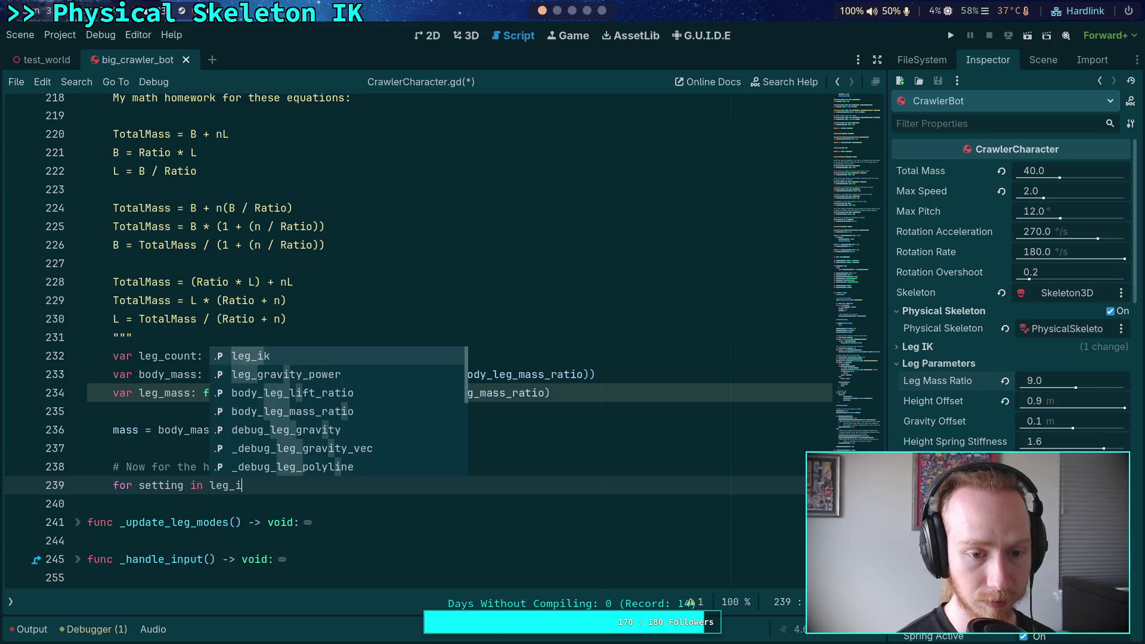
{"action": "key", "text": "Return"}
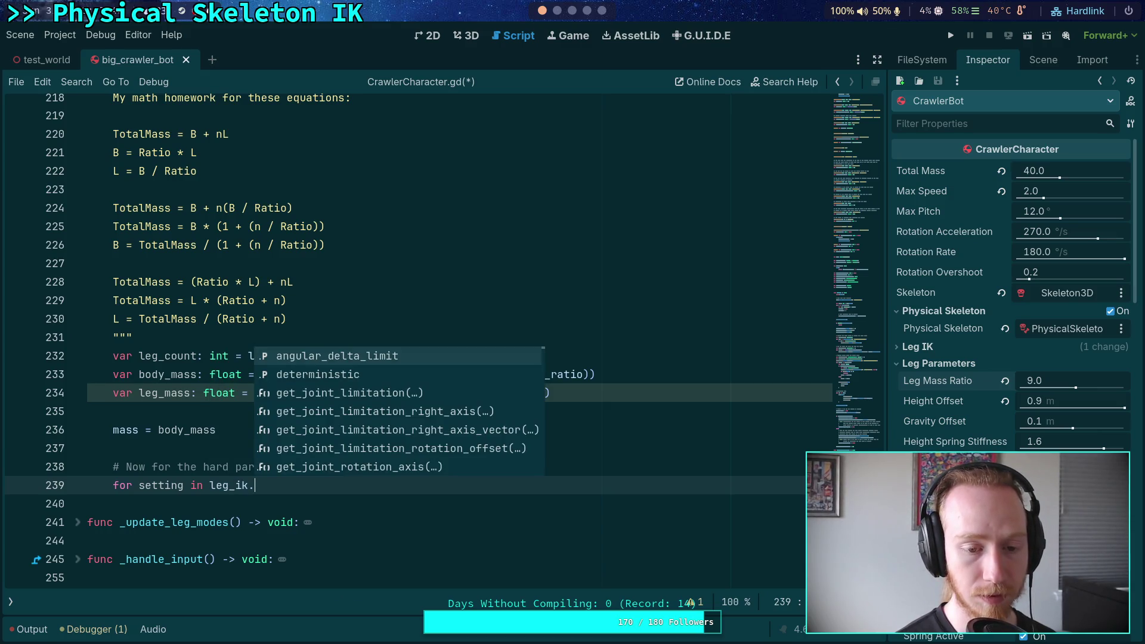
{"action": "type", "text": "set"}
{"action": "key", "text": "Return"}
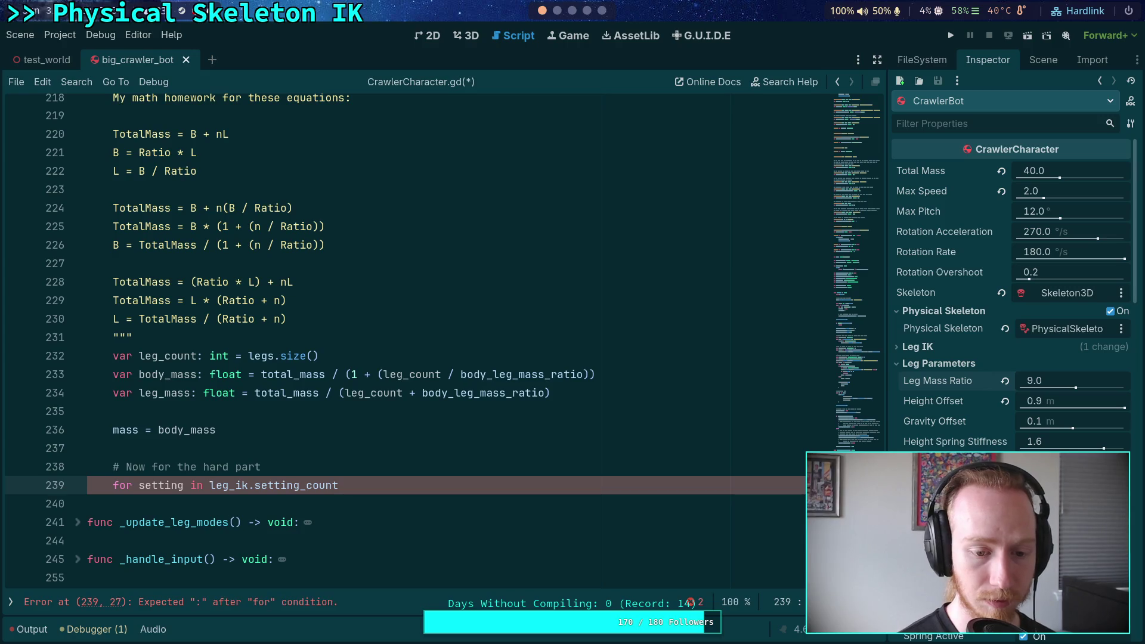
{"action": "type", "text": "range("}
{"action": "left_click", "coordinate": [87, 503]}
{"action": "left_click", "coordinate": [376, 485]}
{"action": "type", "text": "):"}
{"action": "key", "text": "Return"}
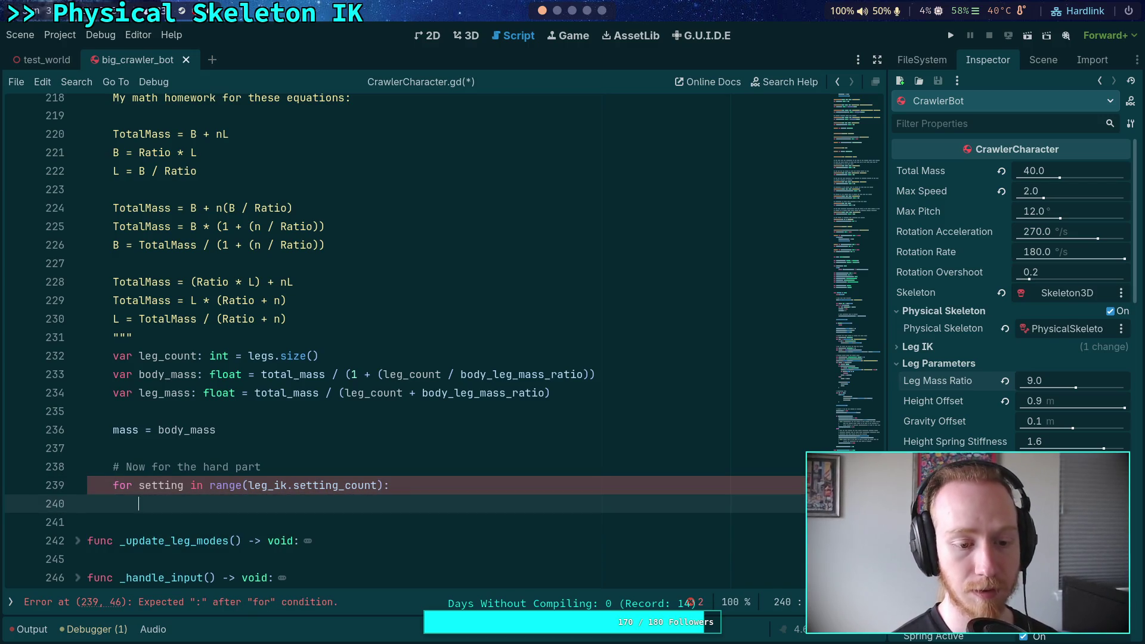
{"action": "scroll", "coordinate": [299, 457], "scroll_direction": "down", "scroll_amount": 1}
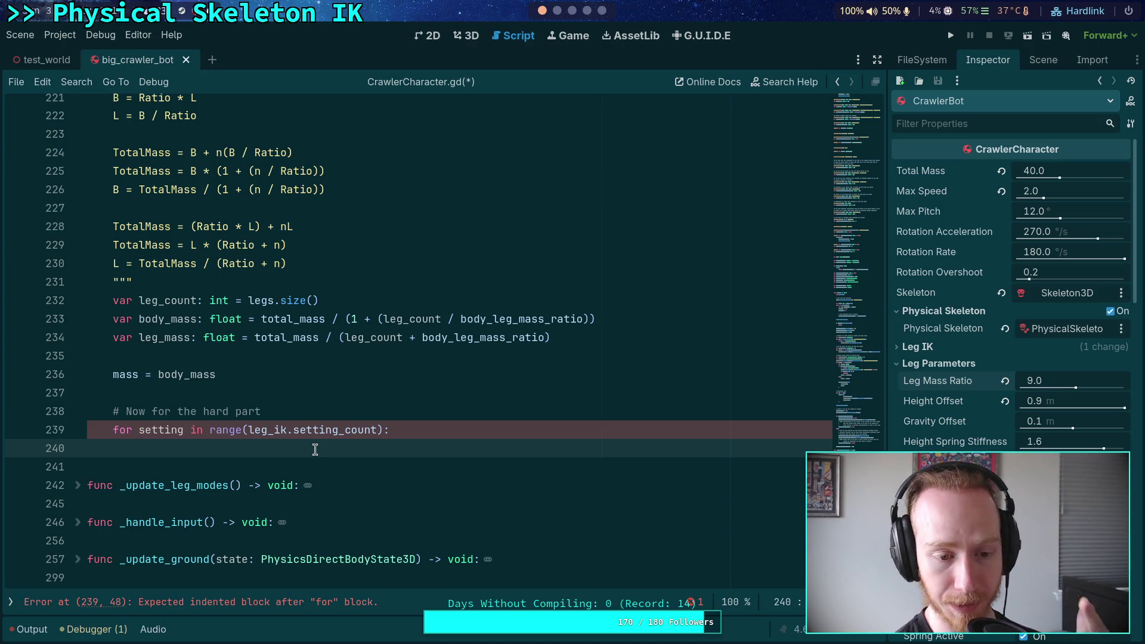
{"action": "left_click", "coordinate": [358, 411]}
{"action": "key", "text": "Return"}
- Extend the comment to 'Now for the hard part, distribute leg_mass to bone bodies in IK chains'
{"action": "type", "text": "var b"}
{"action": "type", "text": "one"}
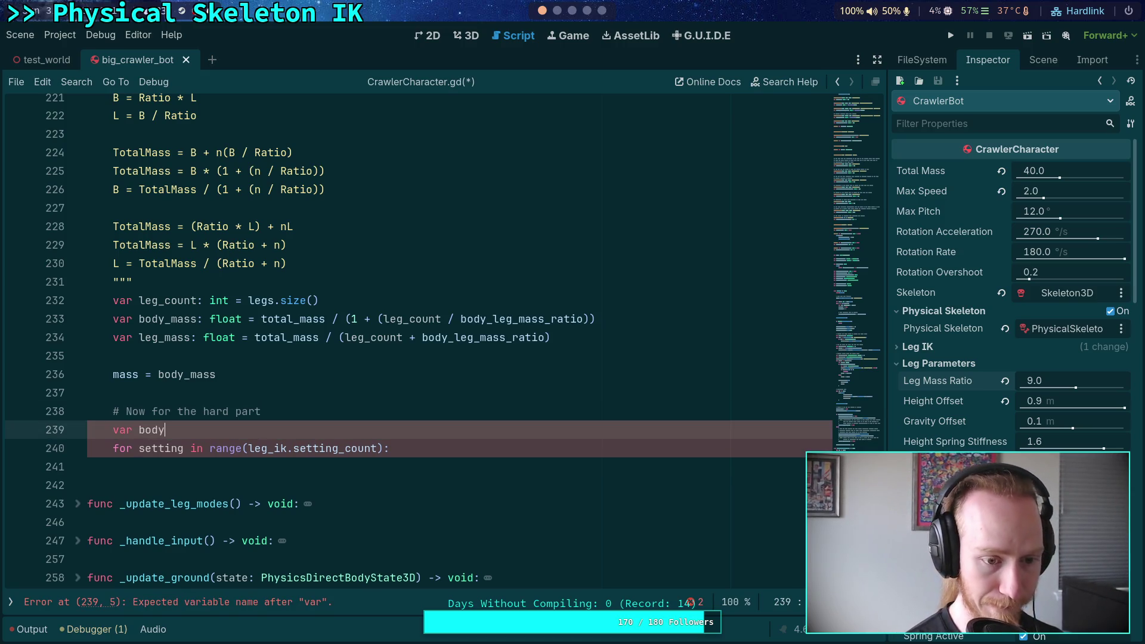
{"action": "key", "text": "BackSpace"}
{"action": "key", "text": "BackSpace"}
{"action": "type", "text": "ne_"}
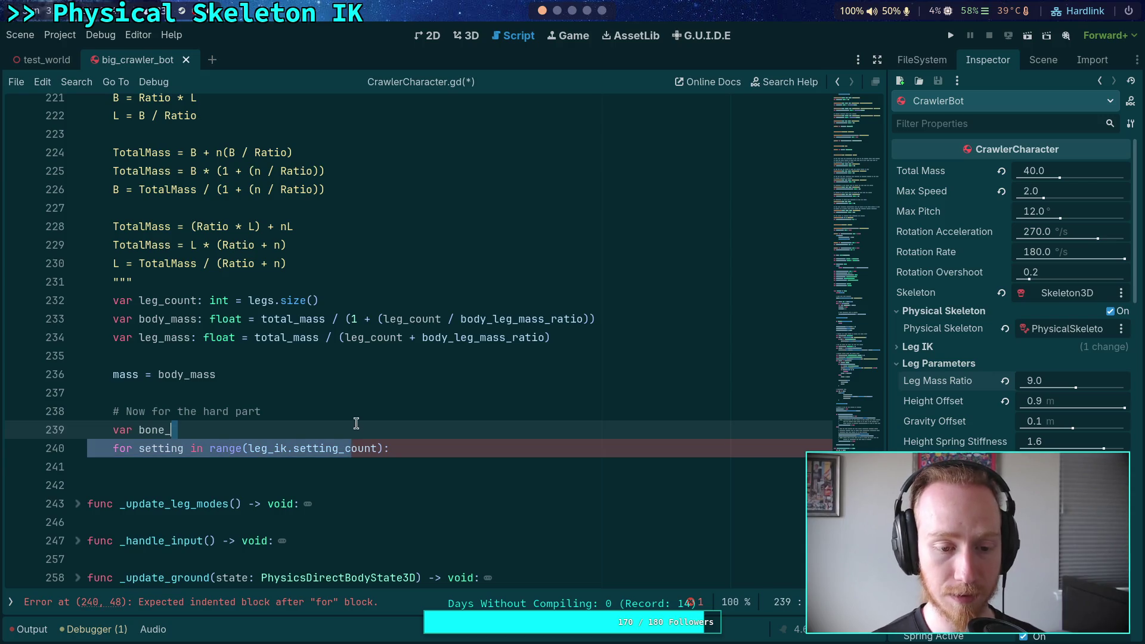
{"action": "key", "text": "BackSpace"}
{"action": "key", "text": "BackSpace"}
{"action": "key", "text": "BackSpace"}
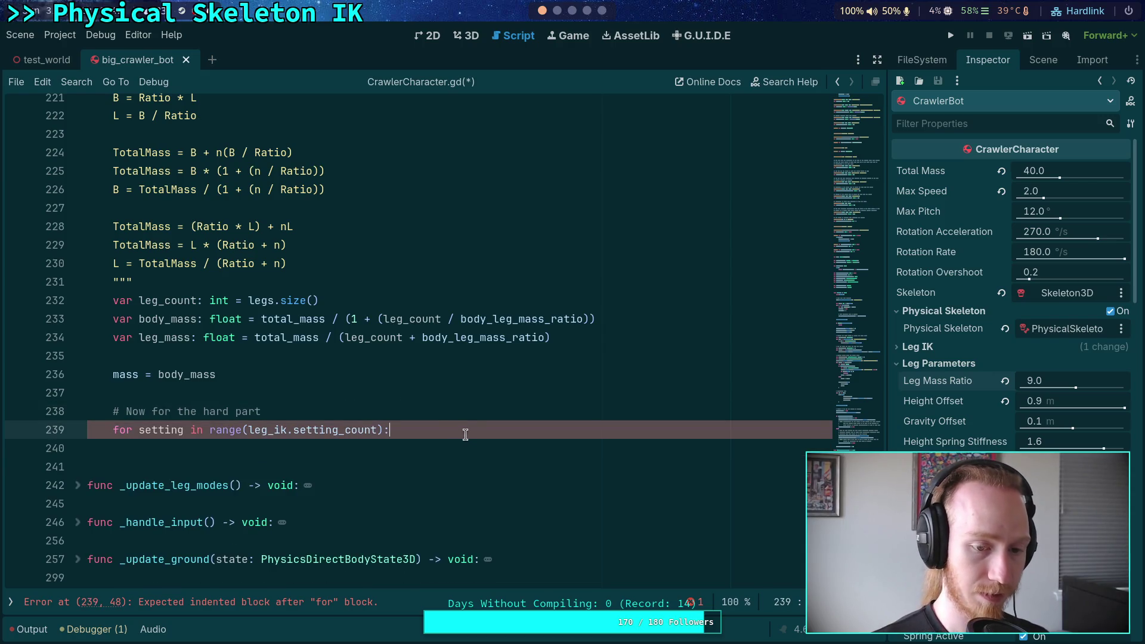
{"action": "type", "text": ", dis"}
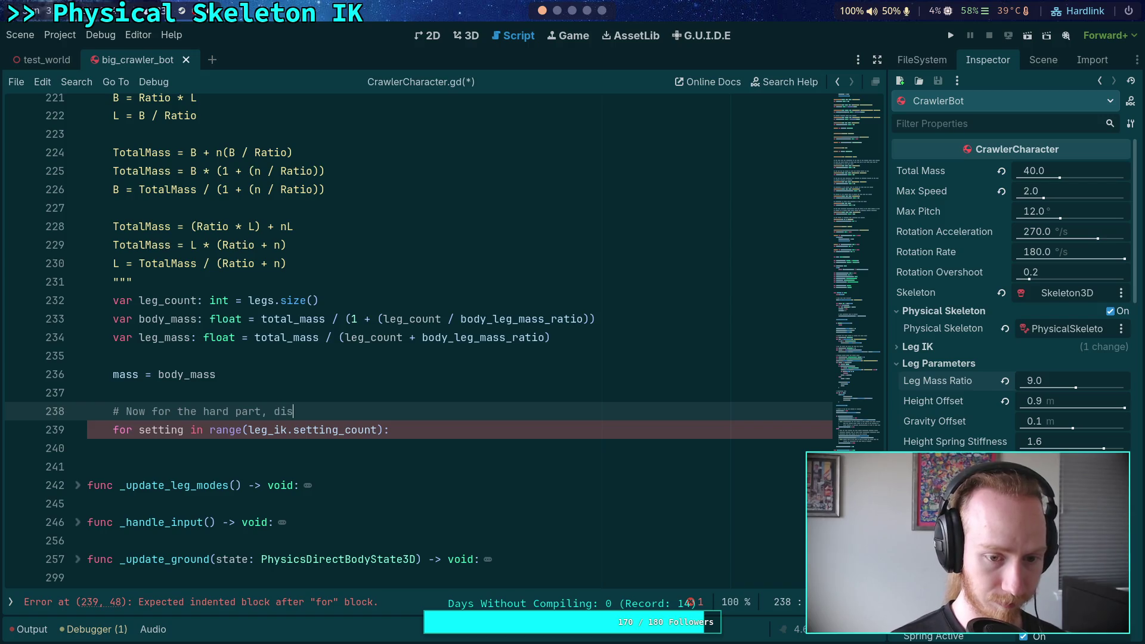
{"action": "type", "text": "tribute l"}
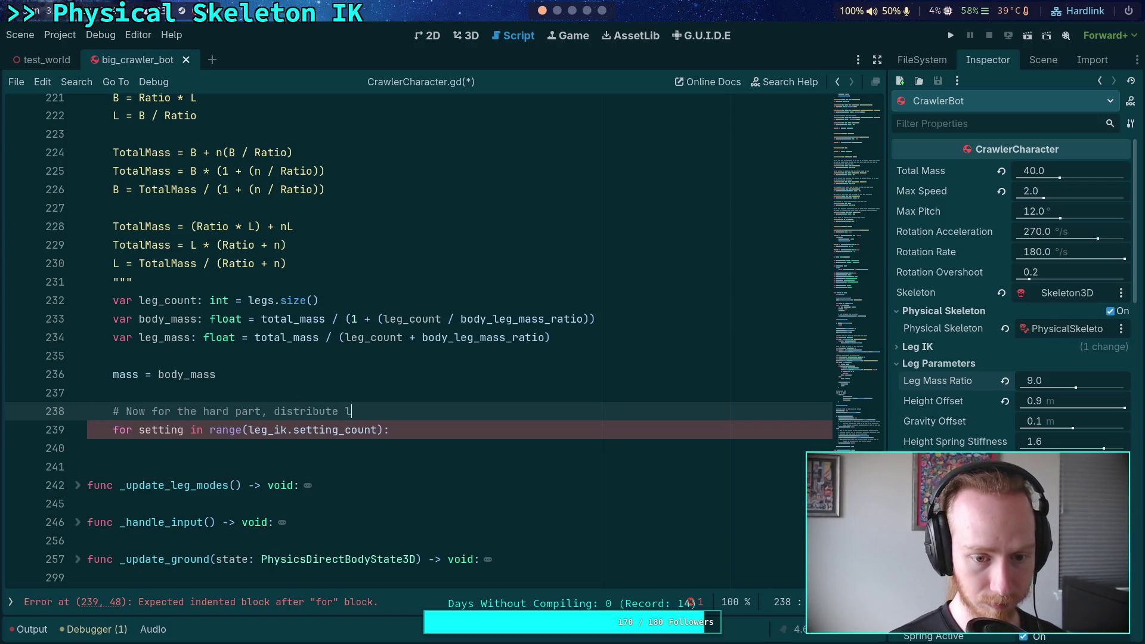
{"action": "type", "text": "eg_mass to b"}
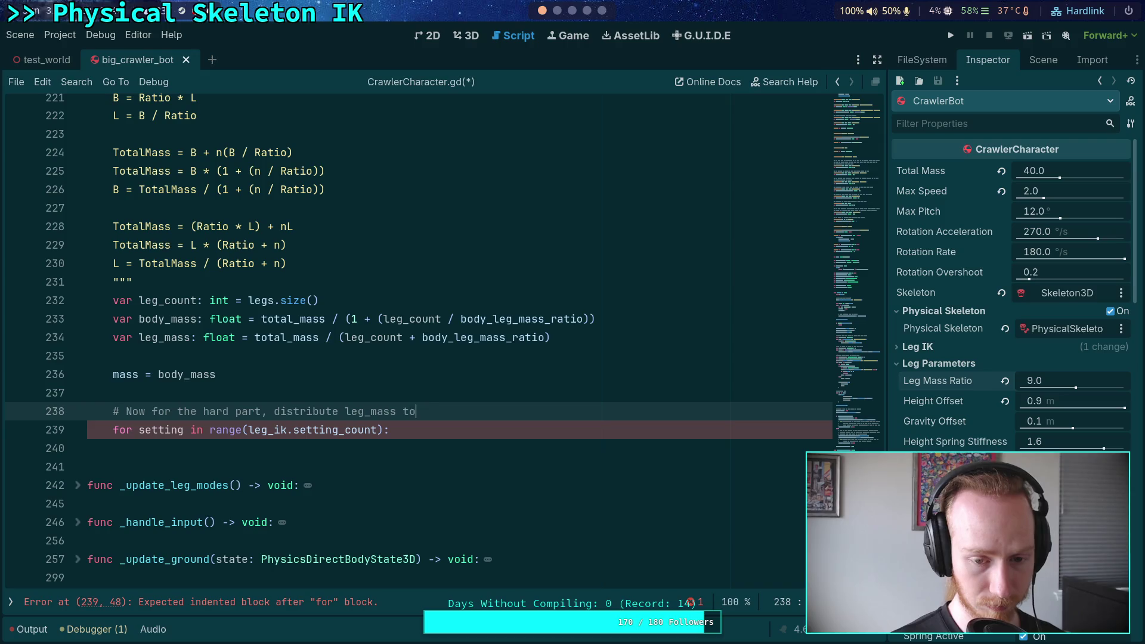
{"action": "type", "text": "one bodie"}
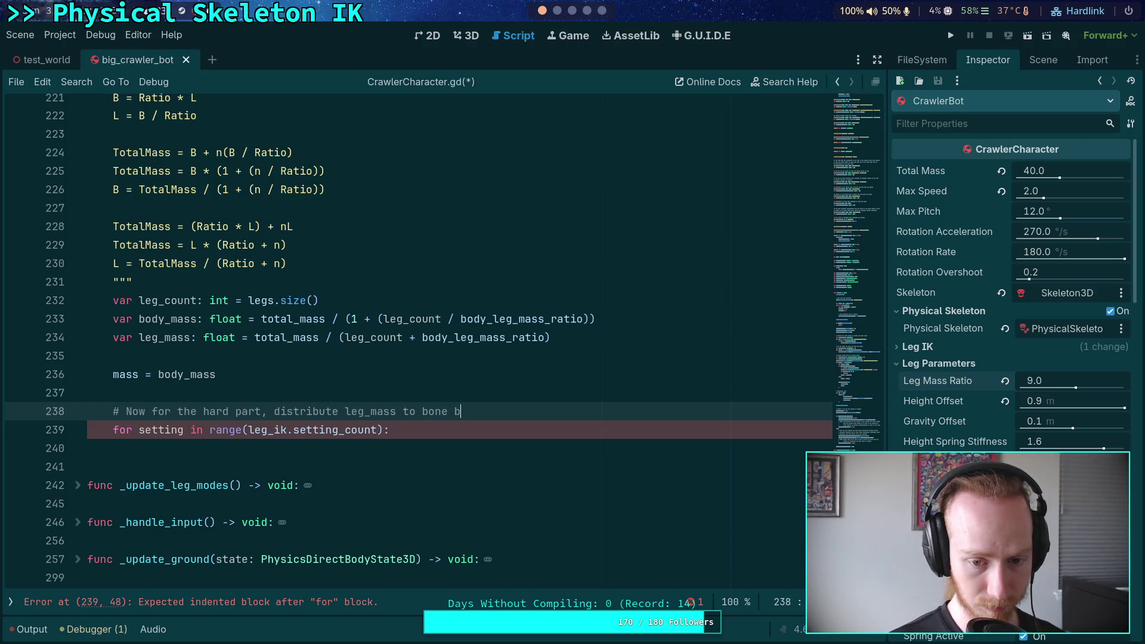
{"action": "type", "text": "s in "}
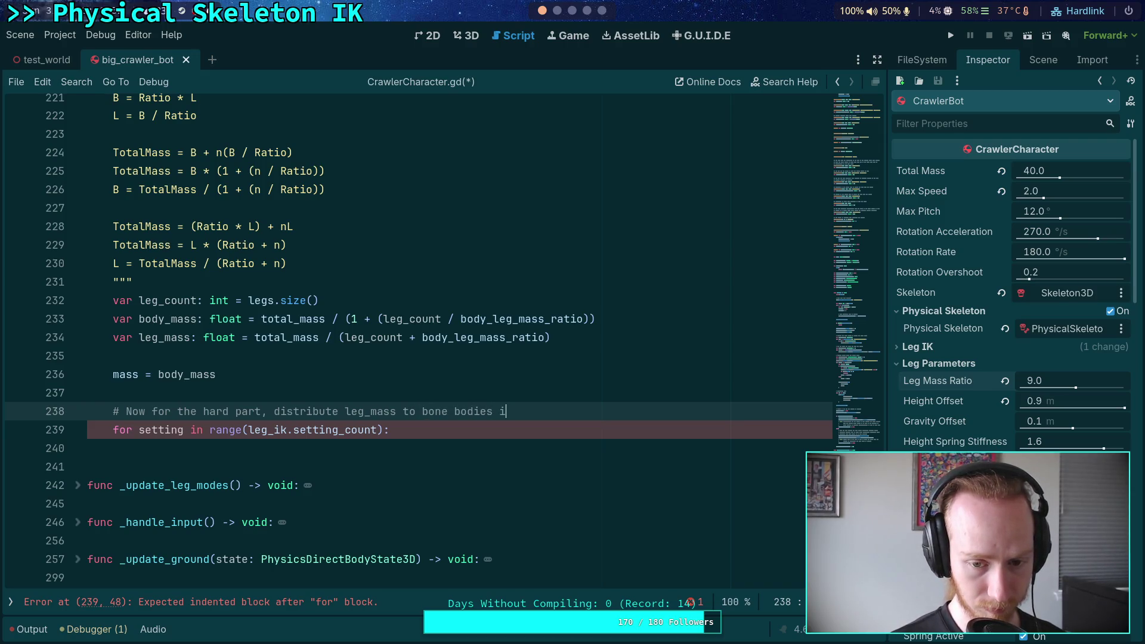
{"action": "type", "text": "IK chains"}
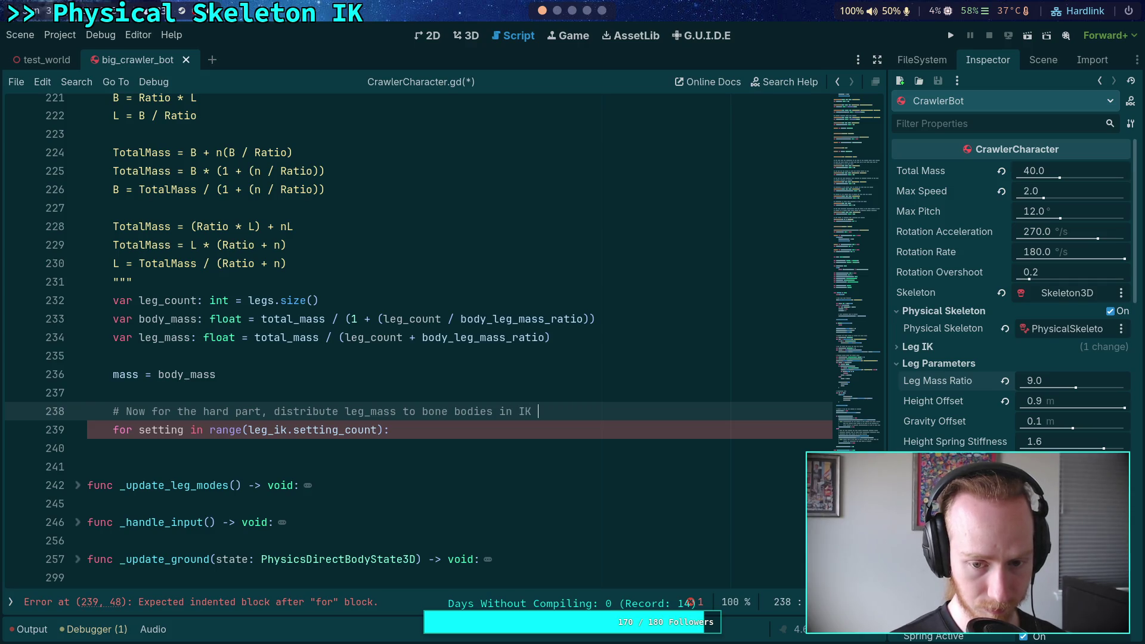
{"action": "key", "text": "Down"}
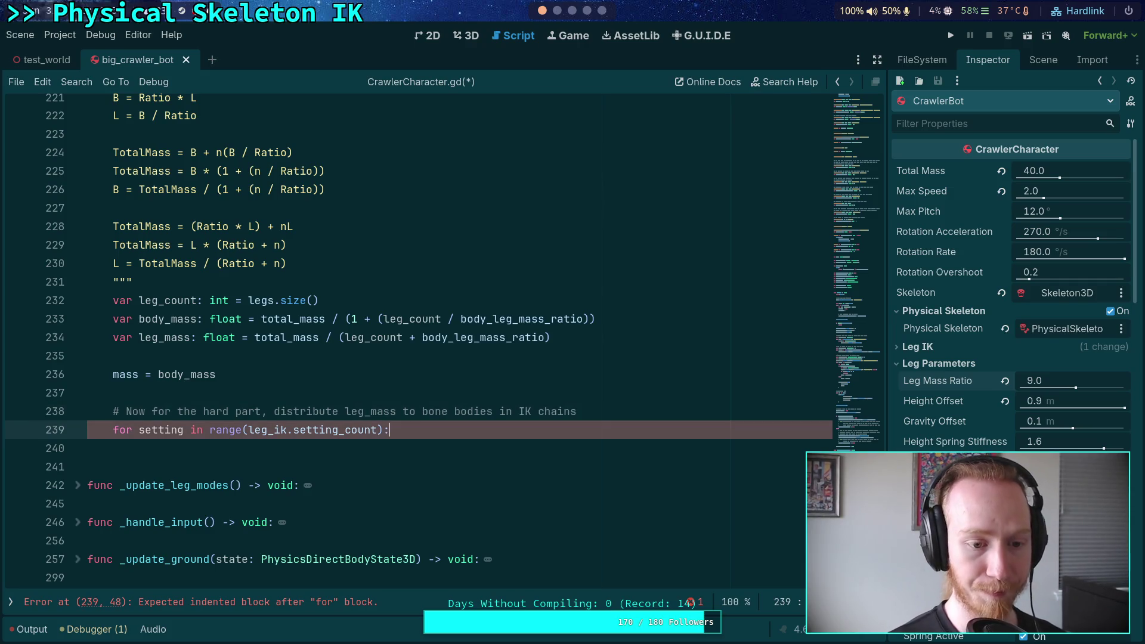
{"action": "key", "text": "Return"}
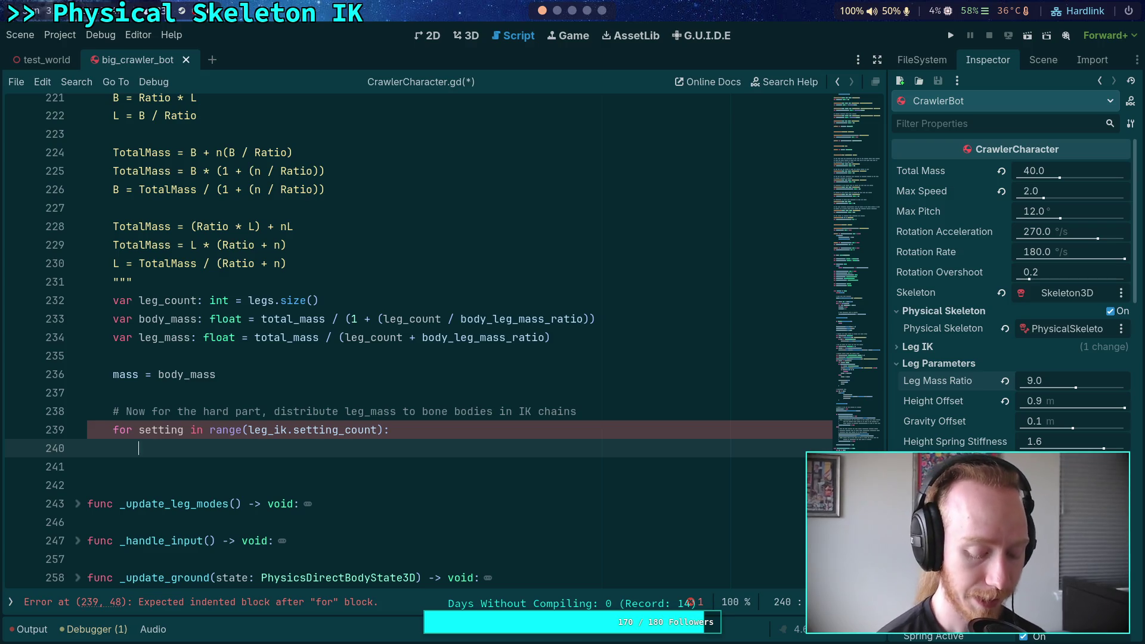
- Declare var bone_total_length: float = 0.0 as the loop body's first line
{"action": "type", "text": "var bone"}
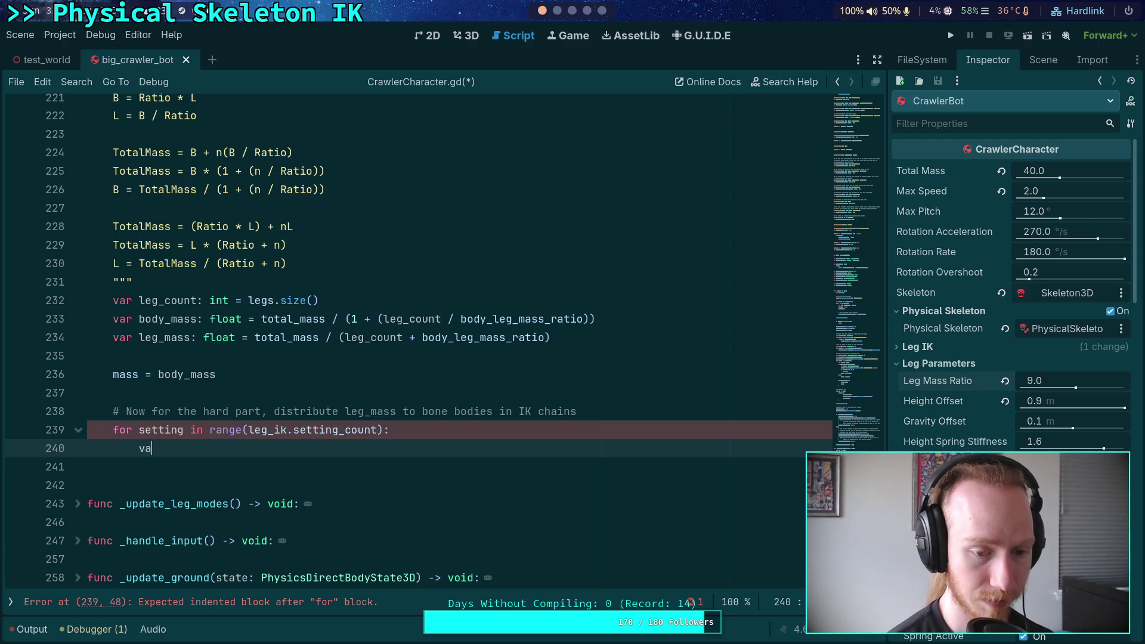
{"action": "type", "text": "_total_leng"}
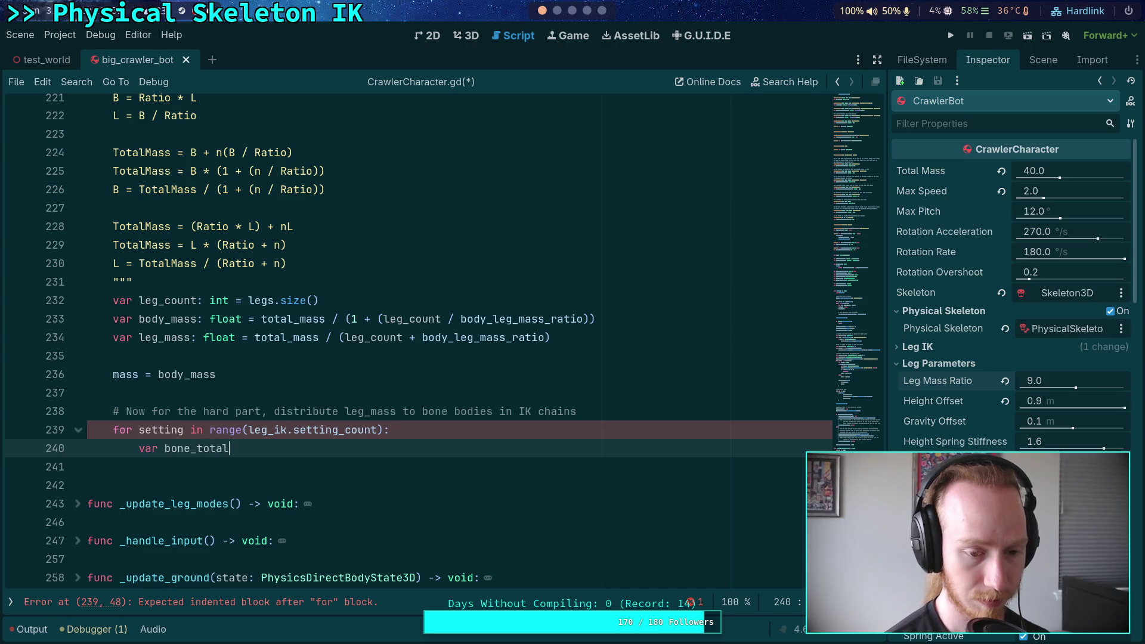
{"action": "type", "text": "th: float"}
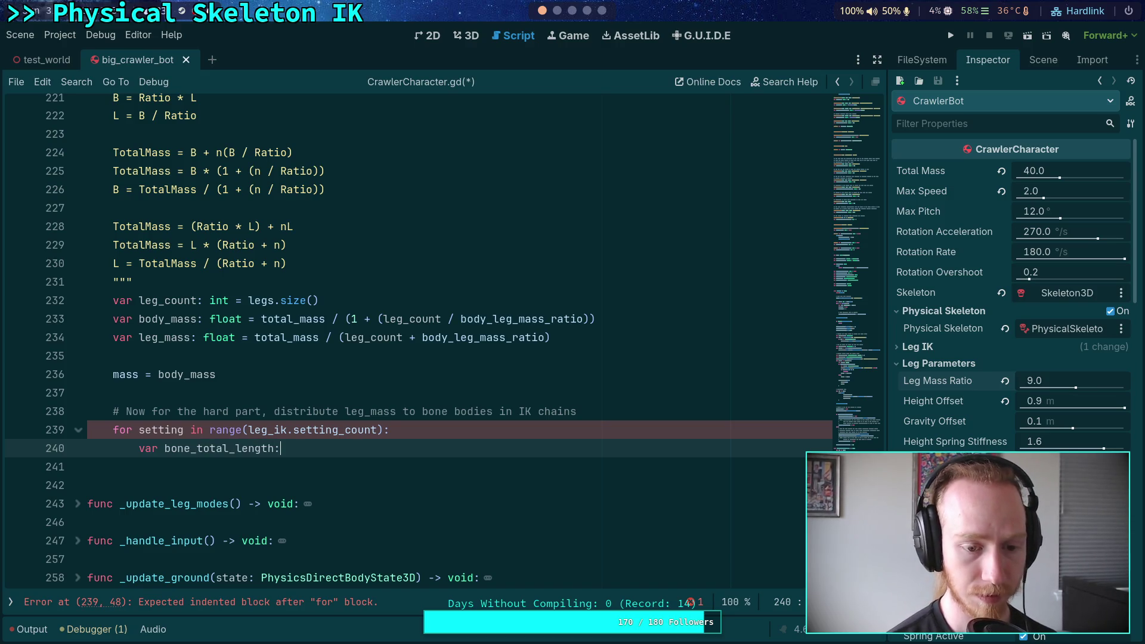
{"action": "type", "text": " = 0.0"}
- Below bone_total_length, add the loop 'for bone_idx in range(leg_ik.get_joint_count(setting)):'
{"action": "key", "text": "Return"}
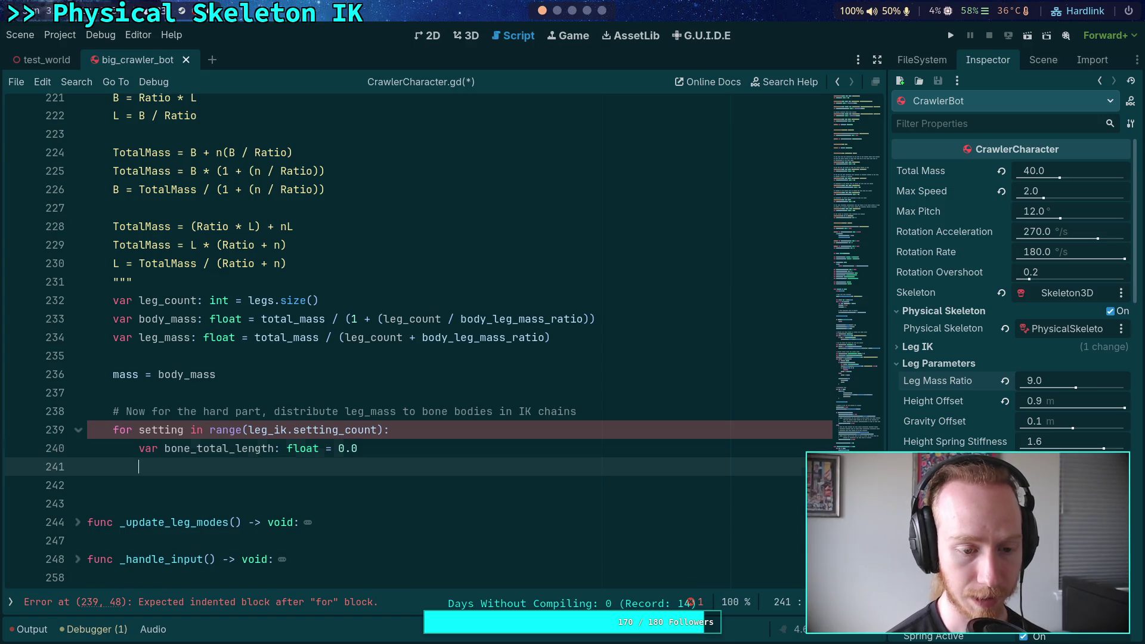
{"action": "type", "text": "for bone_ix"}
{"action": "key", "text": "BackSpace"}
{"action": "type", "text": "dx "}
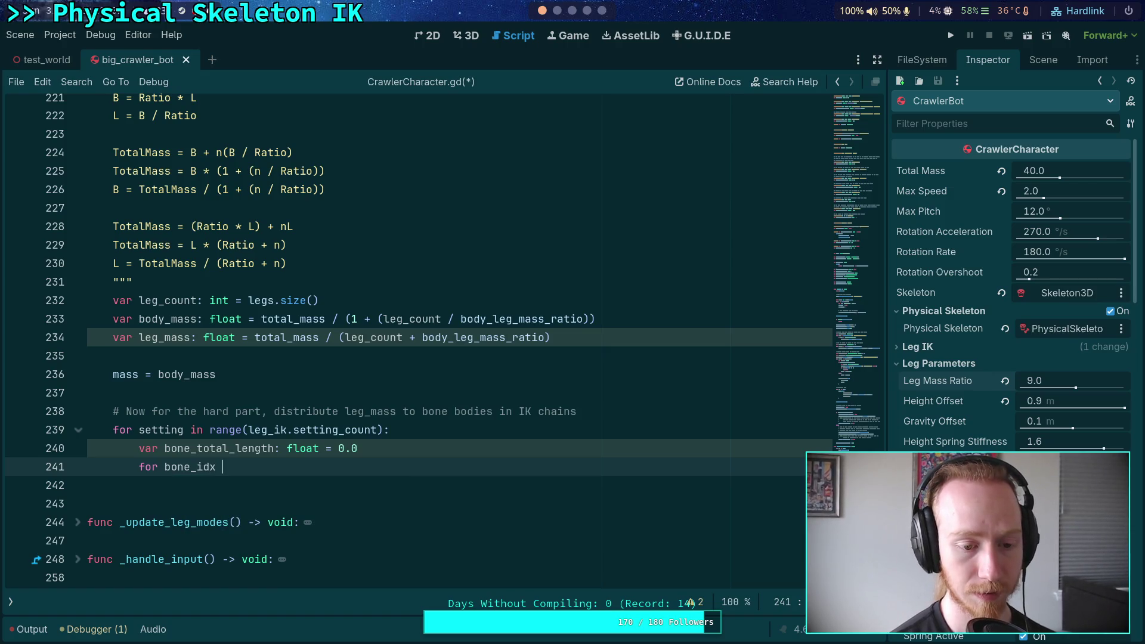
{"action": "type", "text": "in range("}
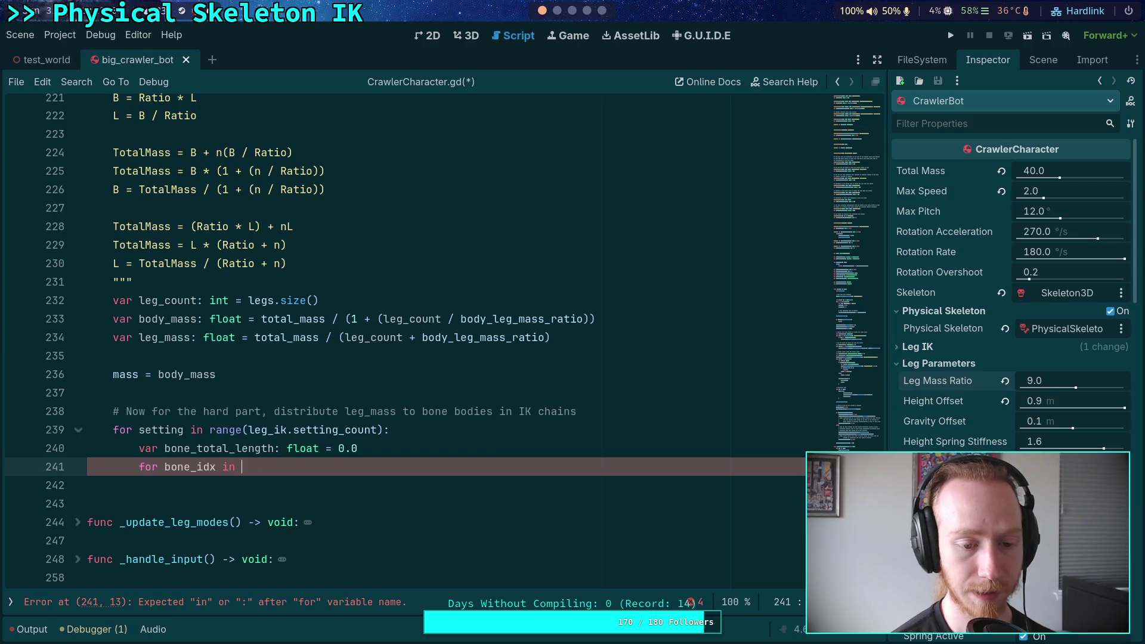
{"action": "type", "text": "leg_"}
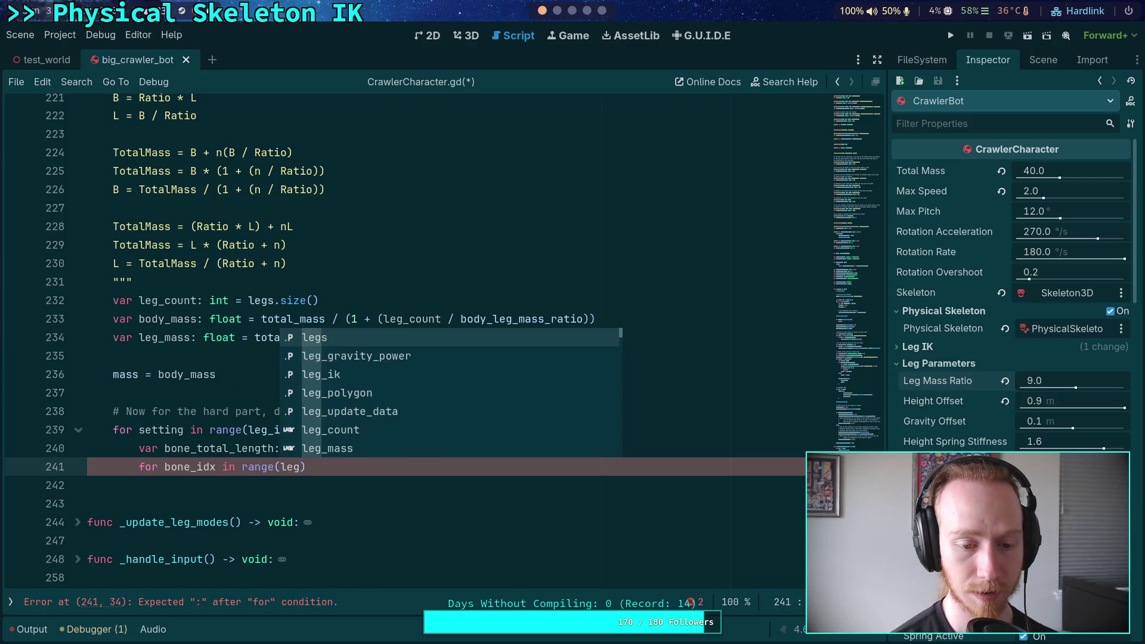
{"action": "type", "text": "ik."}
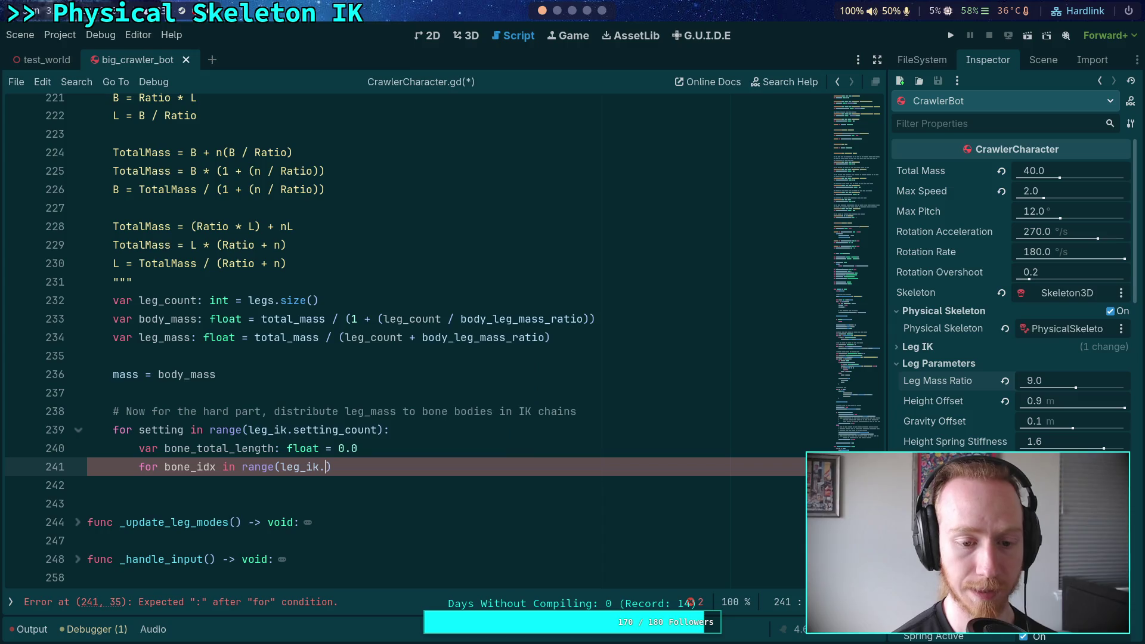
{"action": "type", "text": "get_bo"}
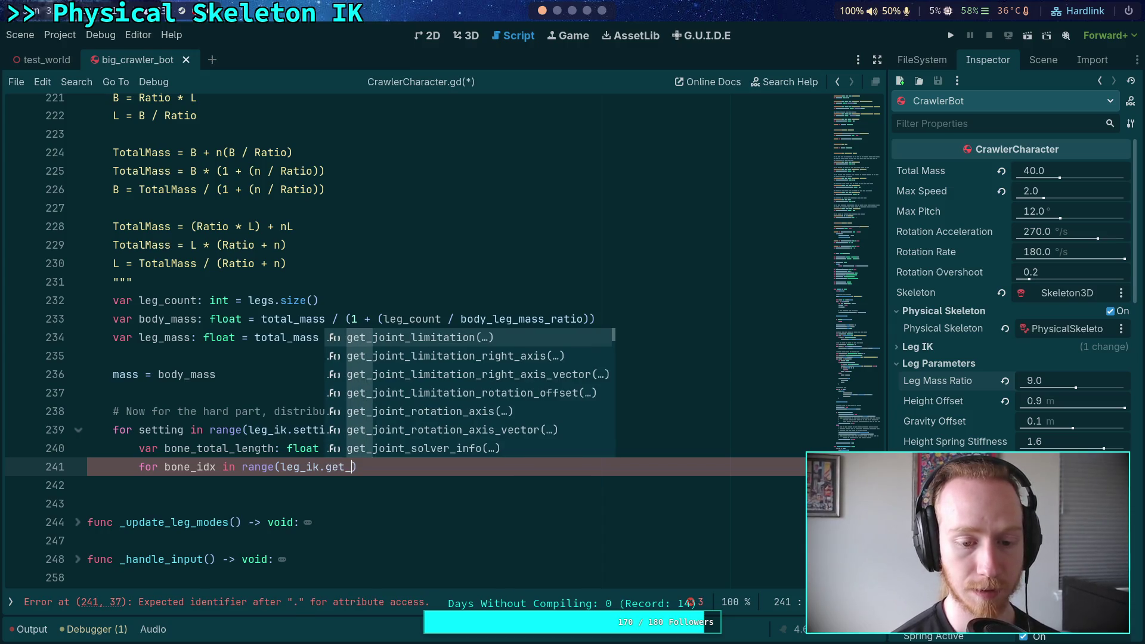
{"action": "type", "text": "ne_"}
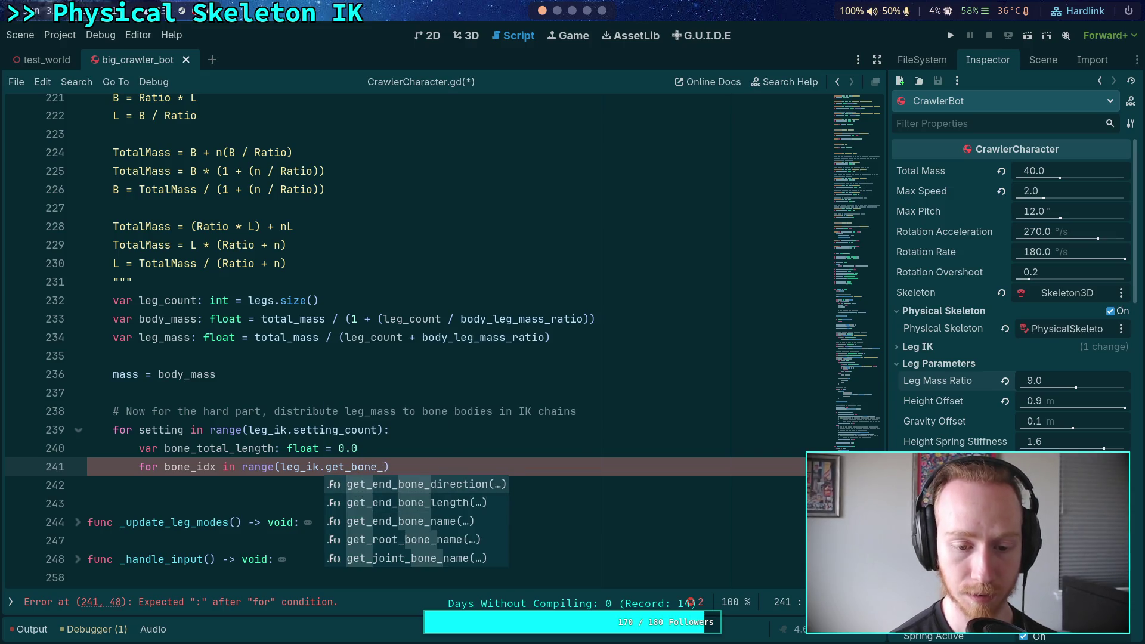
{"action": "key", "text": "BackSpace"}
{"action": "key", "text": "BackSpace"}
{"action": "key", "text": "BackSpace"}
{"action": "key", "text": "BackSpace"}
{"action": "key", "text": "BackSpace"}
{"action": "key", "text": "BackSpace"}
{"action": "type", "text": "count"}
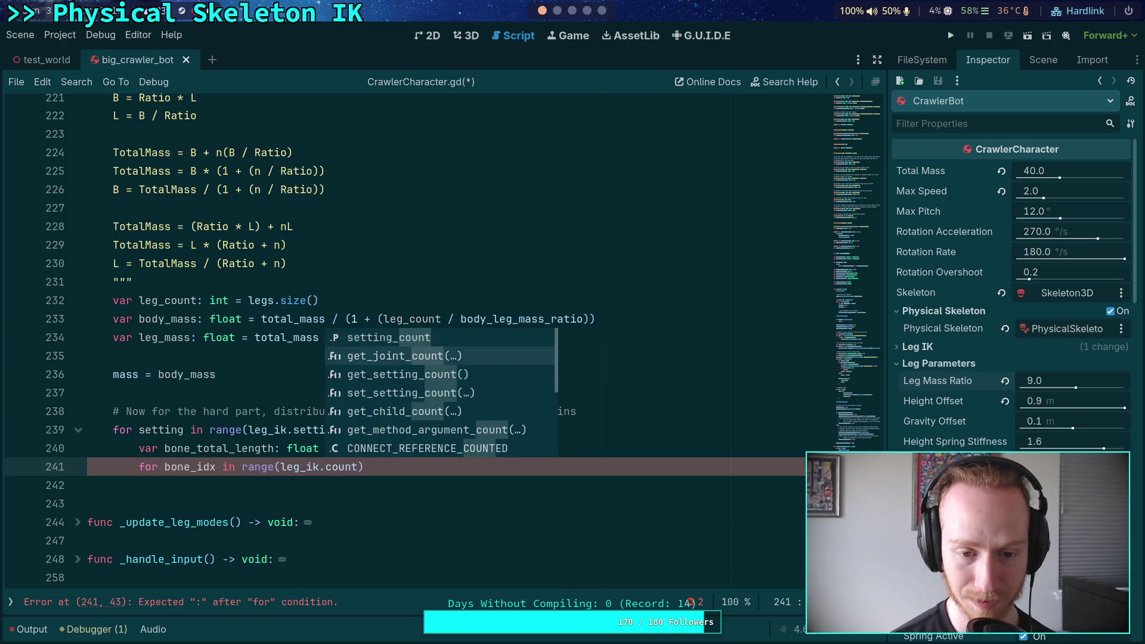
{"action": "key", "text": "Return"}
{"action": "type", "text": "setting)):"}
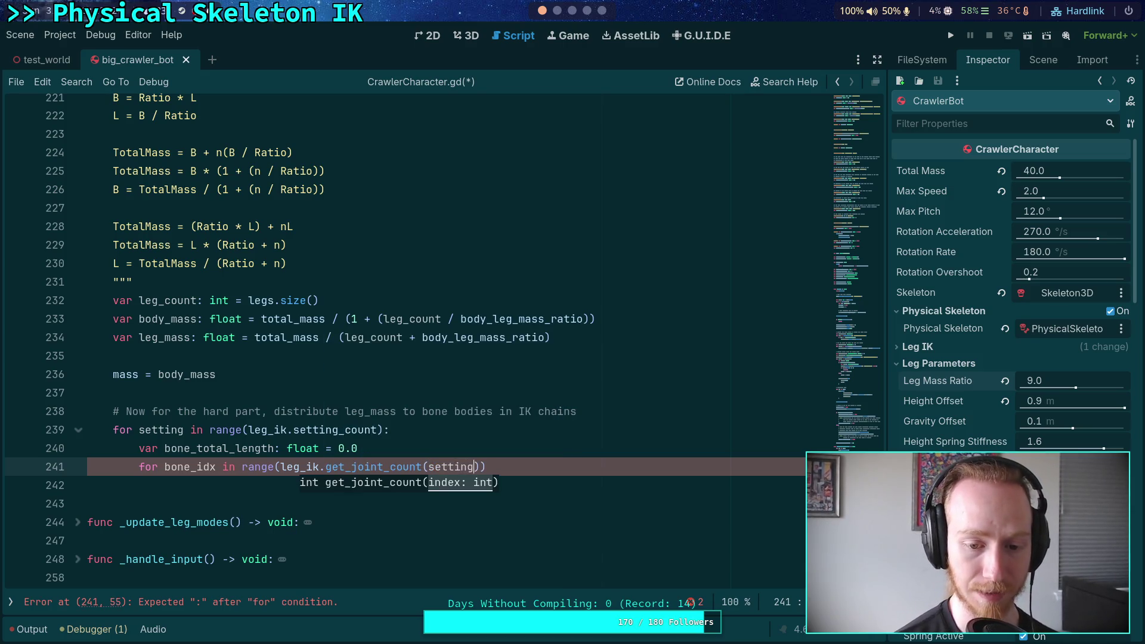
{"action": "key", "text": "Return"}
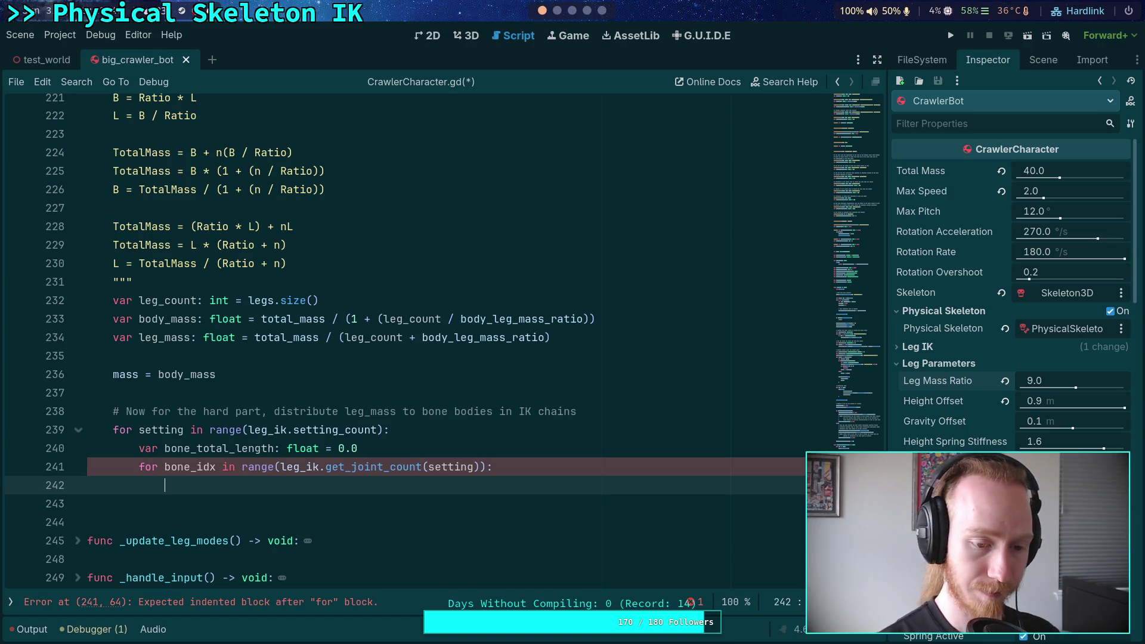
- Drop the false-start declarations and begin line 242 with bone_total_length
{"action": "type", "text": "var"}
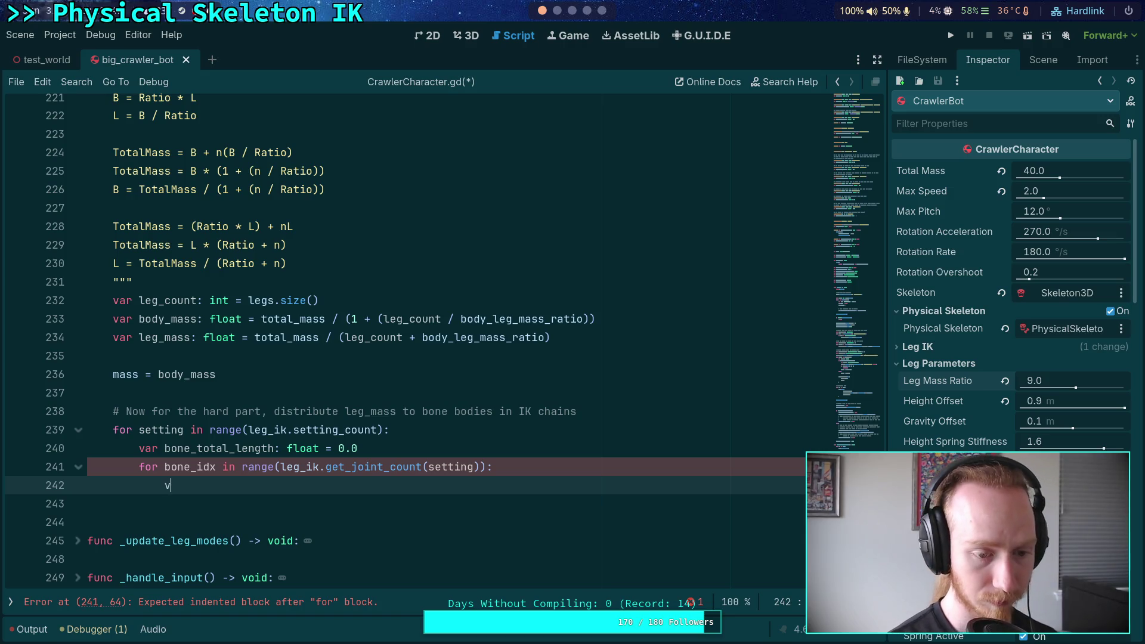
{"action": "key", "text": "BackSpace"}
{"action": "key", "text": "BackSpace"}
{"action": "key", "text": "BackSpace"}
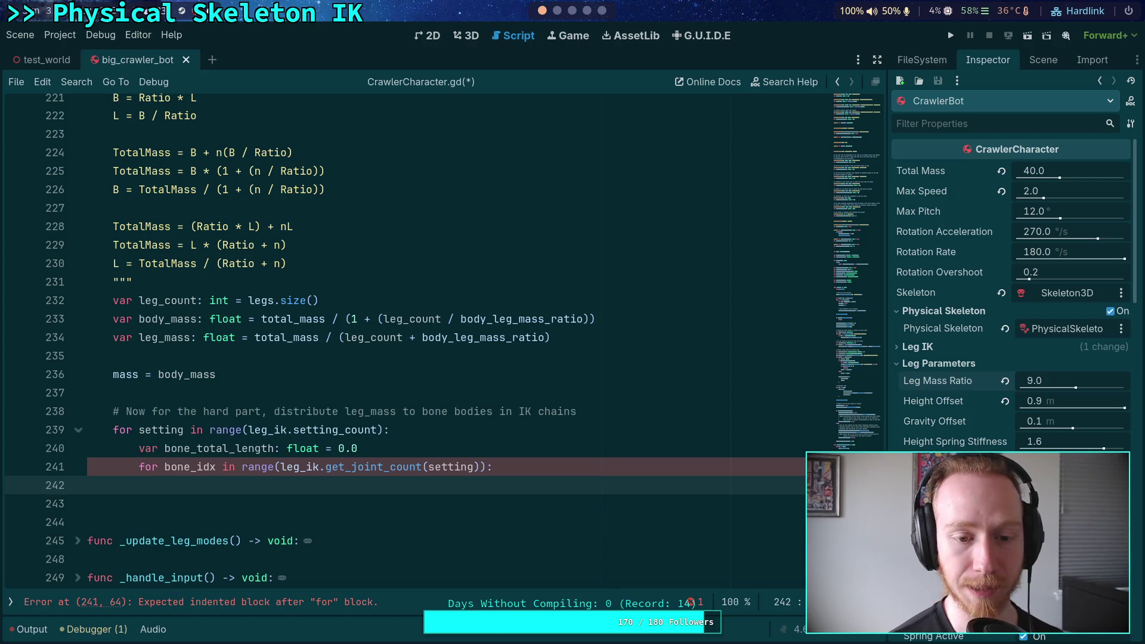
{"action": "type", "text": "var bone_"}
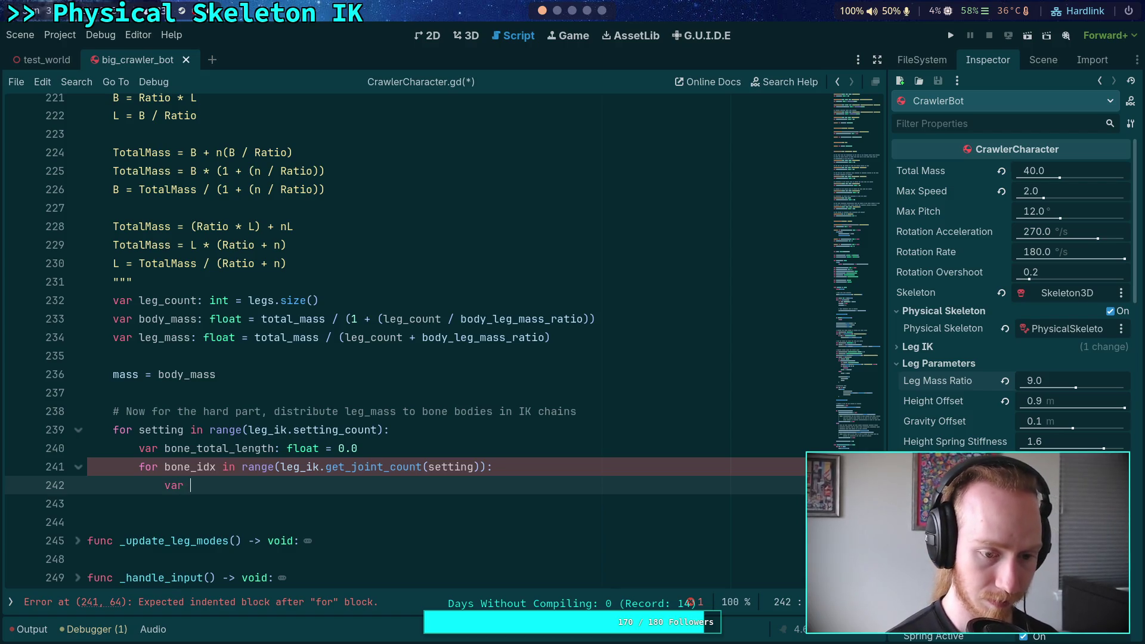
{"action": "type", "text": "length"}
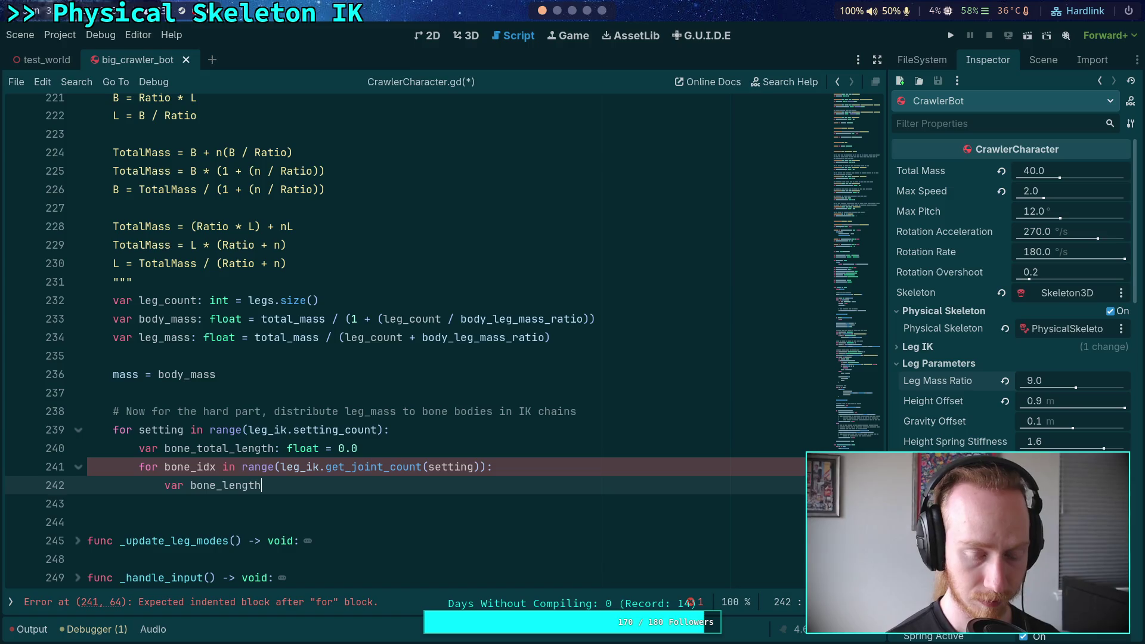
{"action": "key", "text": "BackSpace"}
{"action": "key", "text": "BackSpace"}
{"action": "key", "text": "BackSpace"}
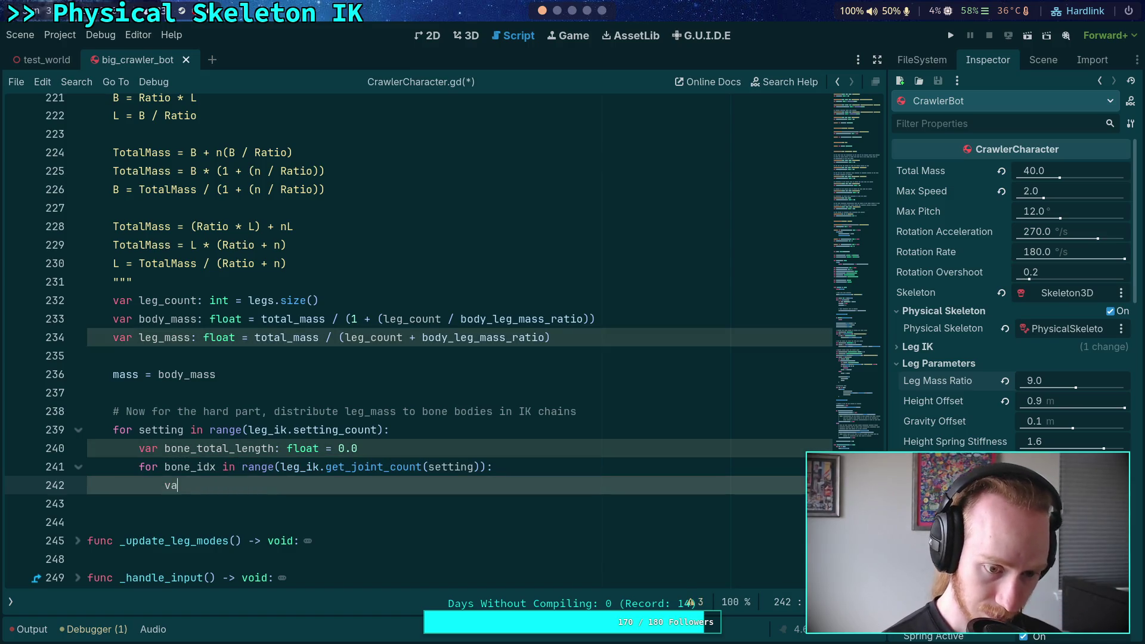
{"action": "type", "text": "bone_"}
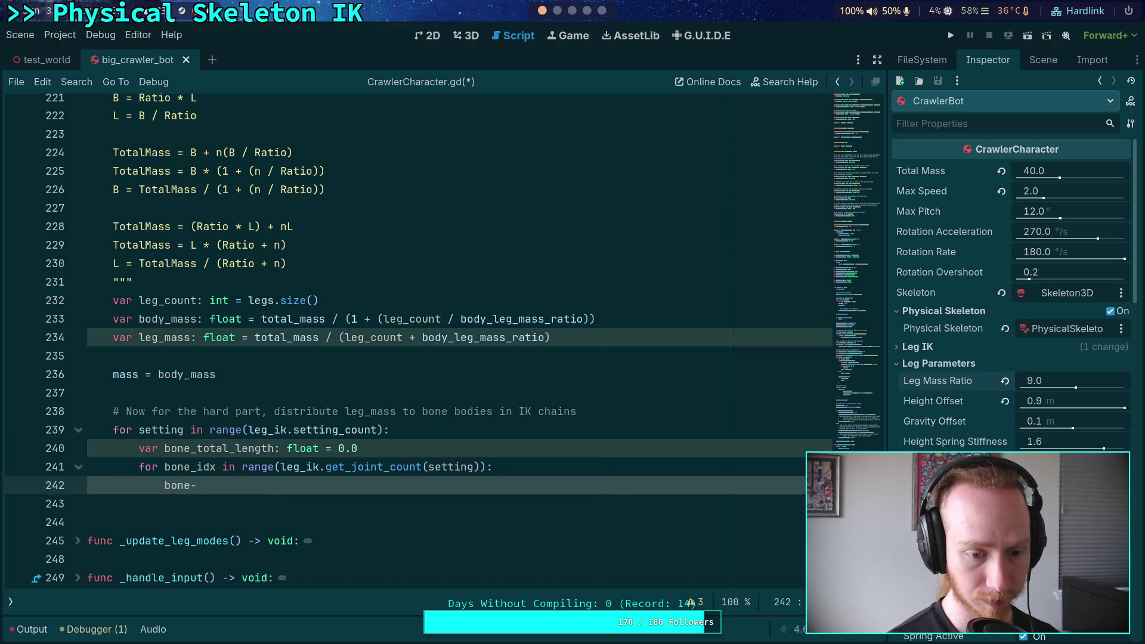
{"action": "key", "text": "Return"}
- Complete the line as '+= skeleton.get_bone_rest(bone_idx).origin.length()'
{"action": "type", "text": "++"}
{"action": "key", "text": "BackSpace"}
{"action": "key", "text": "BackSpace"}
{"action": "type", "text": "= ske"}
{"action": "key", "text": "Return"}
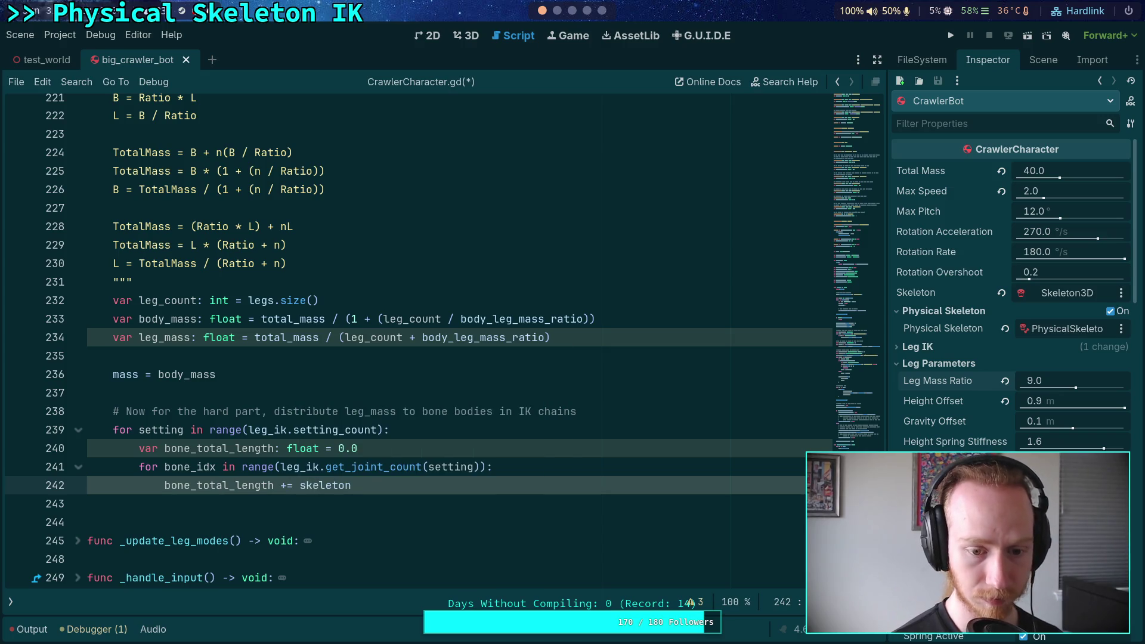
{"action": "type", "text": ".get_bone_rest(bone_idx).or"}
{"action": "key", "text": "Return"}
{"action": "type", "text": ".le"}
{"action": "key", "text": "Return"}
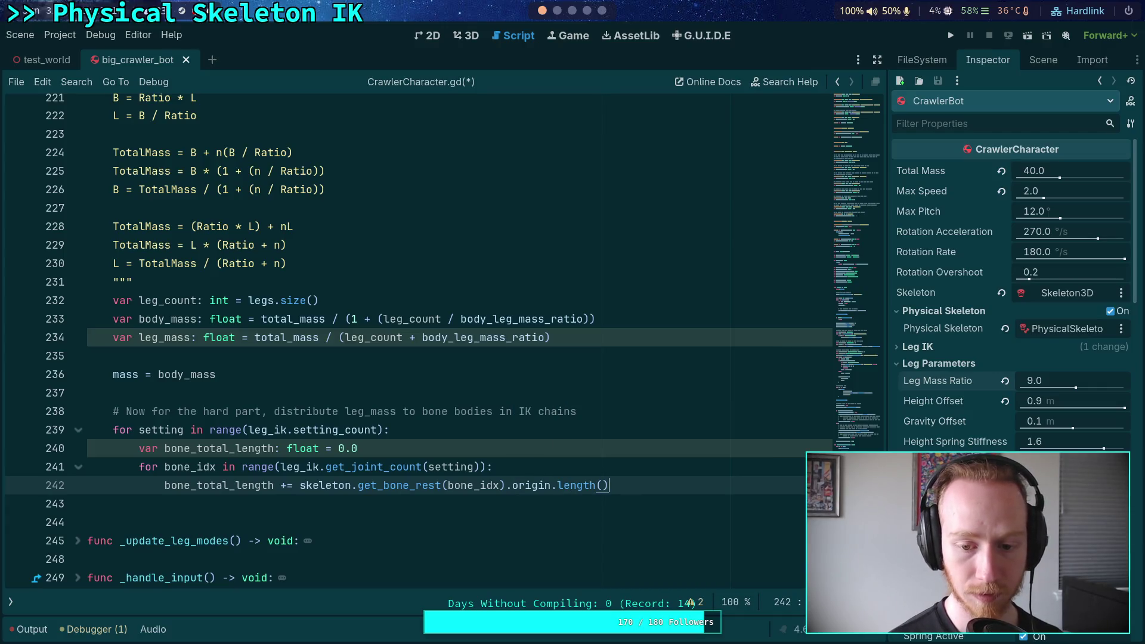
{"action": "key", "text": "Return"}
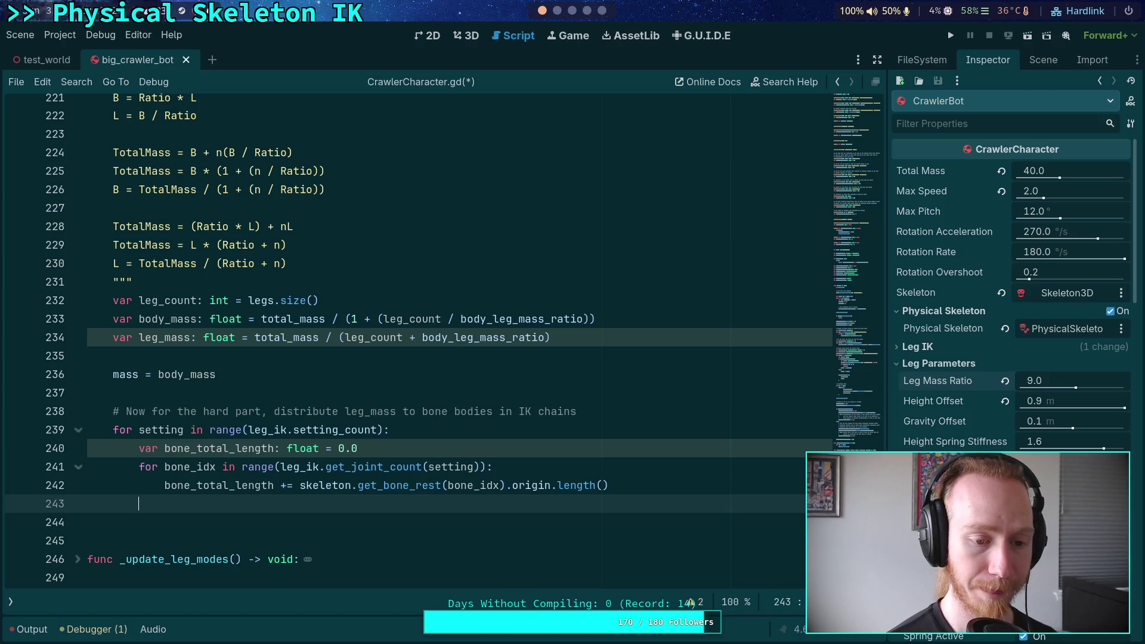
- Add the second loop 'for bone_idx in range(leg_ik.get_joint_count(setting)):' on line 243
{"action": "type", "text": "for "}
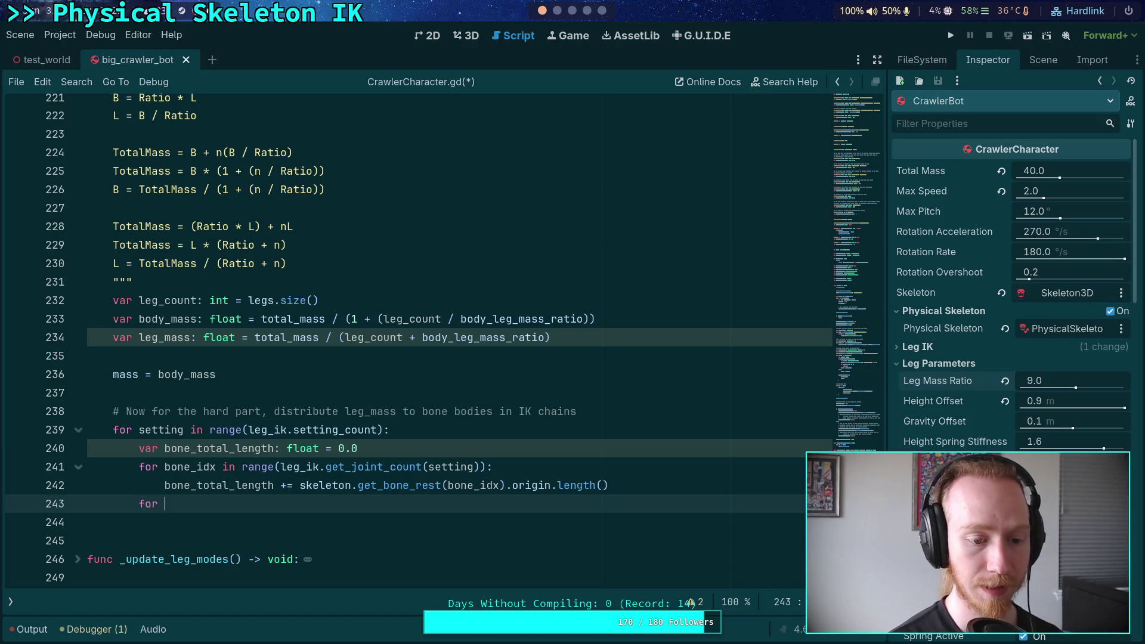
{"action": "type", "text": "bone_idx in"}
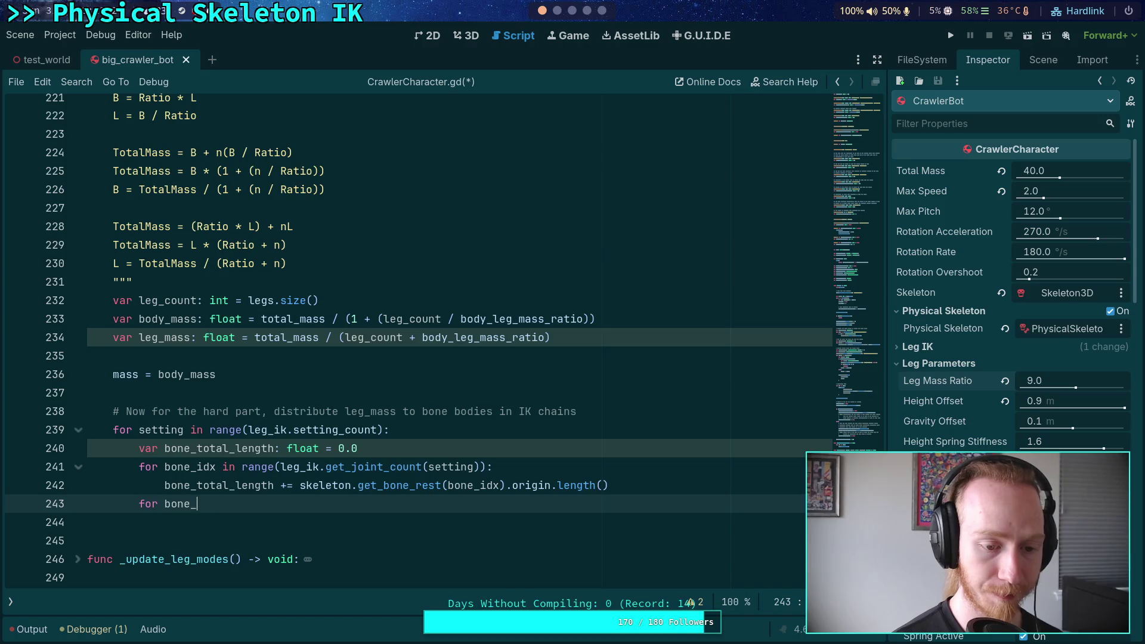
{"action": "type", "text": " range(leg_i"}
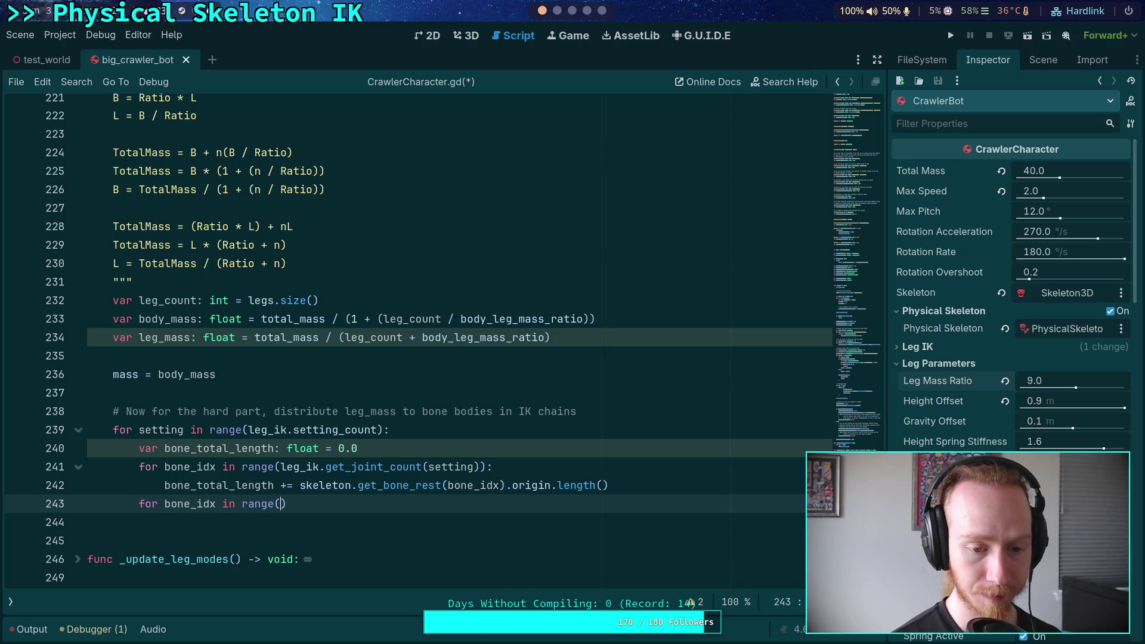
{"action": "type", "text": "k.get_j"}
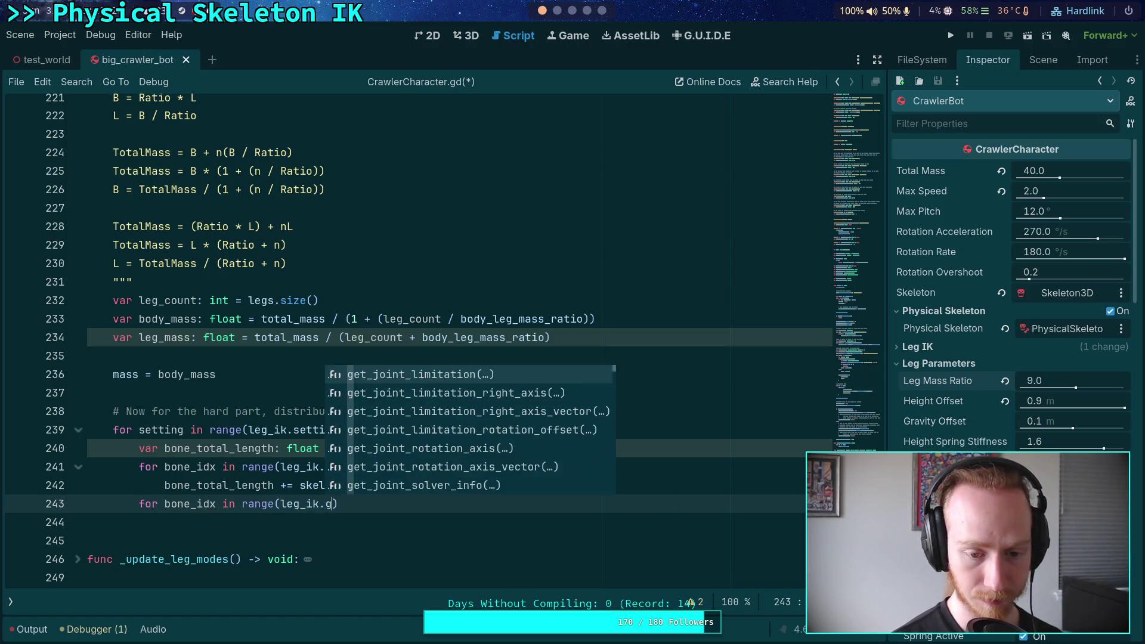
{"action": "type", "text": "o"}
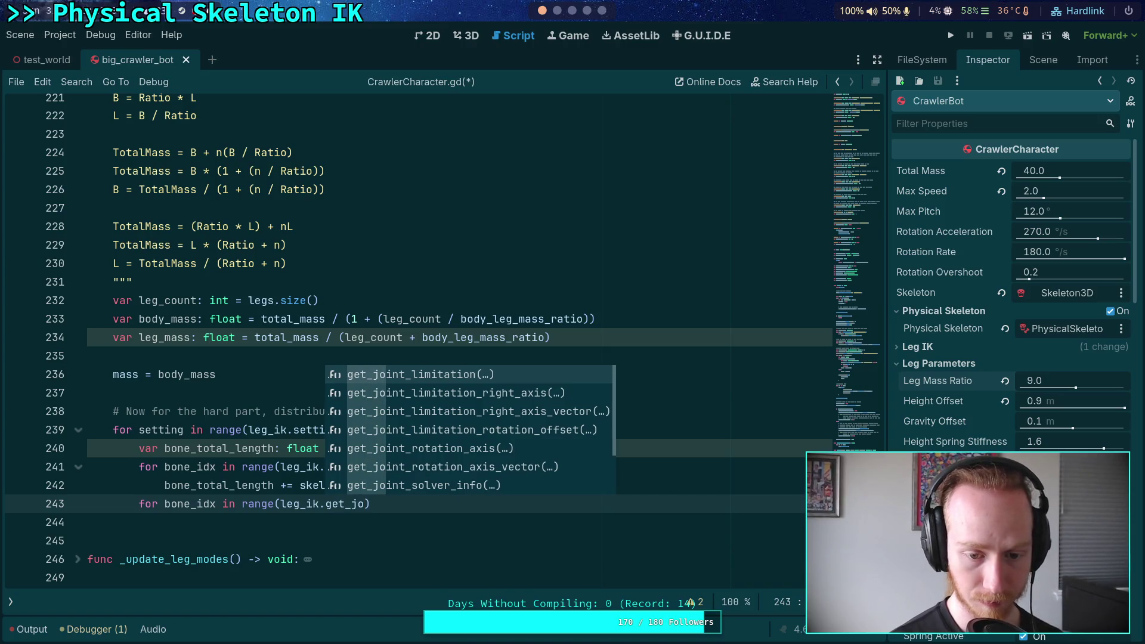
{"action": "type", "text": "unt"}
{"action": "key", "text": "Return"}
{"action": "type", "text": "setting"}
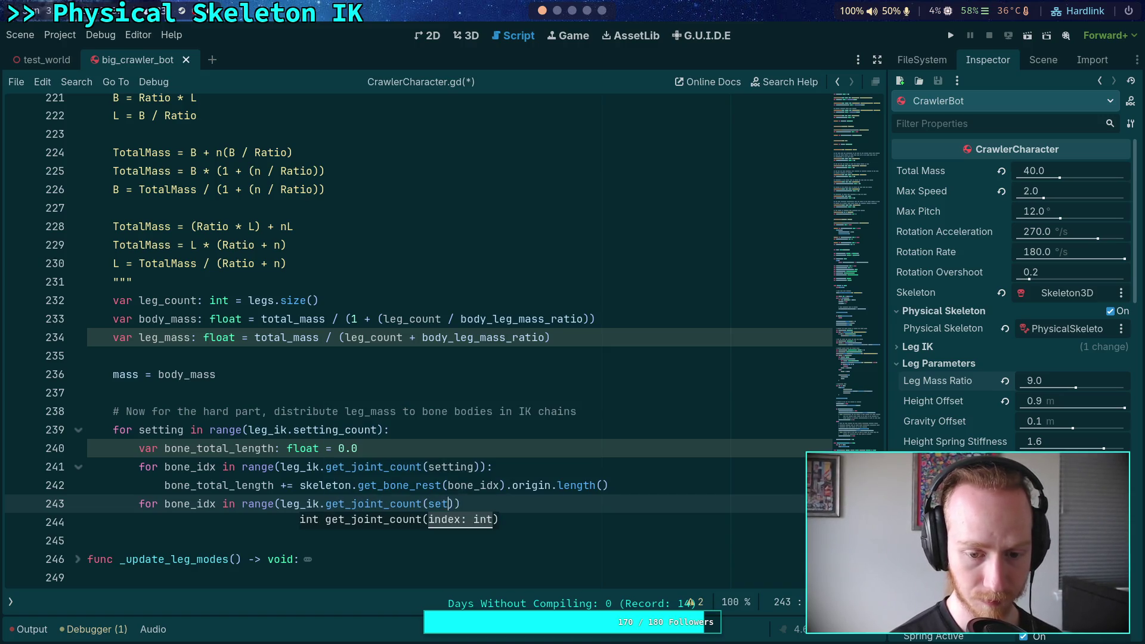
{"action": "key", "text": "End"}
{"action": "type", "text": ":"}
{"action": "key", "text": "Return"}
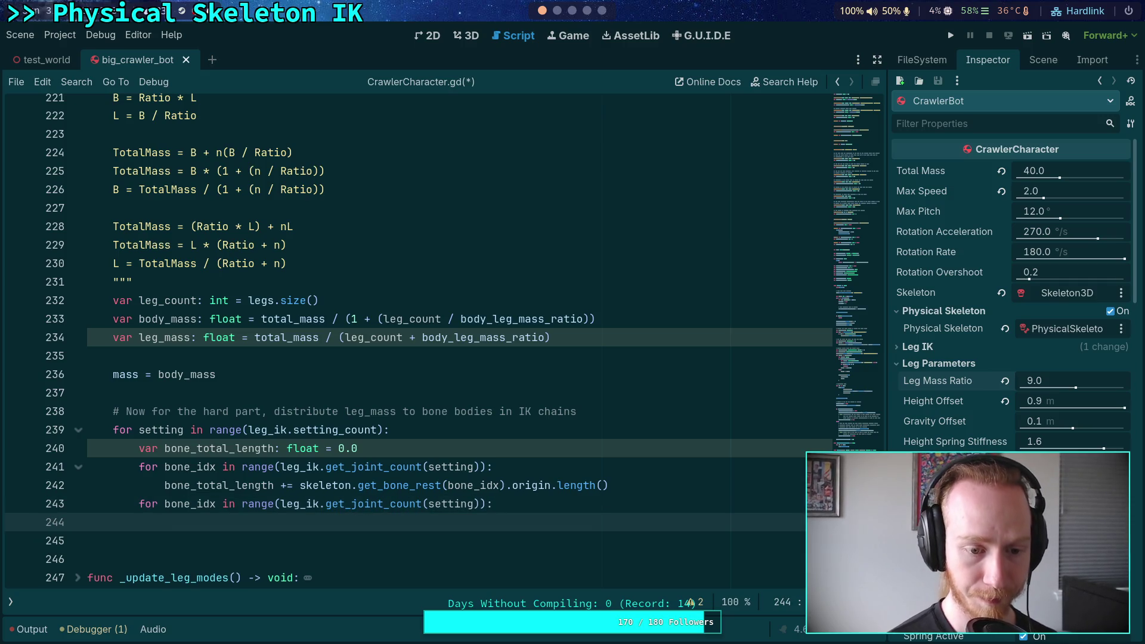
- Remove the extra blank line below the loop and begin a 'var rigid_bodies' declaration
{"action": "scroll", "coordinate": [417, 334], "scroll_direction": "down", "scroll_amount": 1}
{"action": "left_click", "coordinate": [139, 485]}
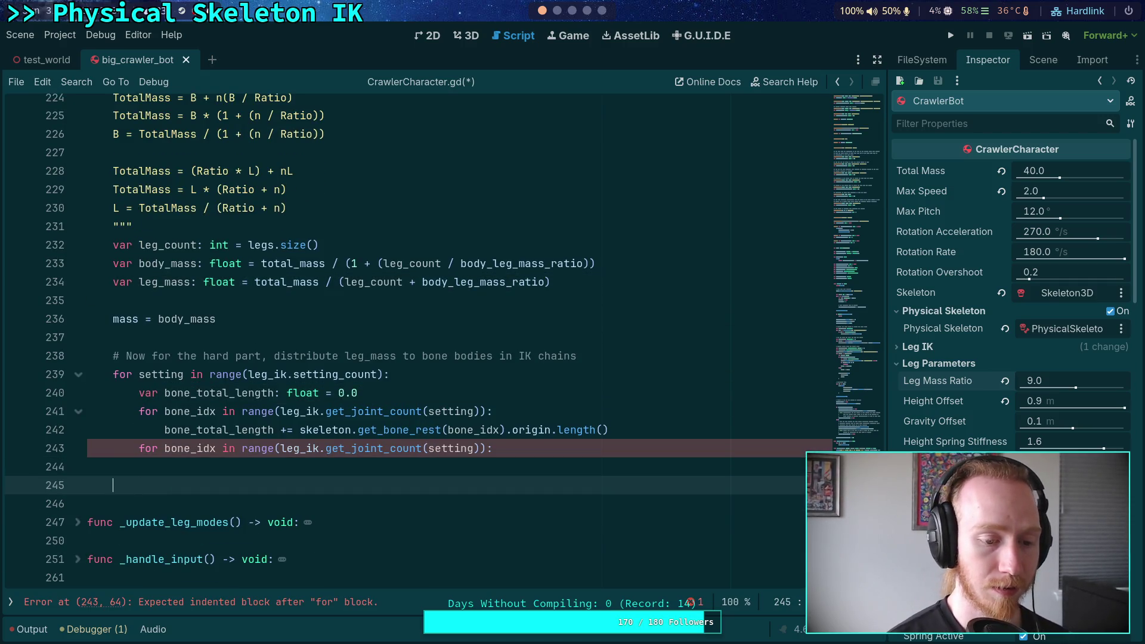
{"action": "key", "text": "BackSpace"}
{"action": "key", "text": "BackSpace"}
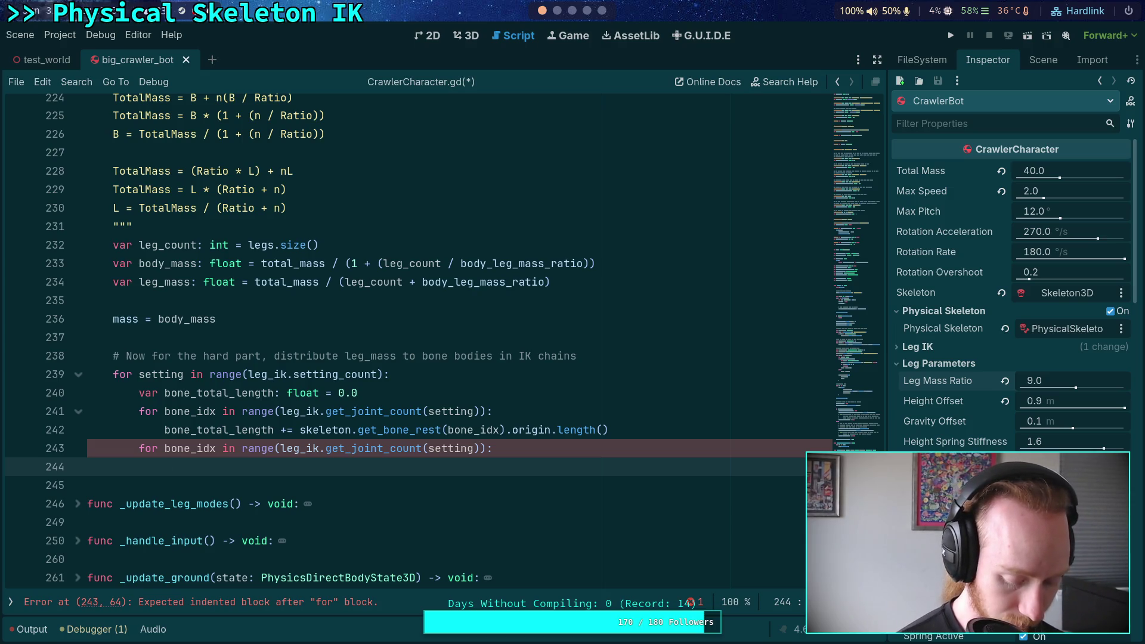
{"action": "type", "text": "var r"}
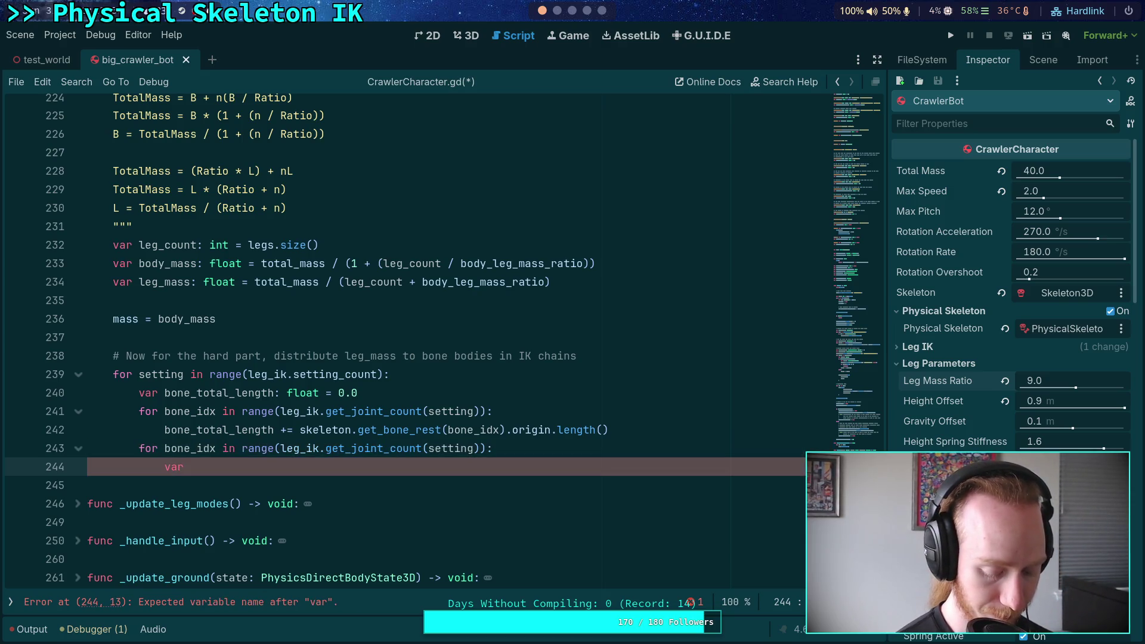
{"action": "type", "text": "igid_bodies"}
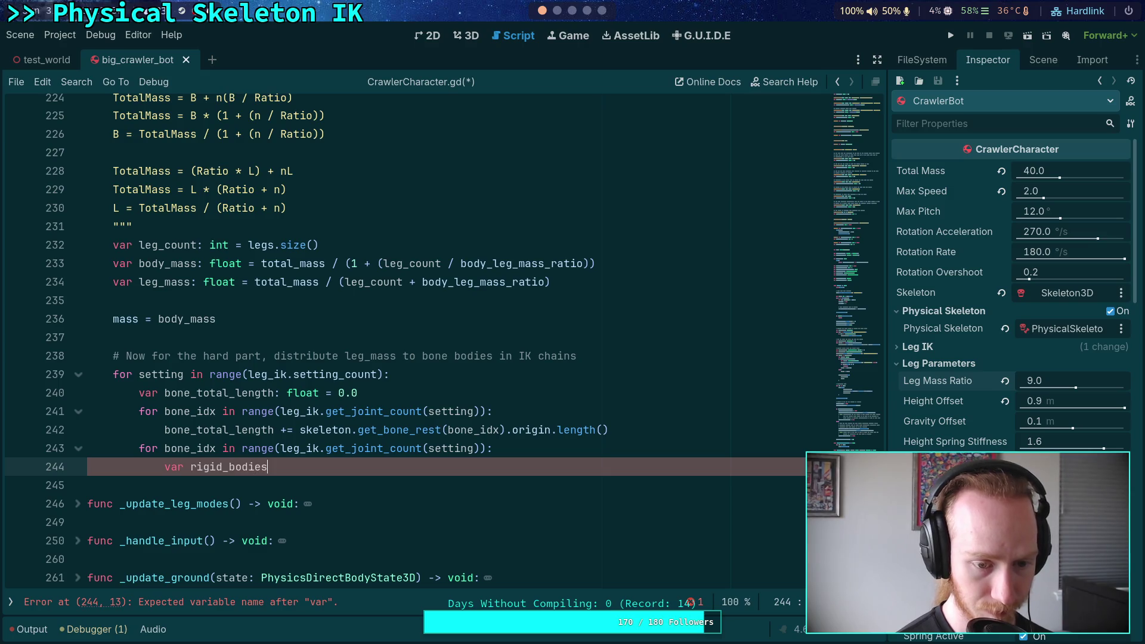
- Move the rigid_bodies declaration above the setting loop and type it as Array[RigidBody3D]
{"action": "key", "text": "alt+Up"}
{"action": "key", "text": "alt+Up"}
{"action": "key", "text": "alt+Up"}
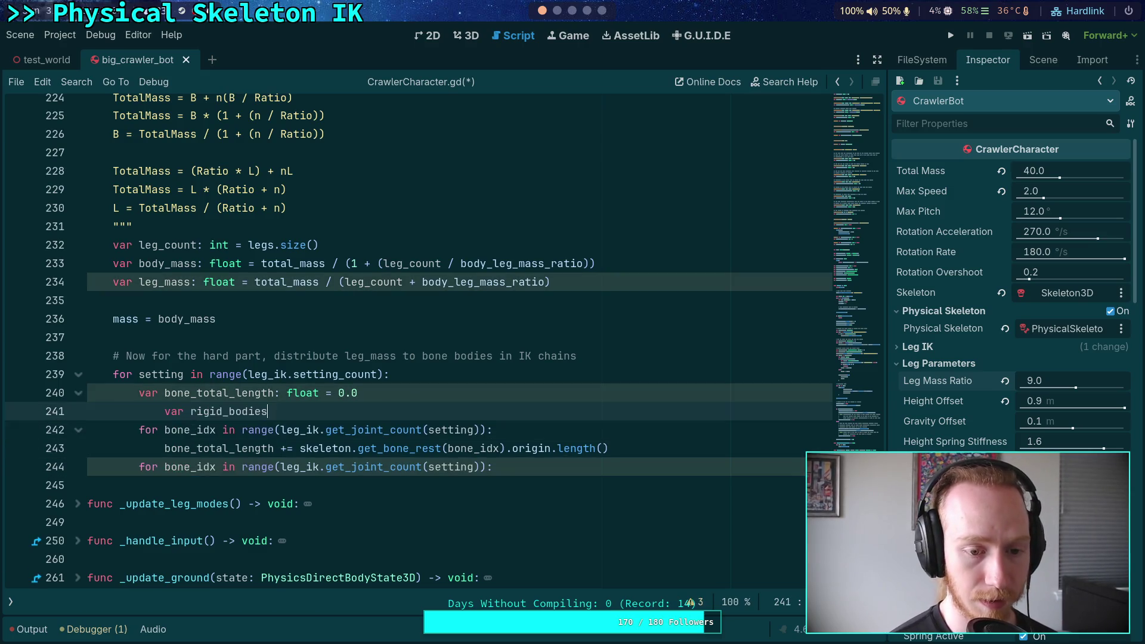
{"action": "key", "text": "shift+Tab"}
{"action": "key", "text": "shift+Tab"}
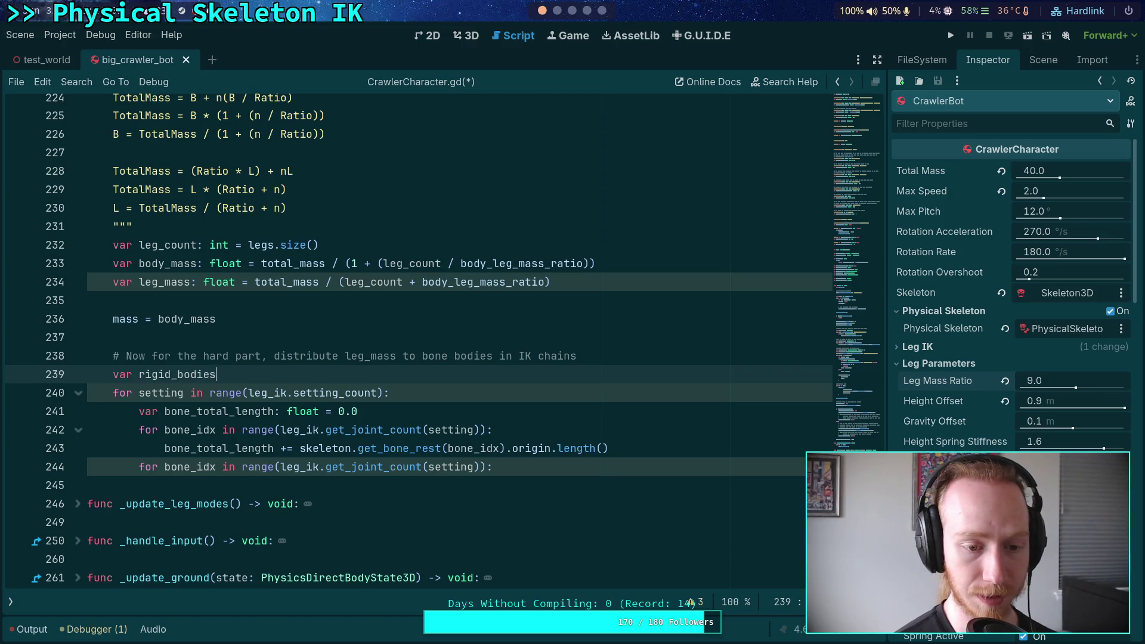
{"action": "type", "text": "Array[Rigid"}
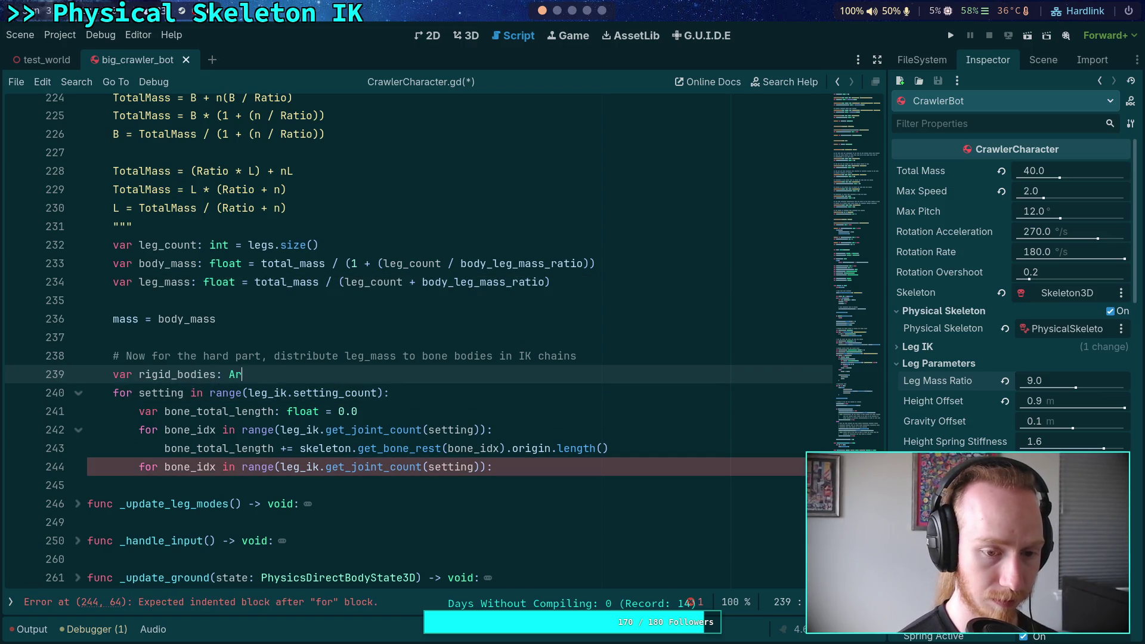
{"action": "type", "text": "Bod"}
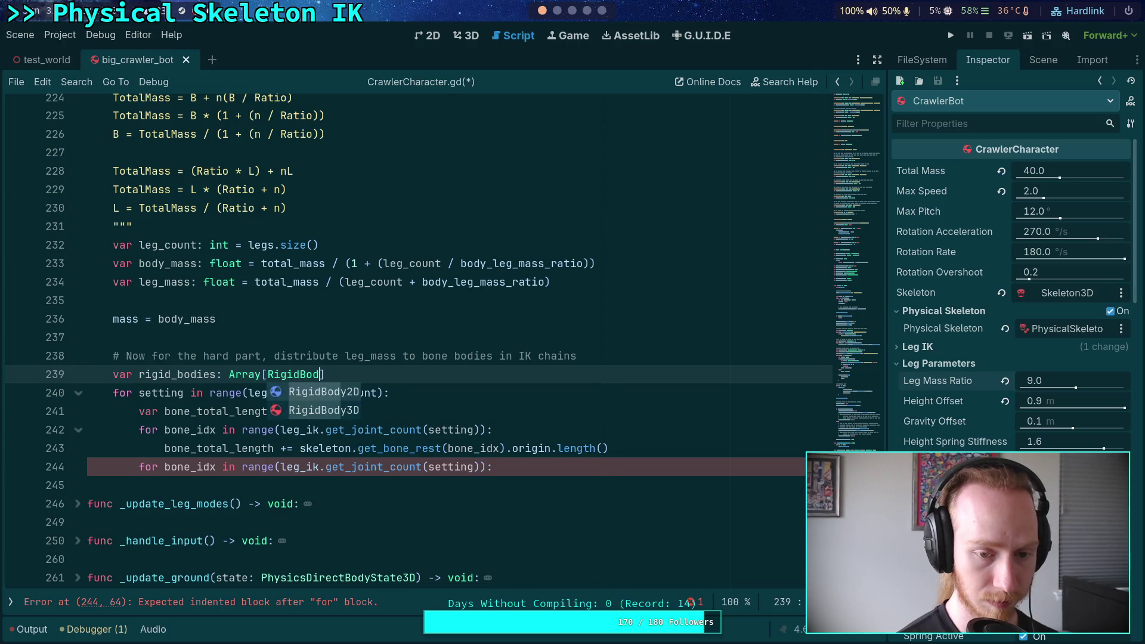
{"action": "key", "text": "Down"}
{"action": "key", "text": "Return"}
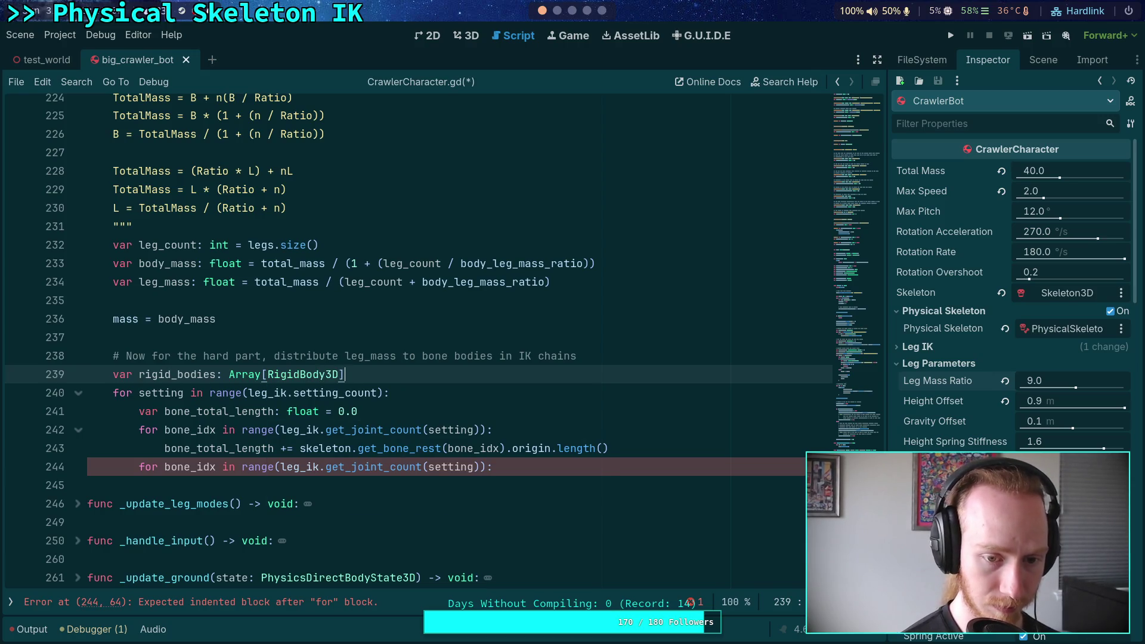
{"action": "key", "text": "Return"}
- Add 'rigid_bodies.assign(find_children('', 'RigidBody3D'))' below the declaration
{"action": "type", "text": "rigid_bodies.ass"}
{"action": "key", "text": "Return"}
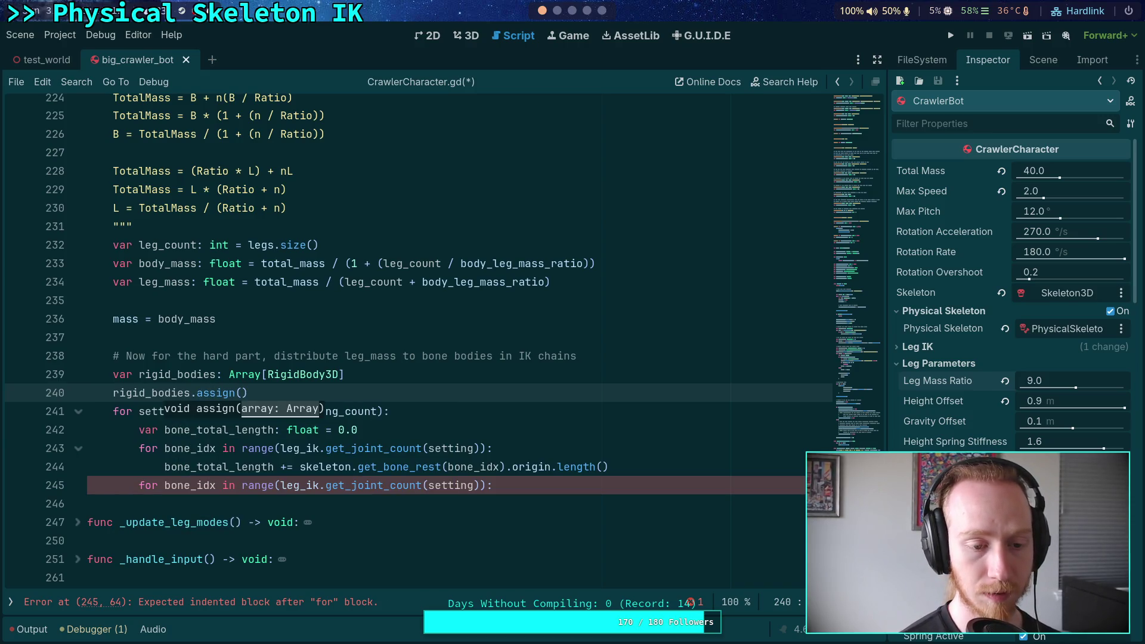
{"action": "type", "text": "get"}
{"action": "key", "text": "BackSpace"}
{"action": "key", "text": "BackSpace"}
{"action": "key", "text": "BackSpace"}
{"action": "type", "text": "find_ch"}
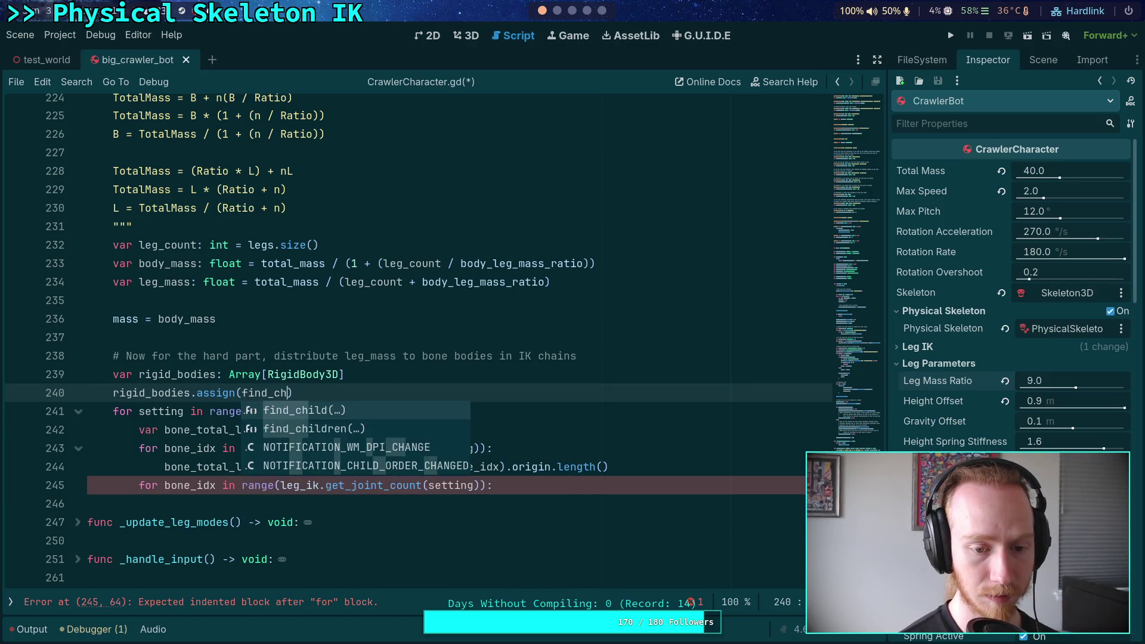
{"action": "key", "text": "Return"}
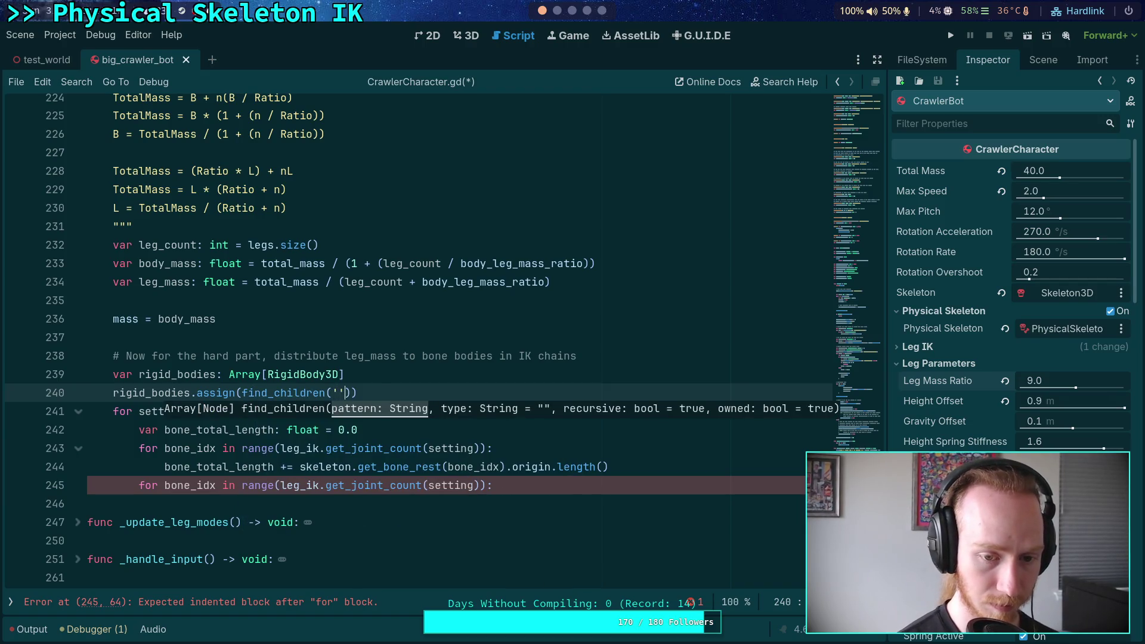
{"action": "type", "text": "'', 'R"}
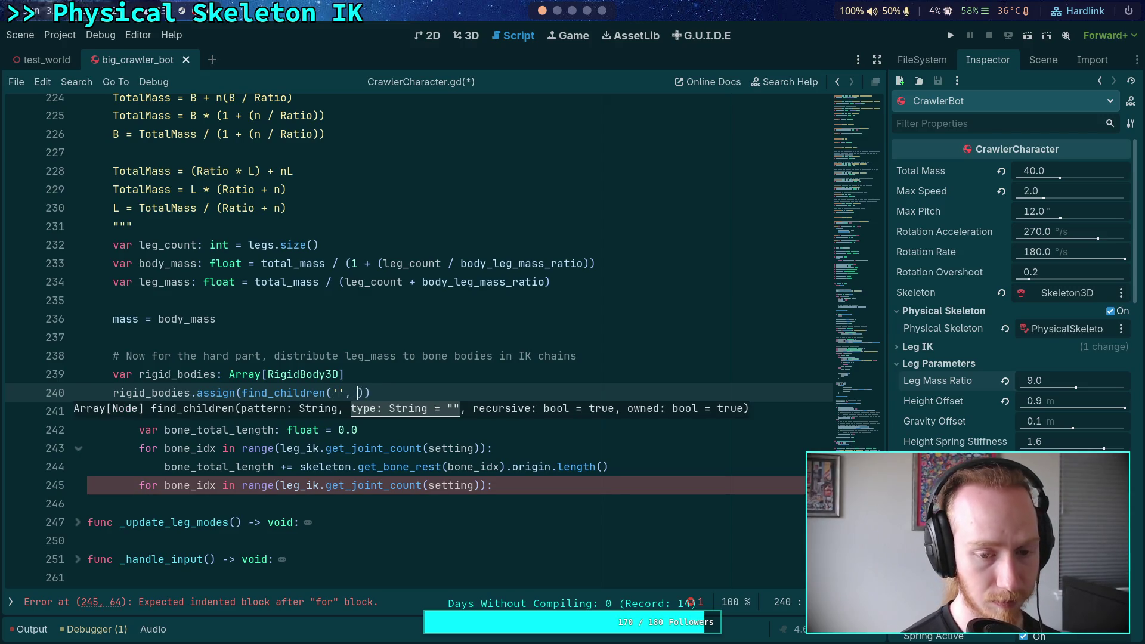
{"action": "type", "text": "igidBody3D"}
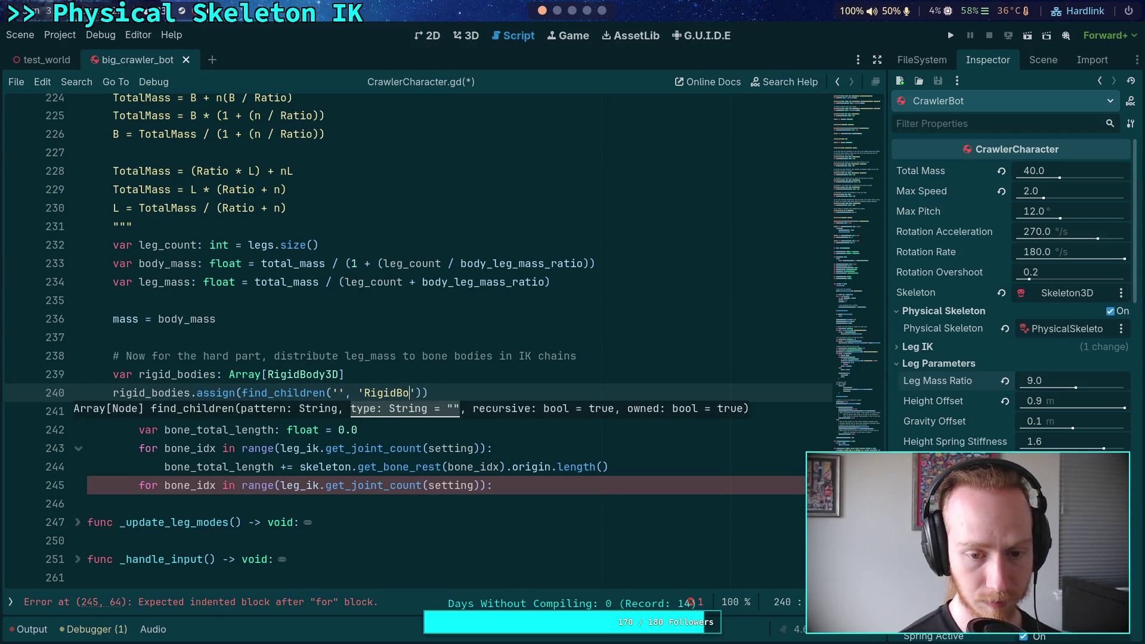
{"action": "key", "text": "End"}
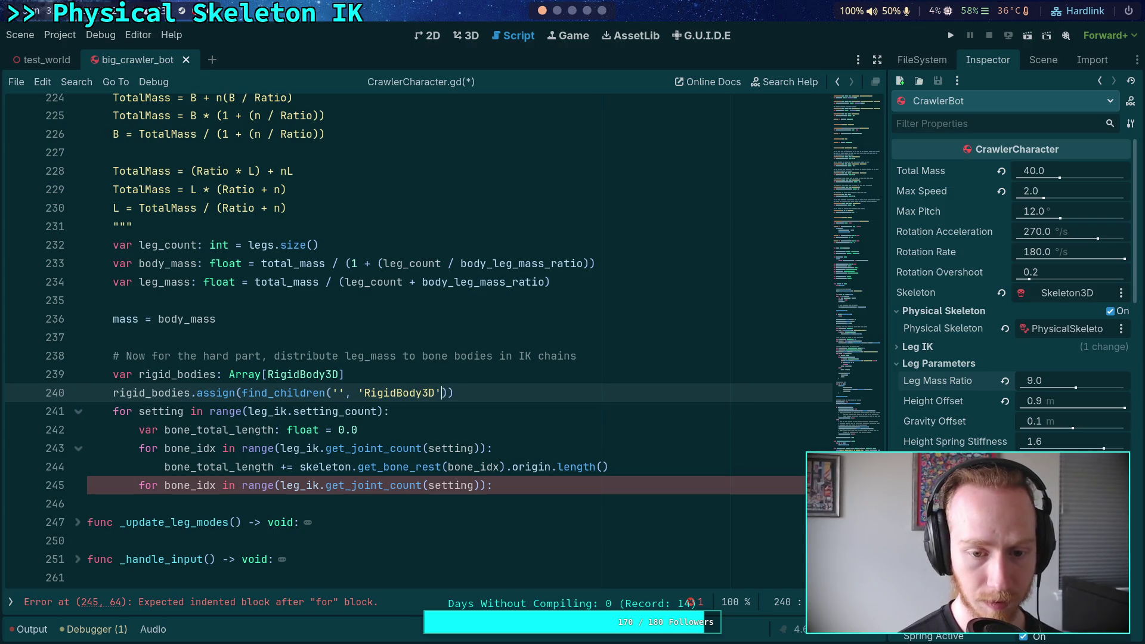
{"action": "type", "text": ","}
{"action": "key", "text": "BackSpace"}
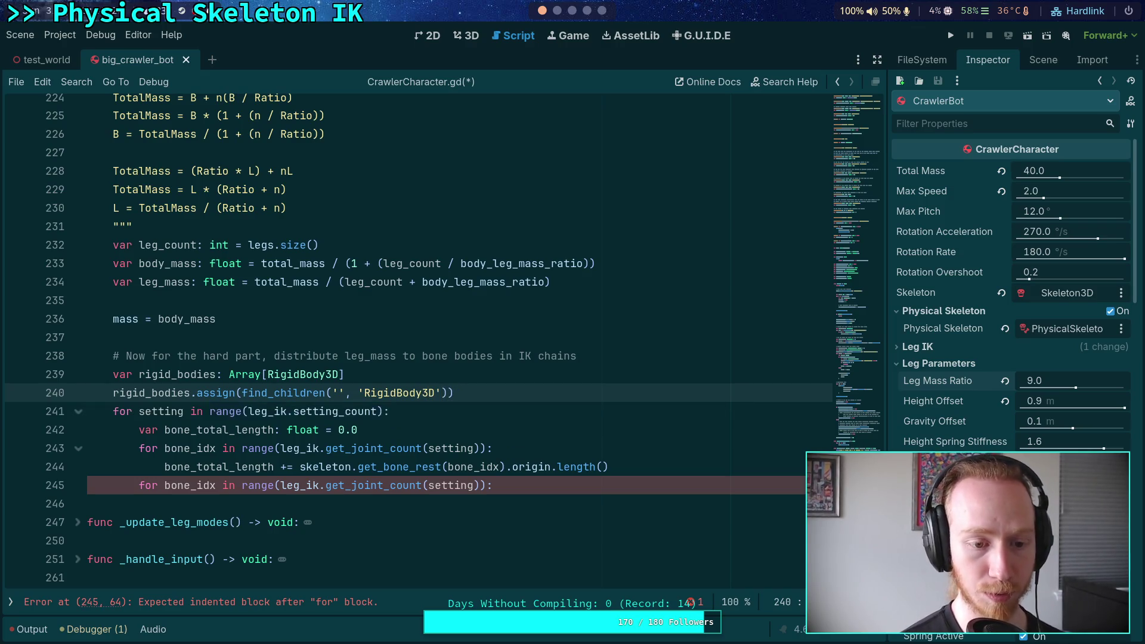
{"action": "key", "text": "Down"}
{"action": "key", "text": "Down"}
{"action": "key", "text": "Down"}
{"action": "key", "text": "Up"}
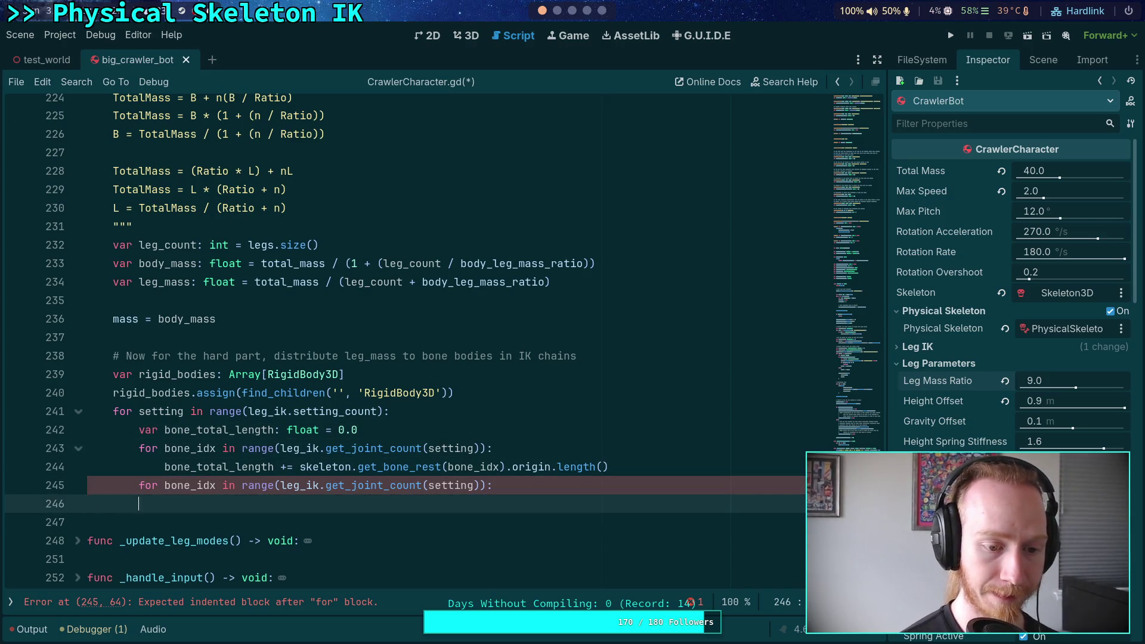
- Insert a spacer line and the comment '# Map rigid bodies to bone_idx'
{"action": "scroll", "coordinate": [446, 429], "scroll_direction": "down", "scroll_amount": 1}
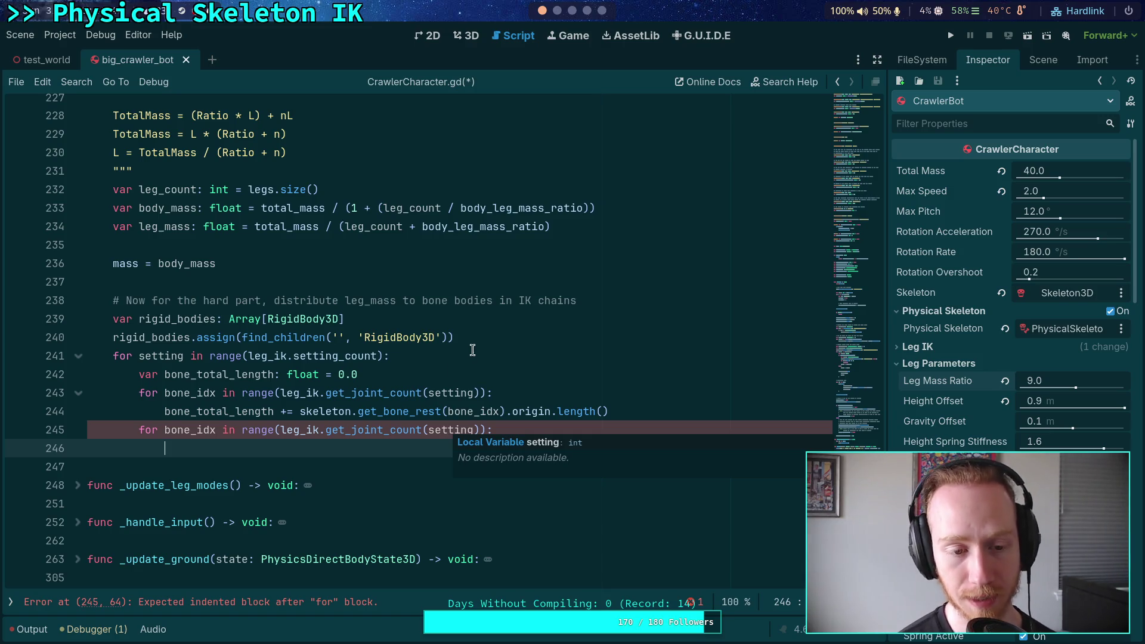
{"action": "left_click", "coordinate": [553, 340]}
{"action": "key", "text": "Return"}
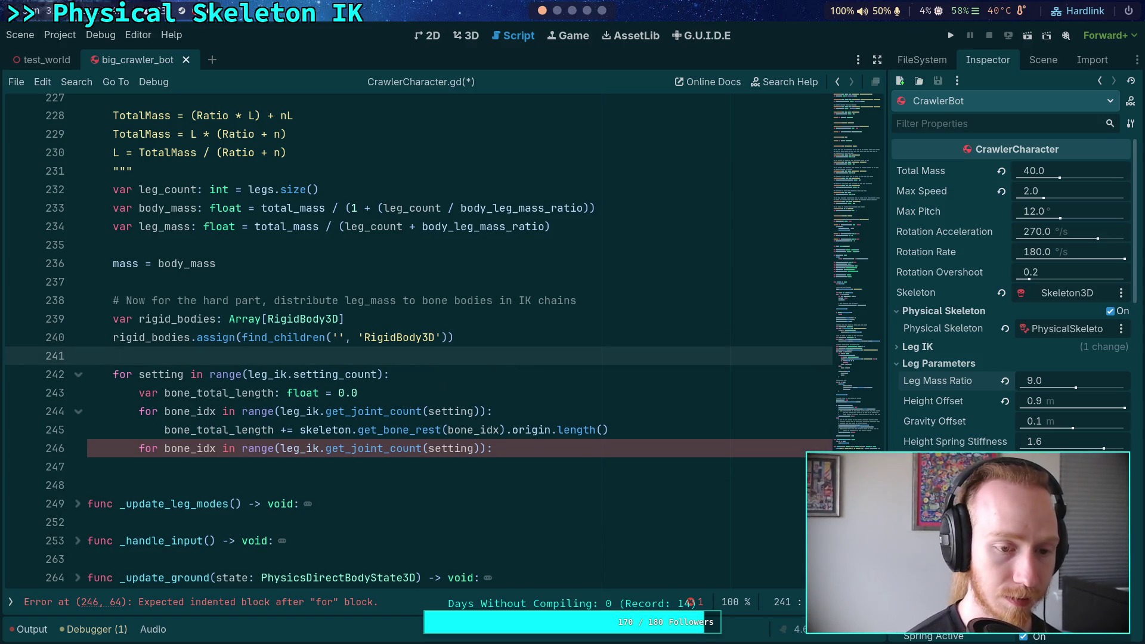
{"action": "key", "text": "Return"}
{"action": "key", "text": "Up"}
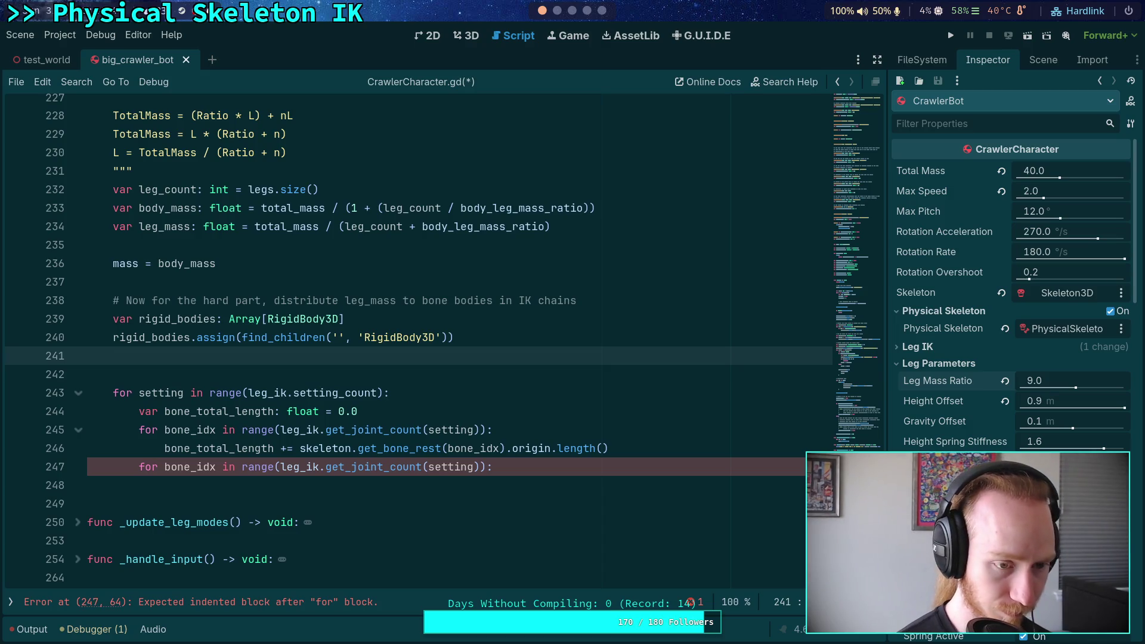
{"action": "type", "text": "# Map "}
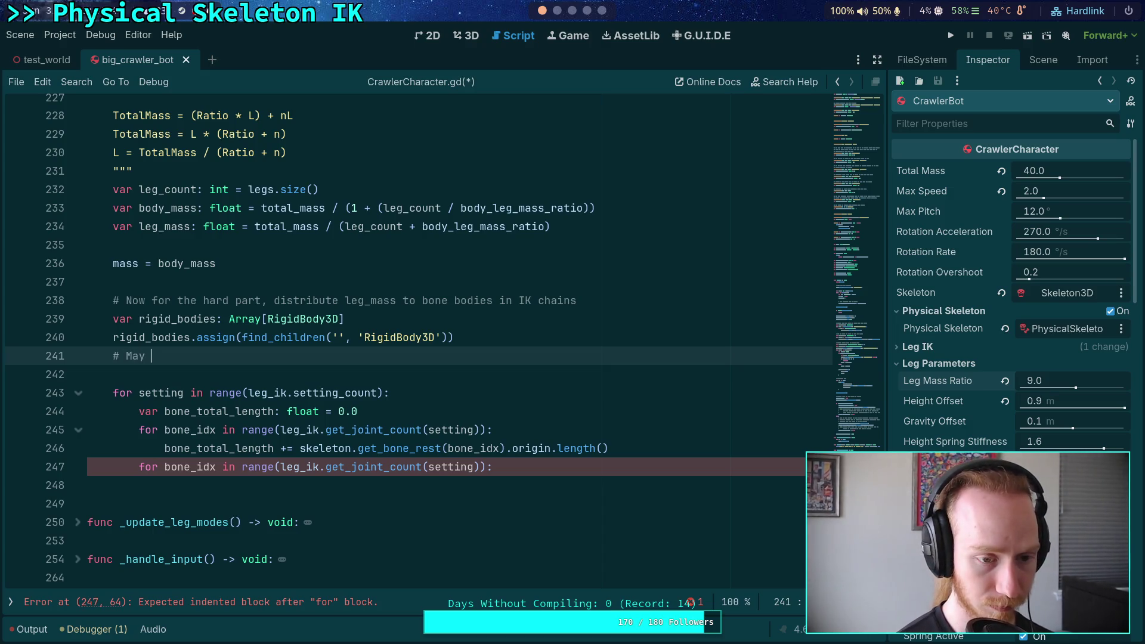
{"action": "type", "text": "rigid bodies to"}
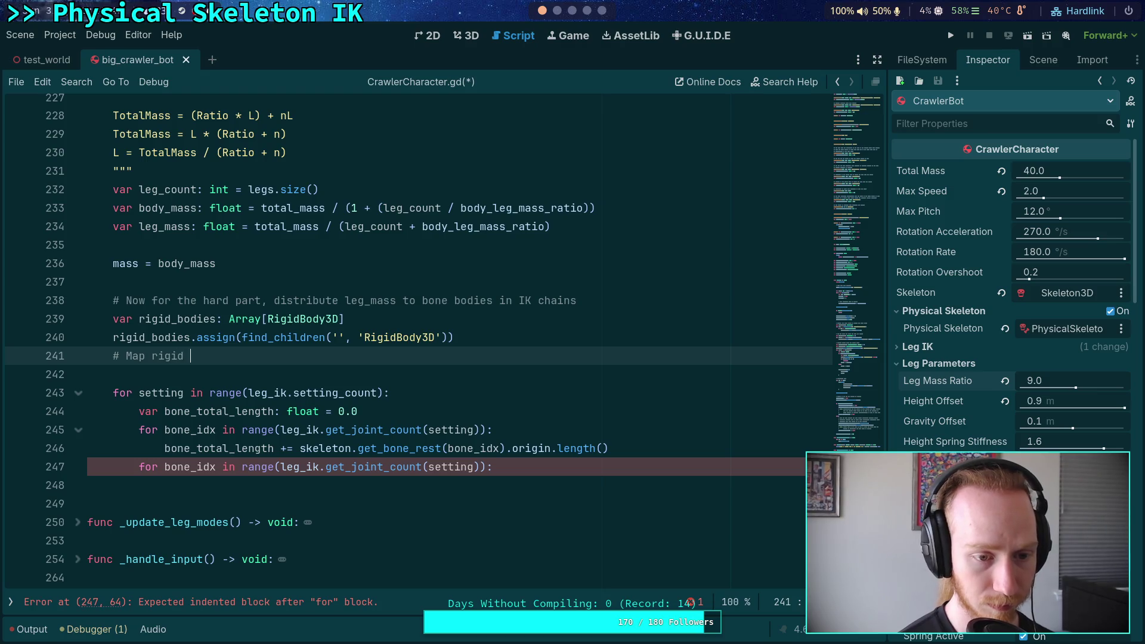
{"action": "type", "text": " bone_idx"}
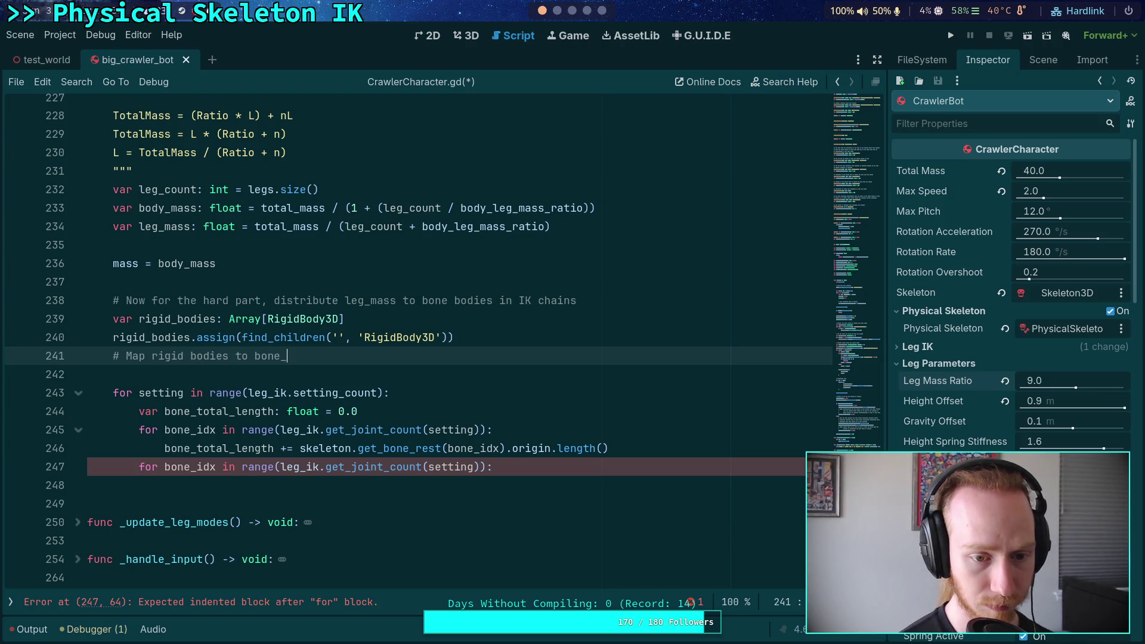
- Reword the comment to end in 'bone ids' and declare 'var bone_body_map: Dictionary = {}' beneath it
{"action": "key", "text": "BackSpace"}
{"action": "key", "text": "BackSpace"}
{"action": "key", "text": "BackSpace"}
{"action": "key", "text": "BackSpace"}
{"action": "type", "text": "ids"}
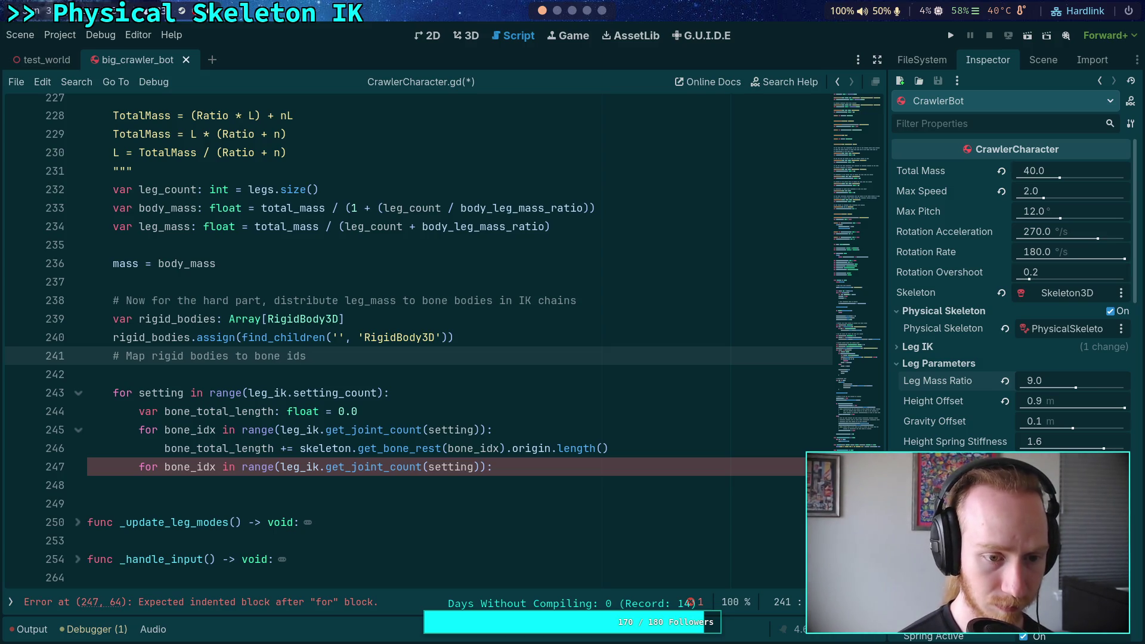
{"action": "key", "text": "Return"}
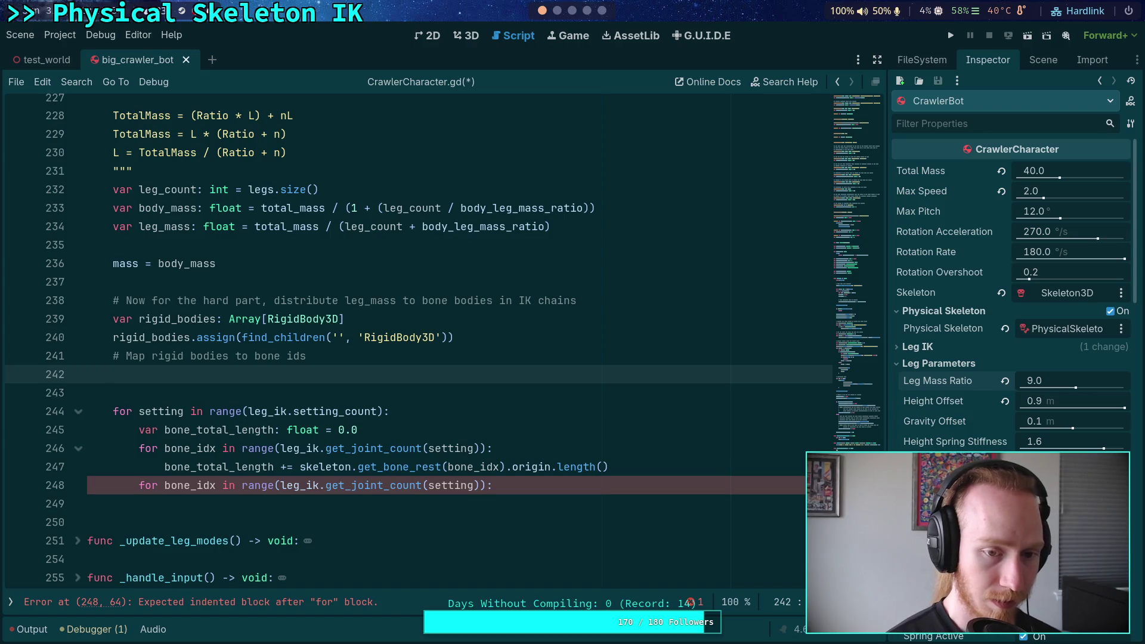
{"action": "left_click", "coordinate": [113, 337]}
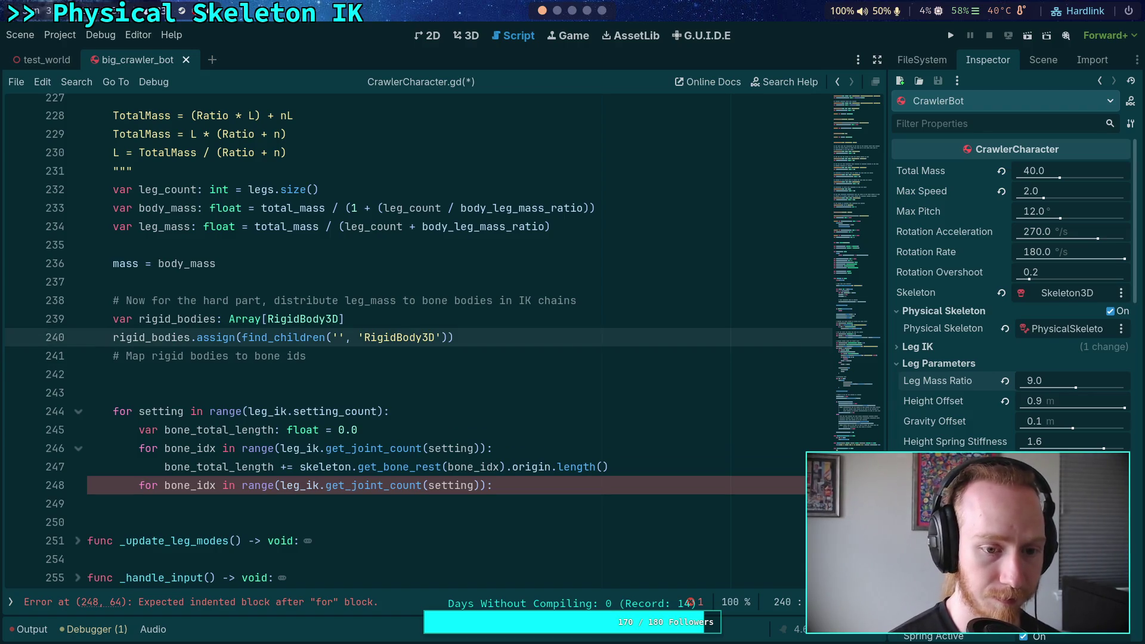
{"action": "key", "text": "Down"}
{"action": "key", "text": "Down"}
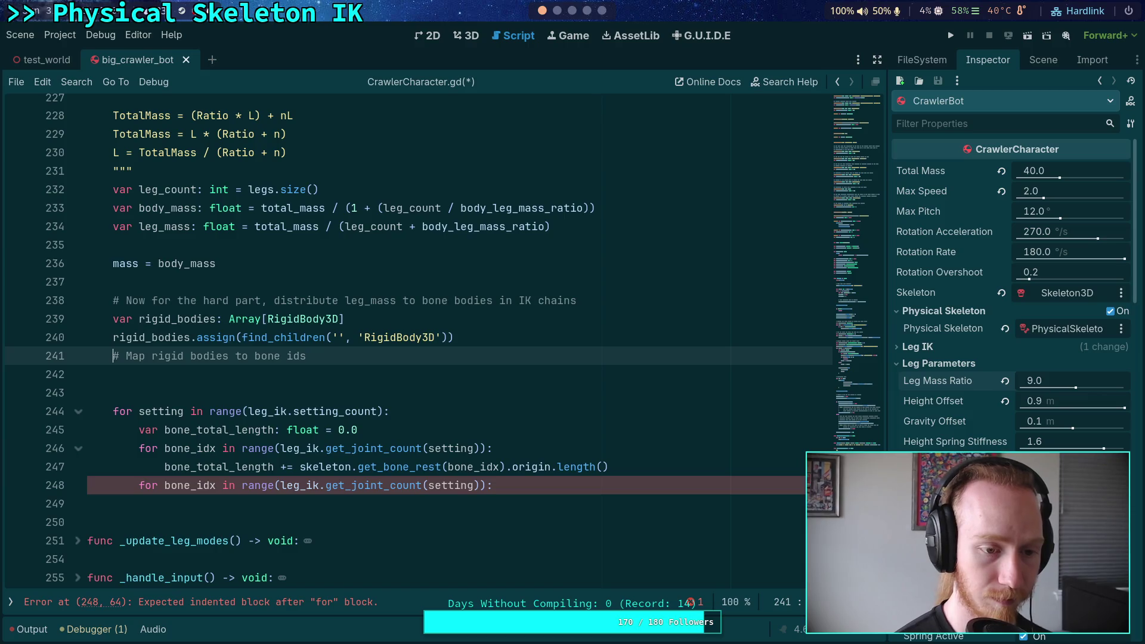
{"action": "type", "text": "var "}
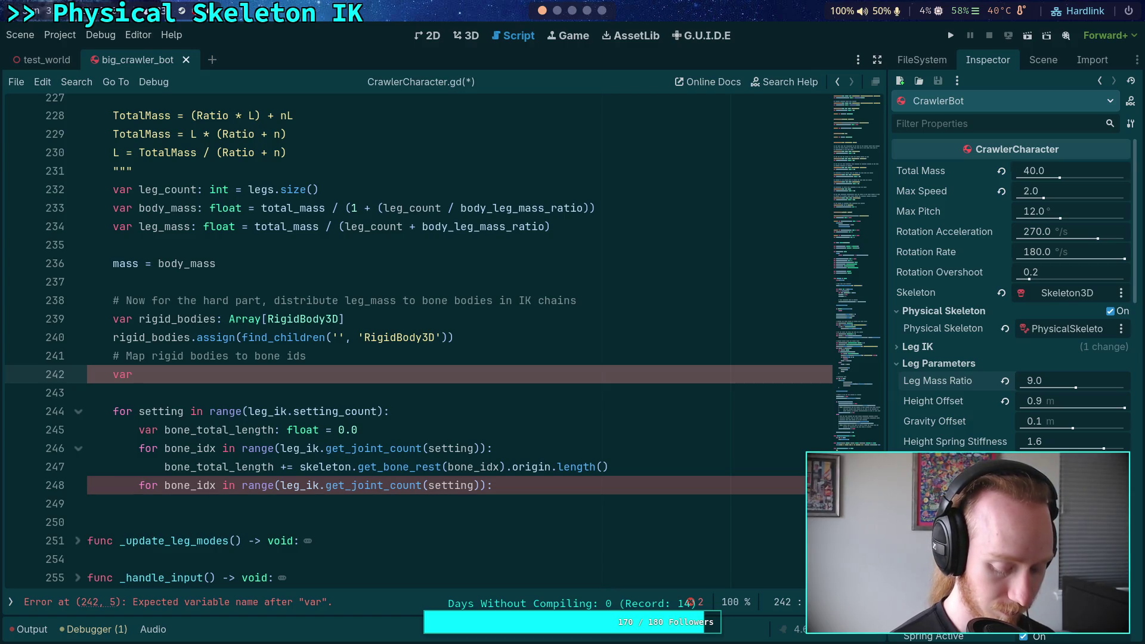
{"action": "type", "text": "bone_body_m"}
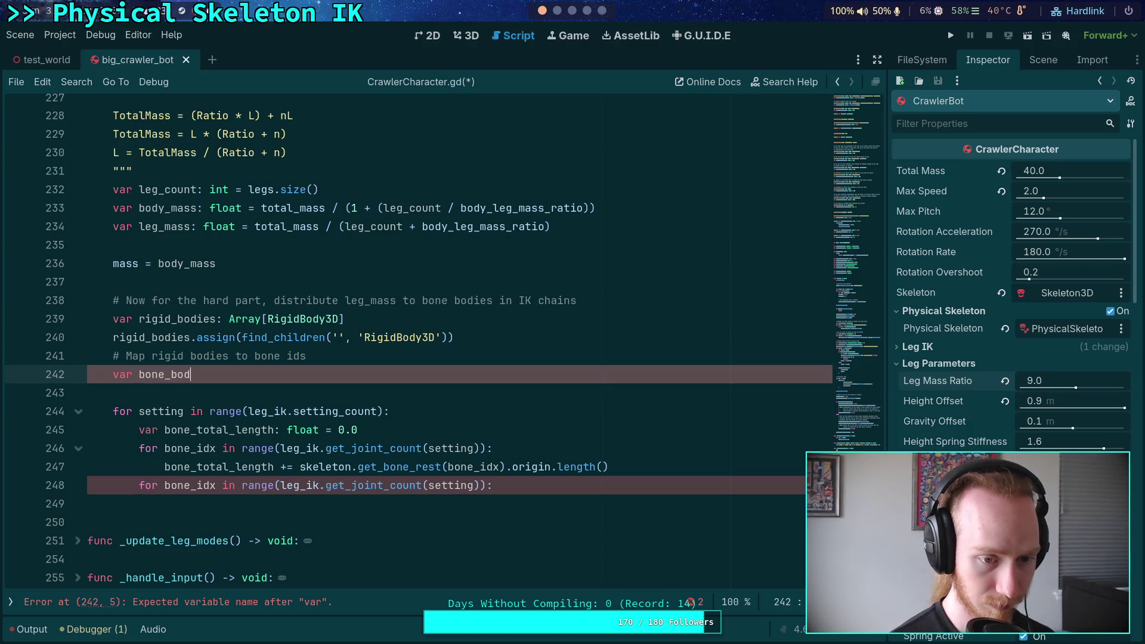
{"action": "type", "text": "ap: Dictionary"}
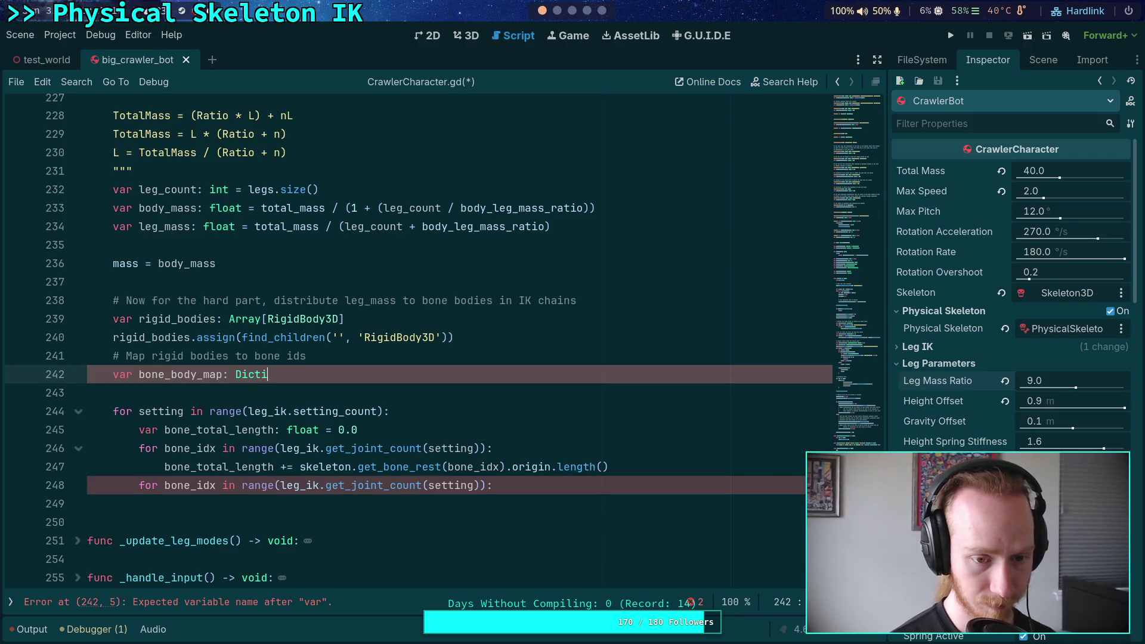
{"action": "type", "text": " = "}
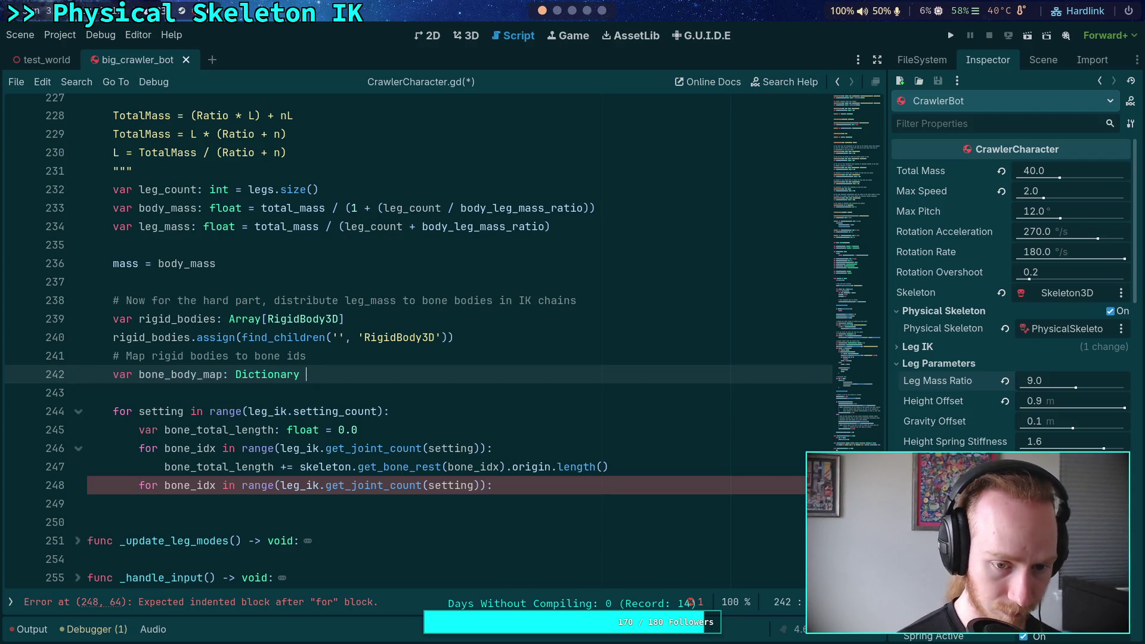
{"action": "type", "text": "{}"}
{"action": "key", "text": "Return"}
- Add 'for body in rigid_bodies:', correcting the rigid_bodies spelling in its declaration
{"action": "type", "text": "for "}
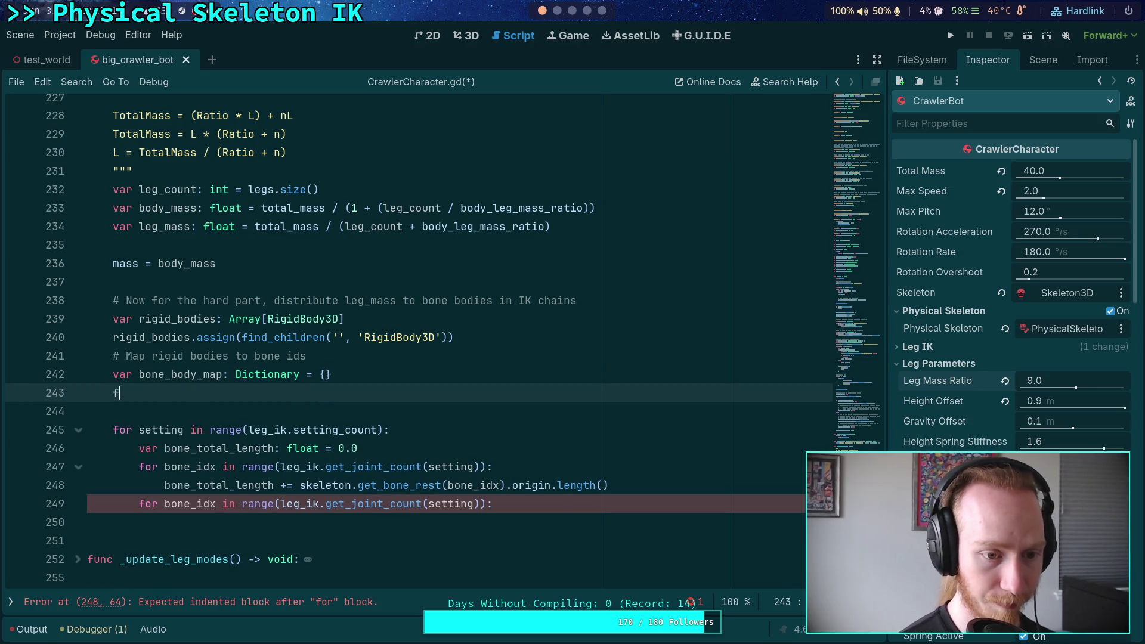
{"action": "type", "text": "bone"}
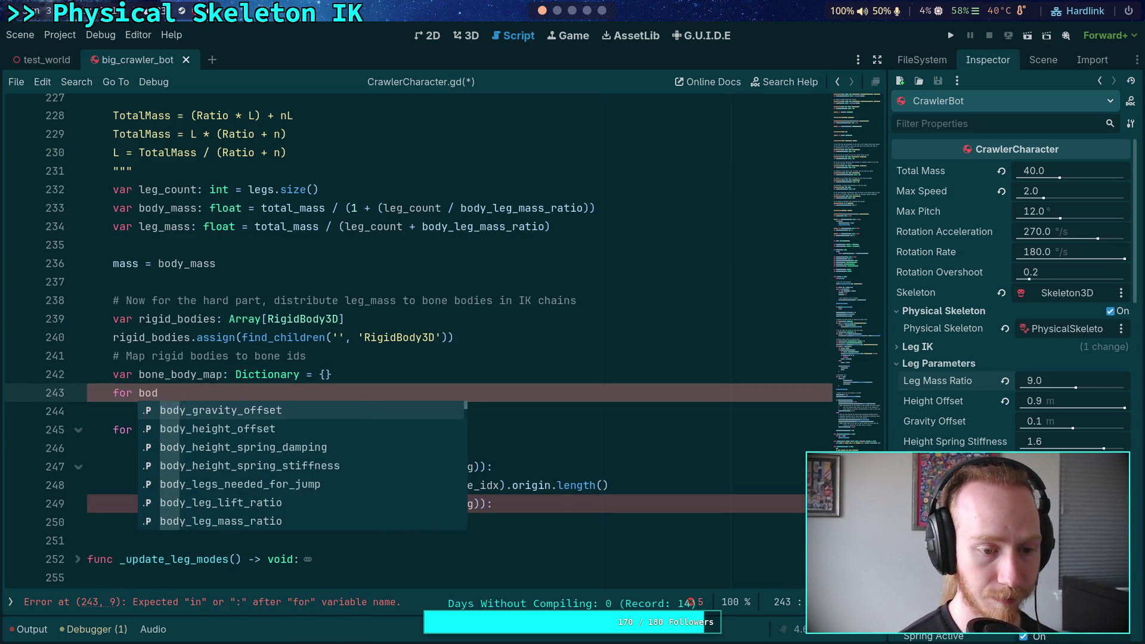
{"action": "key", "text": "BackSpace"}
{"action": "key", "text": "BackSpace"}
{"action": "key", "text": "BackSpace"}
{"action": "key", "text": "BackSpace"}
{"action": "type", "text": "re"}
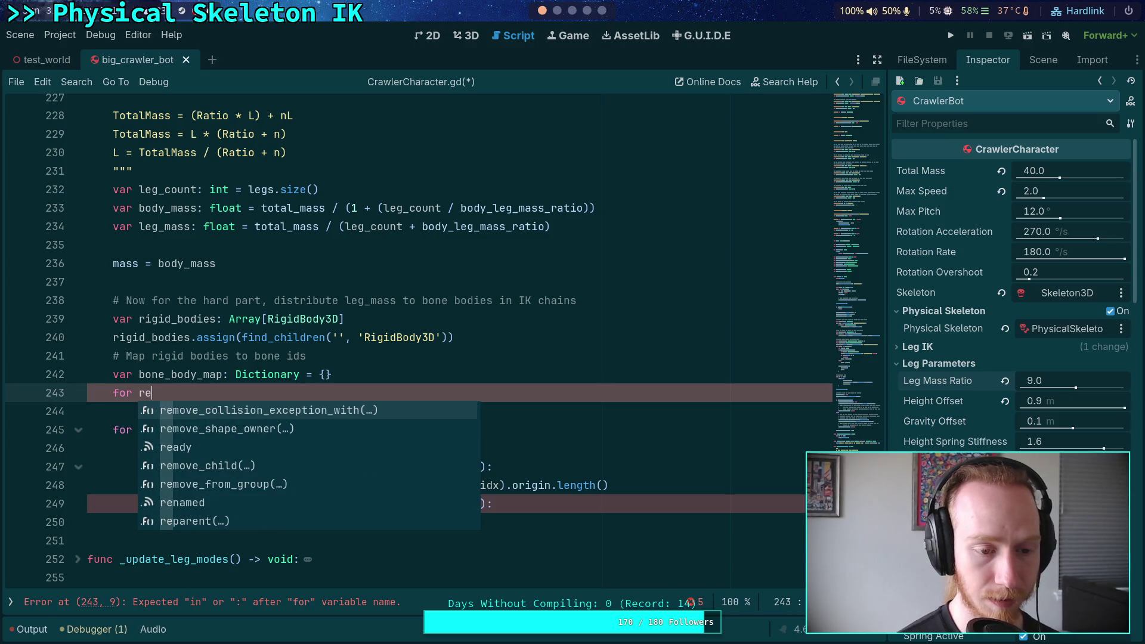
{"action": "key", "text": "BackSpace"}
{"action": "key", "text": "BackSpace"}
{"action": "type", "text": "body in "}
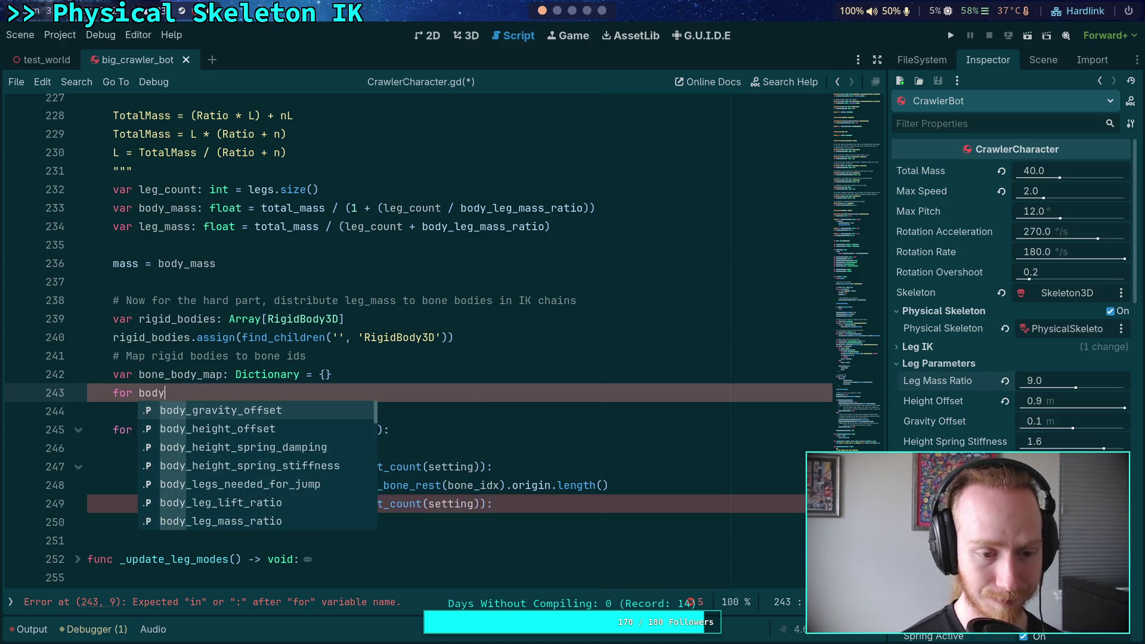
{"action": "type", "text": "rigid_bod"}
{"action": "key", "text": "Return"}
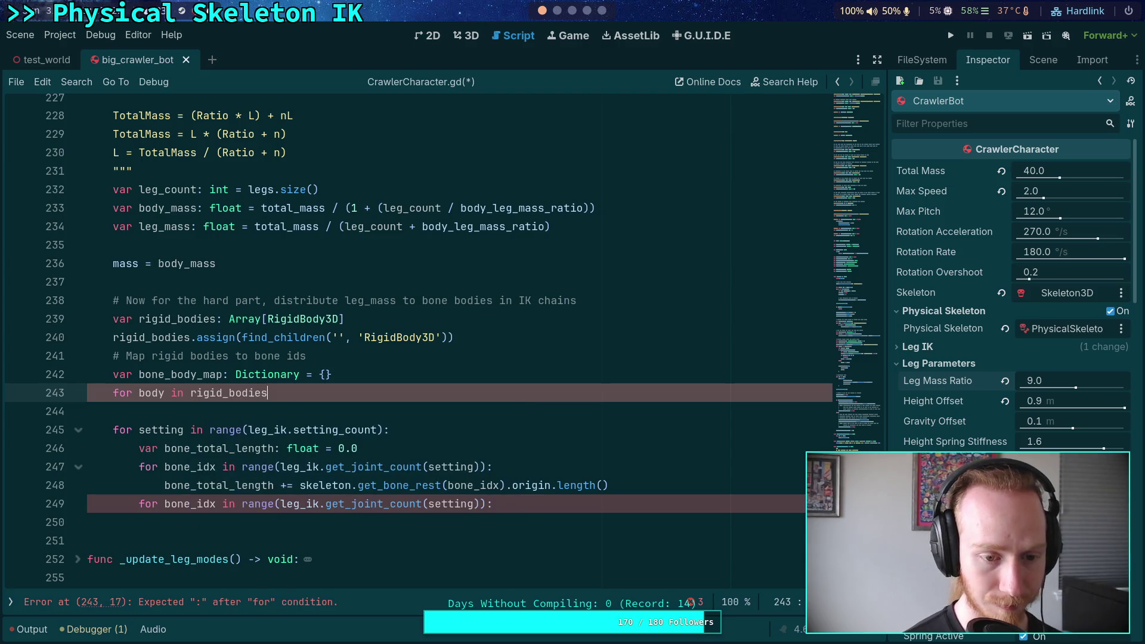
{"action": "left_click", "coordinate": [216, 319]}
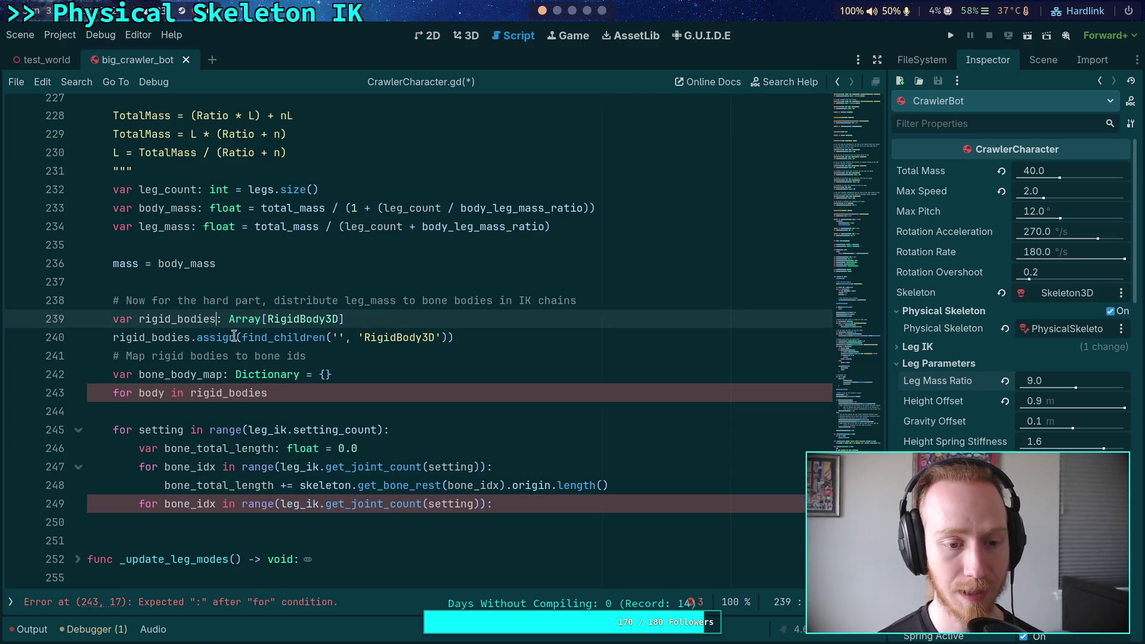
{"action": "key", "text": "BackSpace"}
{"action": "key", "text": "BackSpace"}
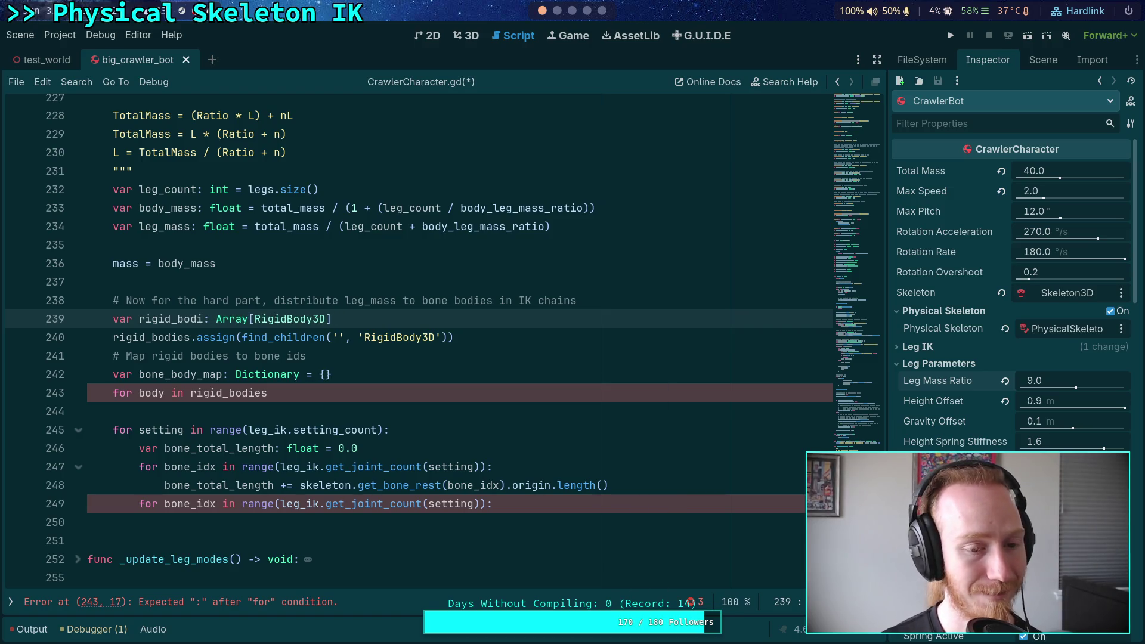
{"action": "type", "text": "es"}
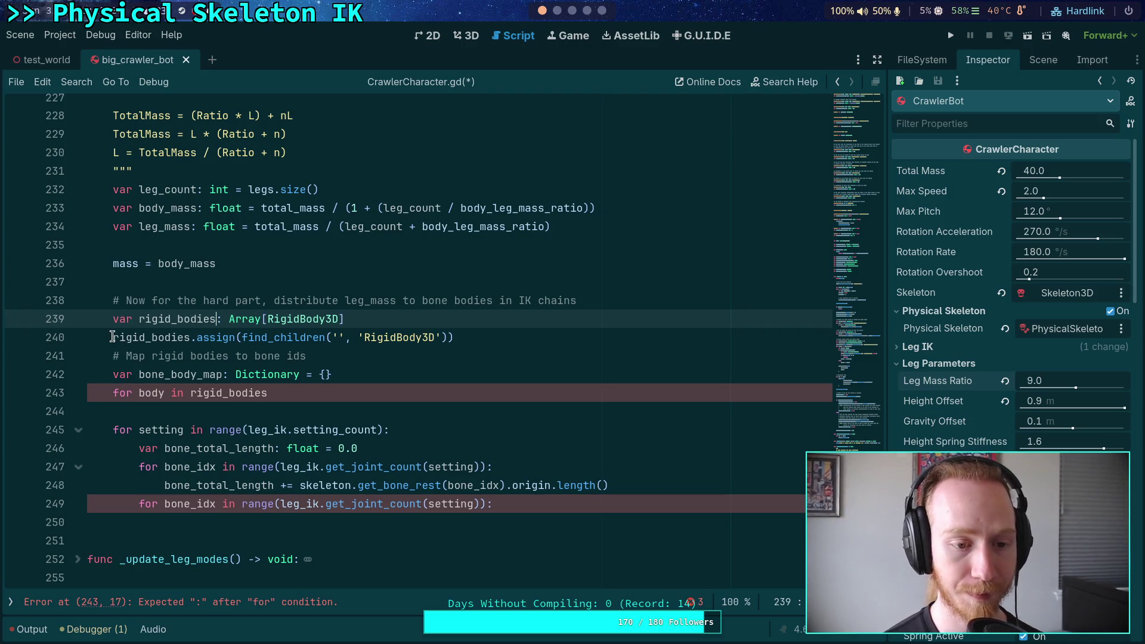
{"action": "left_click", "coordinate": [344, 389]}
{"action": "type", "text": ":"}
{"action": "key", "text": "Return"}
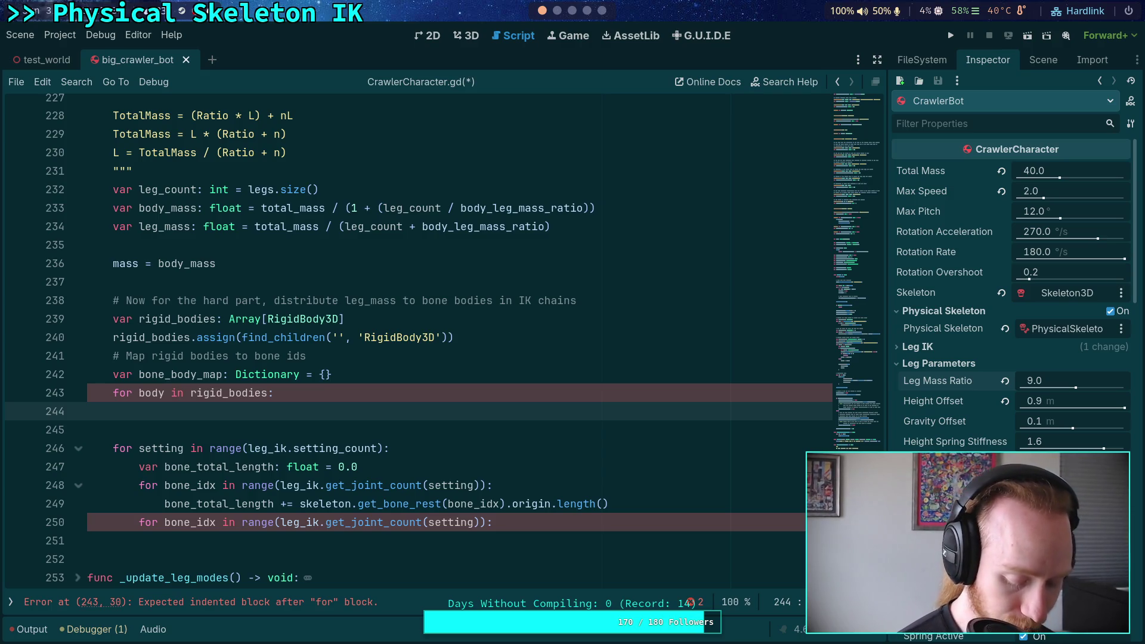
- Declare 'var body_parent: ModifierBoneTarget3D = body.get_parent() as ModifierBoneTarget3D'
{"action": "type", "text": "var parent"}
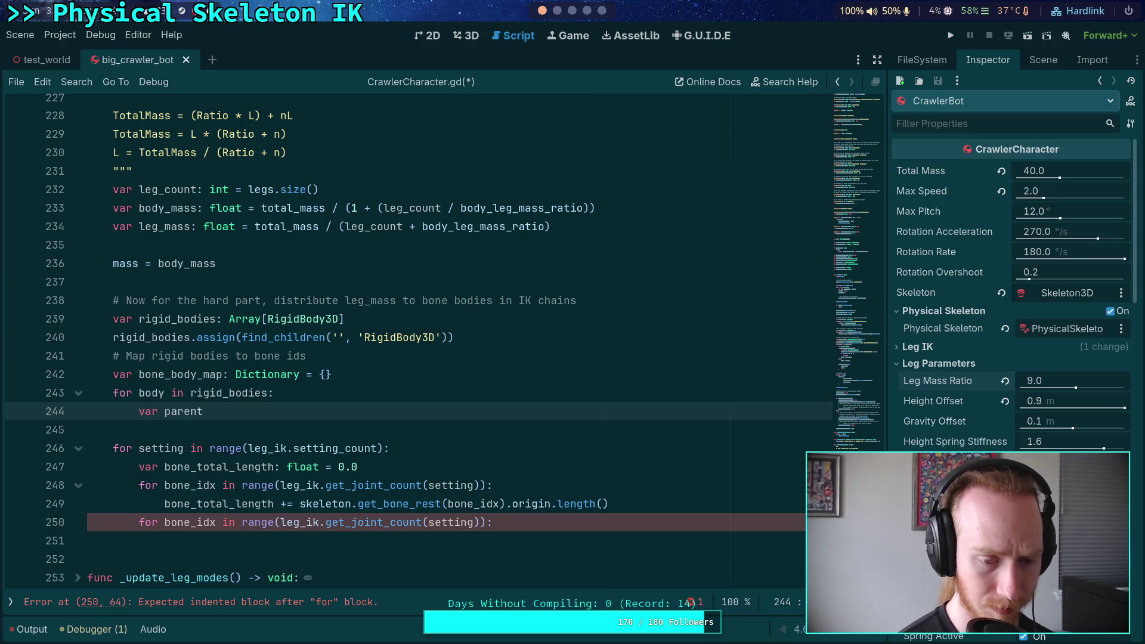
{"action": "key", "text": "BackSpace"}
{"action": "key", "text": "BackSpace"}
{"action": "key", "text": "BackSpace"}
{"action": "type", "text": "body_"}
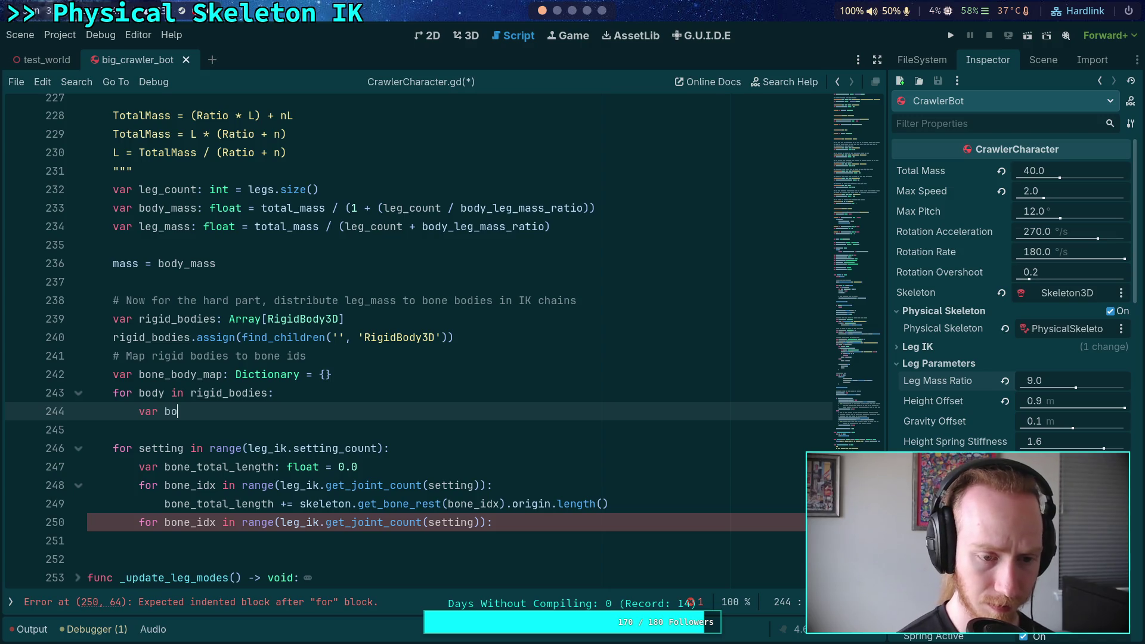
{"action": "type", "text": "parent: "}
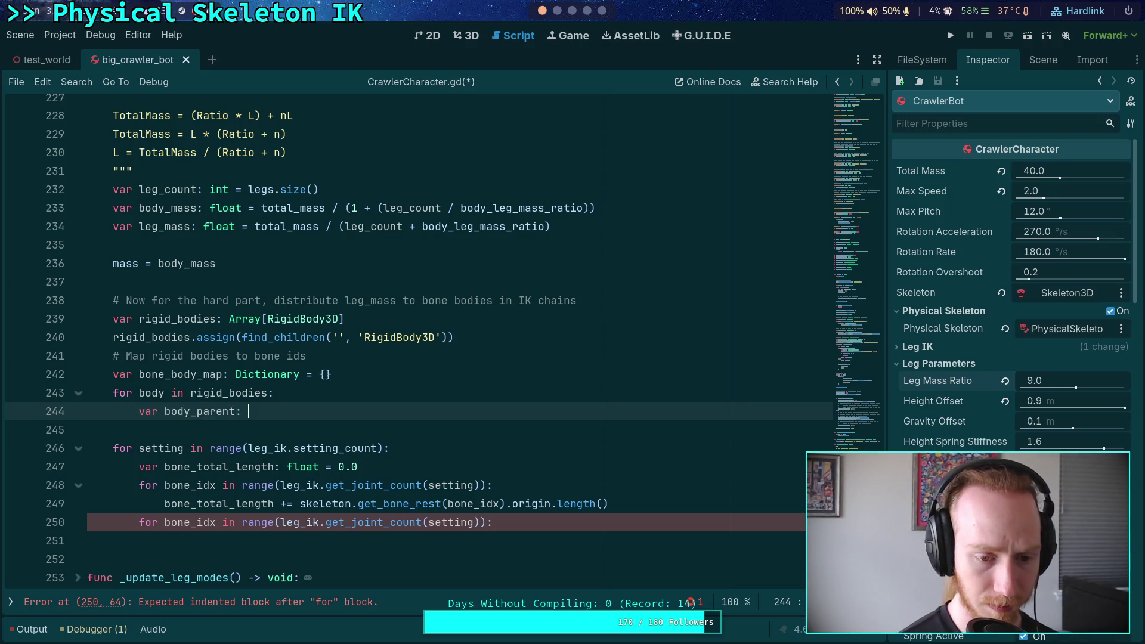
{"action": "type", "text": "Modif"}
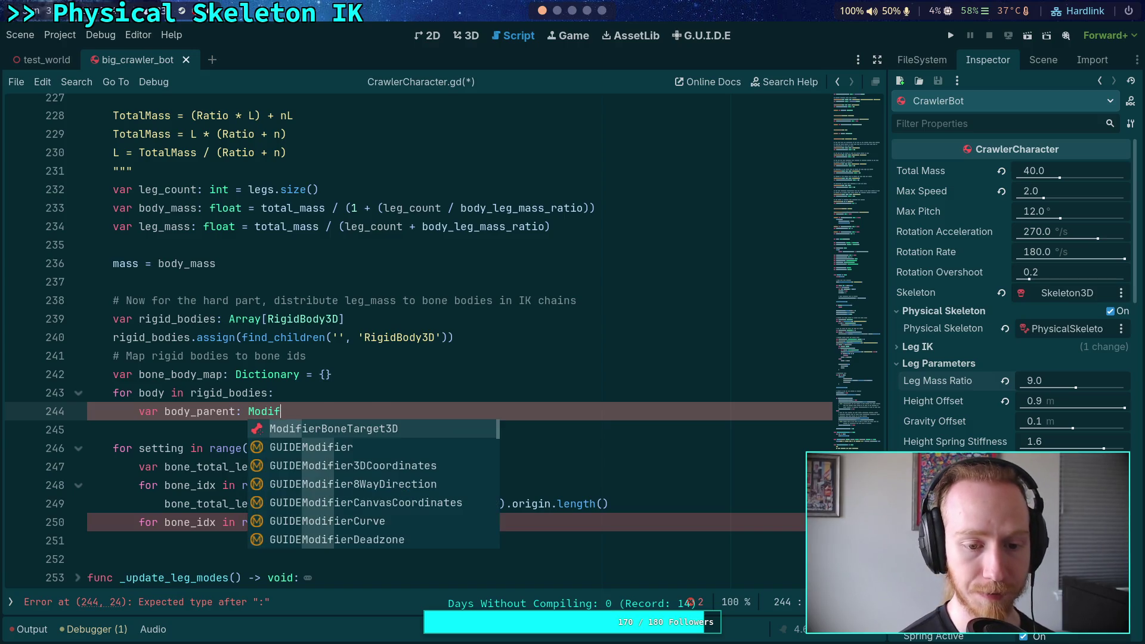
{"action": "key", "text": "Return"}
{"action": "type", "text": "= body.g"}
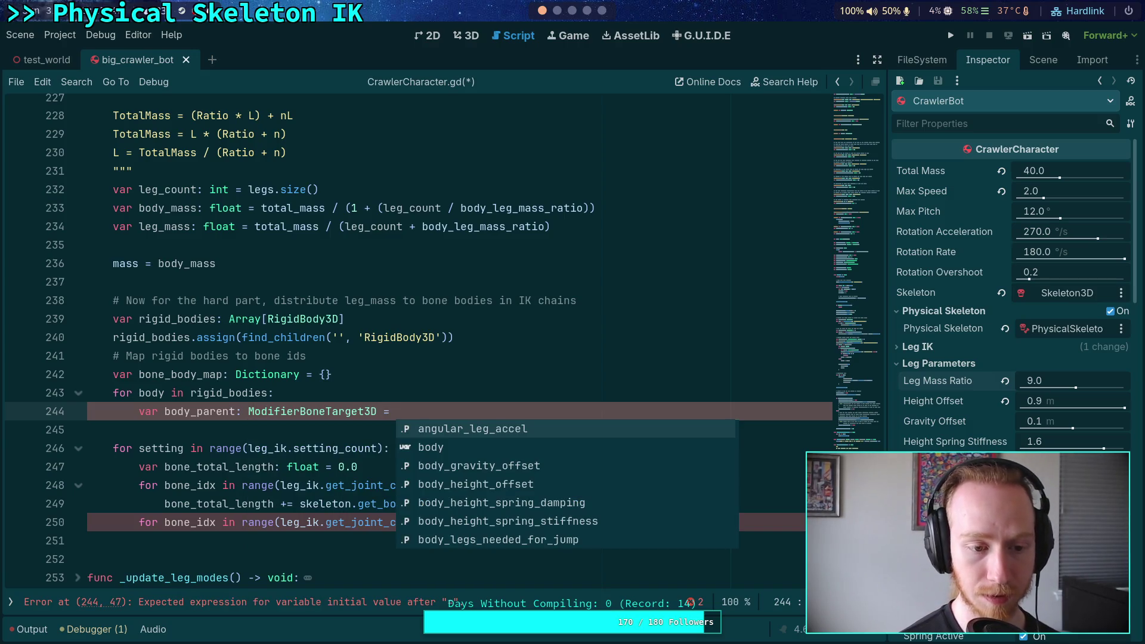
{"action": "type", "text": "et_pa"}
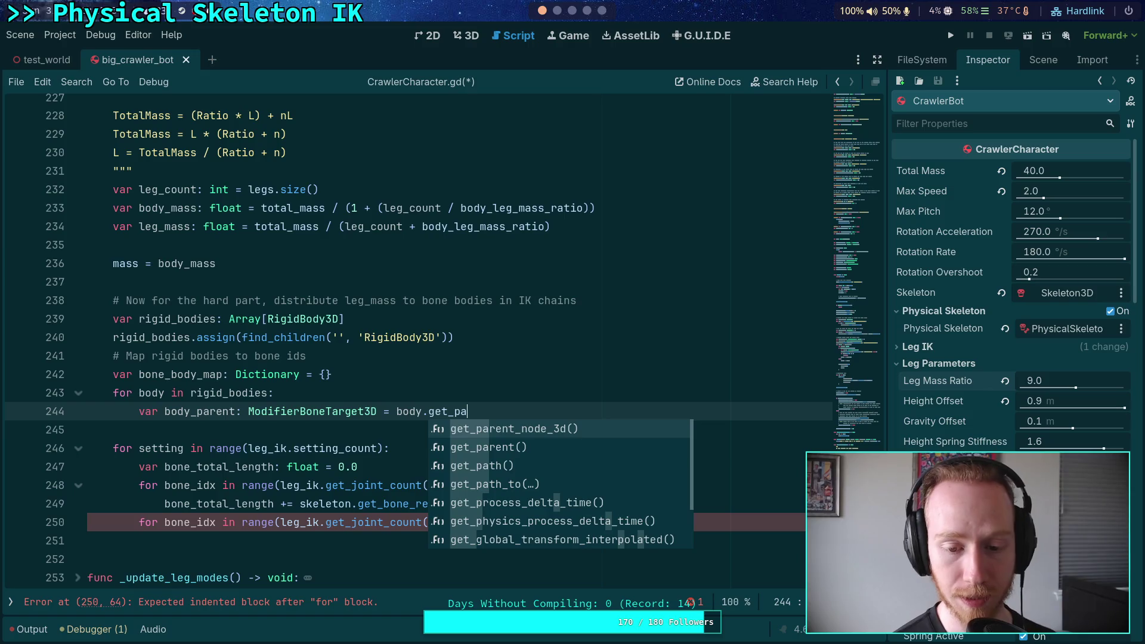
{"action": "key", "text": "Down"}
{"action": "key", "text": "Return"}
{"action": "type", "text": "as B"}
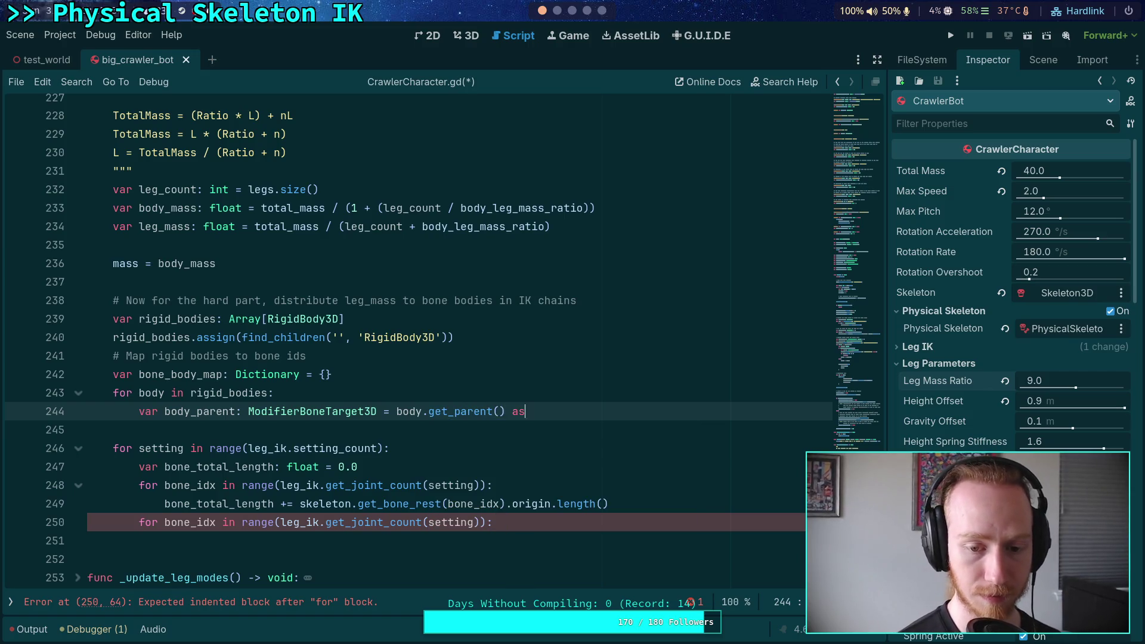
{"action": "key", "text": "BackSpace"}
{"action": "type", "text": "Mod"}
{"action": "key", "text": "Return"}
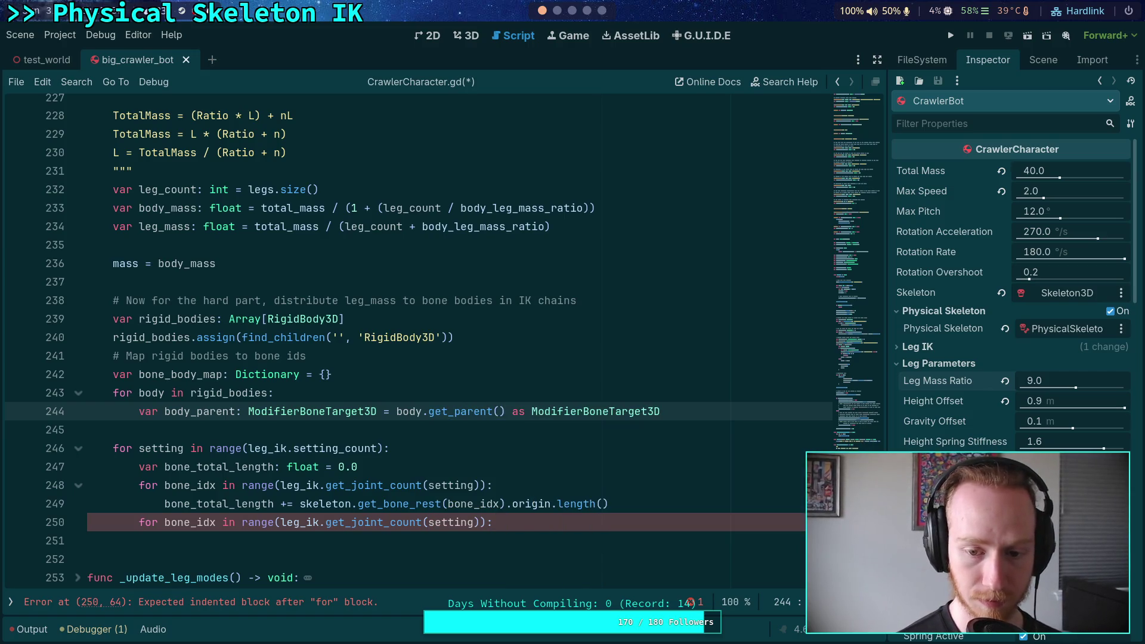
{"action": "key", "text": "Return"}
- Add 'if not body_parent:' with push_error("RigidBody3D %s does not have a parent ModifierBoneTarget3D! Fix!!" % body.name)
{"action": "type", "text": "i"}
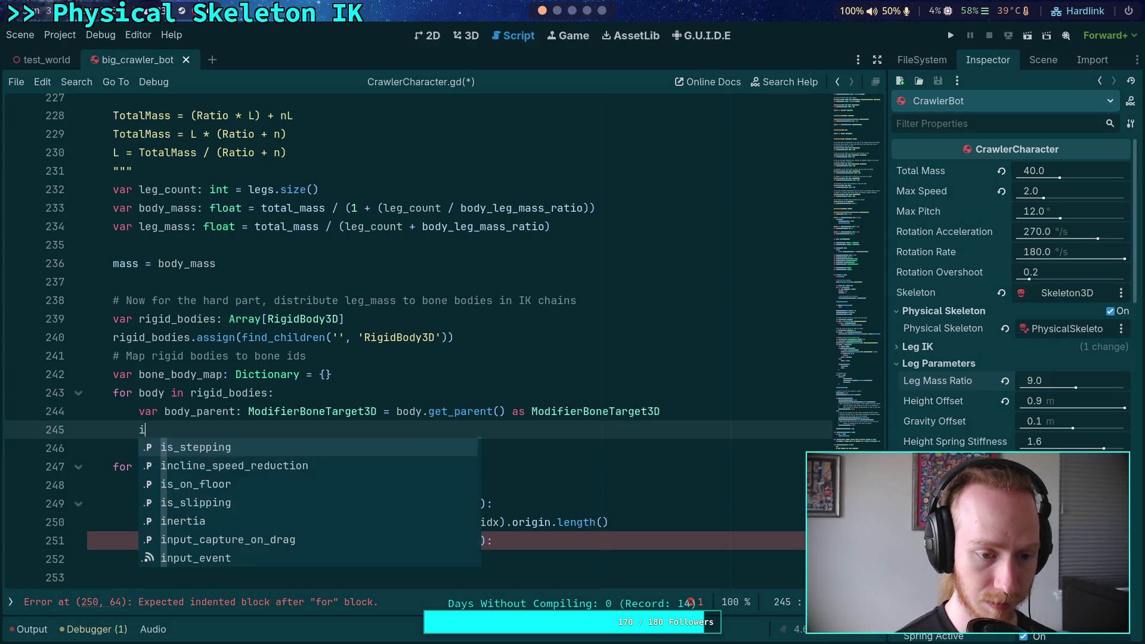
{"action": "type", "text": "f not body_"}
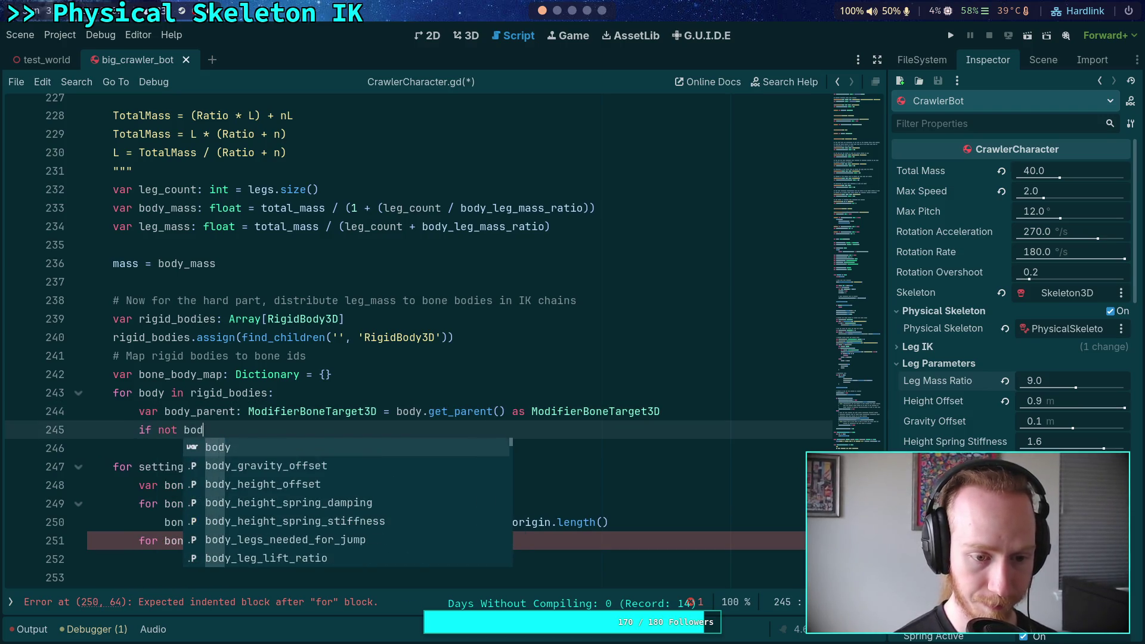
{"action": "type", "text": "parent:"}
{"action": "key", "text": "Return"}
{"action": "type", "text": "push_"}
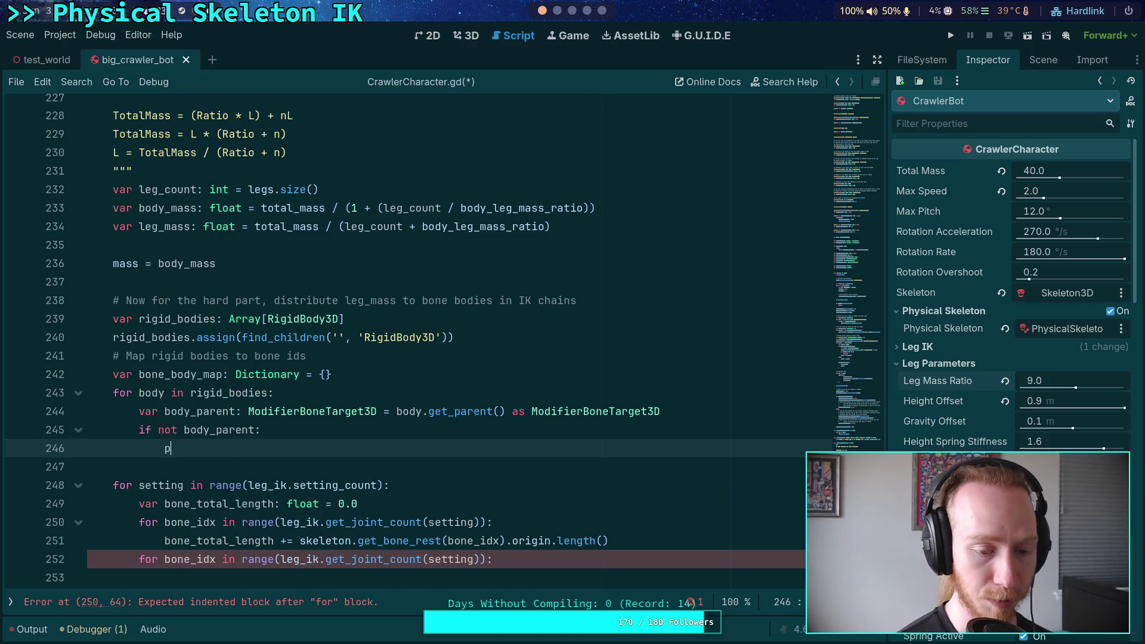
{"action": "key", "text": "Return"}
{"action": "type", "text": "\""}
{"action": "type", "text": "RigidBod"}
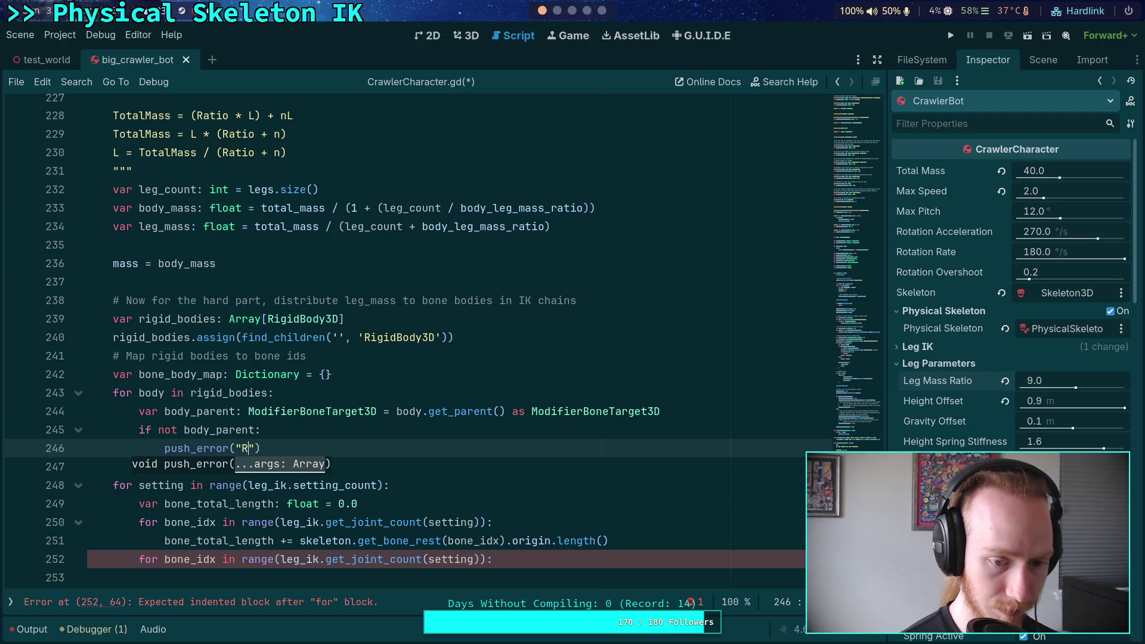
{"action": "type", "text": "y3D %s"}
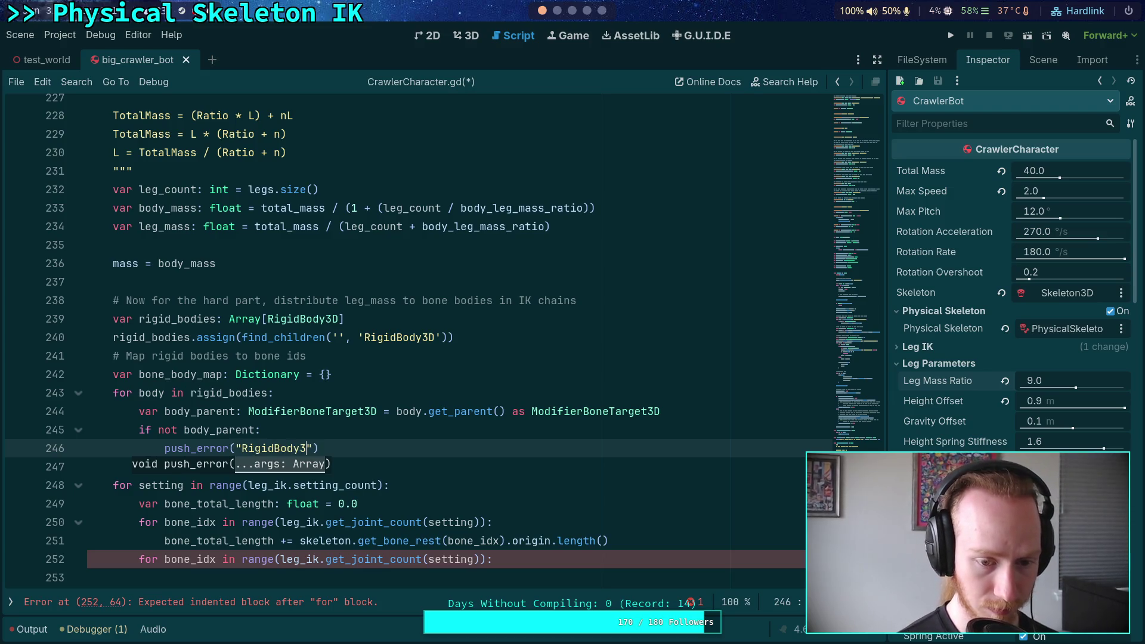
{"action": "type", "text": " do"}
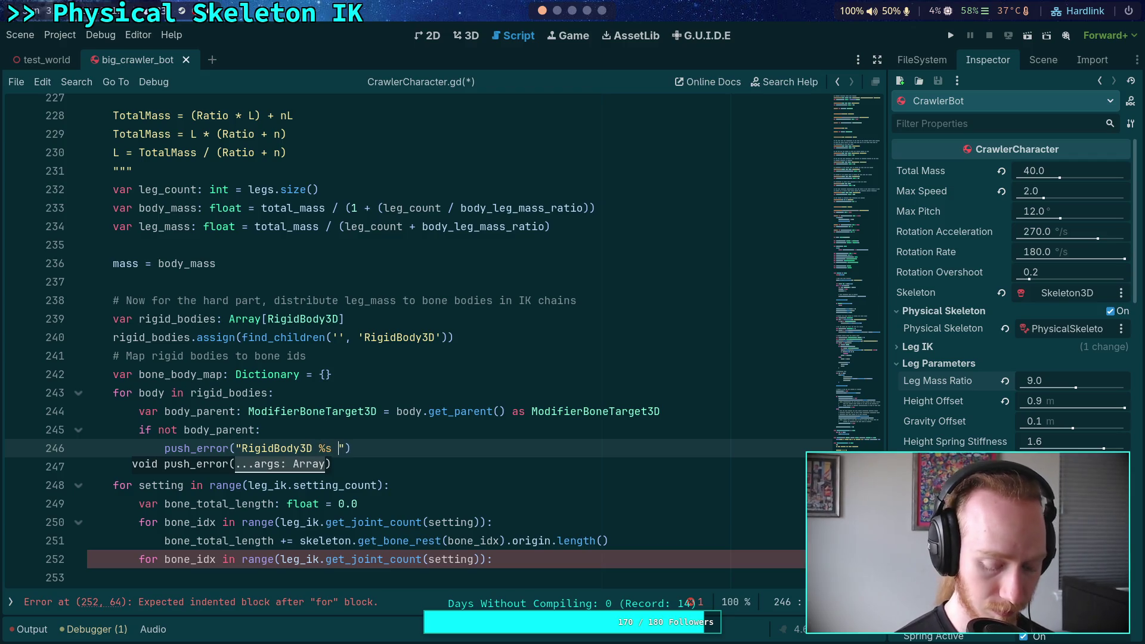
{"action": "type", "text": "es not have a "}
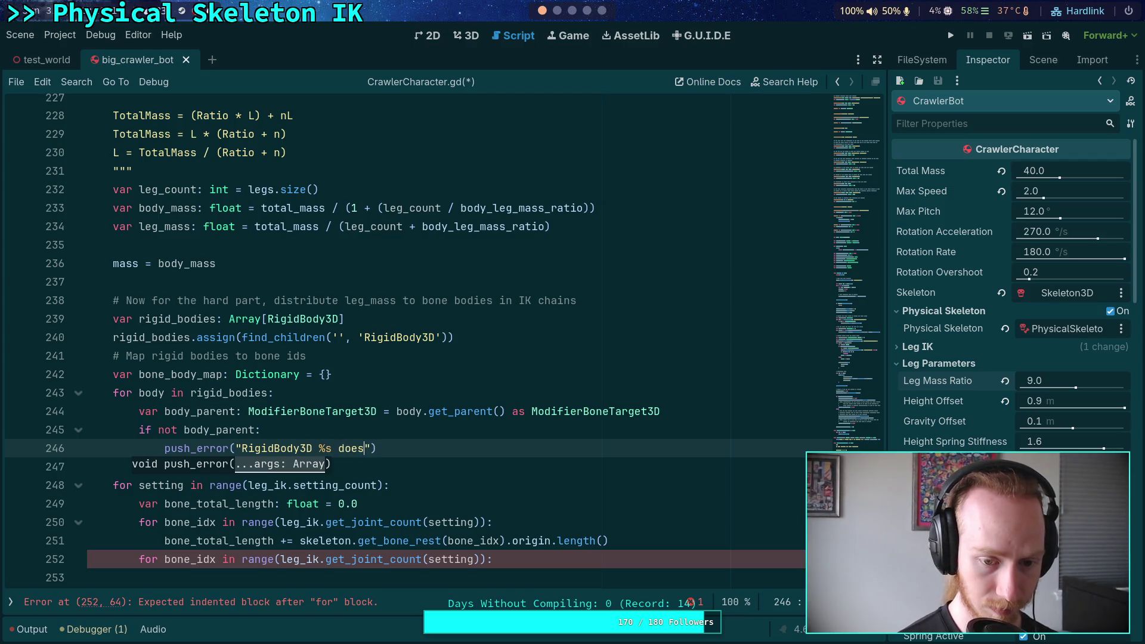
{"action": "type", "text": "parent Modifier"}
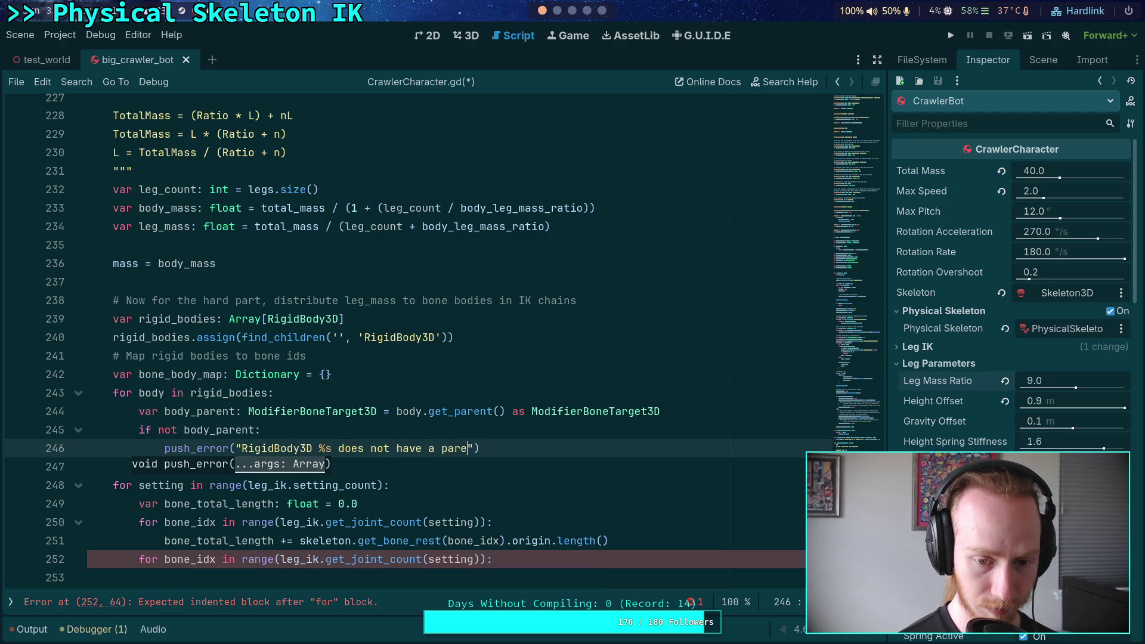
{"action": "type", "text": "BoneT"}
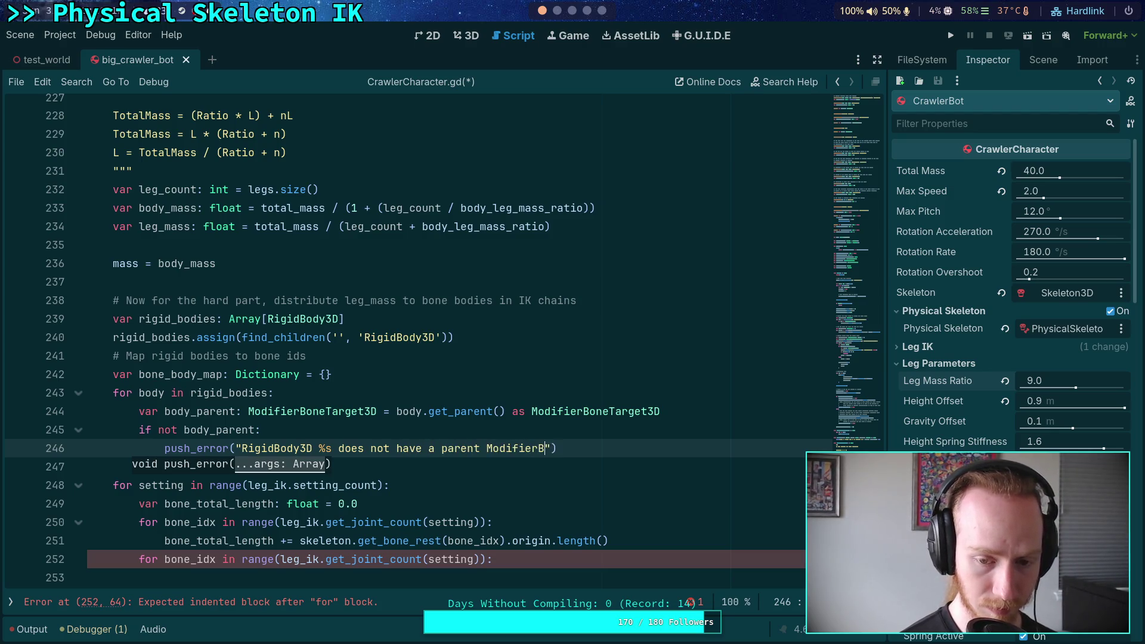
{"action": "type", "text": "arget3D! f"}
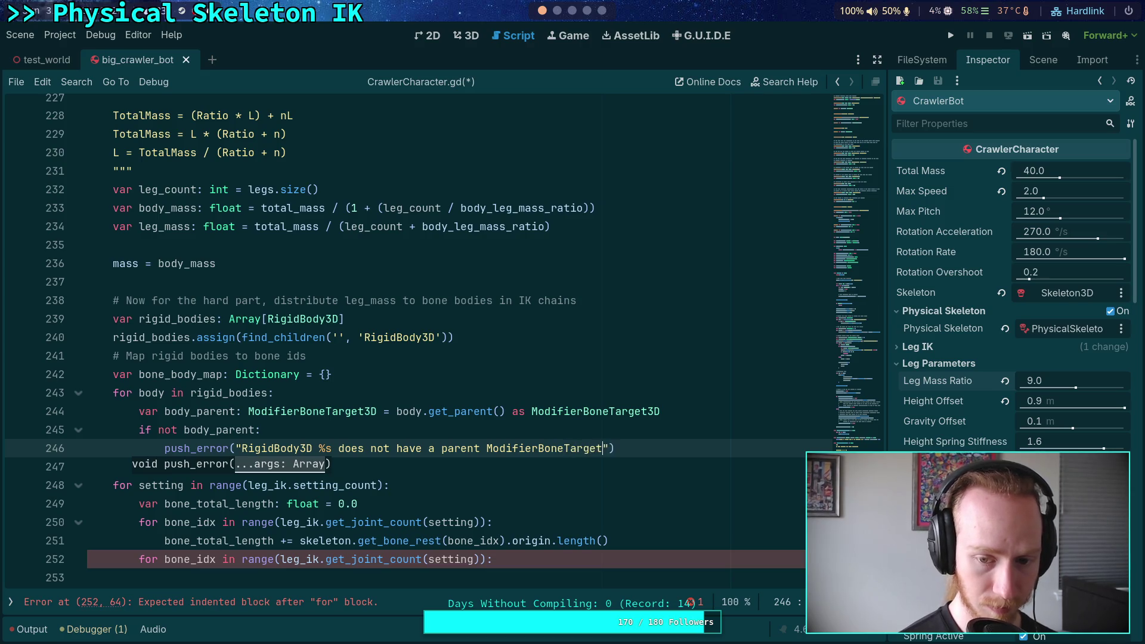
{"action": "key", "text": "BackSpace"}
{"action": "type", "text": "Fix!!"}
{"action": "key", "text": "Right"}
{"action": "type", "text": "% body"}
{"action": "type", "text": "."}
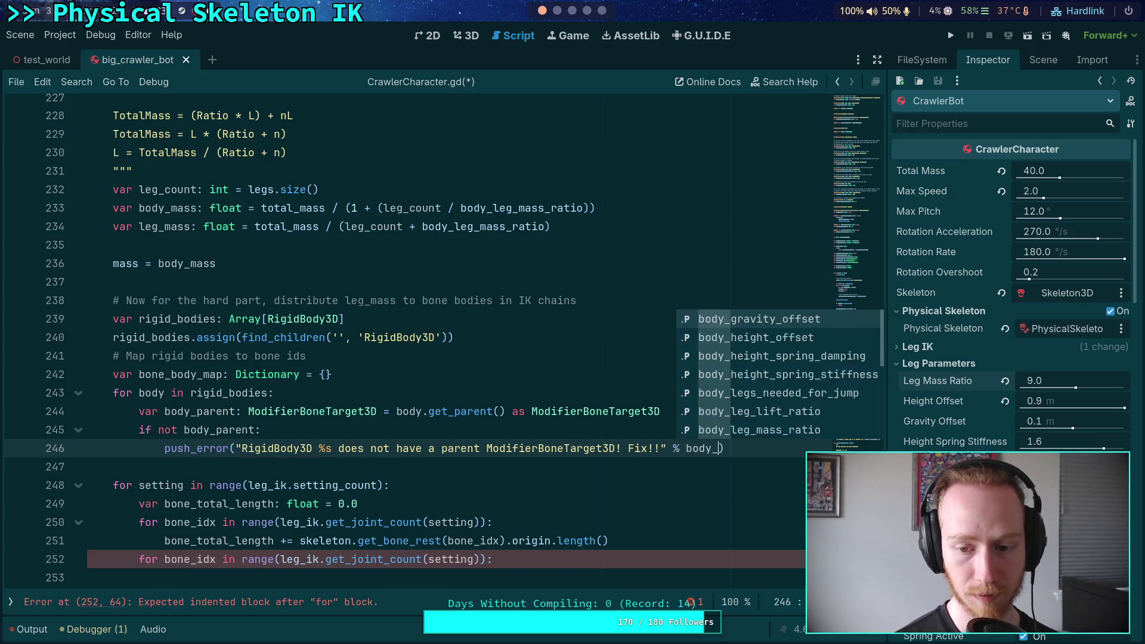
{"action": "type", "text": "name"}
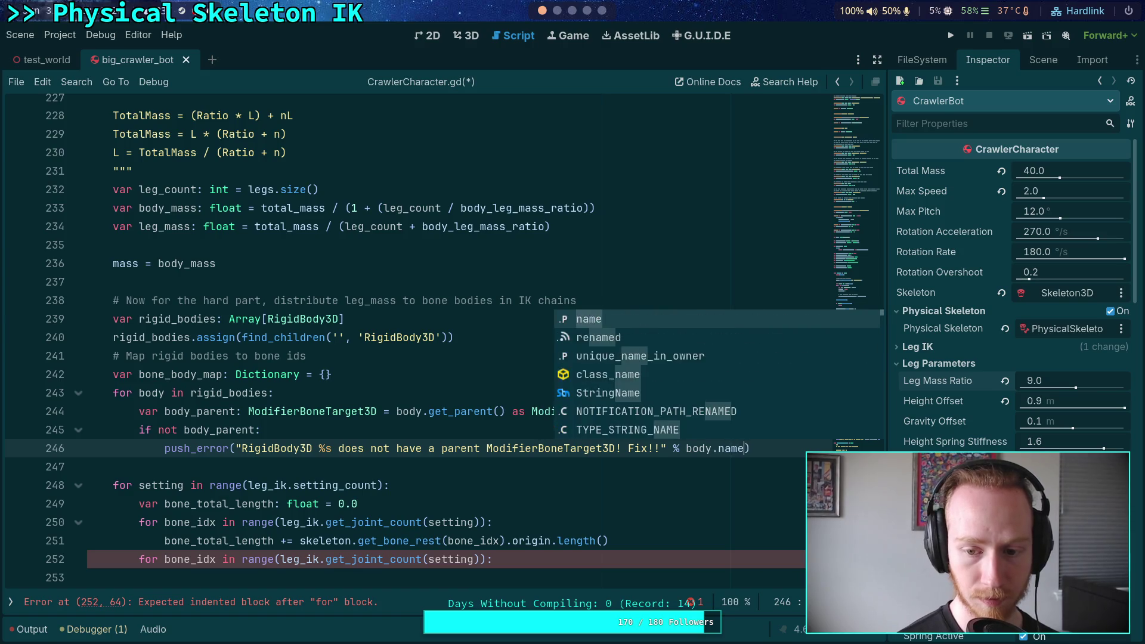
{"action": "key", "text": "Return"}
- Add return after the error call and save the script
{"action": "key", "text": "End"}
{"action": "key", "text": "Return"}
{"action": "type", "text": "return"}
{"action": "key", "text": "ctrl+s"}
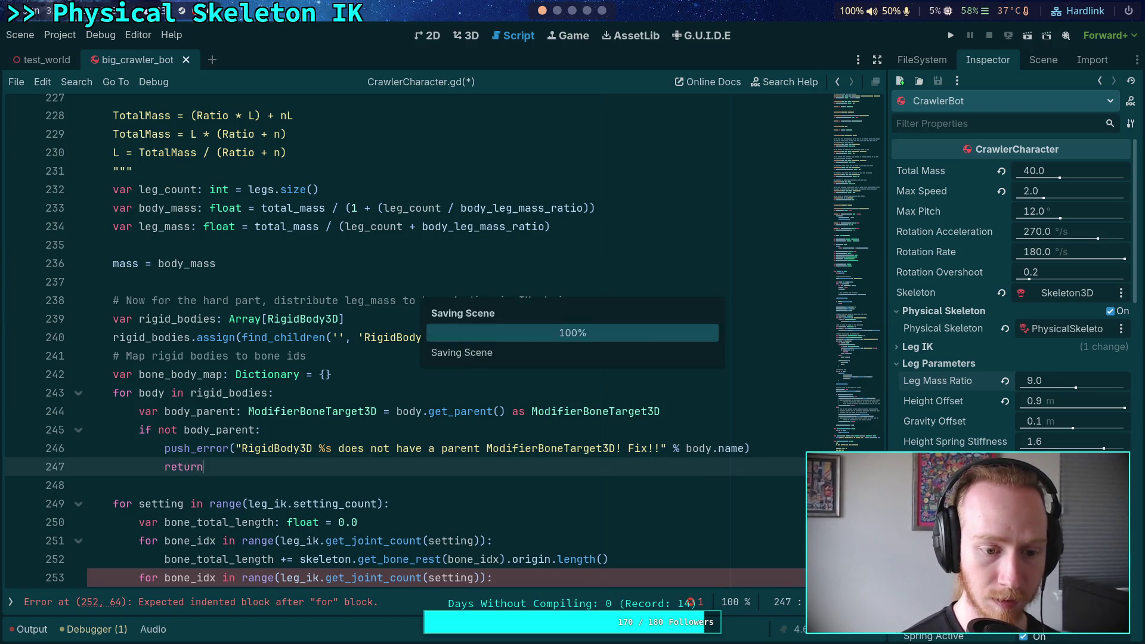
{"action": "scroll", "coordinate": [288, 356], "scroll_direction": "down", "scroll_amount": 3}
{"action": "scroll", "coordinate": [288, 355], "scroll_direction": "up", "scroll_amount": 7}
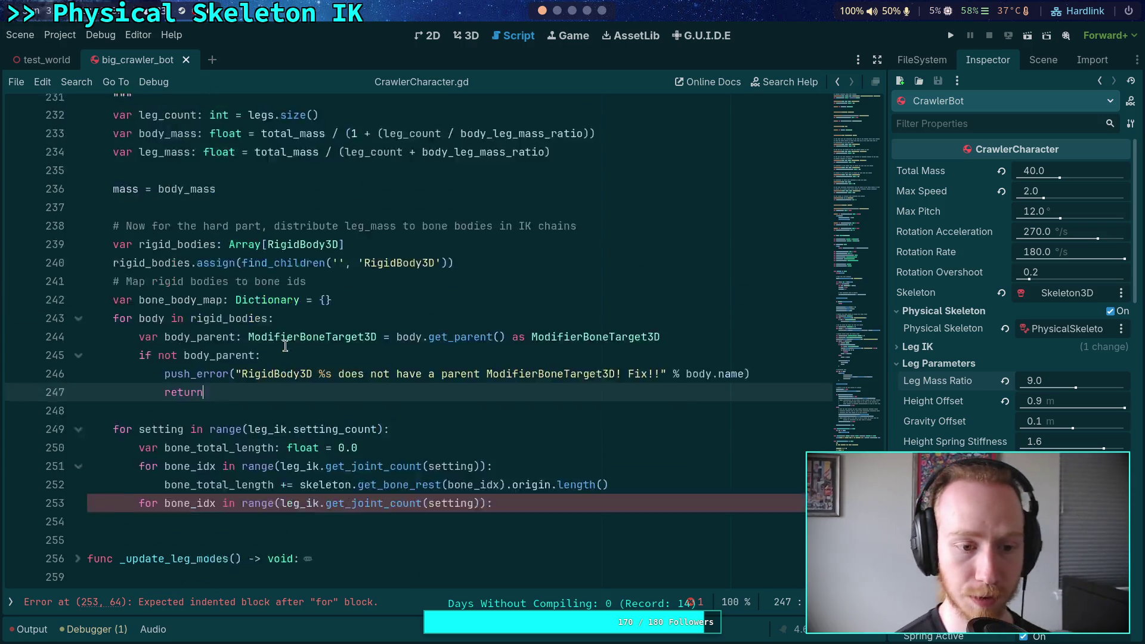
{"action": "scroll", "coordinate": [286, 346], "scroll_direction": "down", "scroll_amount": 5}
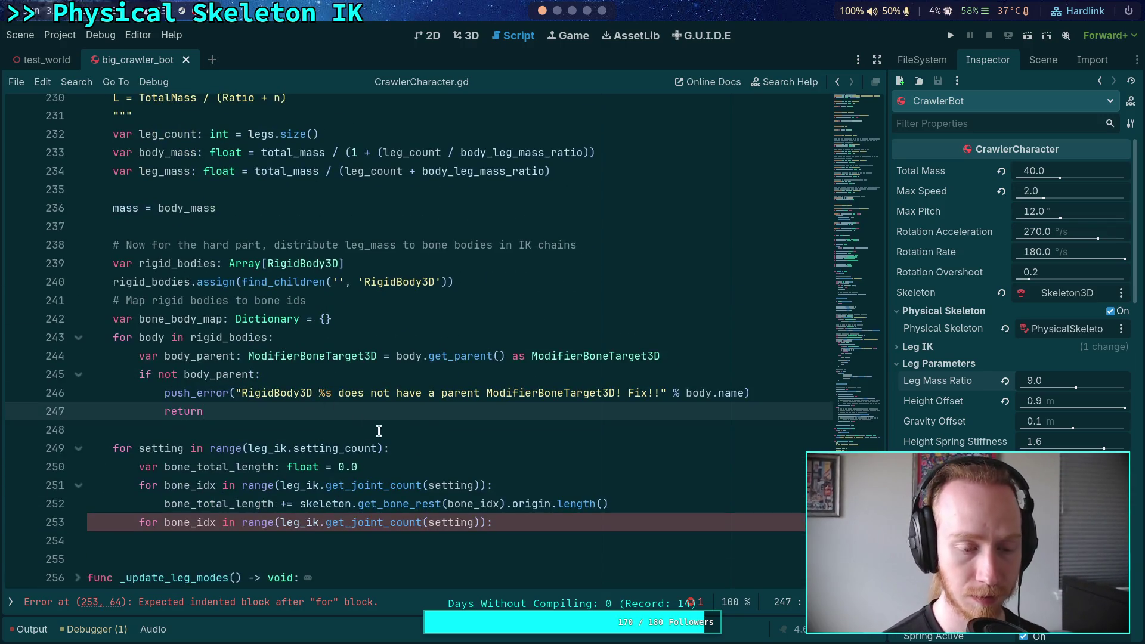
{"action": "scroll", "coordinate": [395, 429], "scroll_direction": "down", "scroll_amount": 1}
- Store the mapping with 'bone_body_map.set(body_parent.bone, body)' and save
{"action": "key", "text": "Return"}
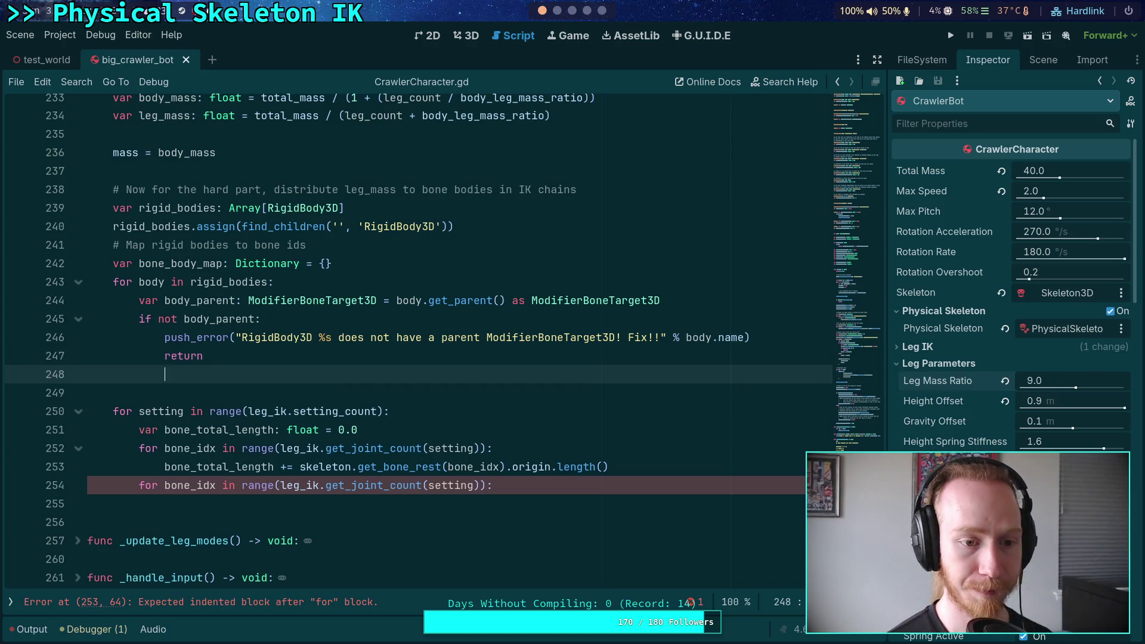
{"action": "type", "text": "bone"}
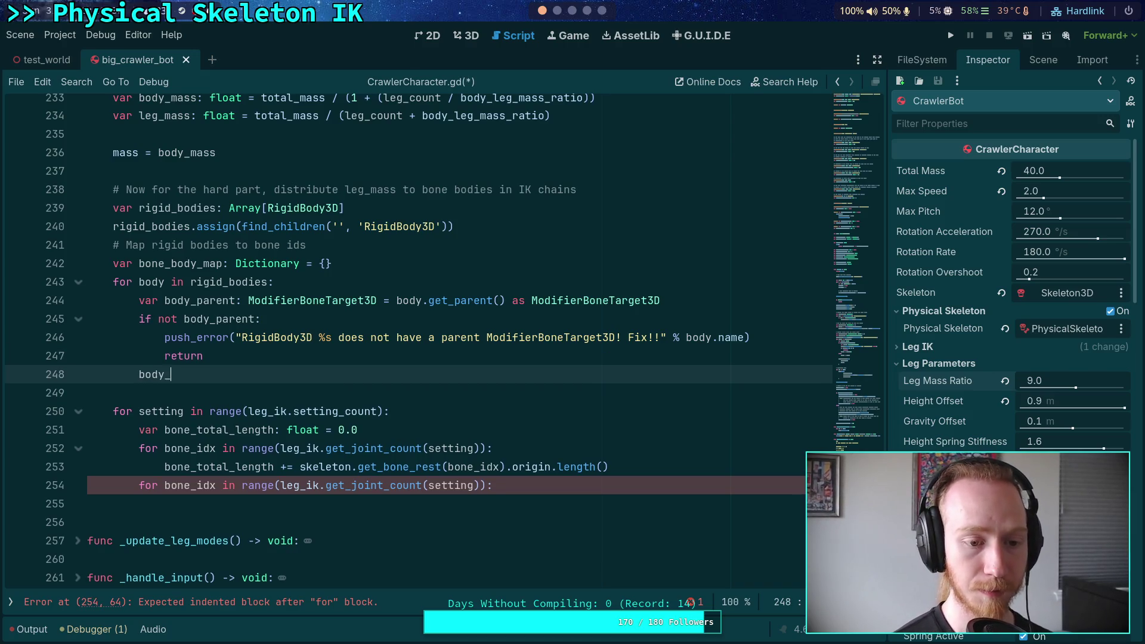
{"action": "key", "text": "Return"}
{"action": "type", "text": ".set("}
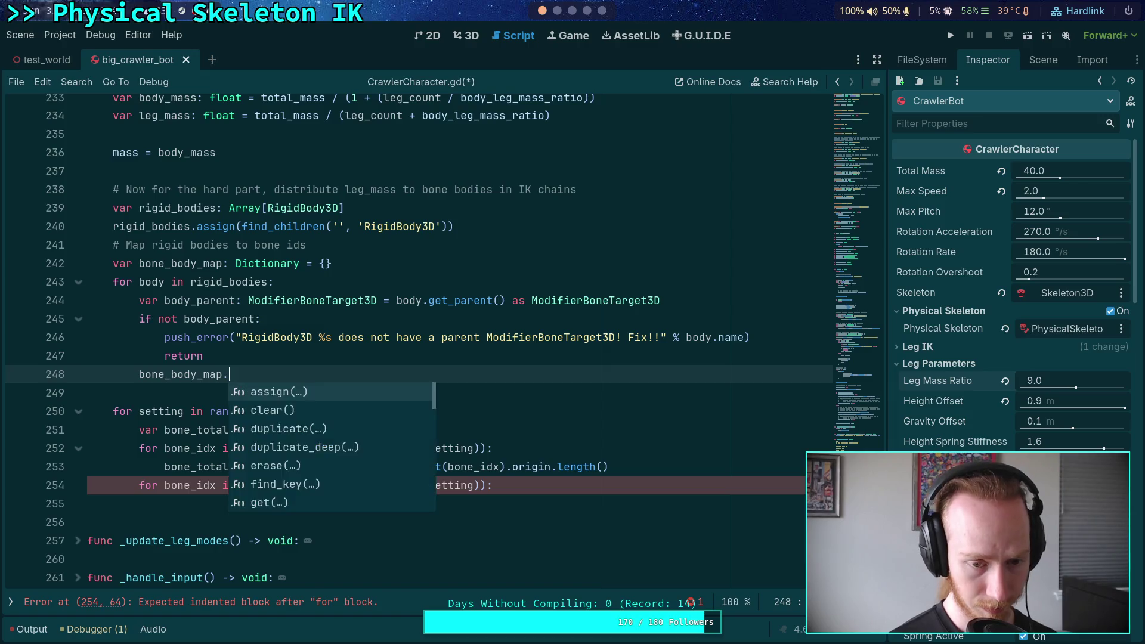
{"action": "type", "text": "bod"}
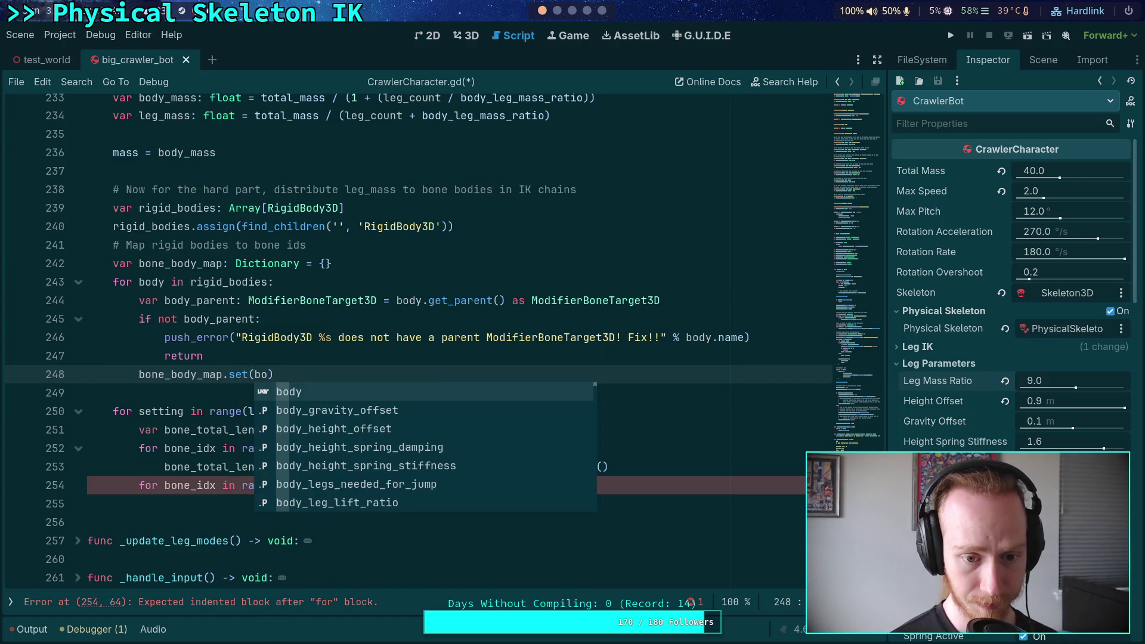
{"action": "type", "text": "y_pa"}
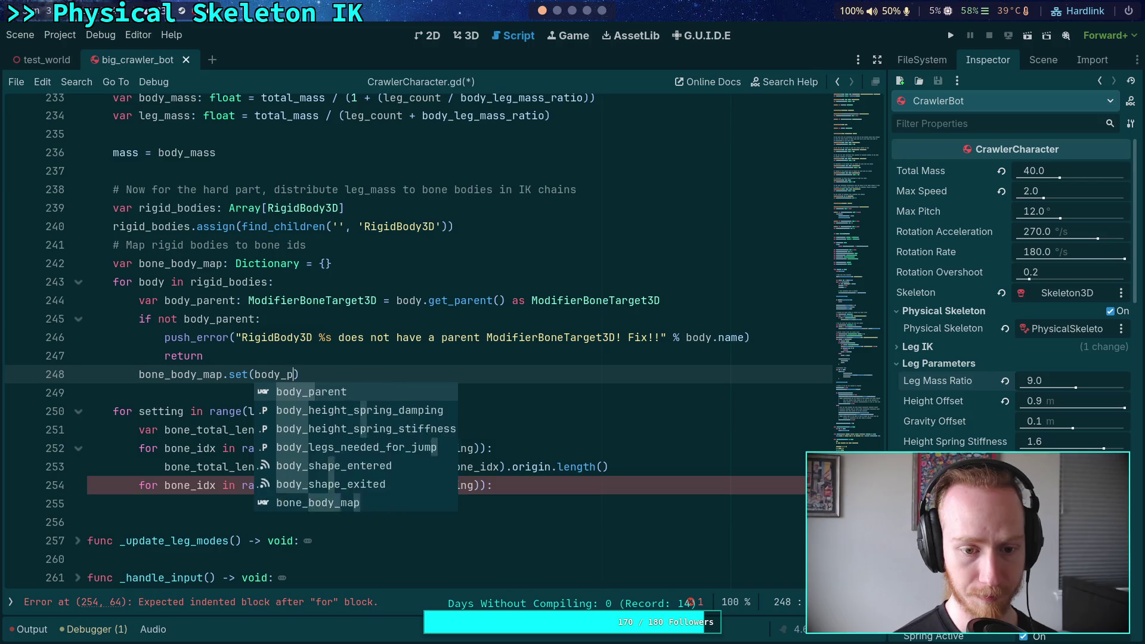
{"action": "key", "text": "Return"}
{"action": "type", "text": "."}
{"action": "key", "text": "Return"}
{"action": "type", "text": ", body)"}
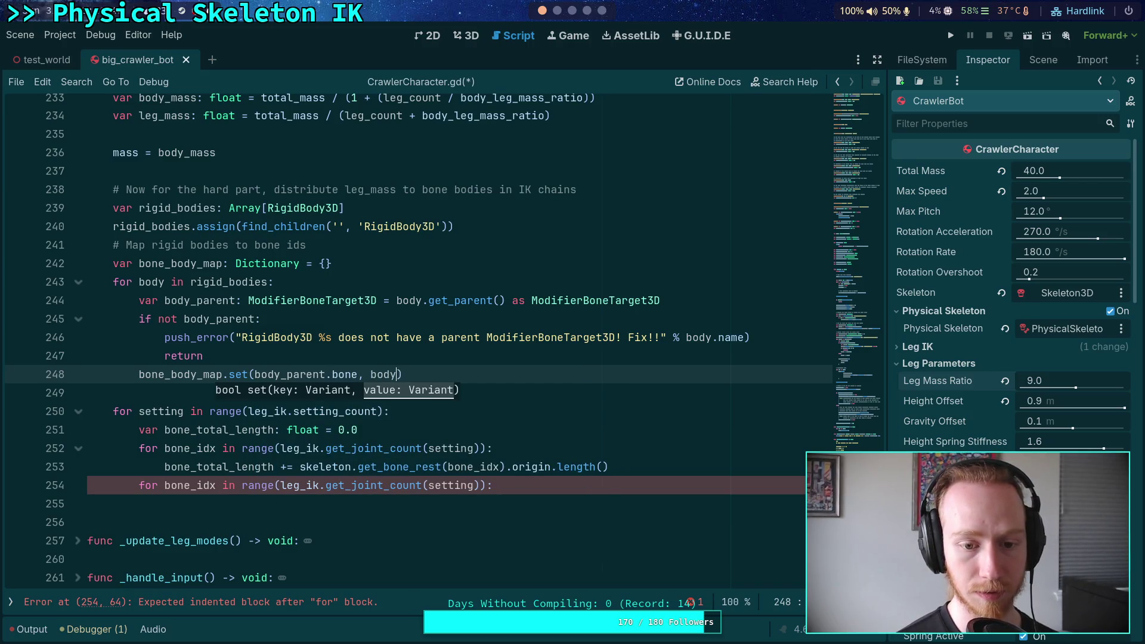
{"action": "key", "text": "ctrl+s"}
- Indent line 255 into the new joint loop and start declaring 'var body: RigidBody3D'
{"action": "left_click", "coordinate": [540, 510]}
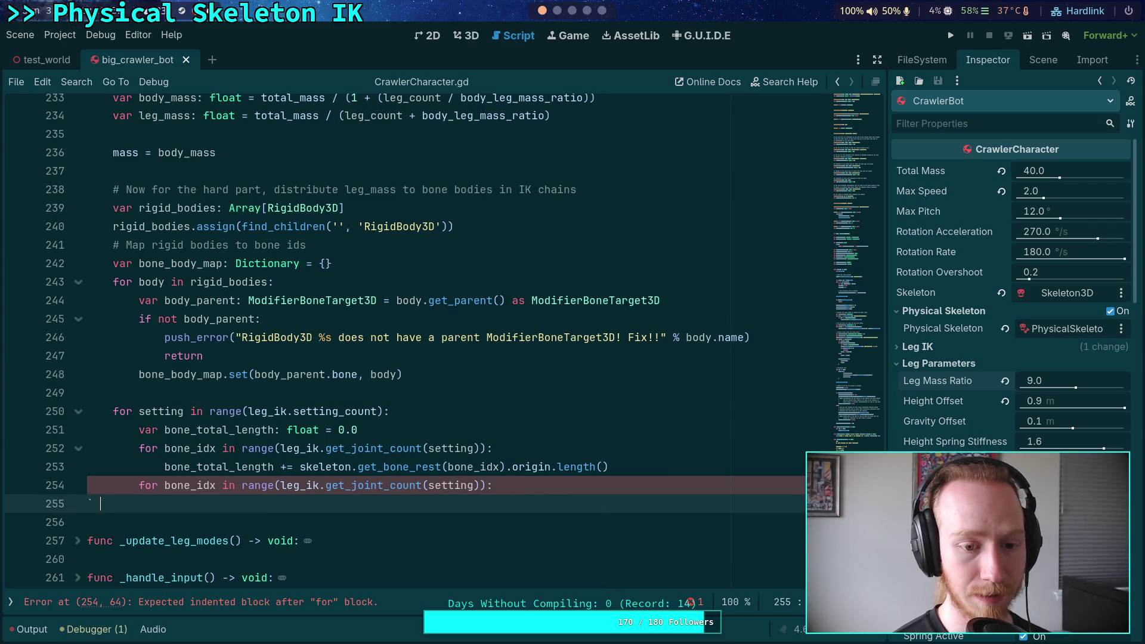
{"action": "key", "text": "Tab"}
{"action": "key", "text": "Tab"}
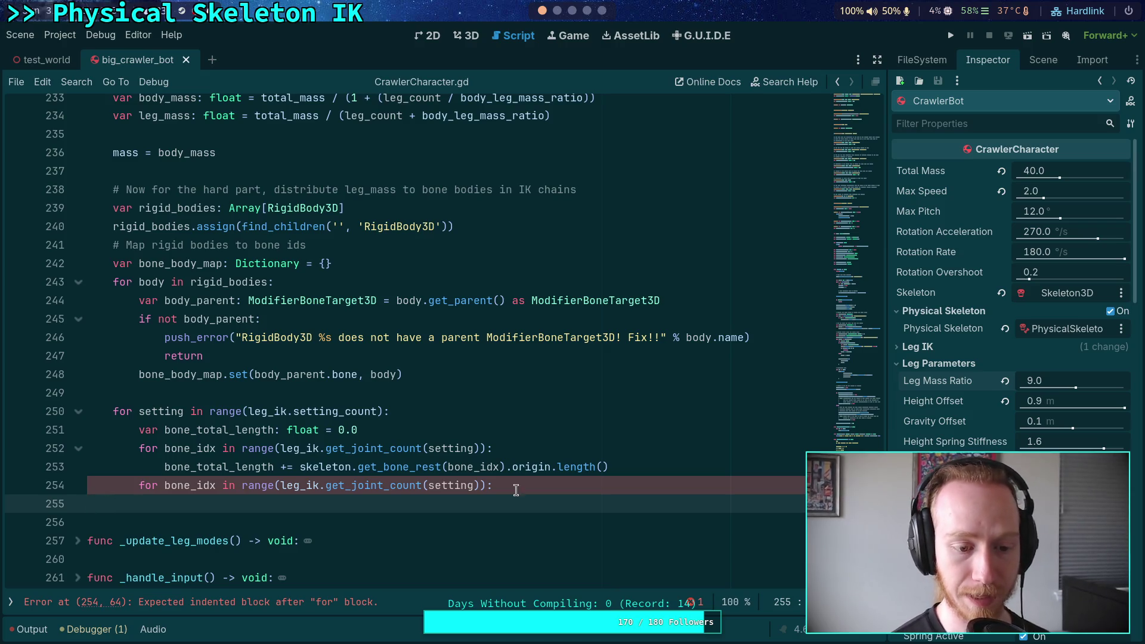
{"action": "scroll", "coordinate": [516, 491], "scroll_direction": "down", "scroll_amount": 1}
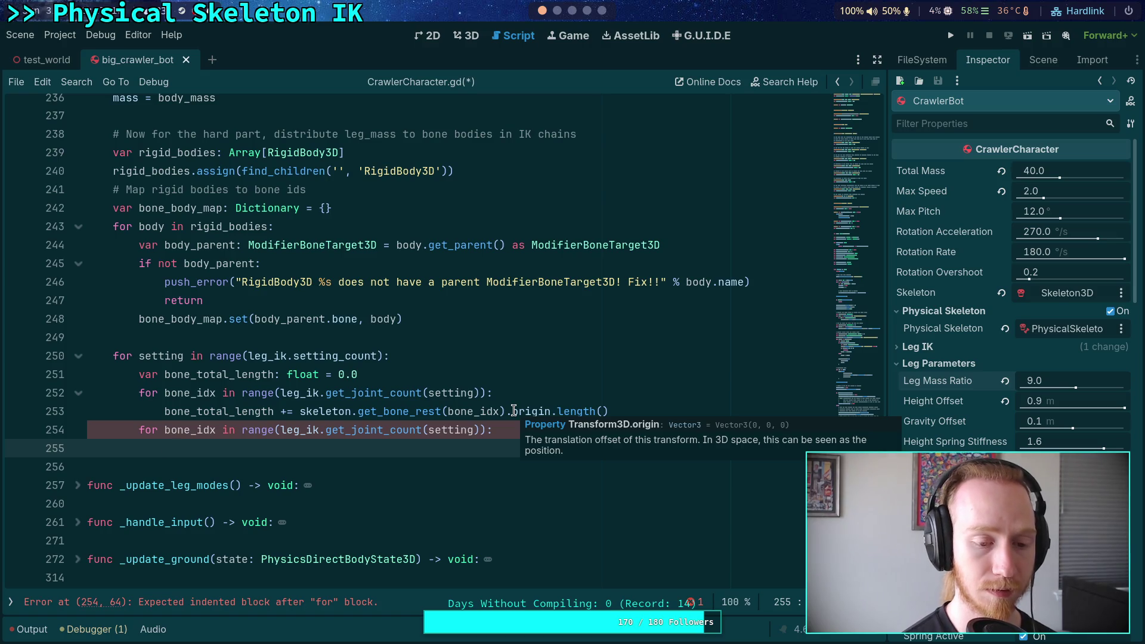
{"action": "type", "text": "var body: RigidB"}
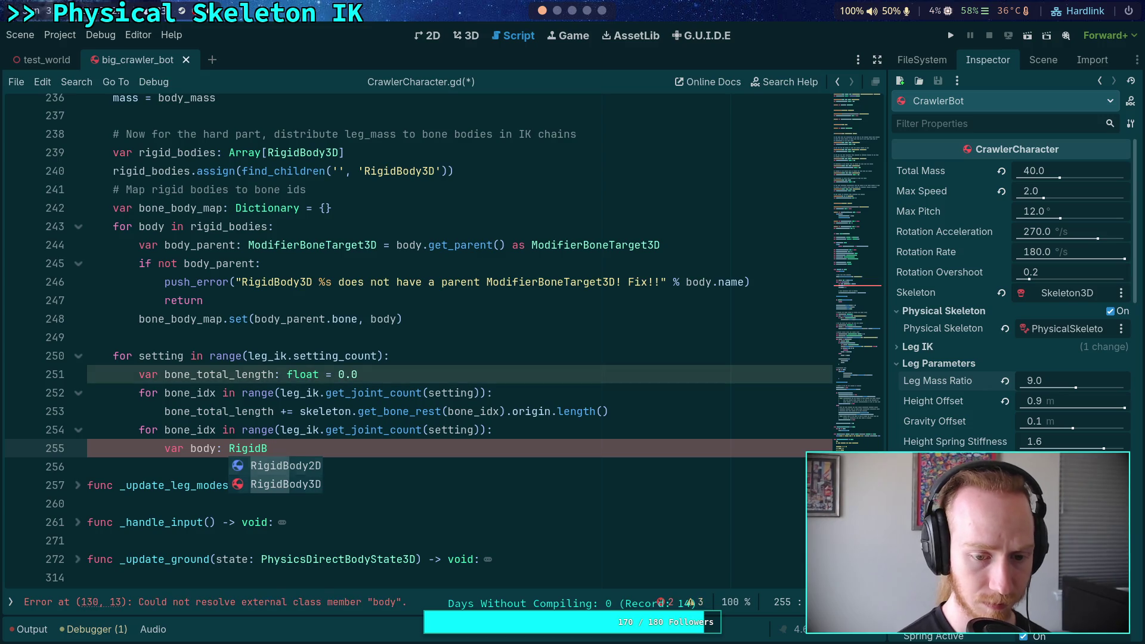
- Declare the RigidBody3D body as bone_body_map.get(bone_idx) in the second joint loop
{"action": "key", "text": "Down"}
{"action": "key", "text": "Return"}
{"action": "type", "text": "= b"}
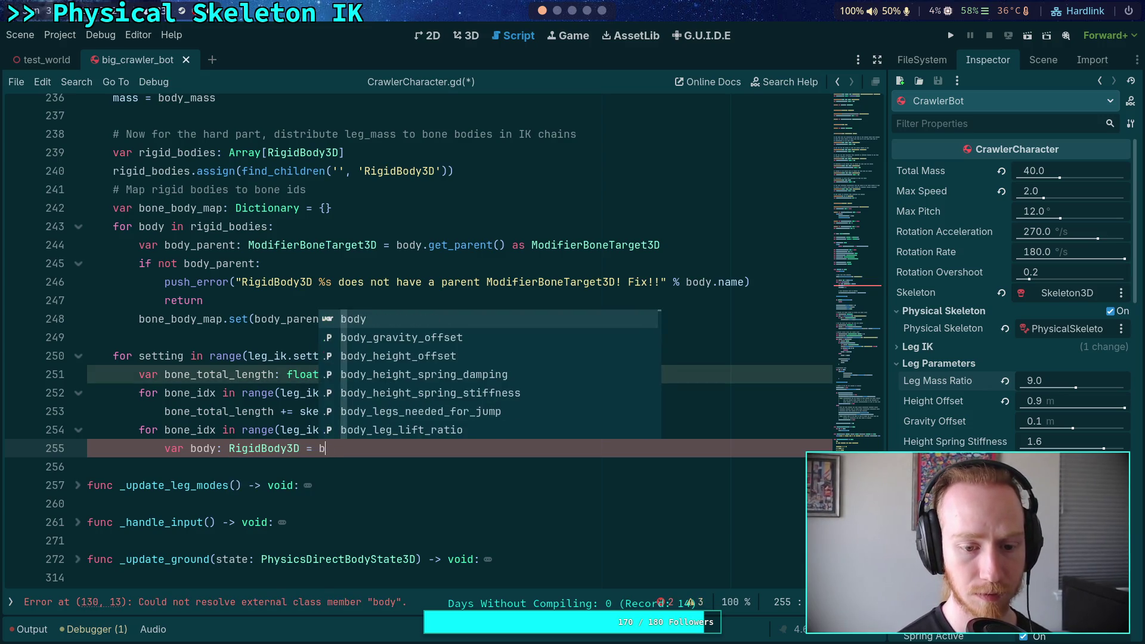
{"action": "type", "text": "one_"}
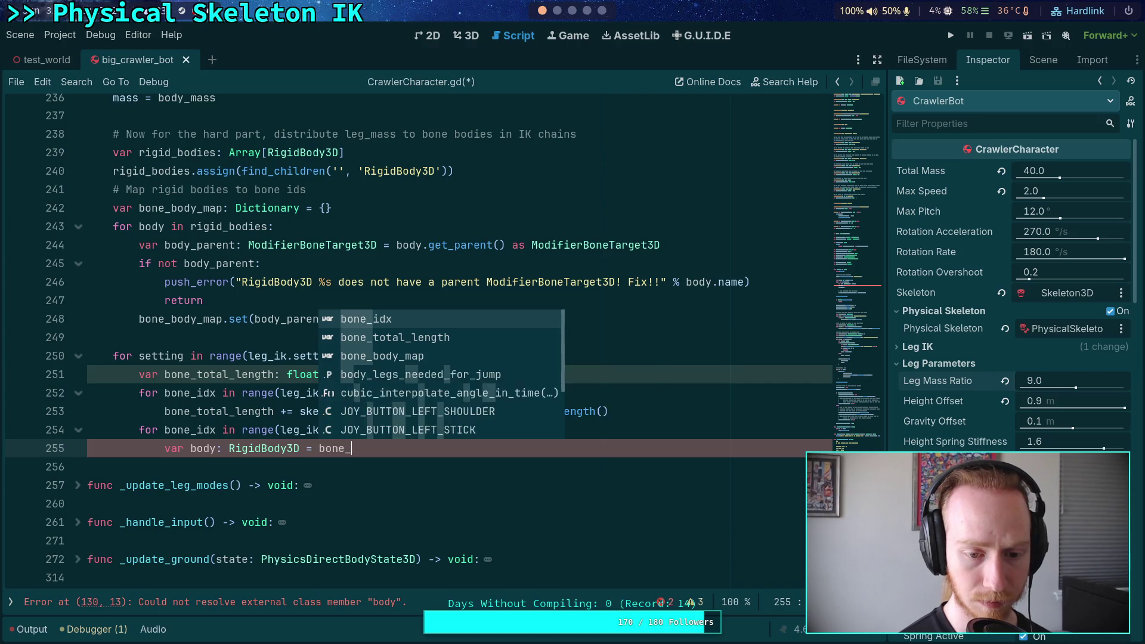
{"action": "type", "text": "b"}
{"action": "key", "text": "Return"}
{"action": "type", "text": "get"}
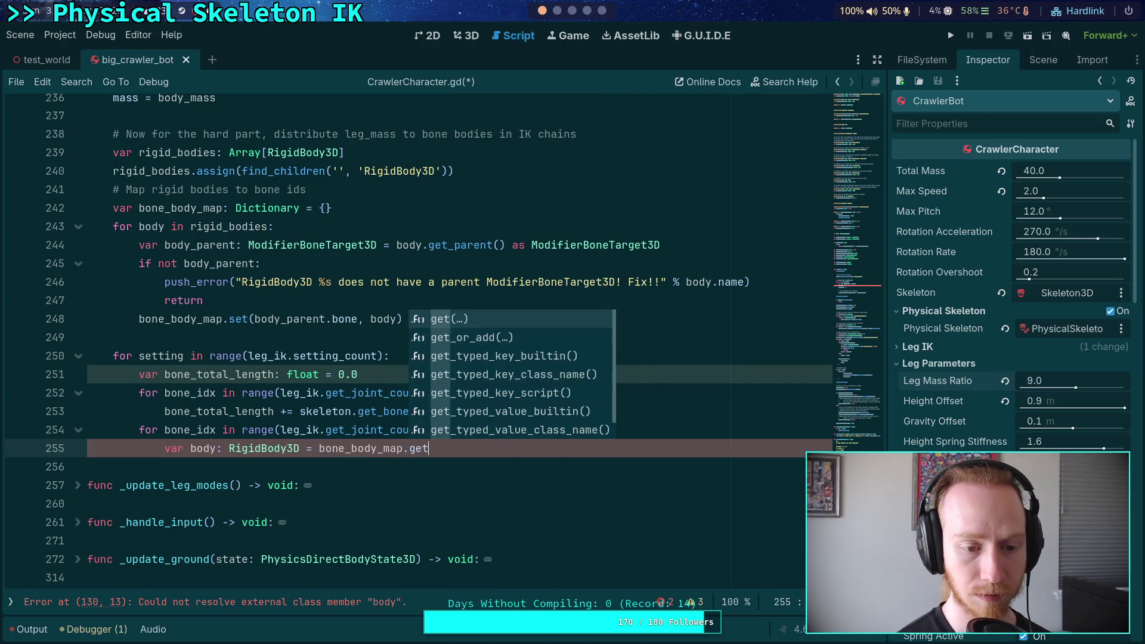
{"action": "key", "text": "Return"}
{"action": "type", "text": "bone_idx)"}
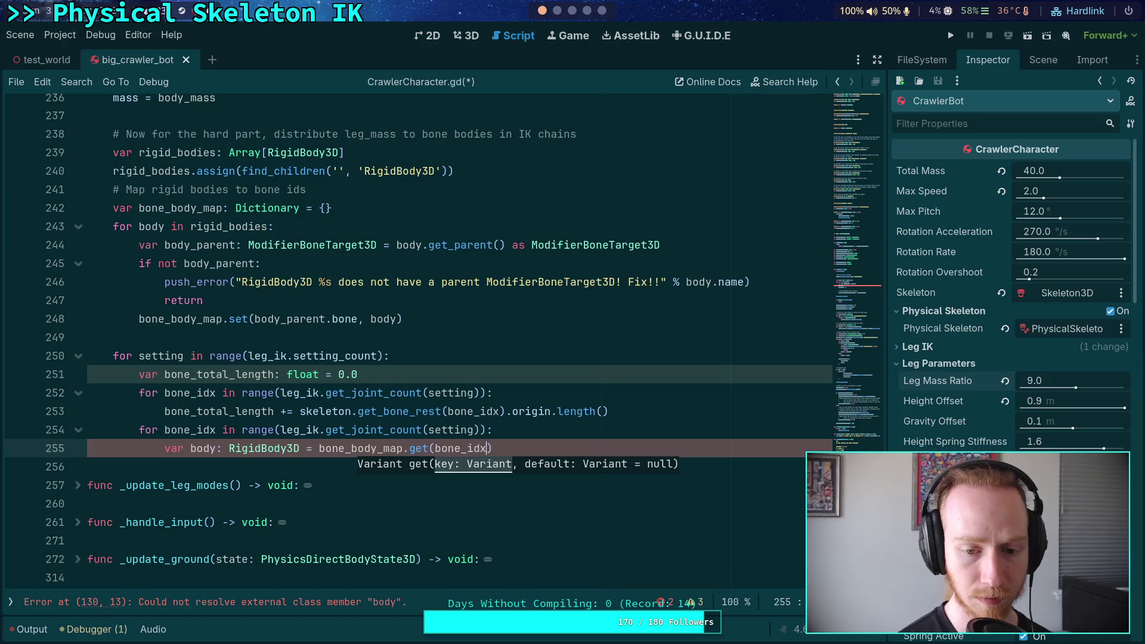
{"action": "key", "text": "Return"}
- Add 'if not body:' with push_error("Bone %s does not have an associated RigidBody3D! Fix!!"), then save
{"action": "type", "text": "if not body:"}
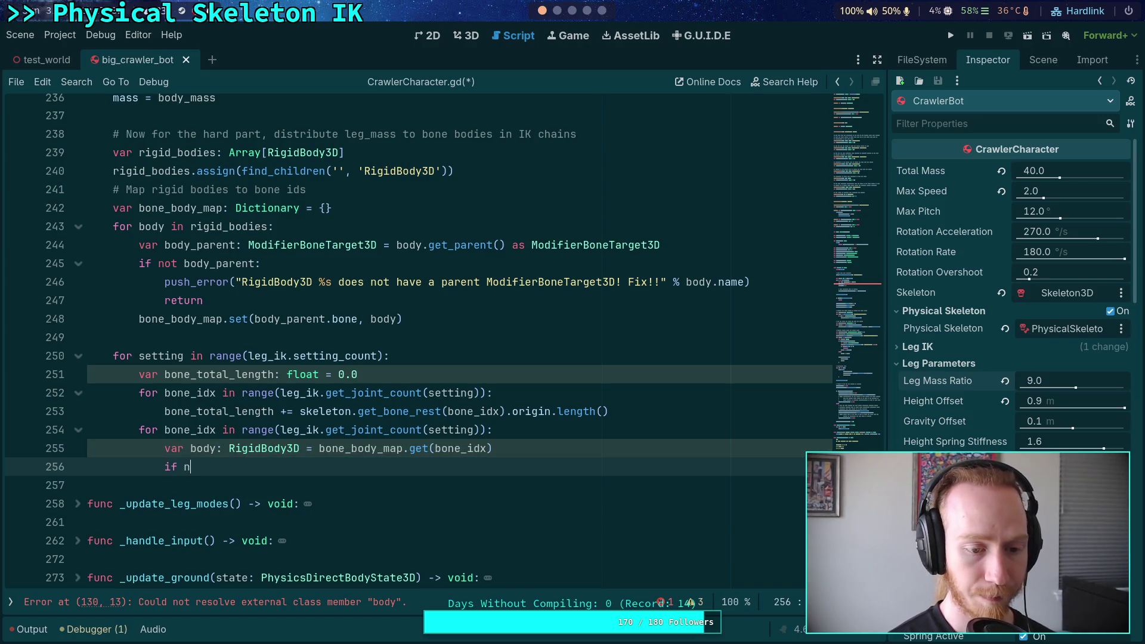
{"action": "key", "text": "Return"}
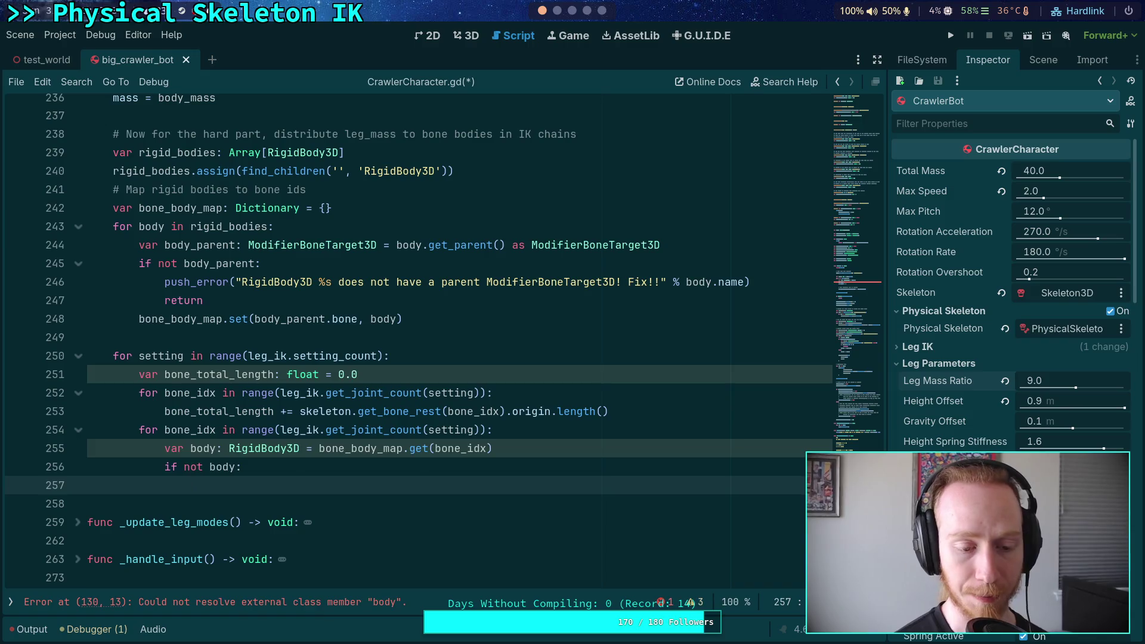
{"action": "type", "text": "push_error("}
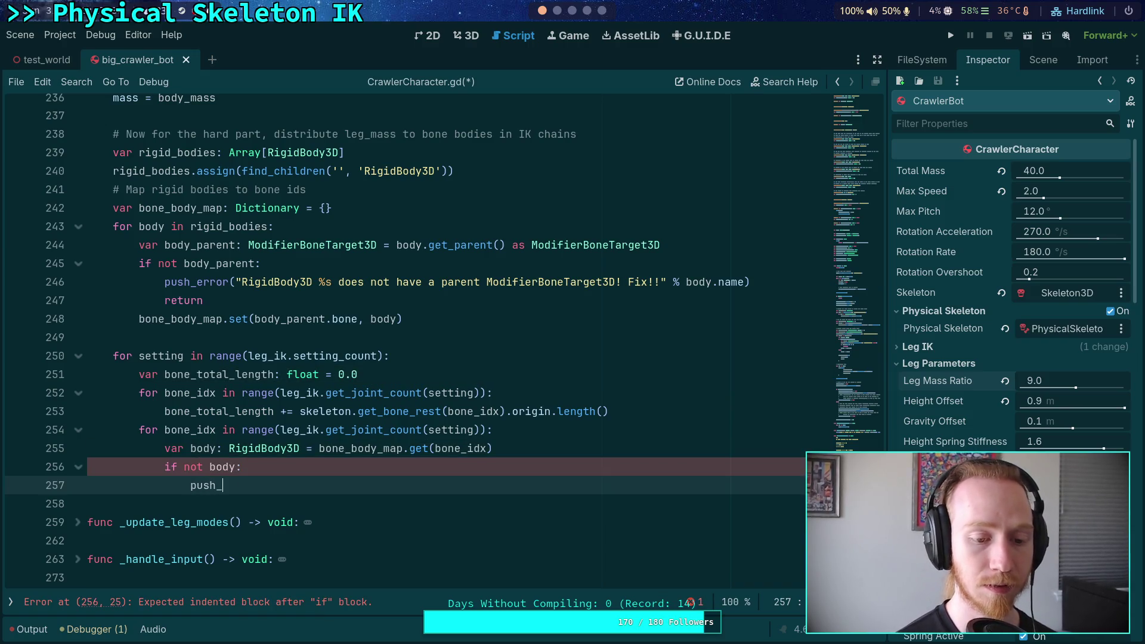
{"action": "type", "text": "\"Bone"}
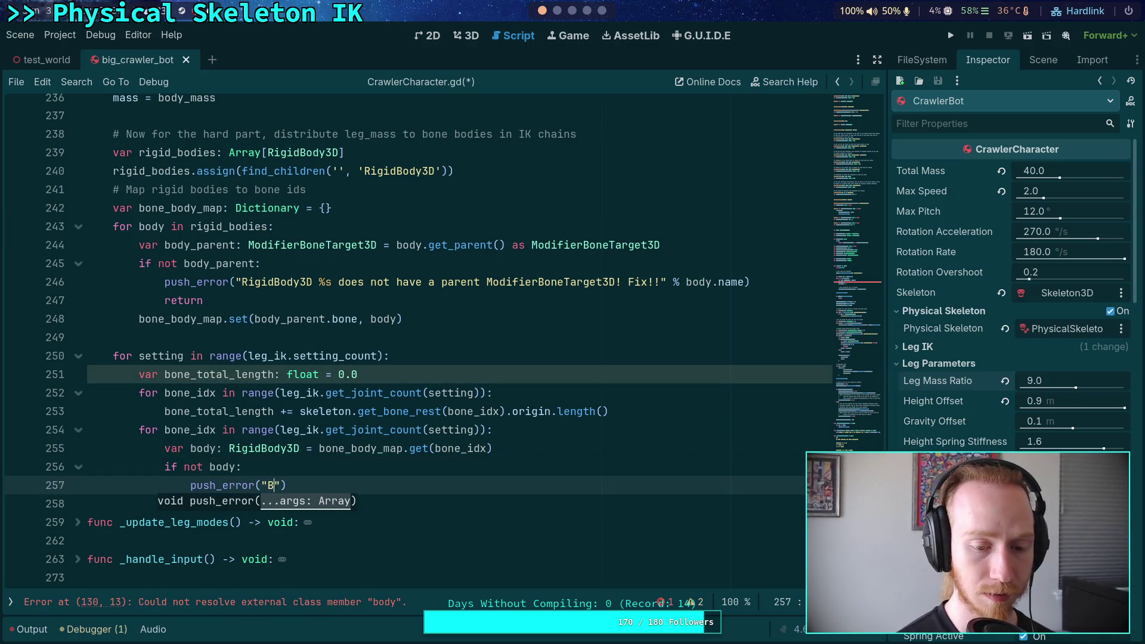
{"action": "type", "text": " %s\""}
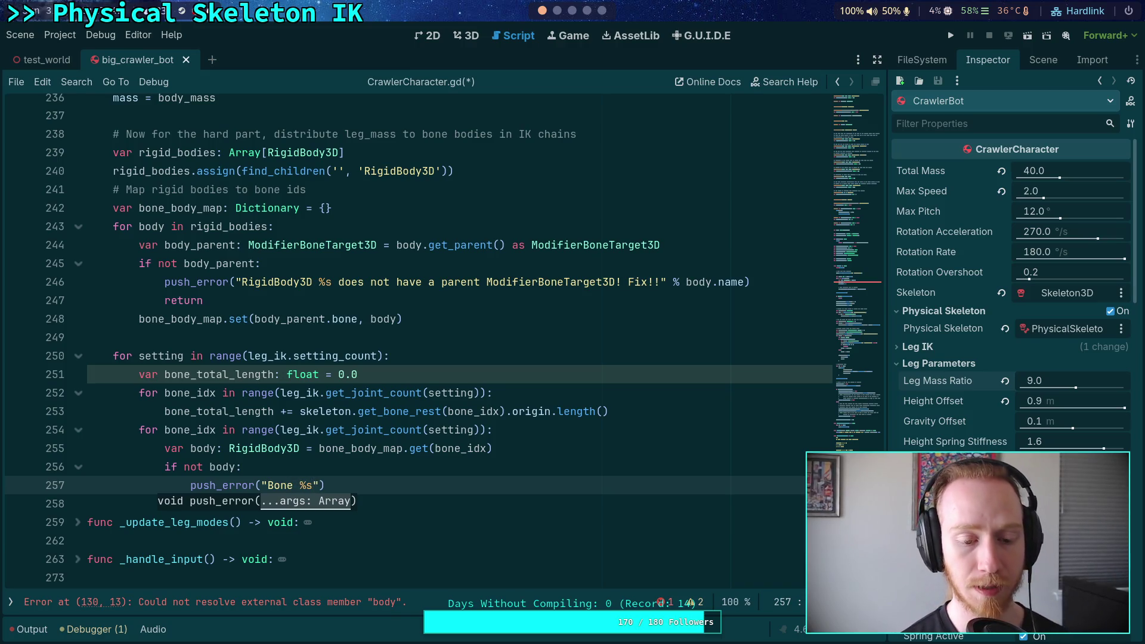
{"action": "type", "text": " % skeleton"}
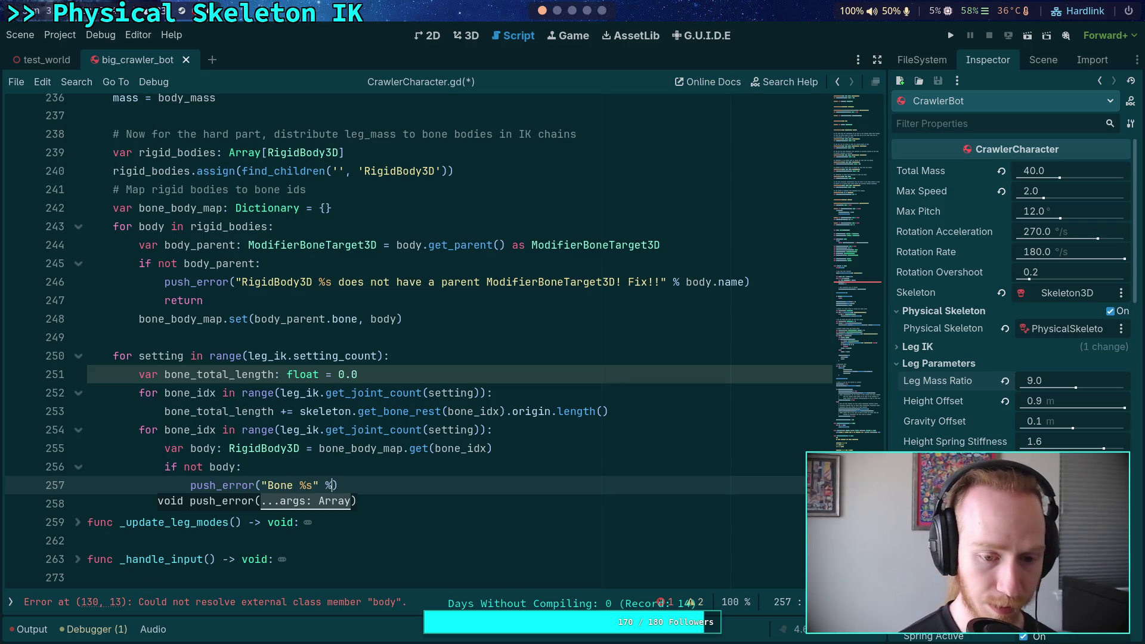
{"action": "type", "text": ".bone_na"}
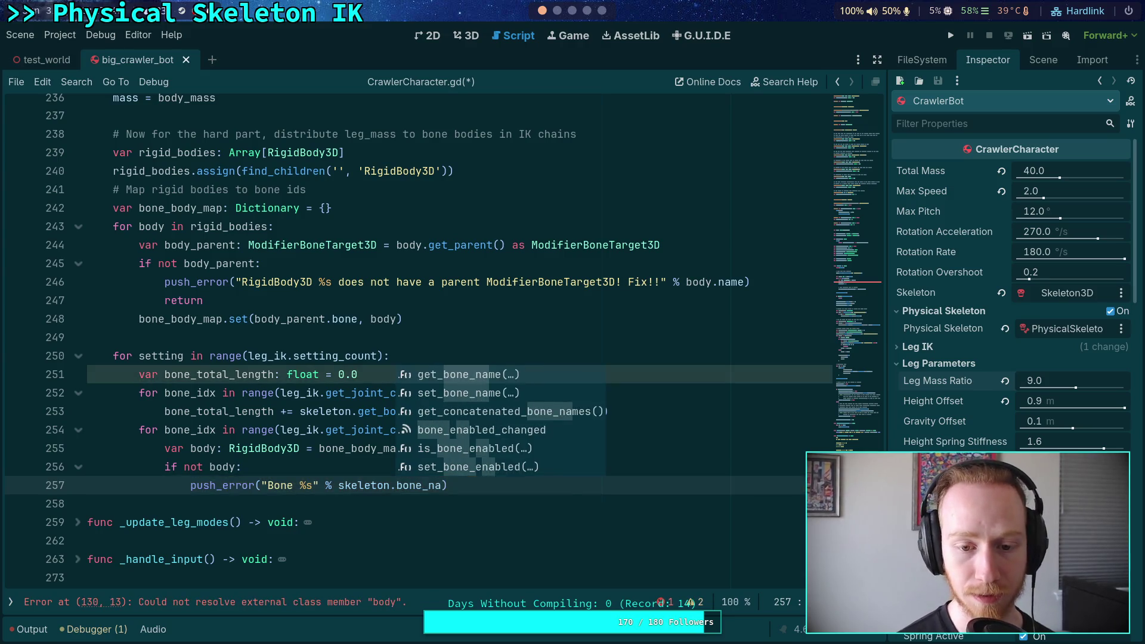
{"action": "key", "text": "Return"}
{"action": "type", "text": "one_idx"}
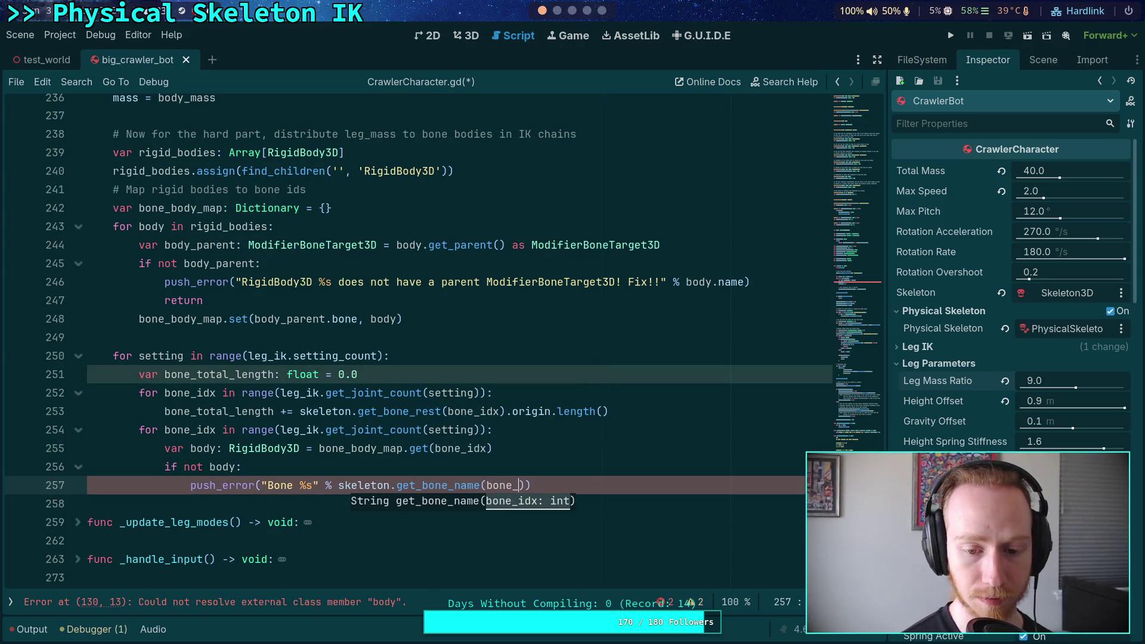
{"action": "left_click", "coordinate": [313, 484]}
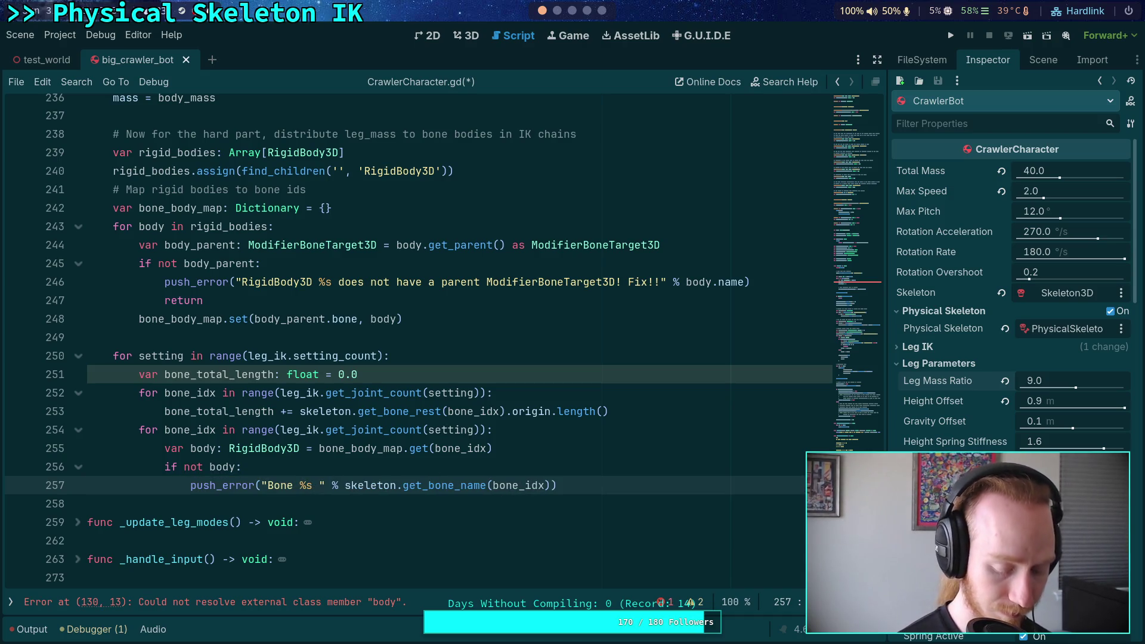
{"action": "type", "text": "does not have an assec"}
{"action": "key", "text": "BackSpace"}
{"action": "key", "text": "BackSpace"}
{"action": "type", "text": "ociated RigidBody3D! Fix1!!"}
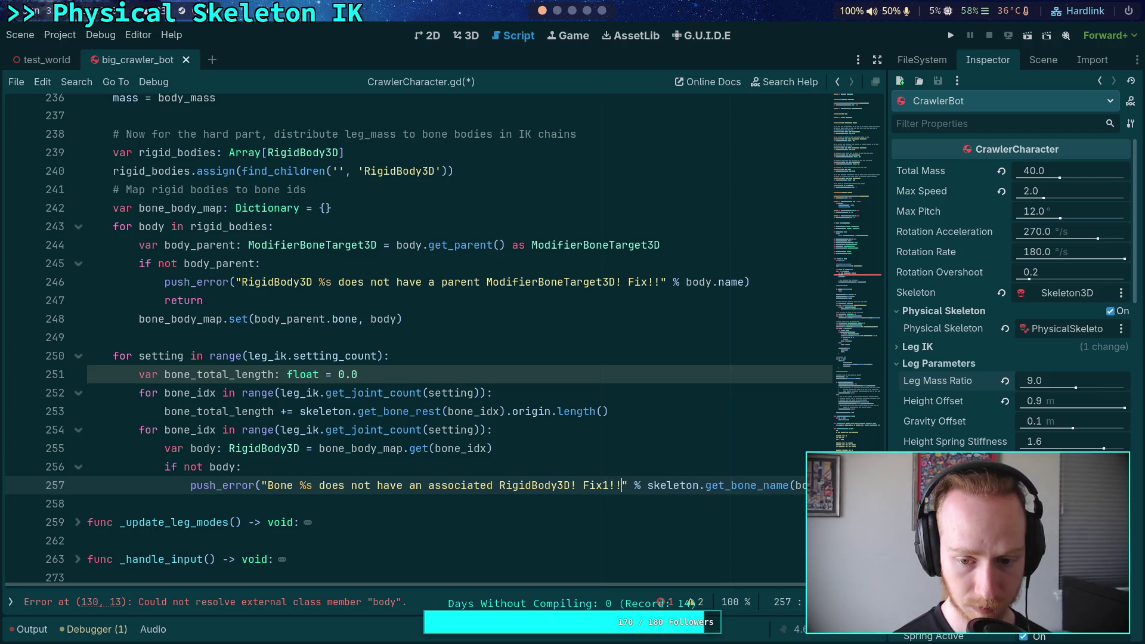
{"action": "key", "text": "BackSpace"}
{"action": "key", "text": "BackSpace"}
{"action": "key", "text": "BackSpace"}
{"action": "type", "text": "!!"}
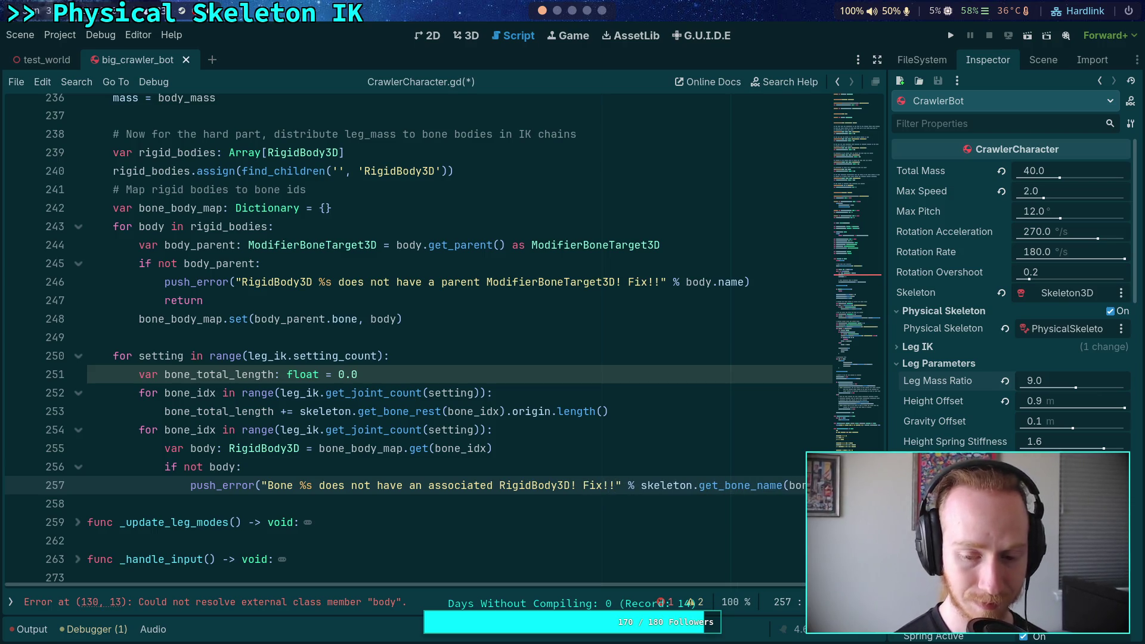
{"action": "key", "text": "ctrl+Return"}
{"action": "key", "text": "ctrl+s"}
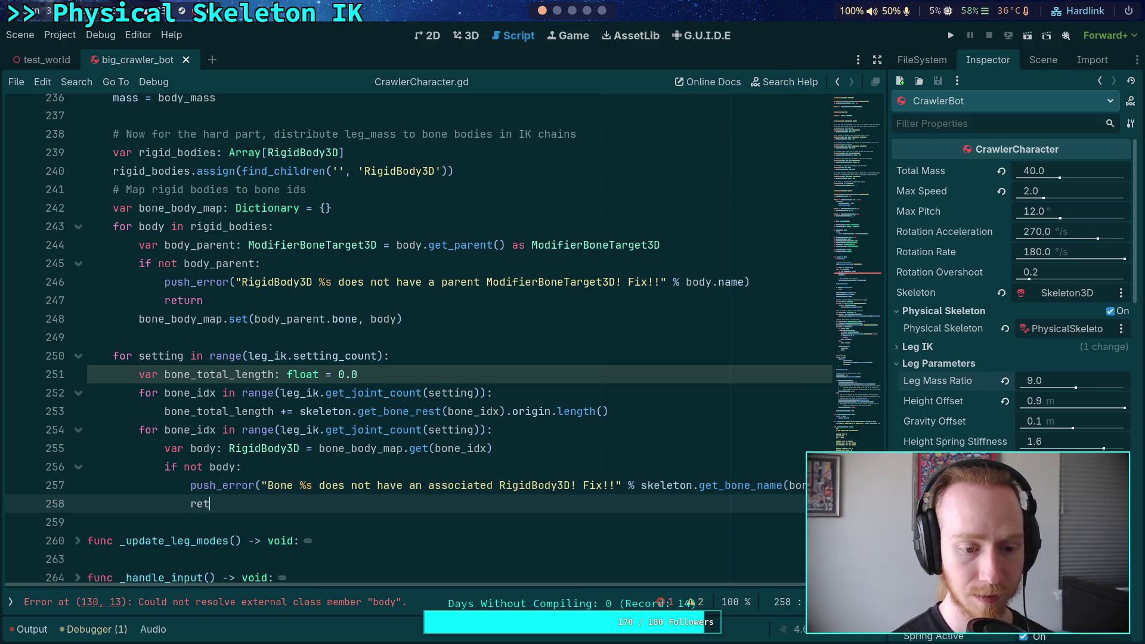
- Finish the return line and start the assignment body.mass = leg_mass
{"action": "type", "text": "urn"}
{"action": "key", "text": "Return"}
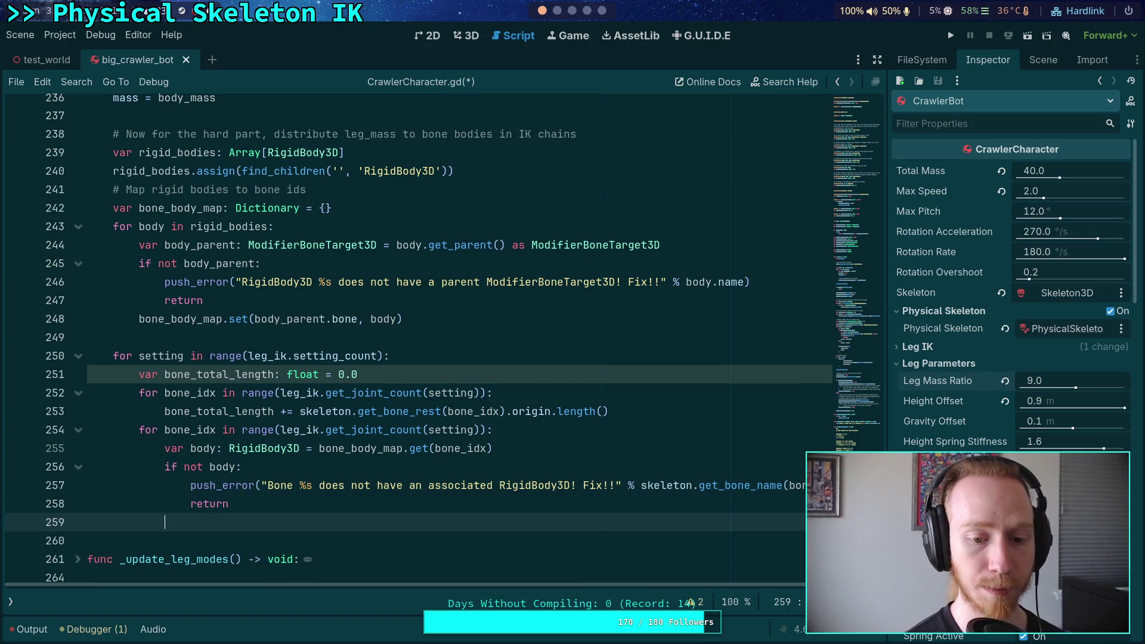
{"action": "key", "text": "BackSpace"}
{"action": "type", "text": "dy.mass ="}
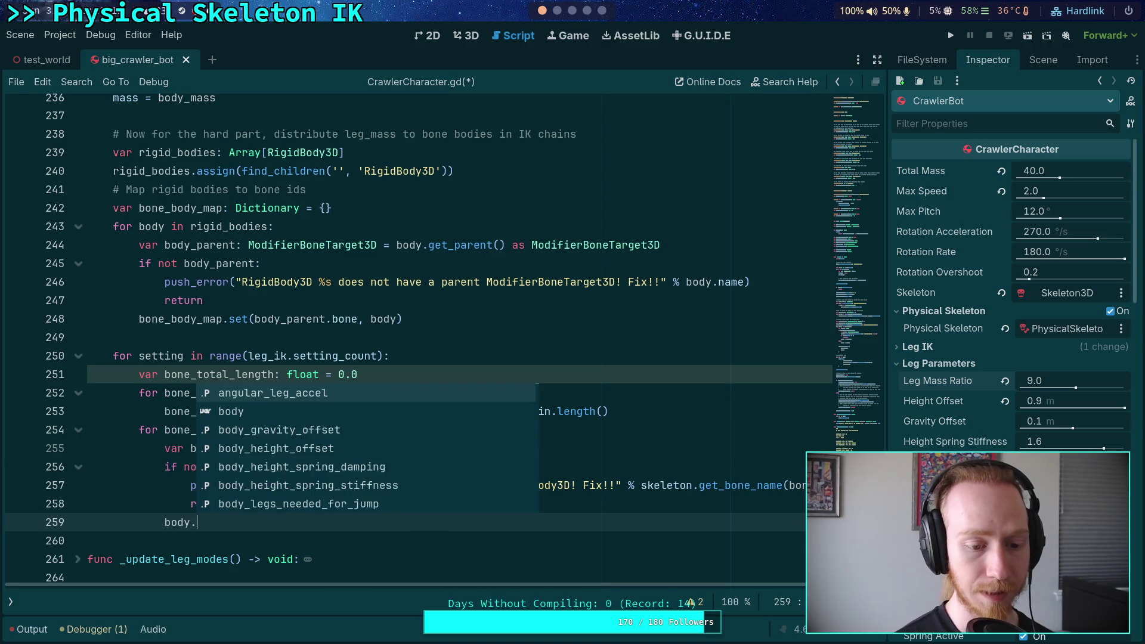
{"action": "type", "text": " leg_m"}
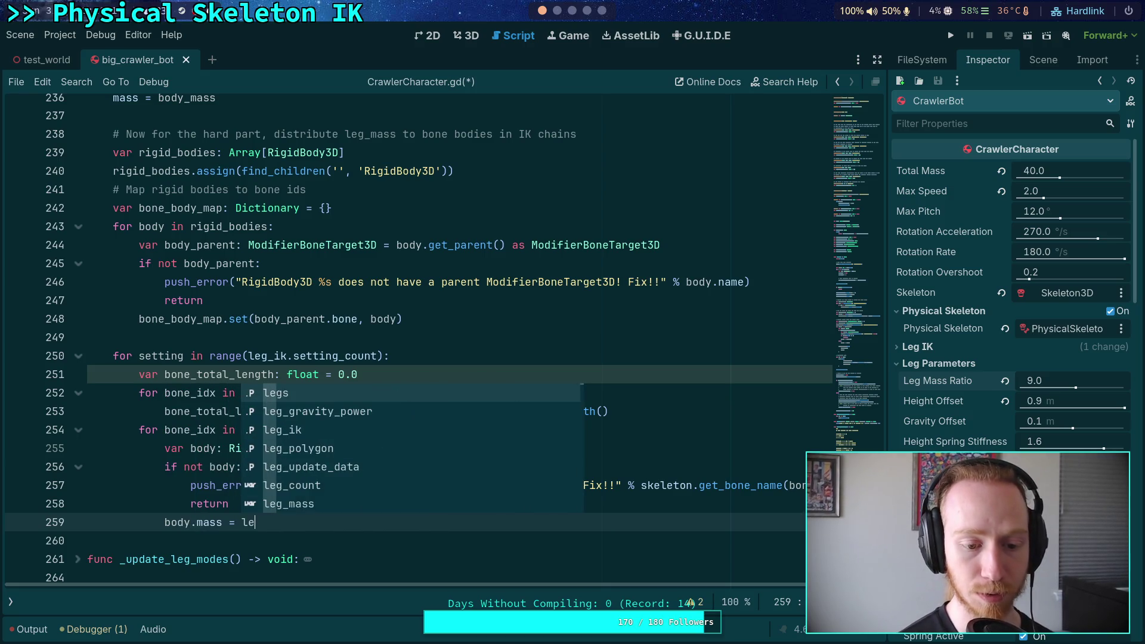
{"action": "type", "text": "ass * ("}
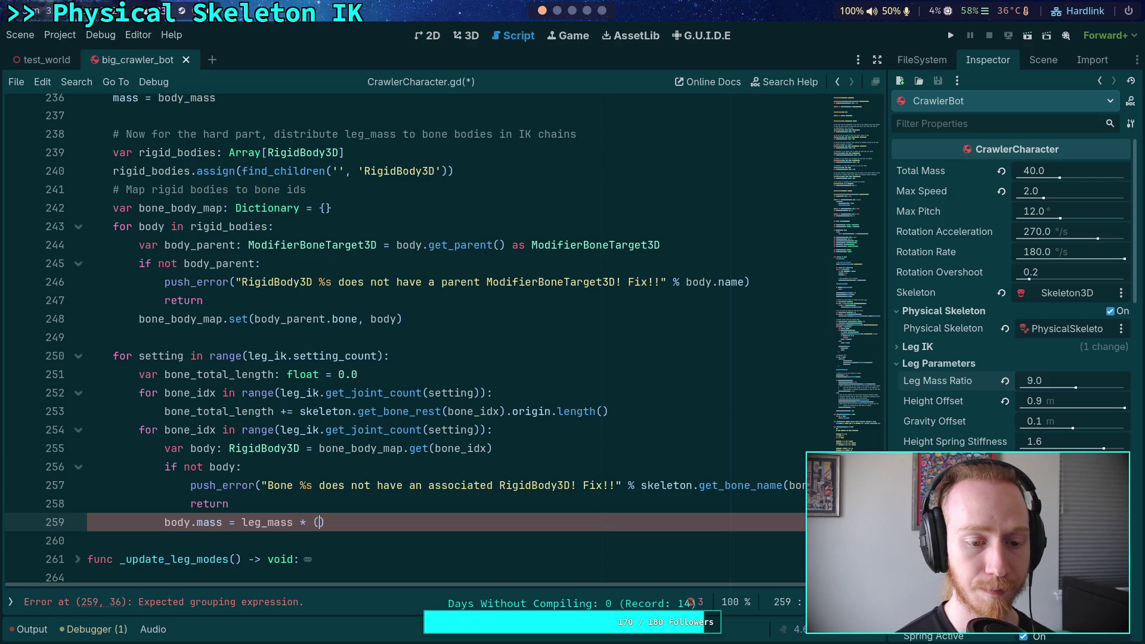
- Multiply by skeleton.get_bone_rest(bone_idx).origin.length() / bone_total_length, then save the script
{"action": "type", "text": "skeleton."}
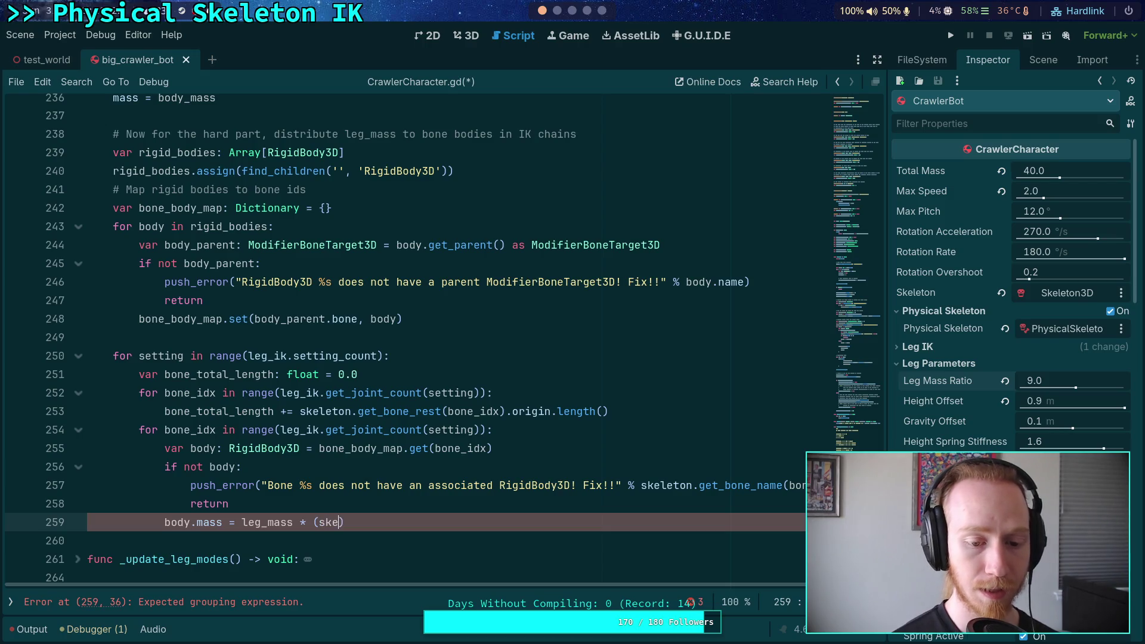
{"action": "type", "text": "get"}
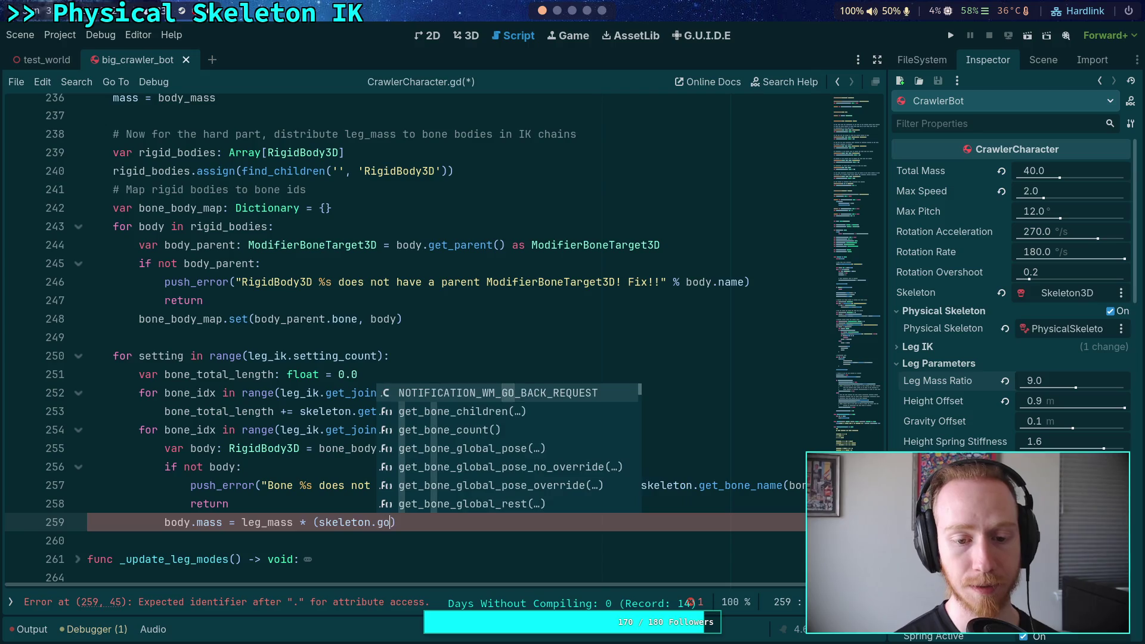
{"action": "type", "text": "_bo"}
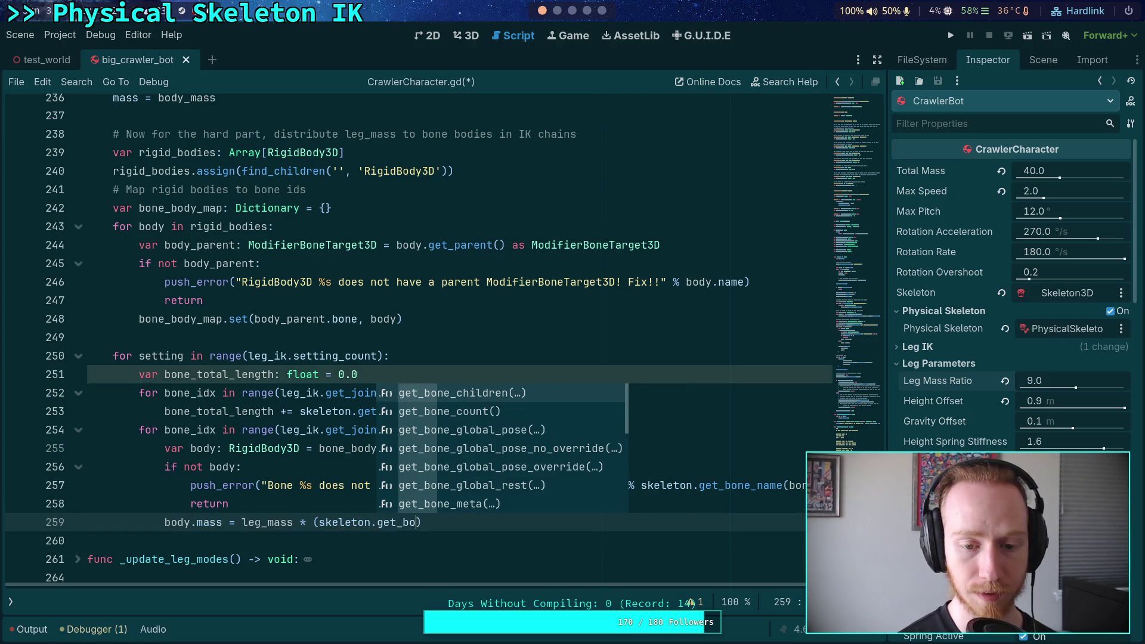
{"action": "key", "text": "Down"}
{"action": "key", "text": "Down"}
{"action": "key", "text": "Down"}
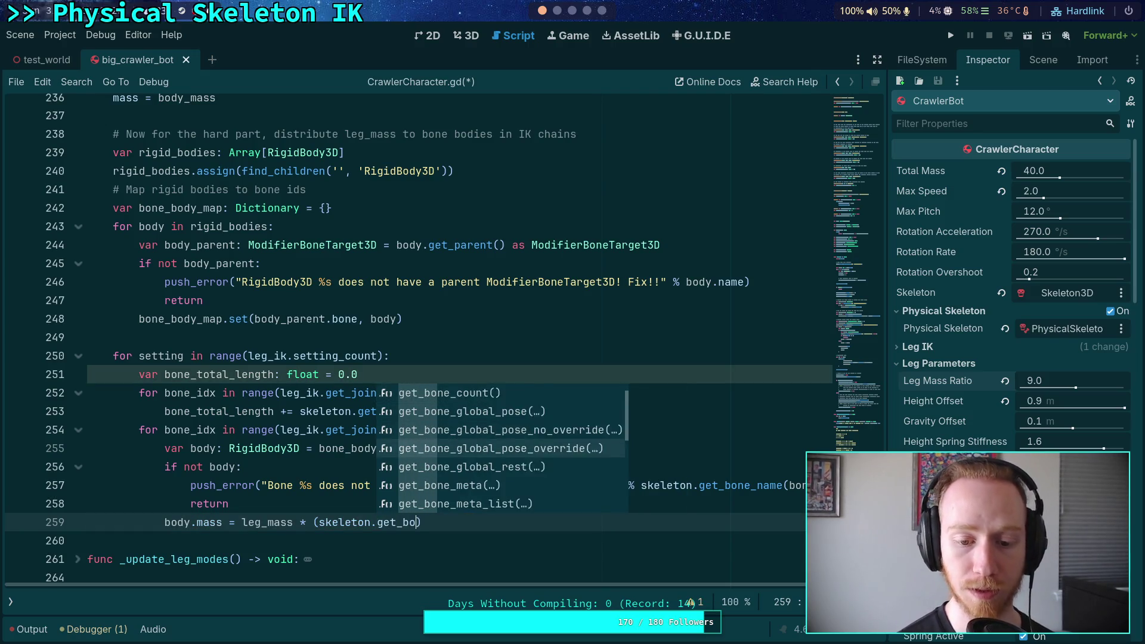
{"action": "key", "text": "Up"}
{"action": "key", "text": "Up"}
{"action": "key", "text": "Down"}
{"action": "key", "text": "Down"}
{"action": "key", "text": "Down"}
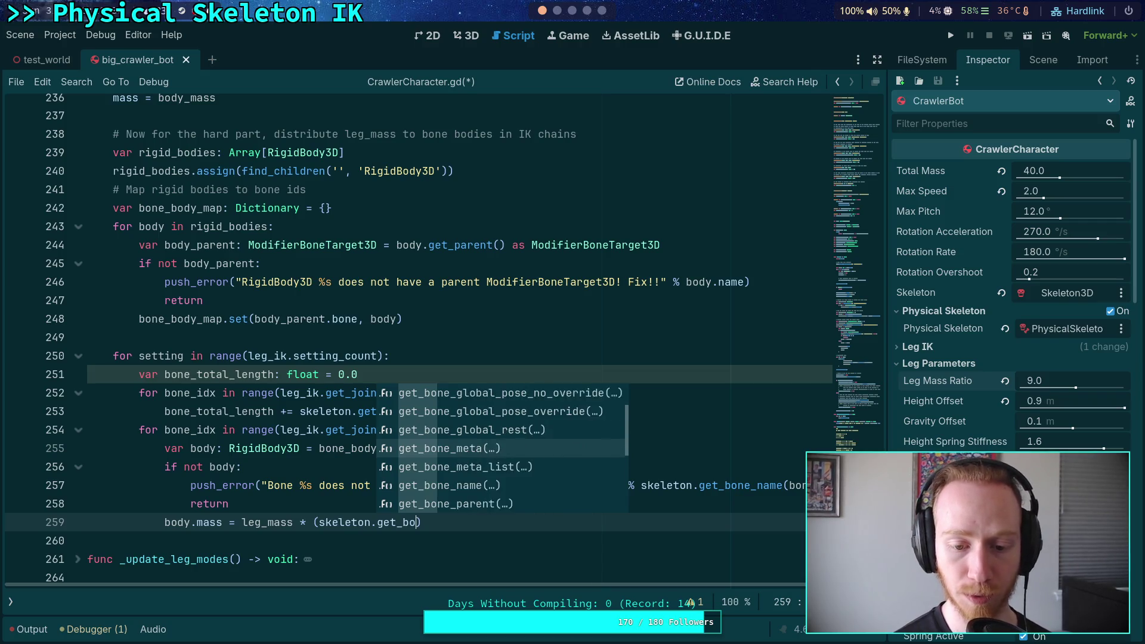
{"action": "key", "text": "Down"}
{"action": "key", "text": "Down"}
{"action": "key", "text": "Down"}
{"action": "key", "text": "Return"}
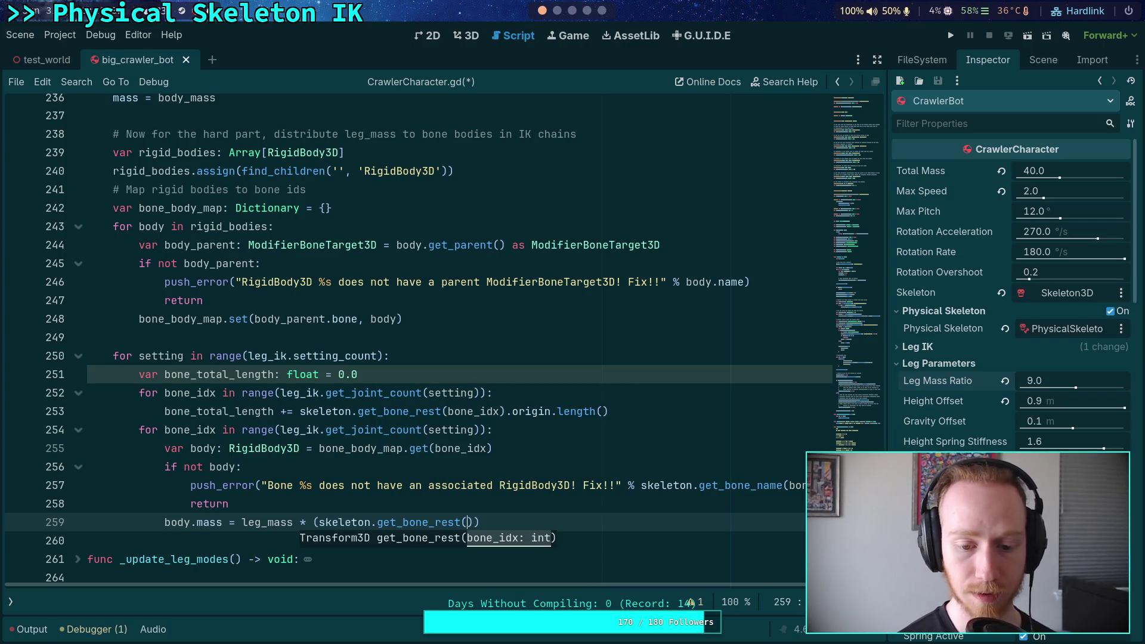
{"action": "type", "text": "bone_i"}
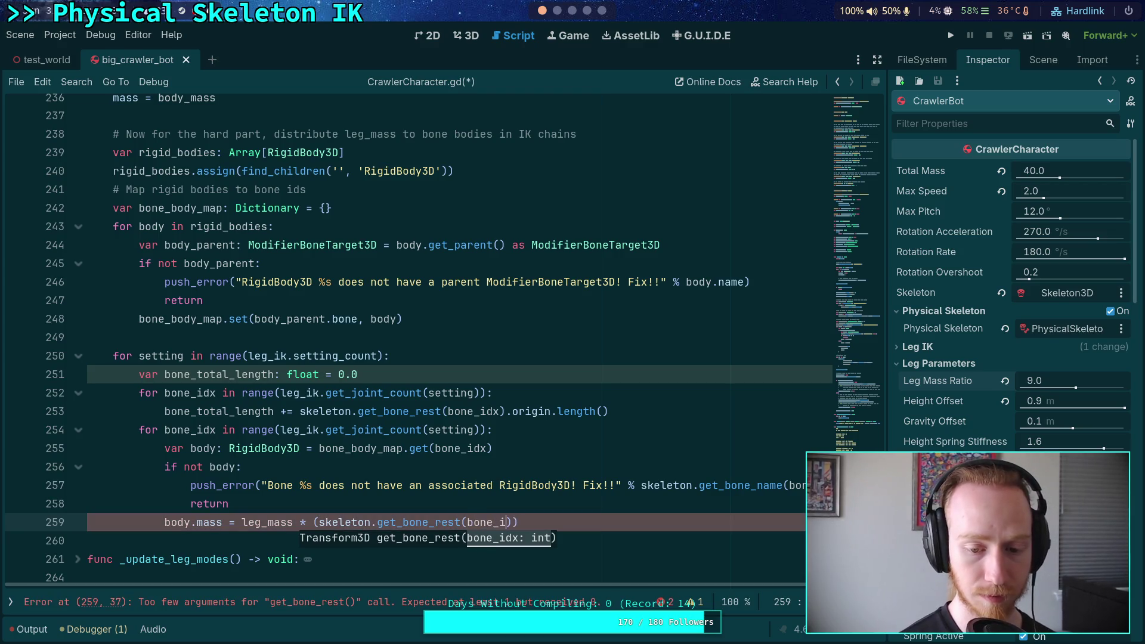
{"action": "type", "text": "dx).origin."}
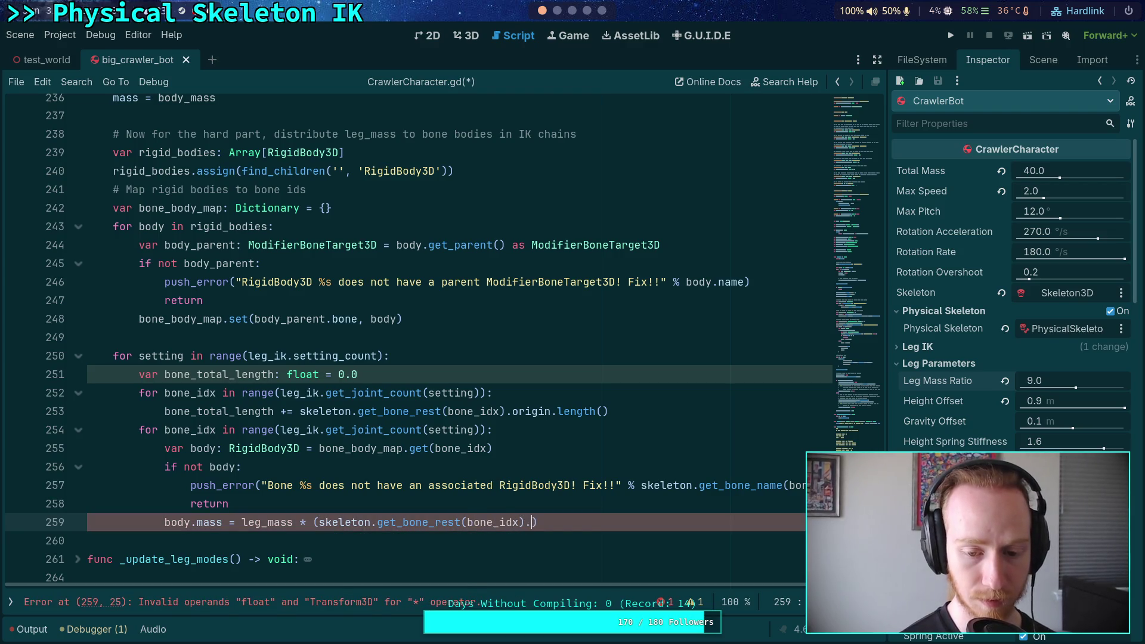
{"action": "type", "text": "len"}
{"action": "key", "text": "Return"}
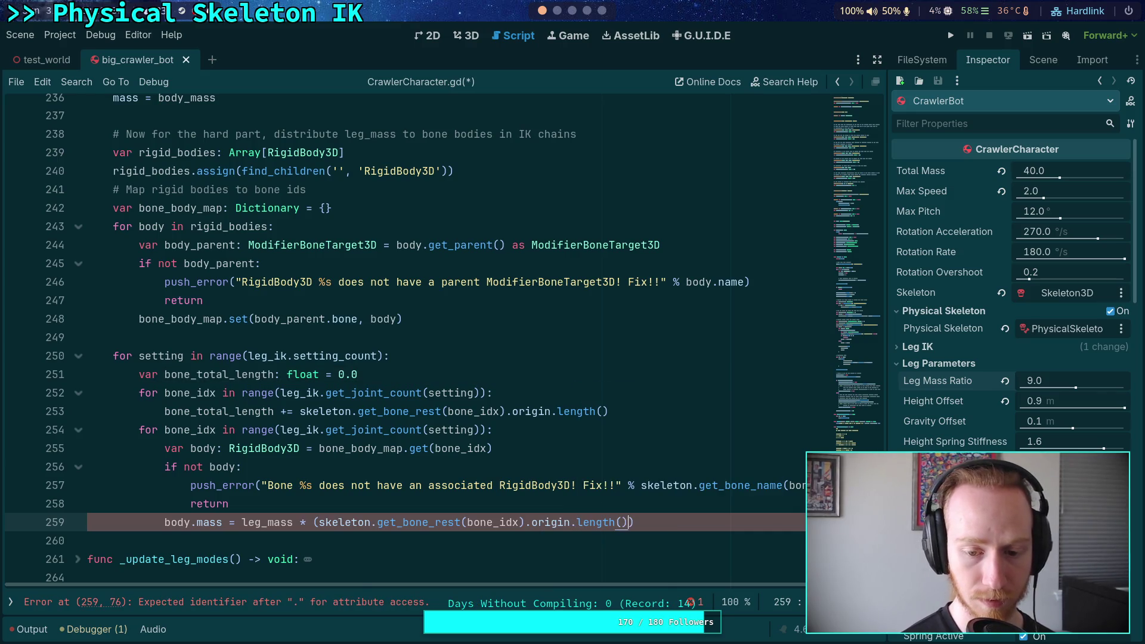
{"action": "type", "text": "/"}
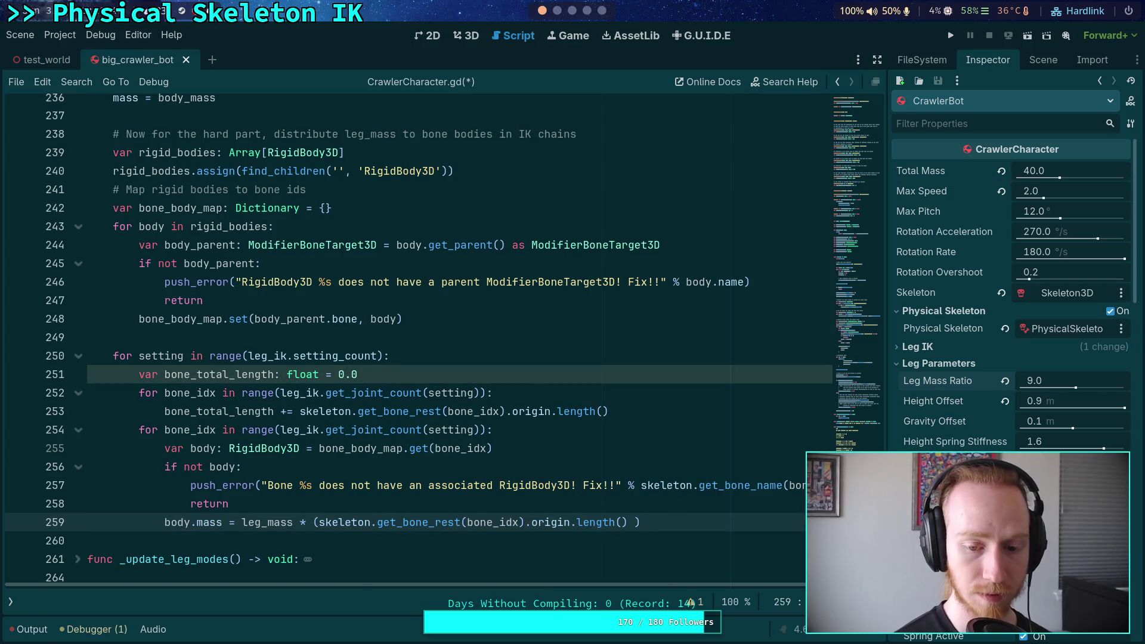
{"action": "type", "text": " bone_"}
{"action": "key", "text": "Return"}
{"action": "key", "text": "ctrl+s"}
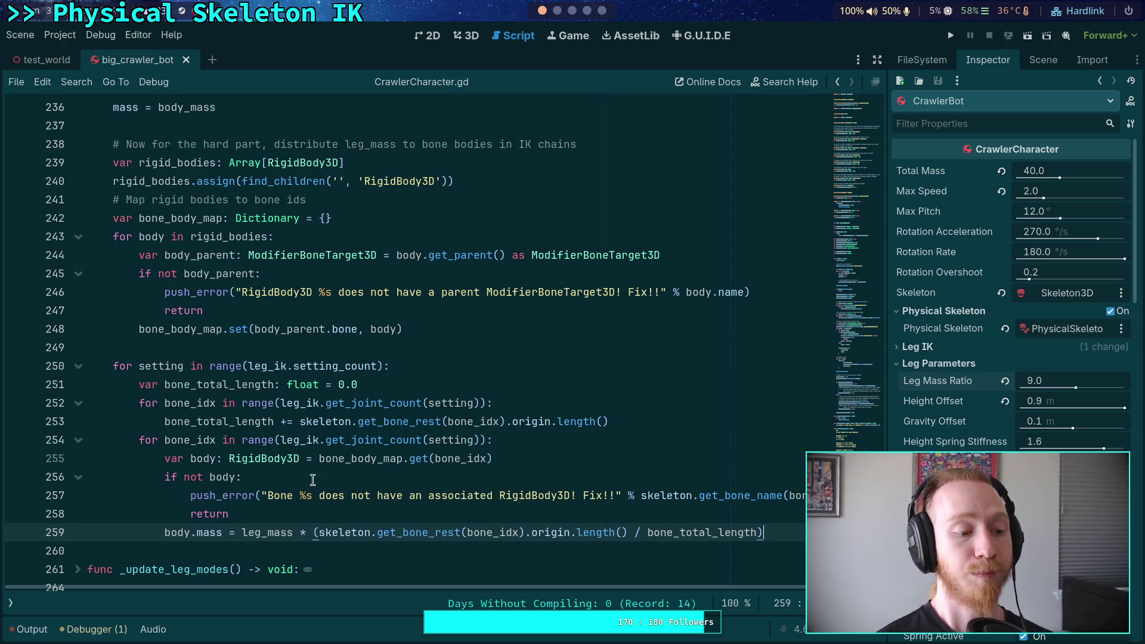
- Check the Debugger's error list, clear the Output log, and switch to the crawler bot's 3D view
{"action": "scroll", "coordinate": [312, 480], "scroll_direction": "up", "scroll_amount": 7}
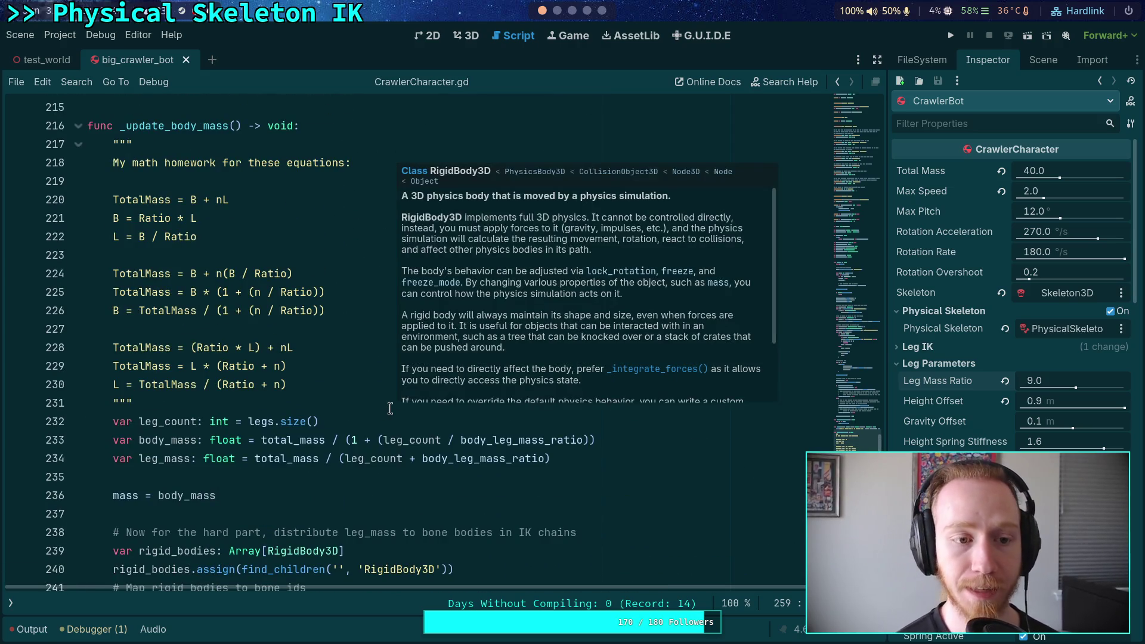
{"action": "scroll", "coordinate": [163, 409], "scroll_direction": "up", "scroll_amount": 9}
{"action": "left_click", "coordinate": [93, 623]}
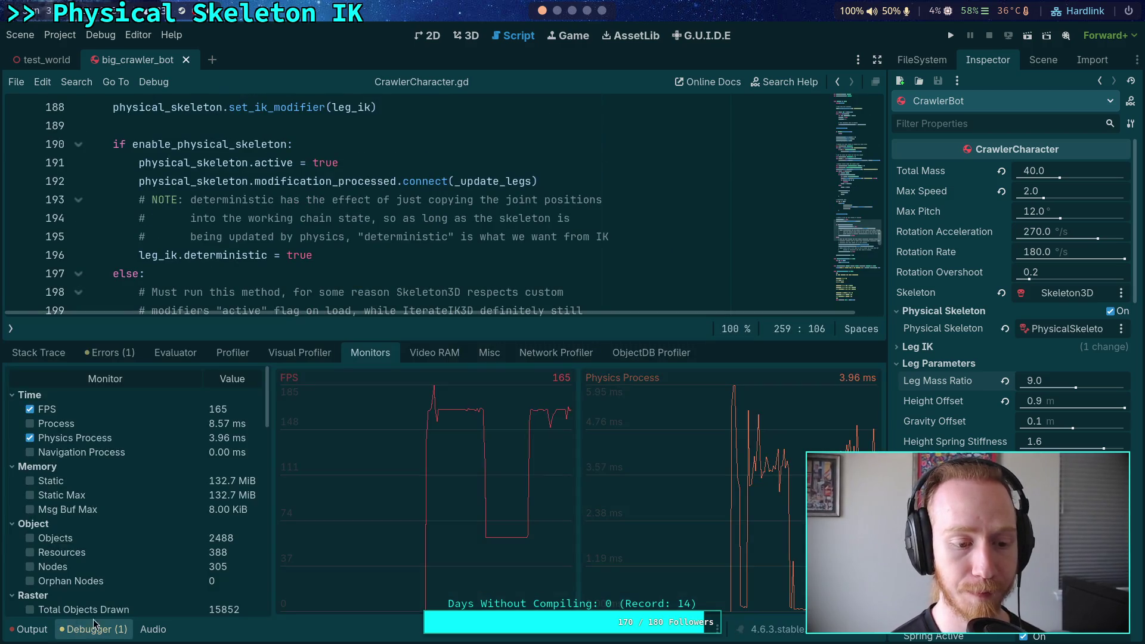
{"action": "left_click", "coordinate": [98, 352]}
{"action": "left_click", "coordinate": [49, 637]}
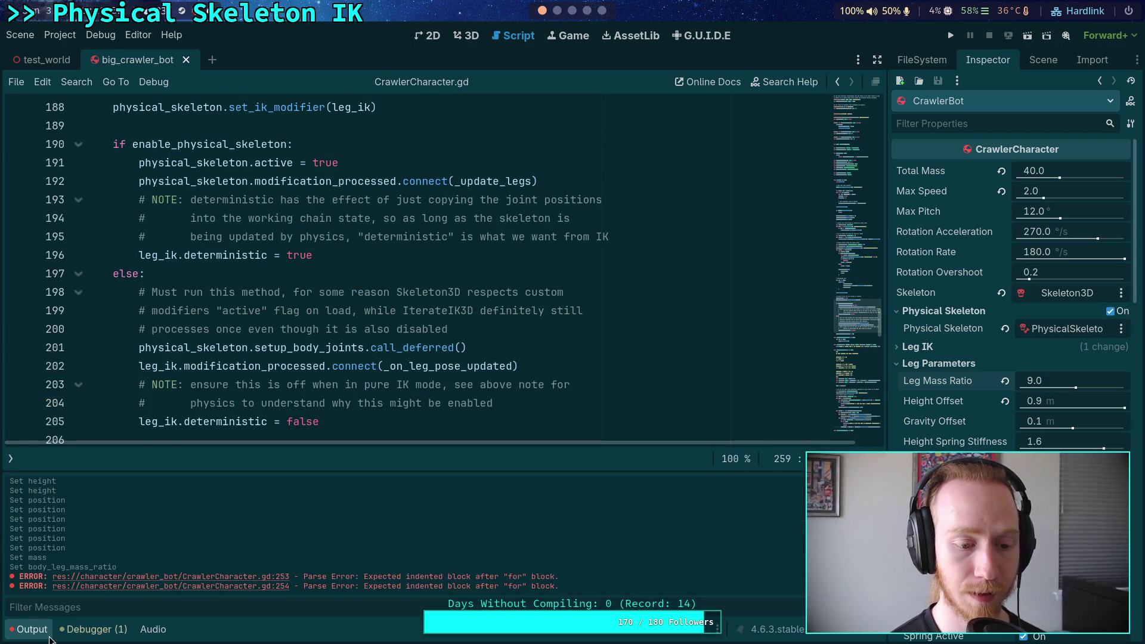
{"action": "scroll", "coordinate": [407, 354], "scroll_direction": "down", "scroll_amount": 2}
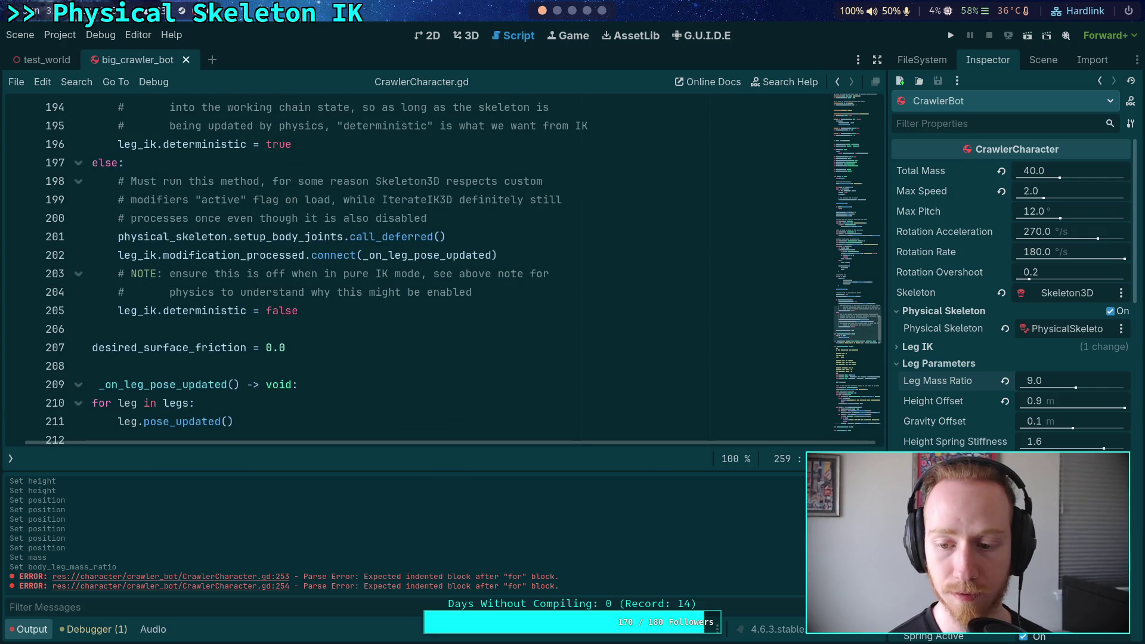
{"action": "key", "text": "ctrl+alt+k"}
{"action": "left_click", "coordinate": [471, 36]}
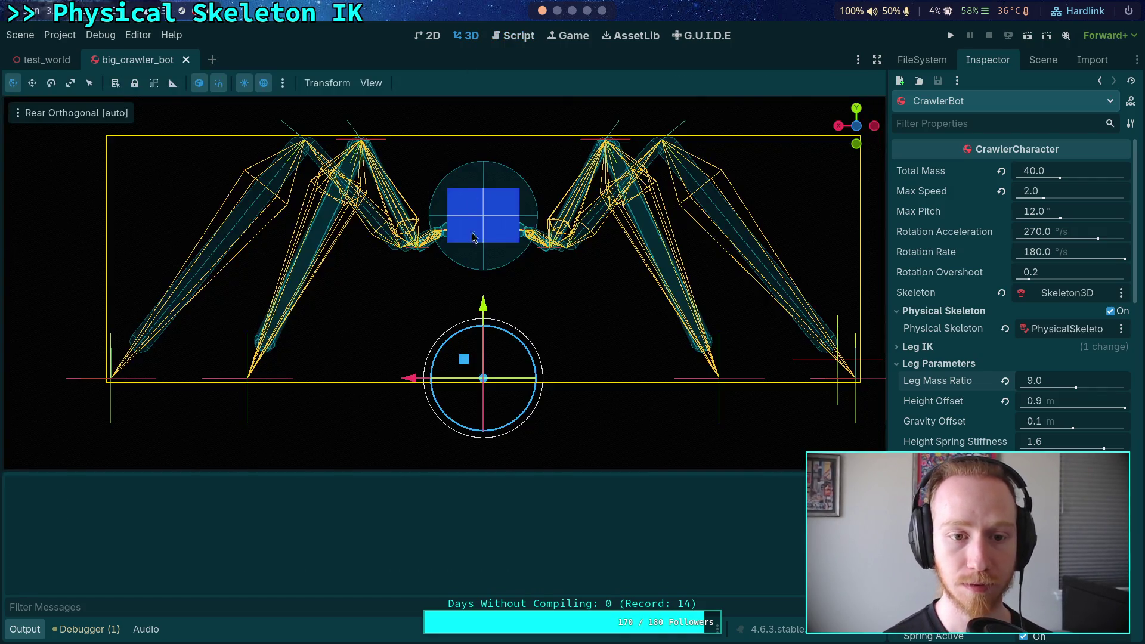
- Change CrawlerBot's Total Mass in the Inspector from 40.0 to 20.0
{"action": "left_click", "coordinate": [1061, 174]}
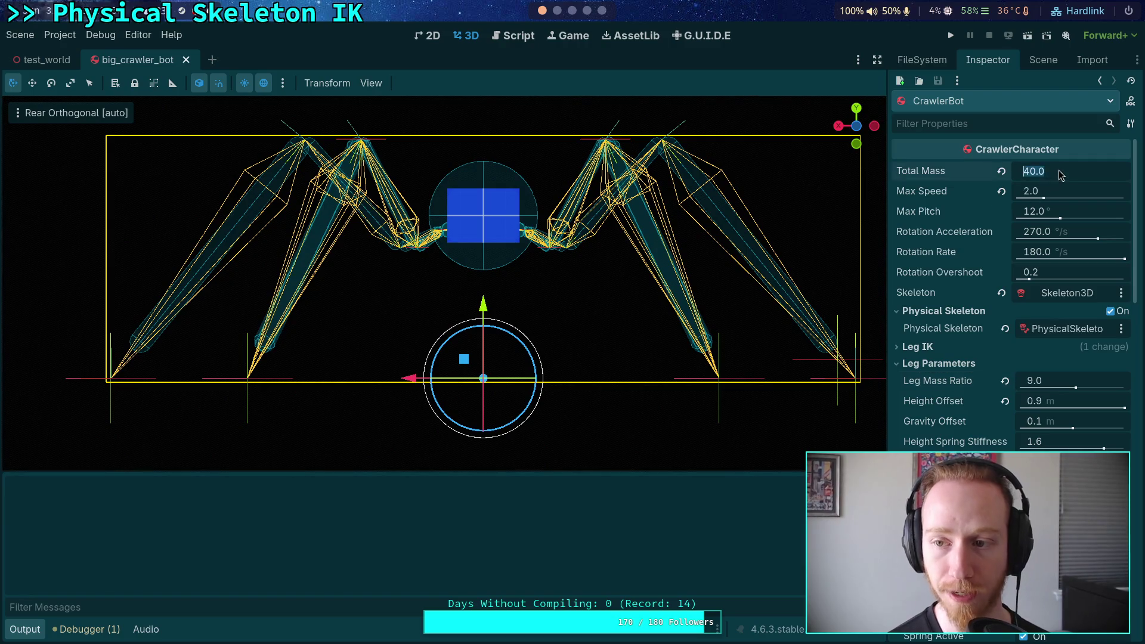
{"action": "type", "text": "20"}
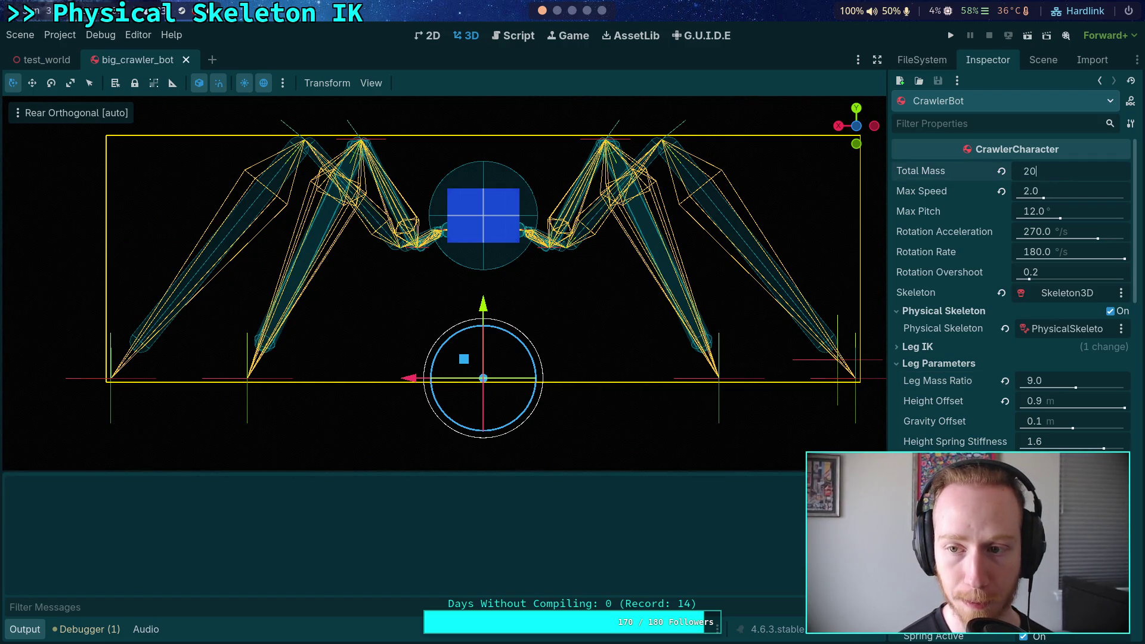
{"action": "key", "text": "Return"}
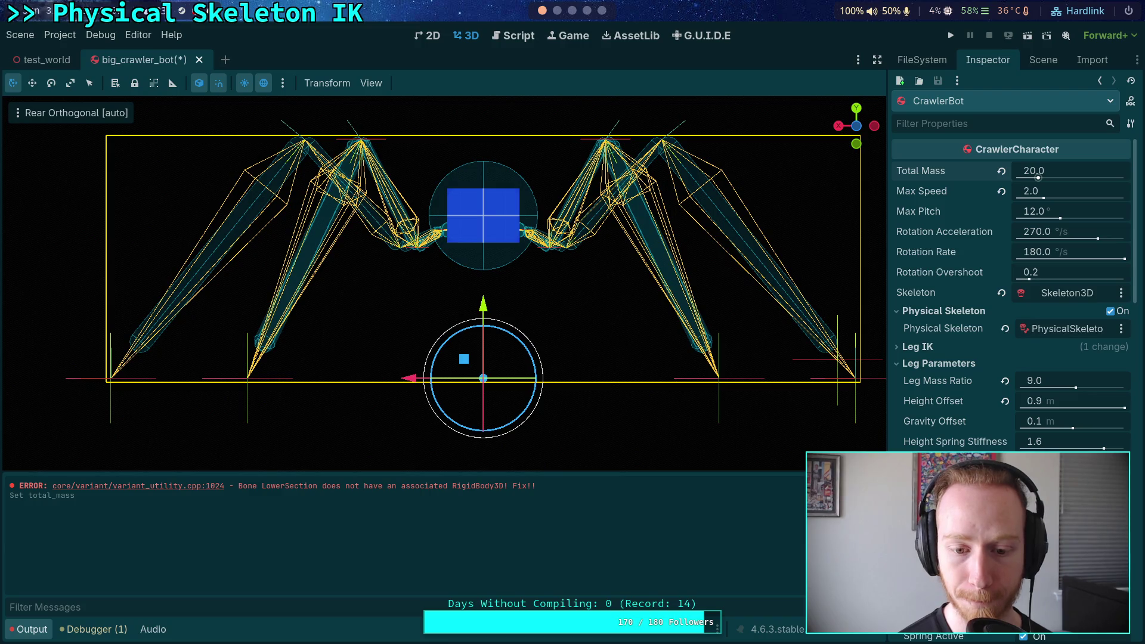
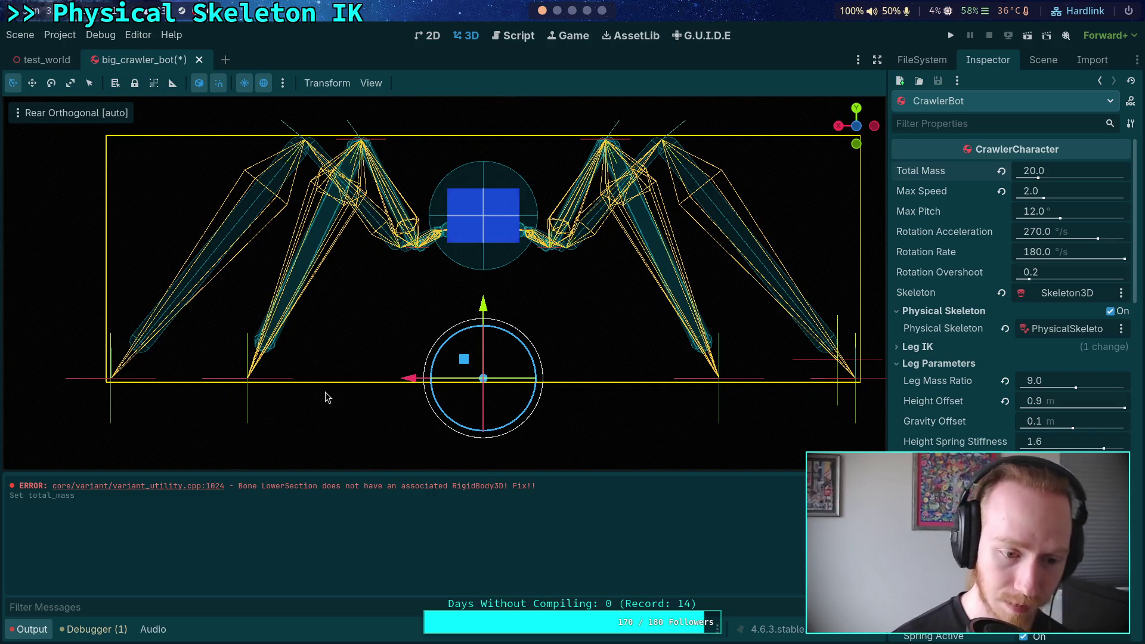
- Rename the variables of both CrawlerCharacter.gd loops to joint
{"action": "left_click", "coordinate": [518, 37]}
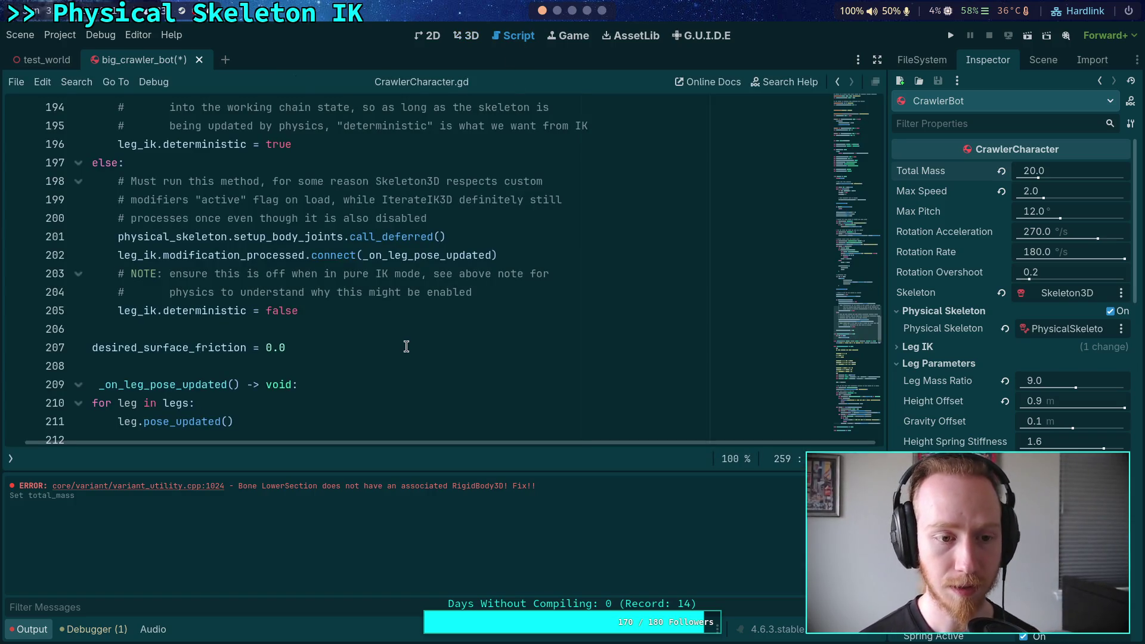
{"action": "scroll", "coordinate": [407, 347], "scroll_direction": "down", "scroll_amount": 15}
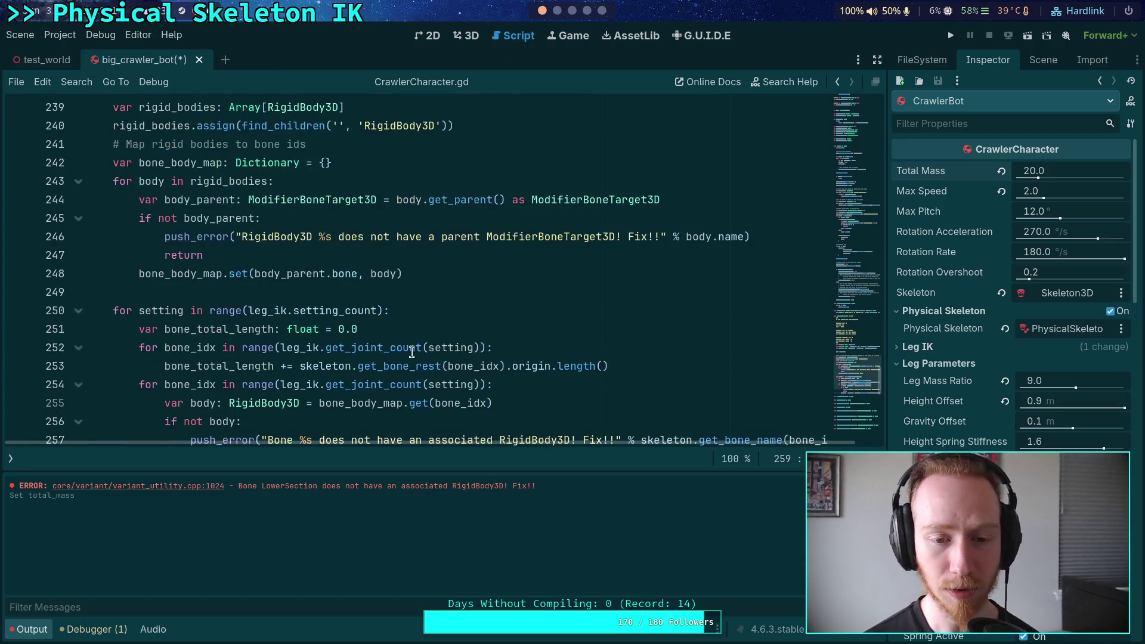
{"action": "scroll", "coordinate": [411, 352], "scroll_direction": "down", "scroll_amount": 3}
{"action": "scroll", "coordinate": [404, 328], "scroll_direction": "up", "scroll_amount": 2}
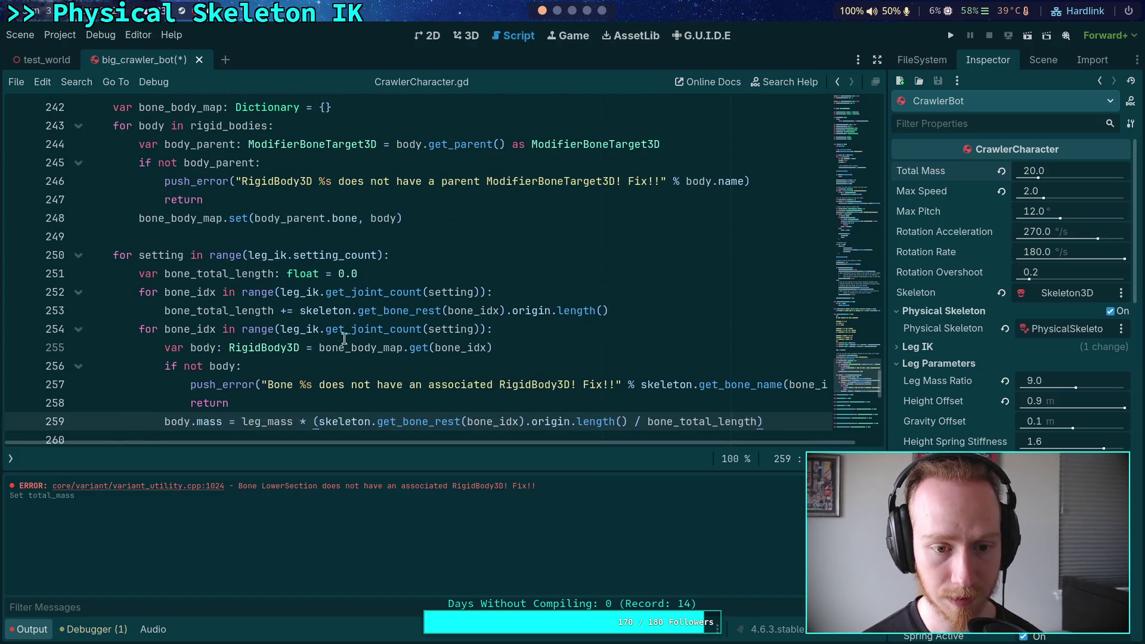
{"action": "double_click", "coordinate": [197, 331]}
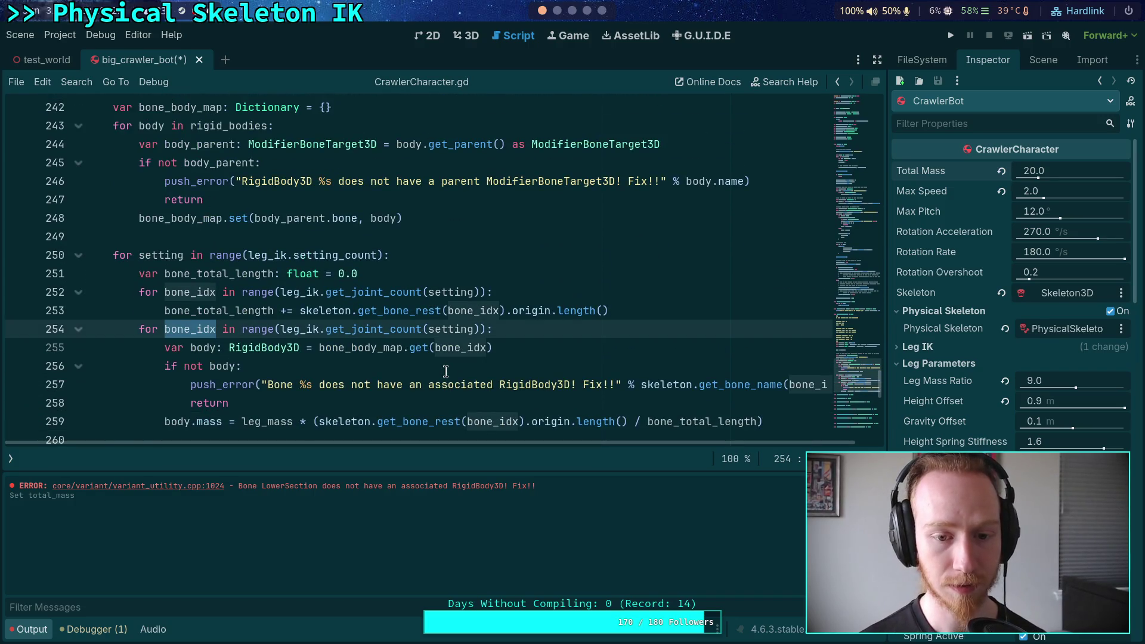
{"action": "double_click", "coordinate": [464, 348]}
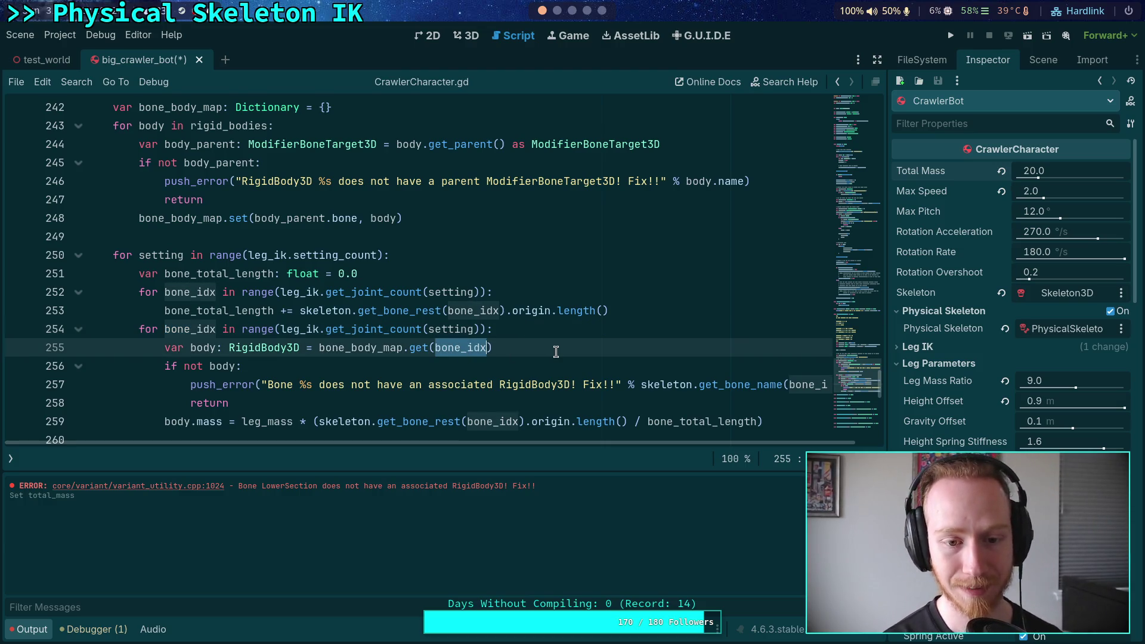
{"action": "double_click", "coordinate": [179, 292]}
{"action": "type", "text": "joint"}
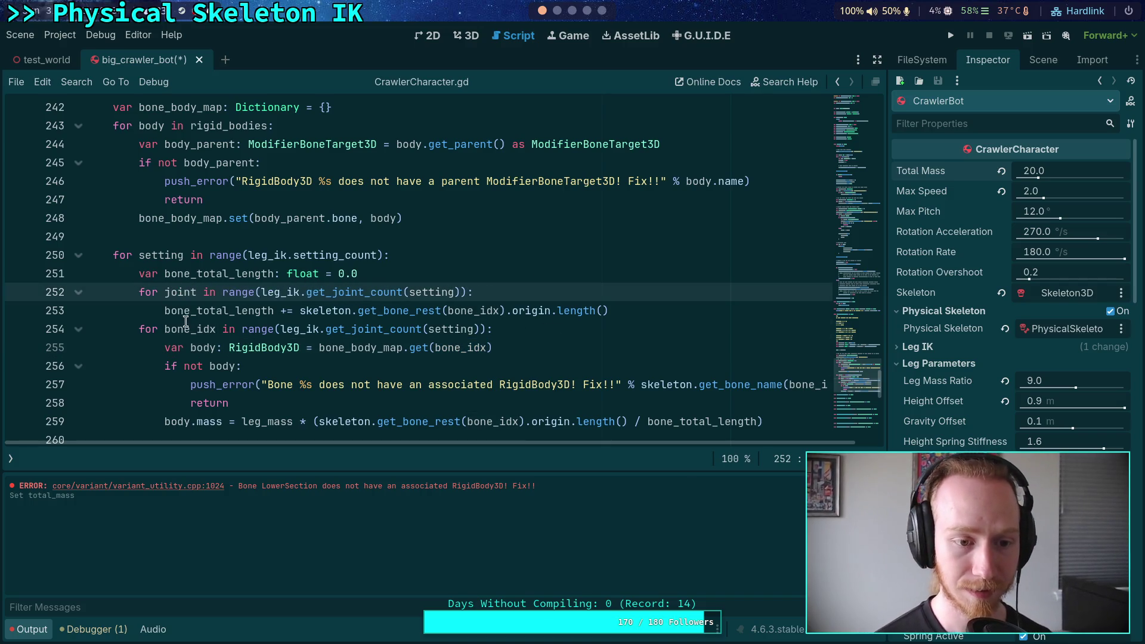
{"action": "double_click", "coordinate": [185, 327]}
{"action": "type", "text": "joint"}
- Add 'var bone_idx: int = leg_ik.get_joint_bone(setting, joint)' inside the first loop
{"action": "left_click", "coordinate": [476, 290]}
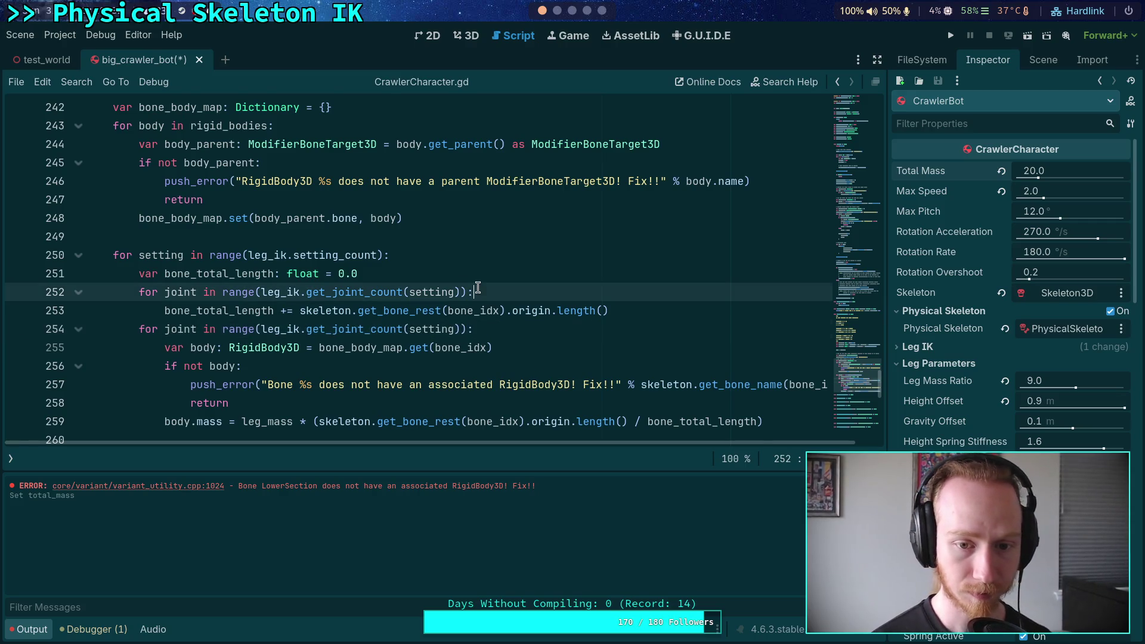
{"action": "key", "text": "Return"}
{"action": "type", "text": "v"}
{"action": "type", "text": "ben"}
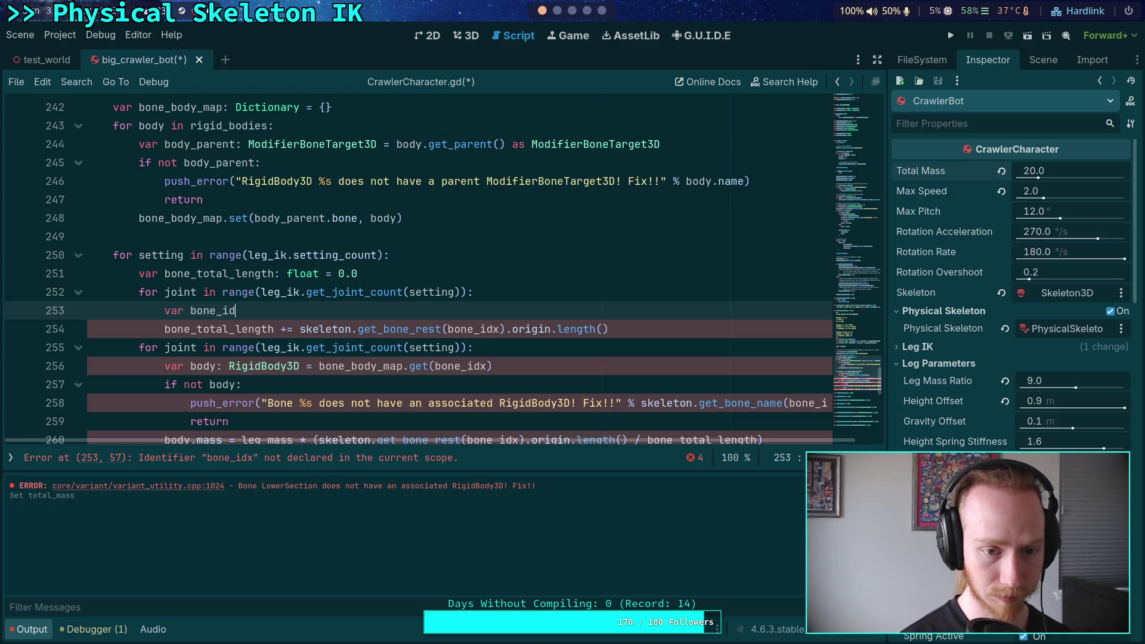
{"action": "type", "text": ":int "}
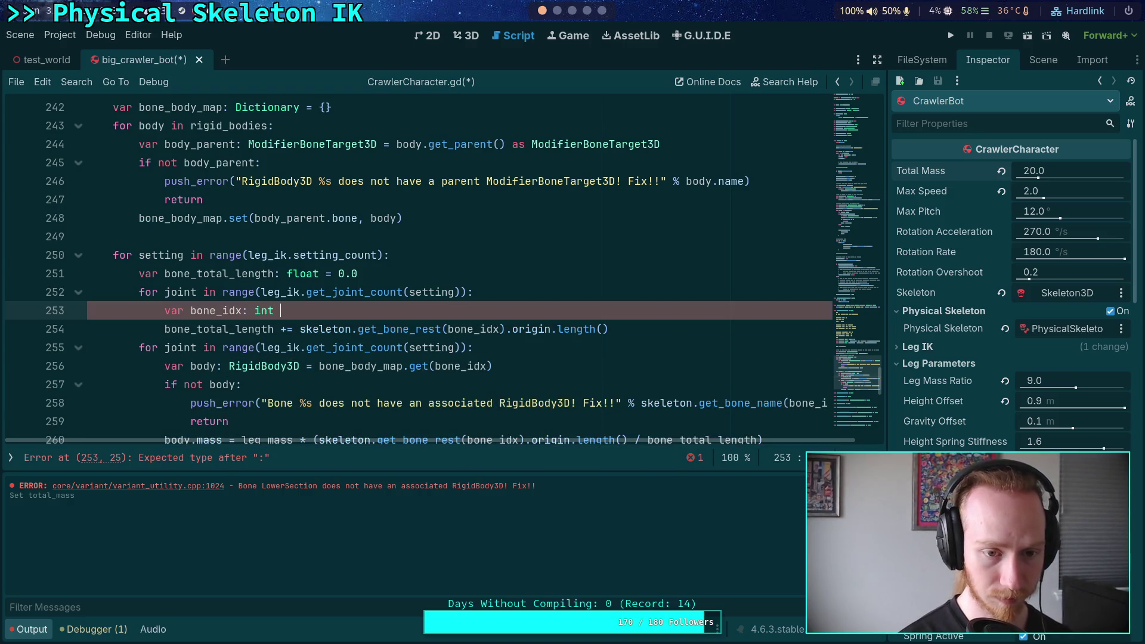
{"action": "type", "text": "leg_ix"}
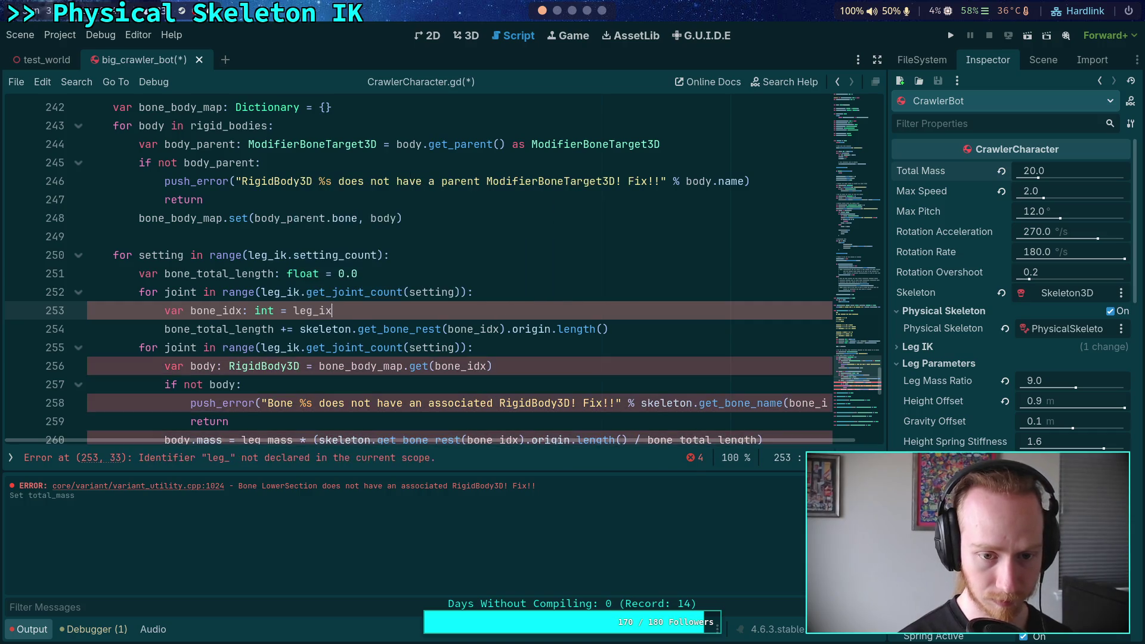
{"action": "type", "text": "get_joit_"}
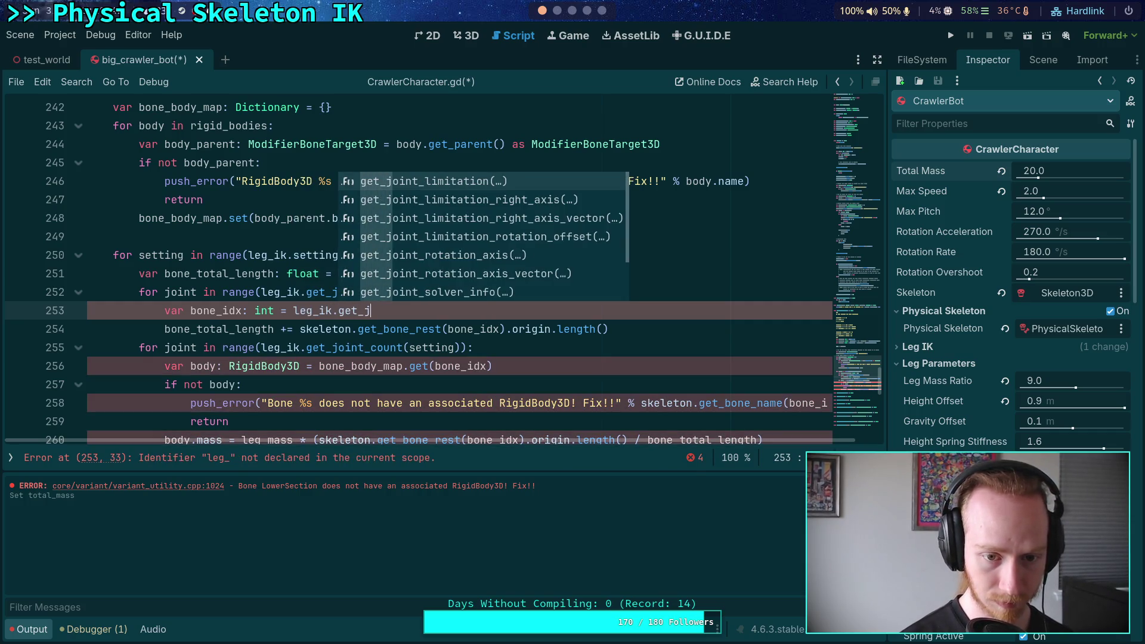
{"action": "key", "text": "BackSpace"}
{"action": "key", "text": "BackSpace"}
{"action": "type", "text": "nt_bo"}
{"action": "key", "text": "Return"}
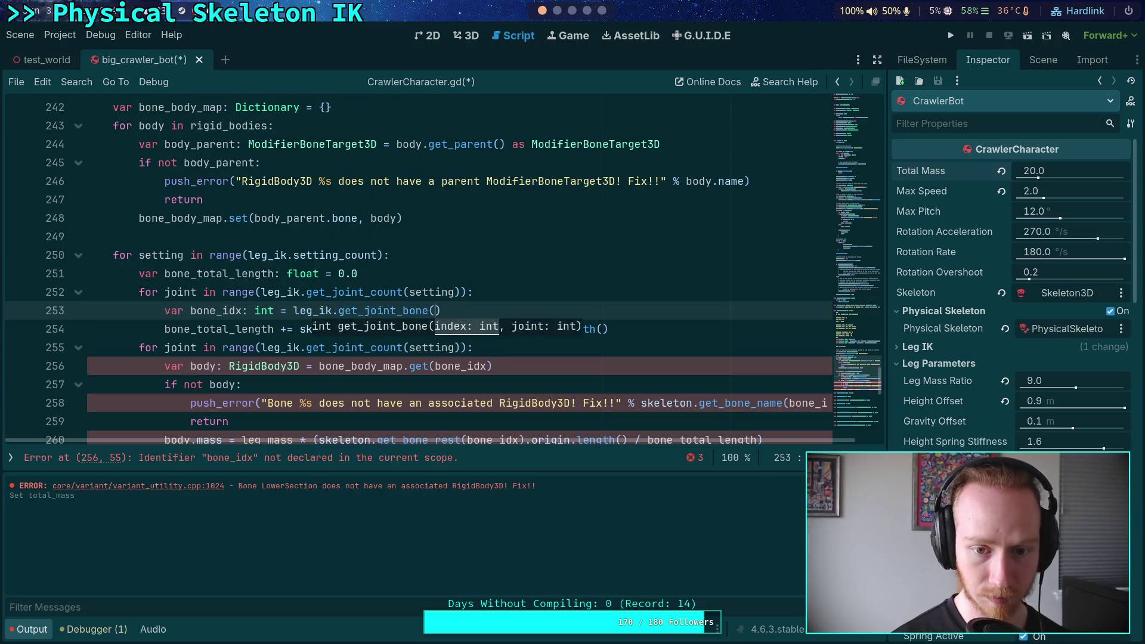
{"action": "key", "text": "BackSpace"}
{"action": "type", "text": "setting, joint"}
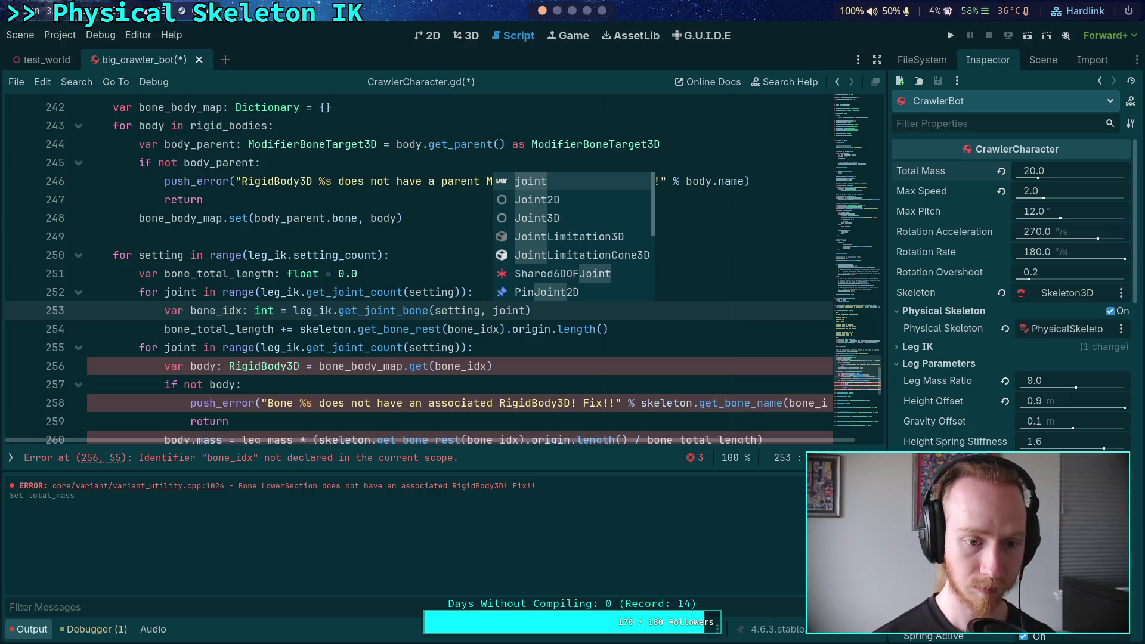
- Copy the bone_idx line into the second loop and save the script
{"action": "key", "text": "ctrl+c"}
{"action": "left_click", "coordinate": [531, 349]}
{"action": "key", "text": "Return"}
{"action": "key", "text": "ctrl+v"}
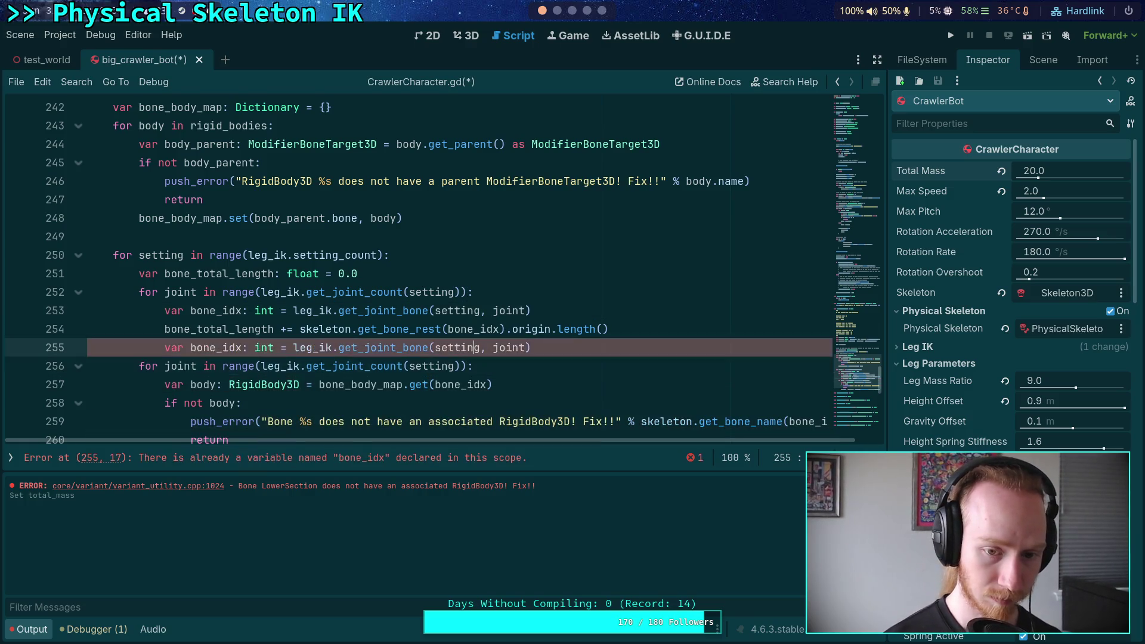
{"action": "key", "text": "ctrl+s"}
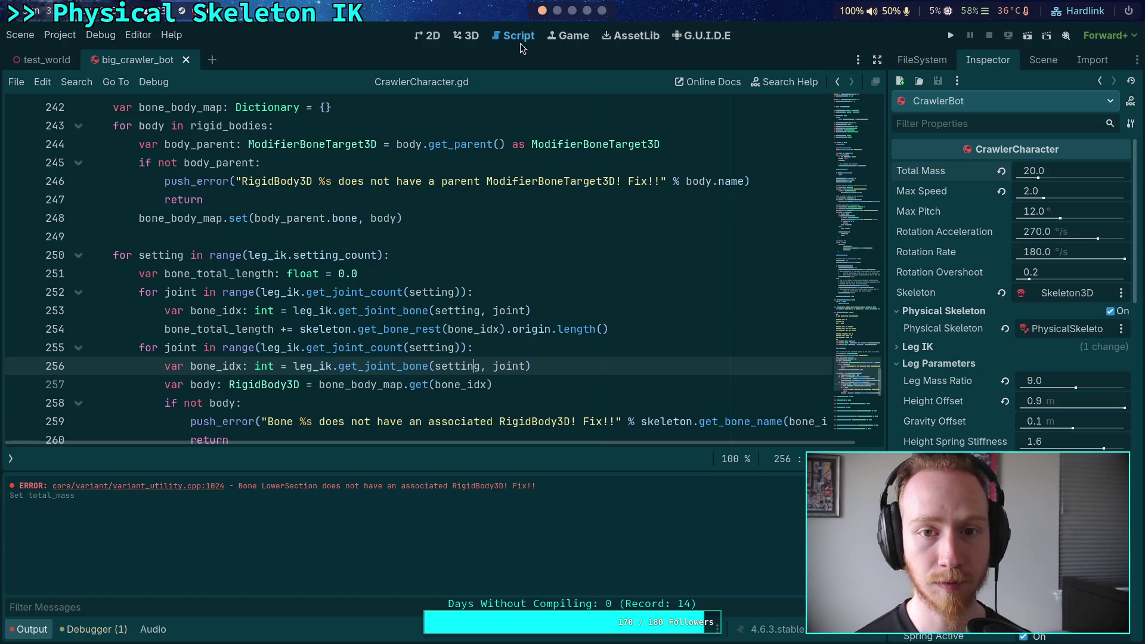
- Set the crawler's Total Mass to 40.0 in the 3D view's Inspector
{"action": "key", "text": "ctrl+F2"}
{"action": "left_click", "coordinate": [1038, 170]}
{"action": "type", "text": "4"}
{"action": "key", "text": "Return"}
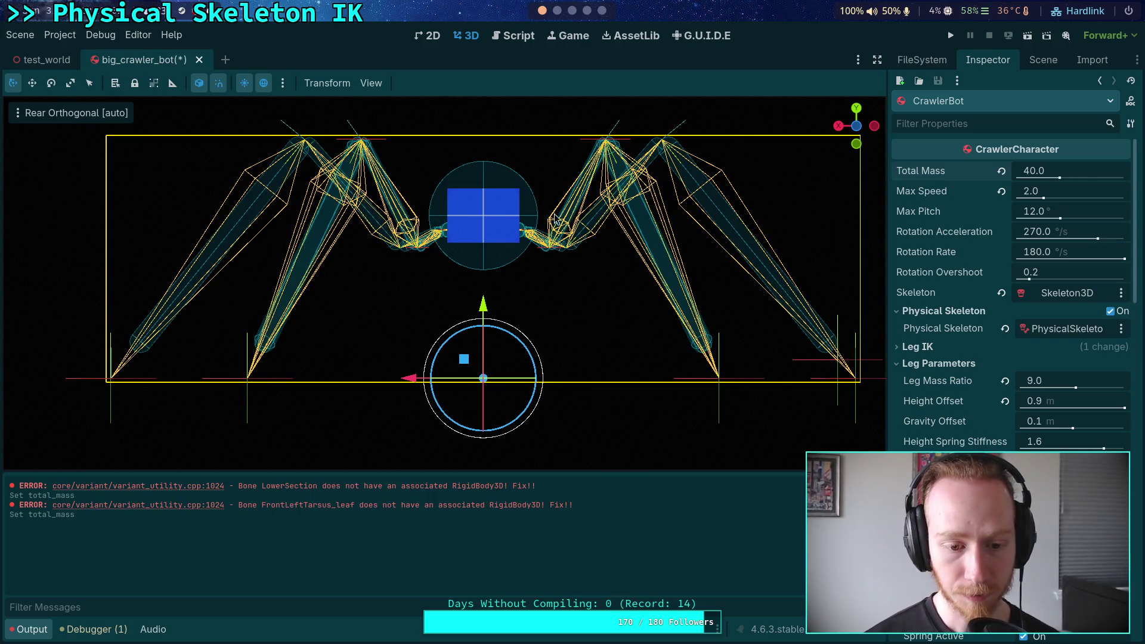
- Append '- 1' to both get_joint_count(setting) loop ranges and save the script
{"action": "left_click", "coordinate": [510, 35]}
{"action": "scroll", "coordinate": [531, 238], "scroll_direction": "down", "scroll_amount": 2}
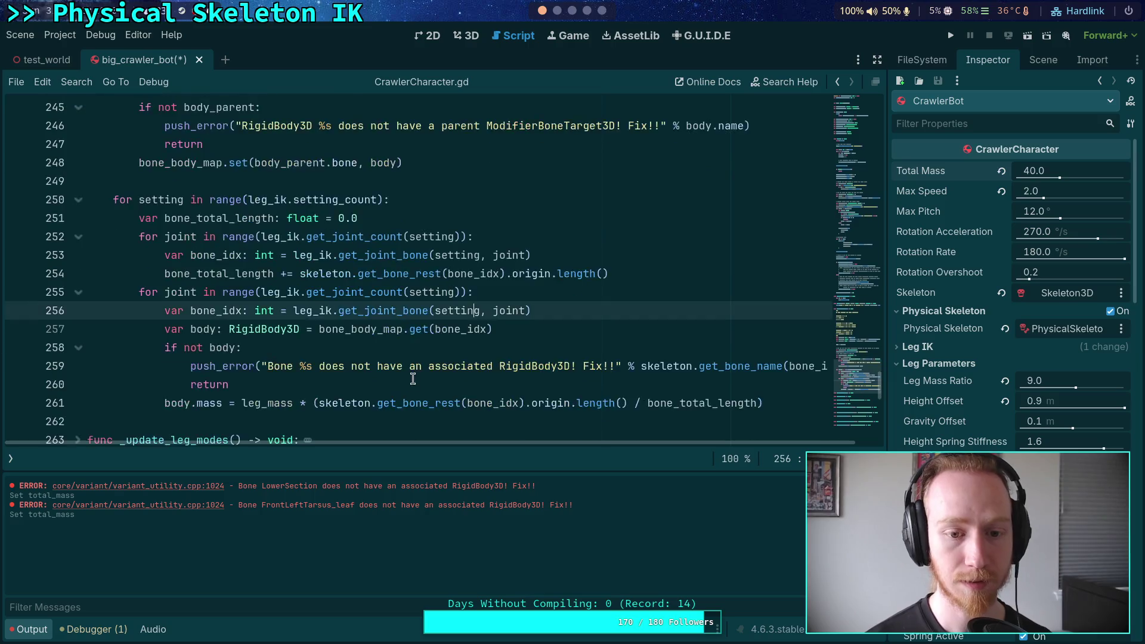
{"action": "left_click", "coordinate": [532, 231]}
{"action": "left_click", "coordinate": [458, 237]}
{"action": "type", "text": "- 1"}
{"action": "key", "text": "ctrl+s"}
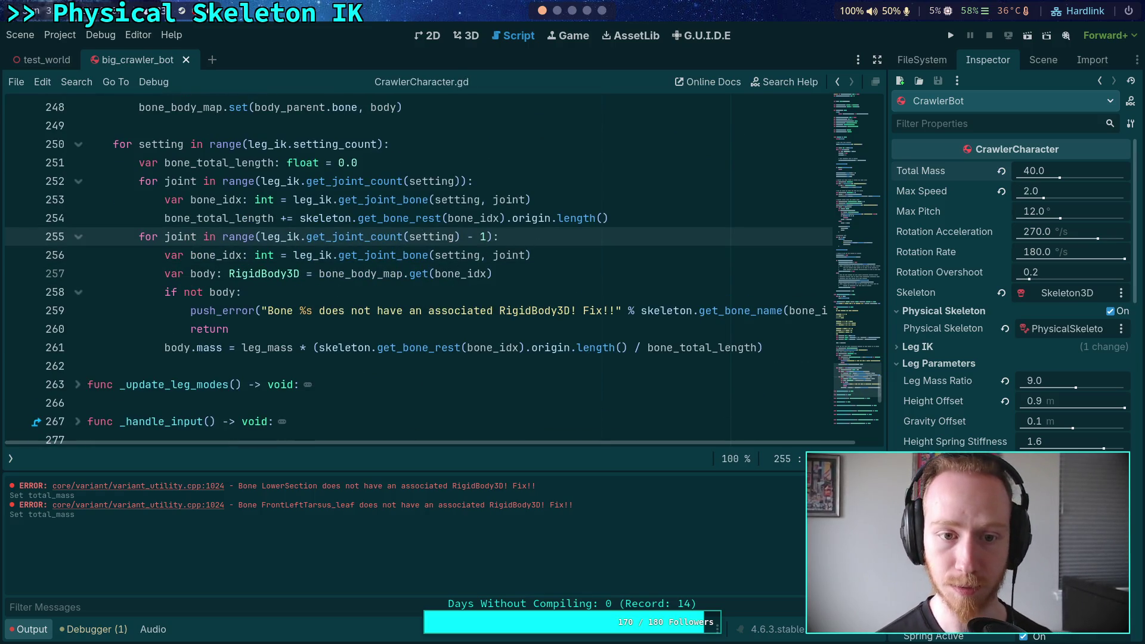
{"action": "left_click", "coordinate": [458, 181]}
{"action": "type", "text": "- 1"}
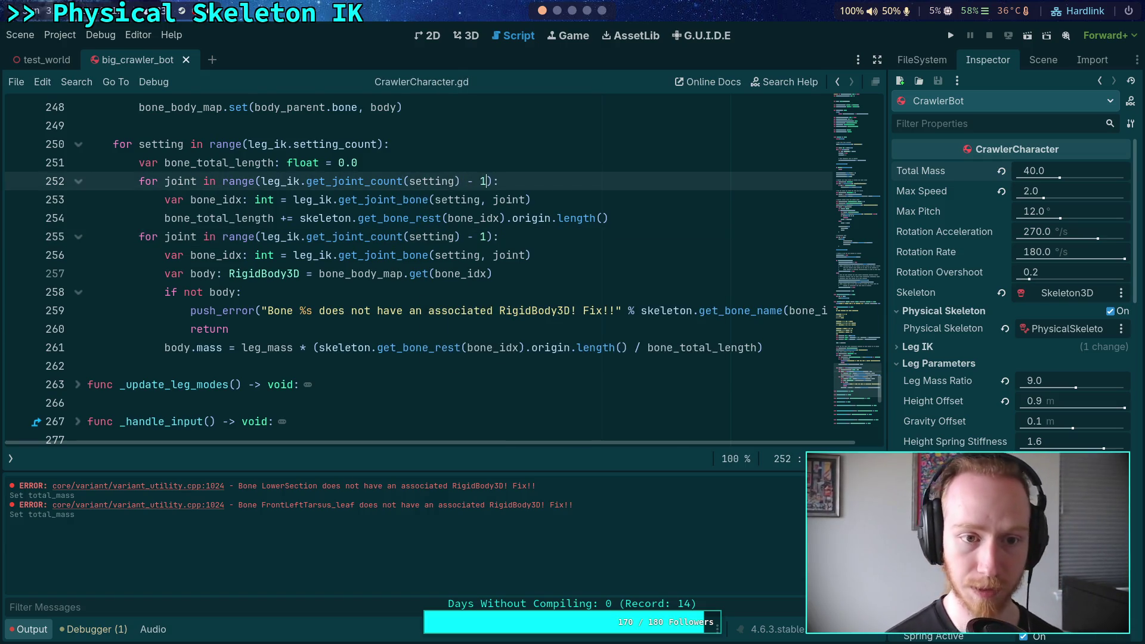
- Change the crawler's Total Mass to 30.0
{"action": "left_click", "coordinate": [466, 35]}
{"action": "left_click", "coordinate": [1058, 165]}
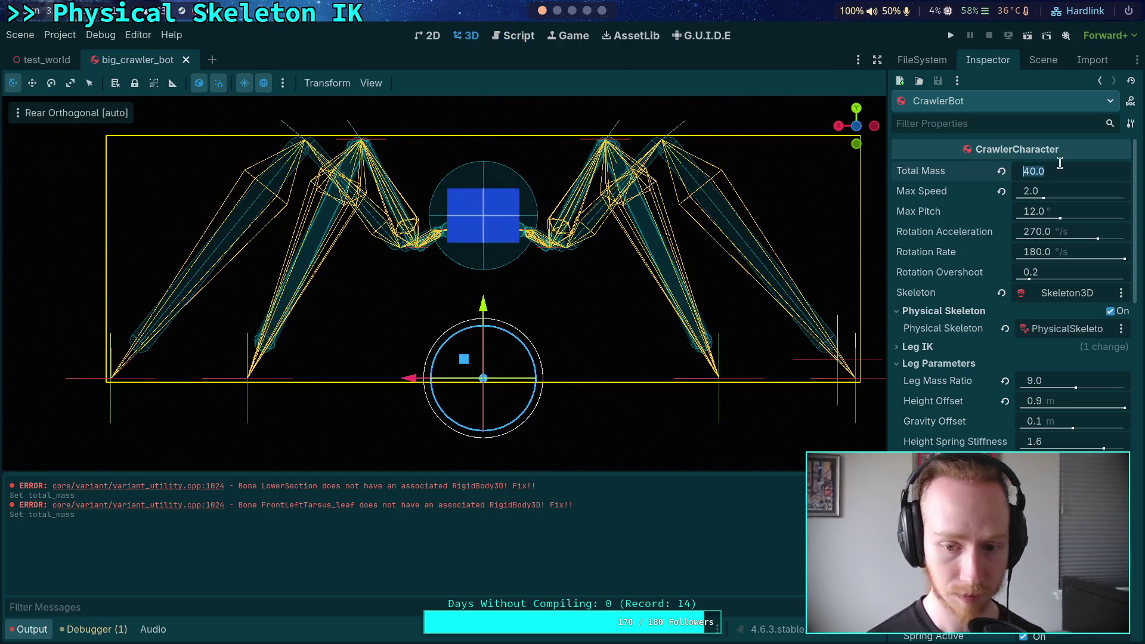
{"action": "type", "text": "30"}
{"action": "key", "text": "Return"}
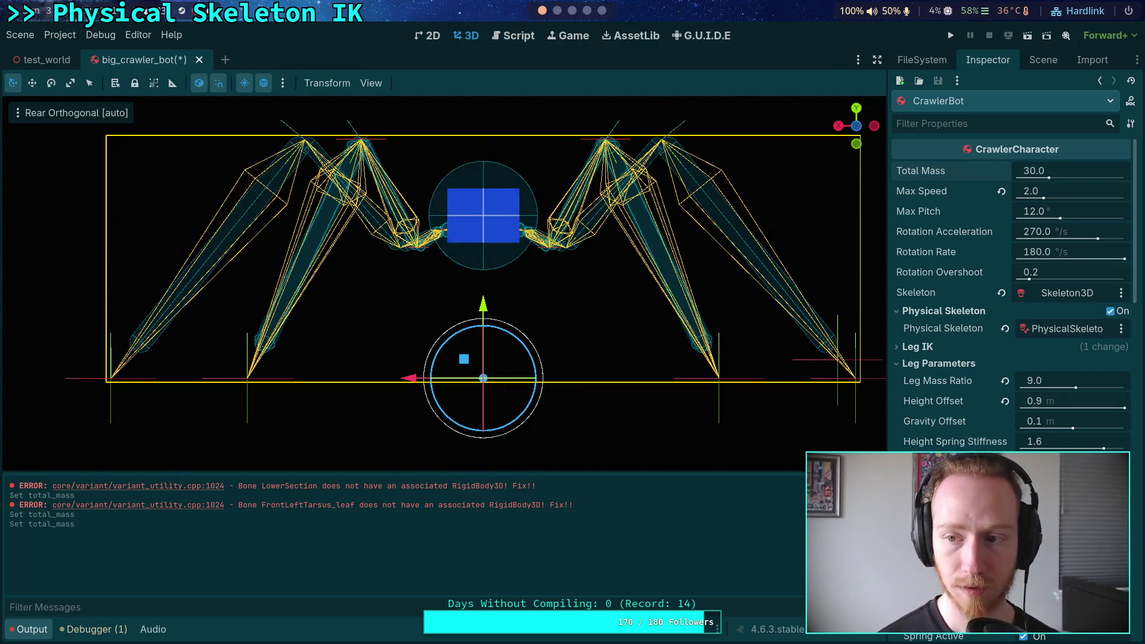
{"action": "scroll", "coordinate": [925, 296], "scroll_direction": "down", "scroll_amount": 5}
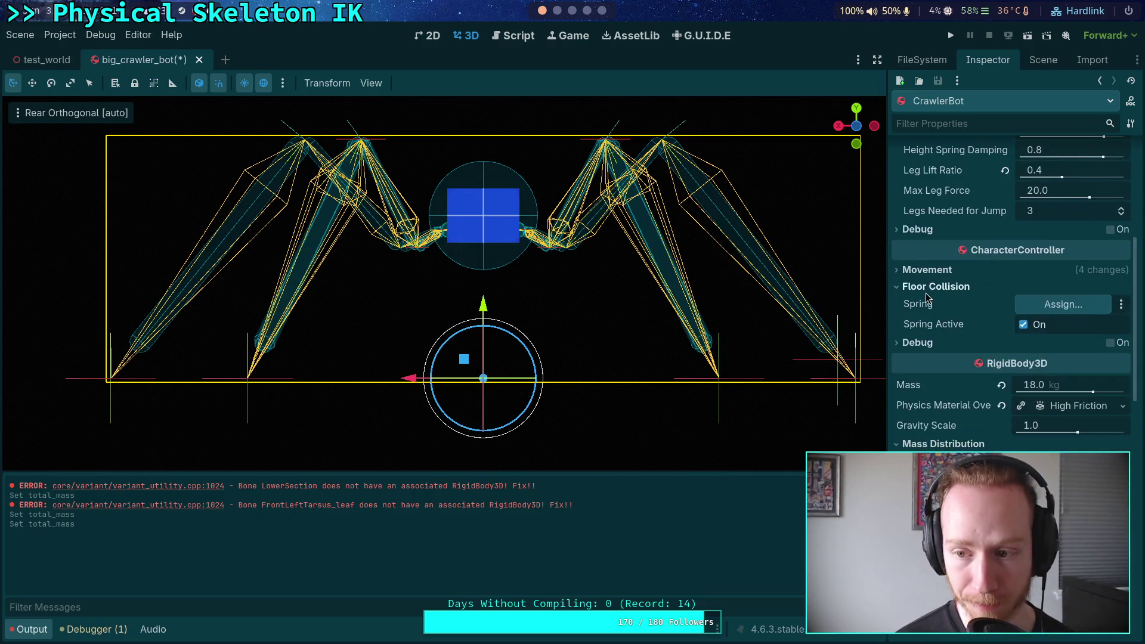
{"action": "scroll", "coordinate": [952, 278], "scroll_direction": "up", "scroll_amount": 3}
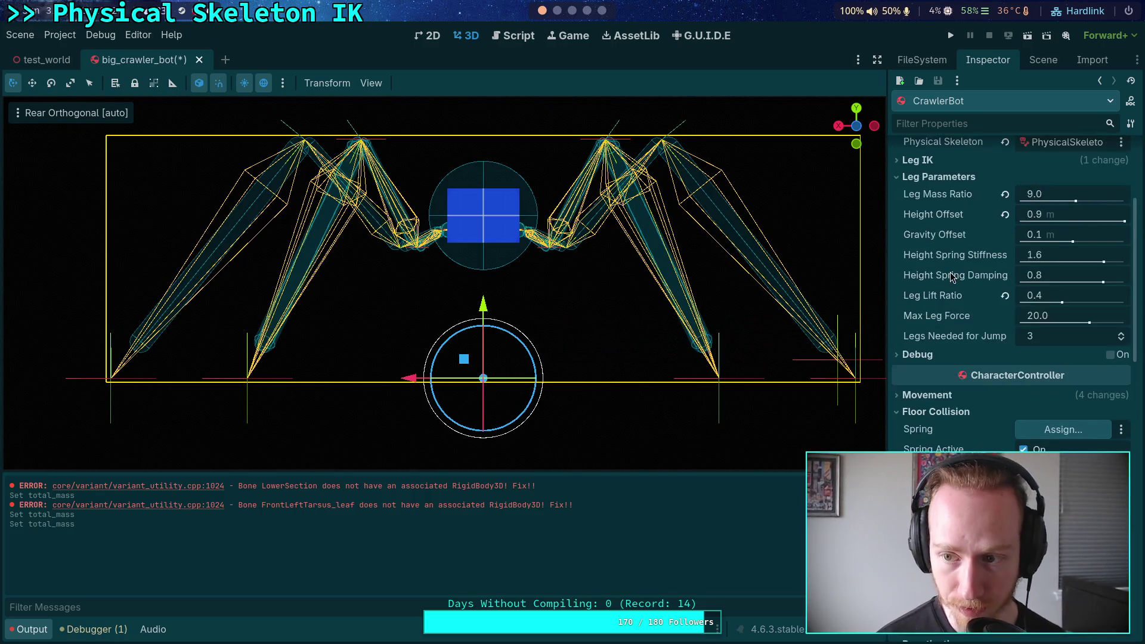
{"action": "scroll", "coordinate": [942, 280], "scroll_direction": "up", "scroll_amount": 2}
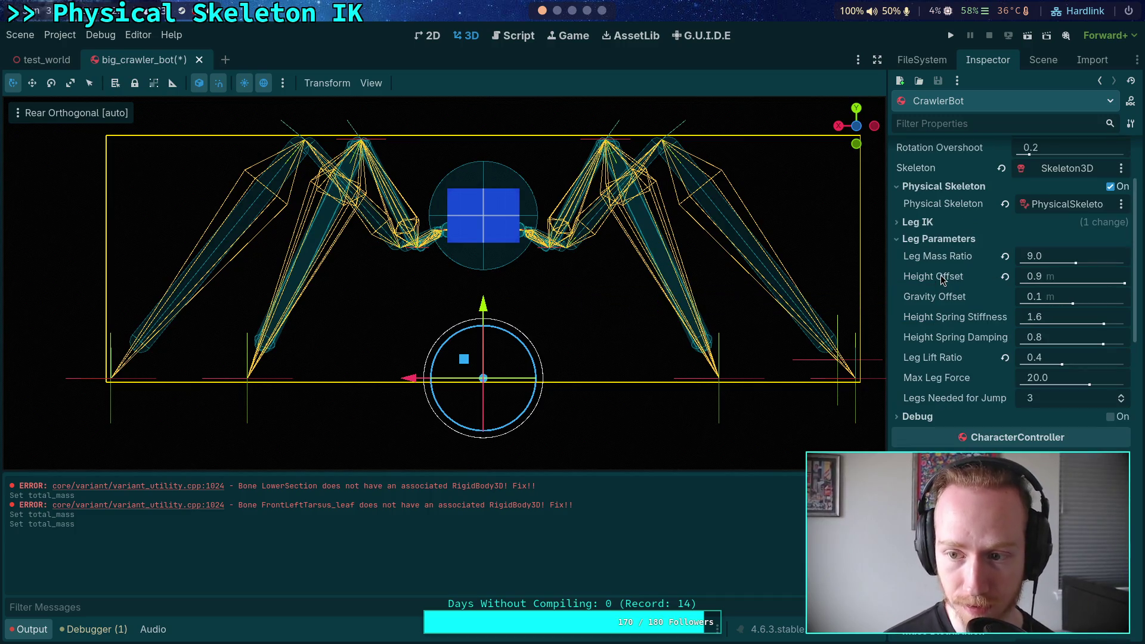
{"action": "left_click", "coordinate": [567, 16]}
{"action": "scroll", "coordinate": [567, 17], "scroll_direction": "up", "scroll_amount": 1}
{"action": "left_click", "coordinate": [524, 37]}
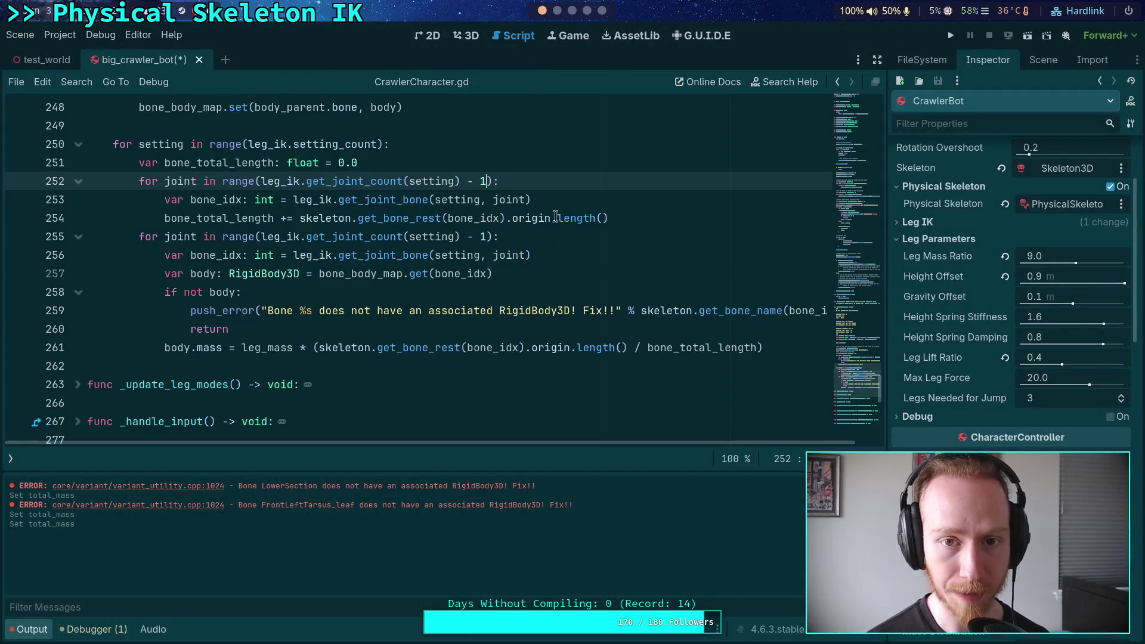
- Start a set(value) setter on the body_leg_mass_ratio variable at line 51
{"action": "left_click_drag", "start_coordinate": [859, 370], "coordinate": [858, 152]}
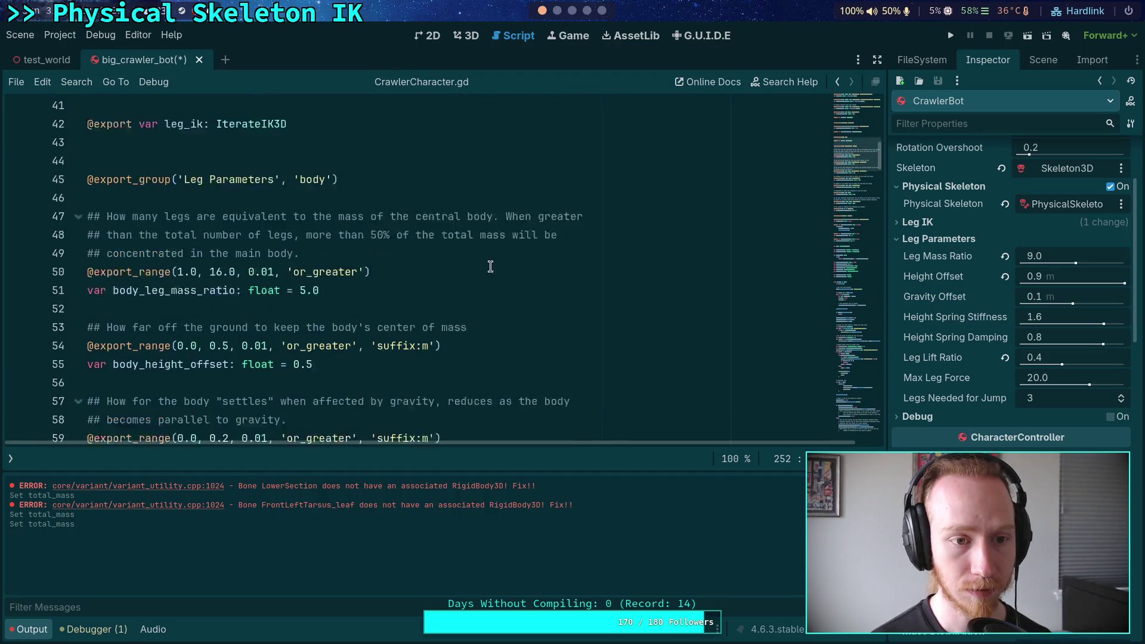
{"action": "left_click", "coordinate": [376, 353]}
{"action": "type", "text": ":"}
{"action": "key", "text": "Return"}
{"action": "type", "text": "set(va"}
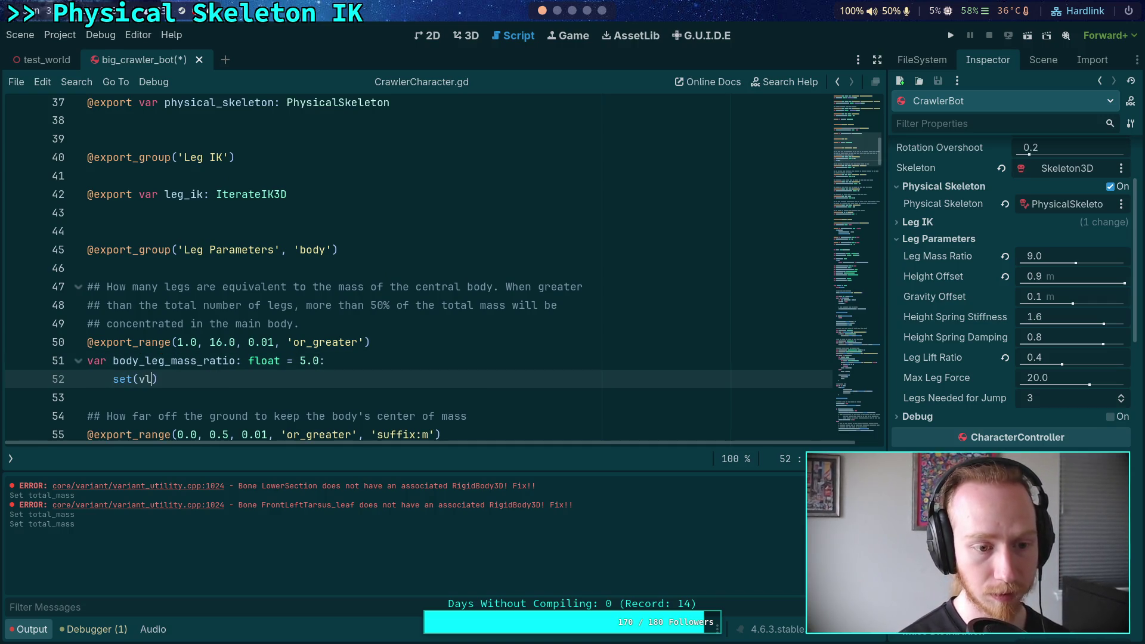
{"action": "type", "text": "lue"}
- Make the setter assign body_leg_mass_ratio = value and call _update_body_mass(), then save
{"action": "key", "text": "Return"}
{"action": "type", "text": "body_le"}
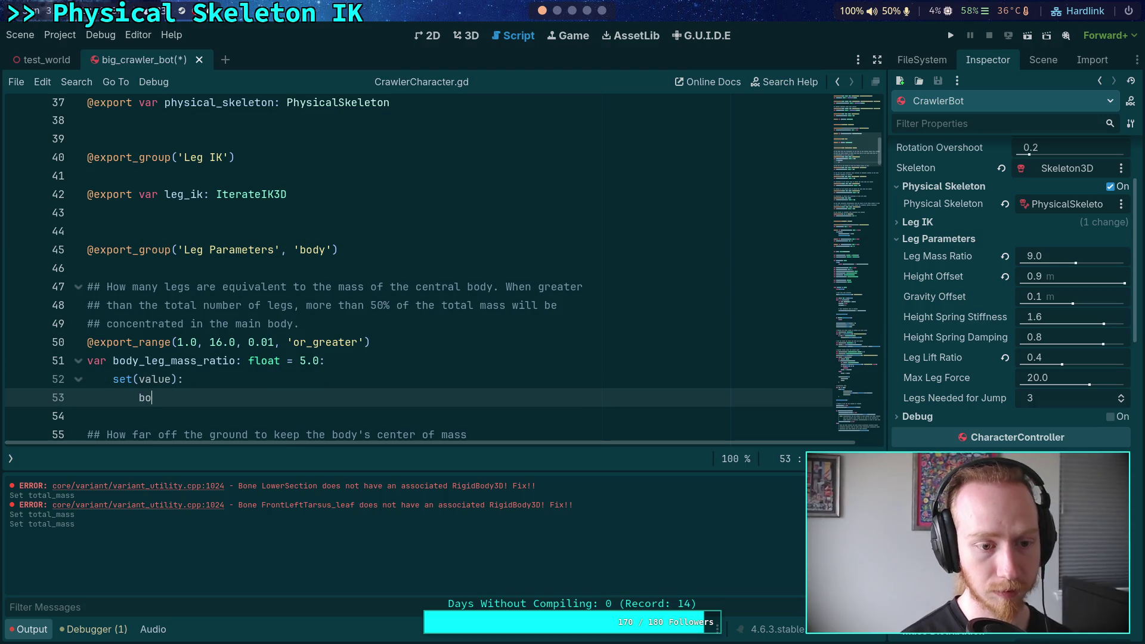
{"action": "key", "text": "Down"}
{"action": "key", "text": "Down"}
{"action": "key", "text": "Return"}
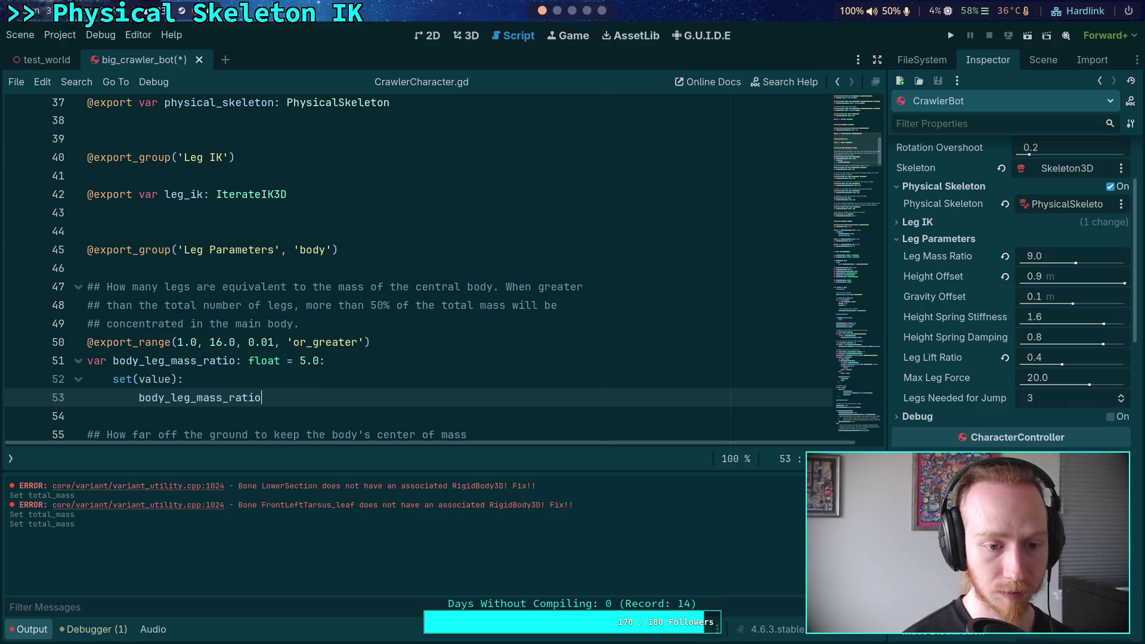
{"action": "type", "text": "value"}
{"action": "key", "text": "Return"}
{"action": "type", "text": "_update_"}
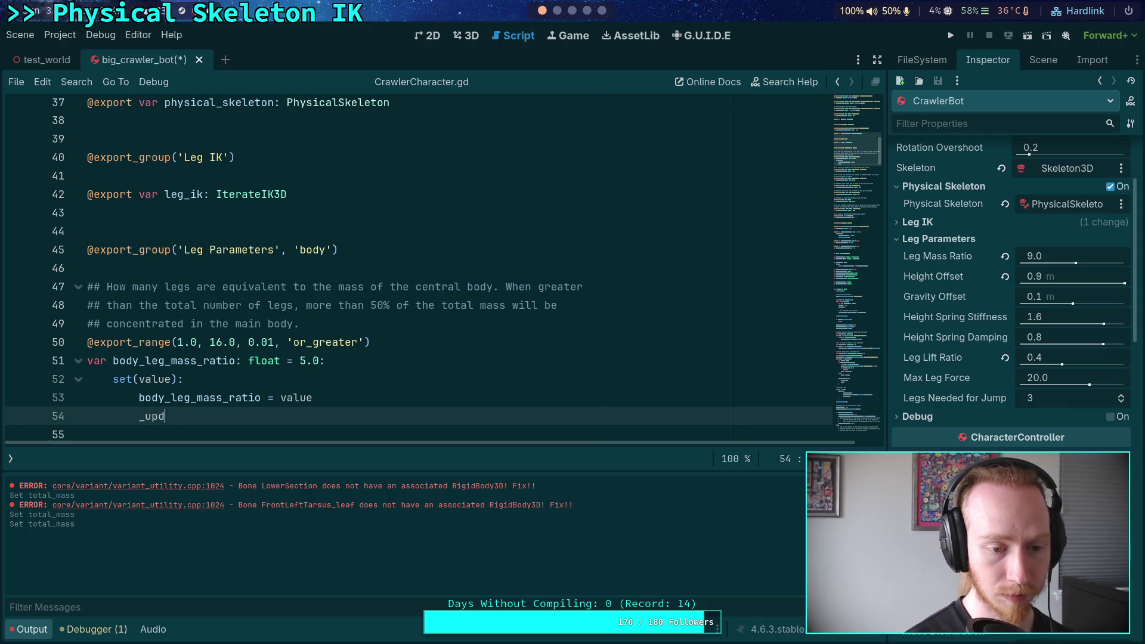
{"action": "type", "text": "b"}
{"action": "key", "text": "Return"}
{"action": "key", "text": "ctrl+s"}
- Collapse the Physical Skeleton property group in the 3D view and go to the Python terminal
{"action": "left_click", "coordinate": [480, 36]}
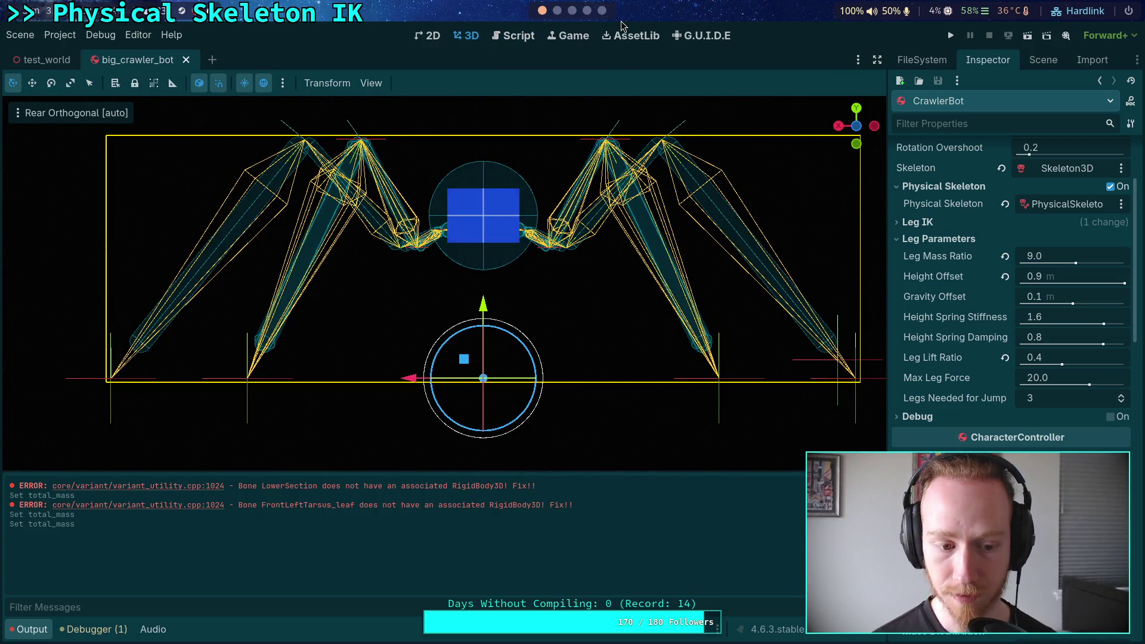
{"action": "scroll", "coordinate": [942, 280], "scroll_direction": "up", "scroll_amount": 3}
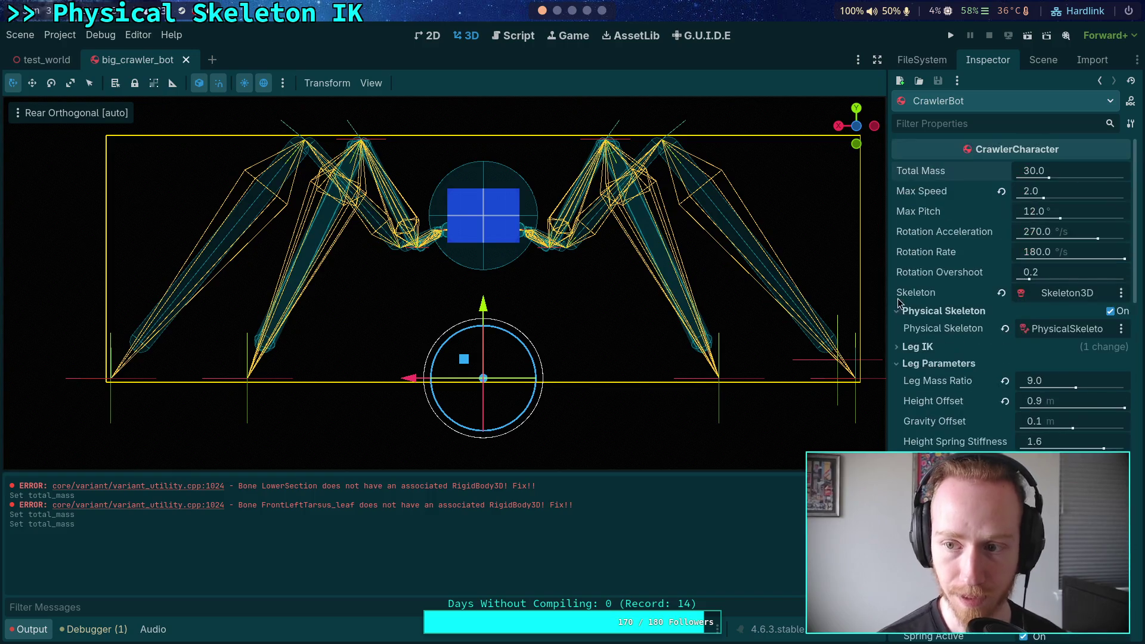
{"action": "left_click", "coordinate": [938, 311]}
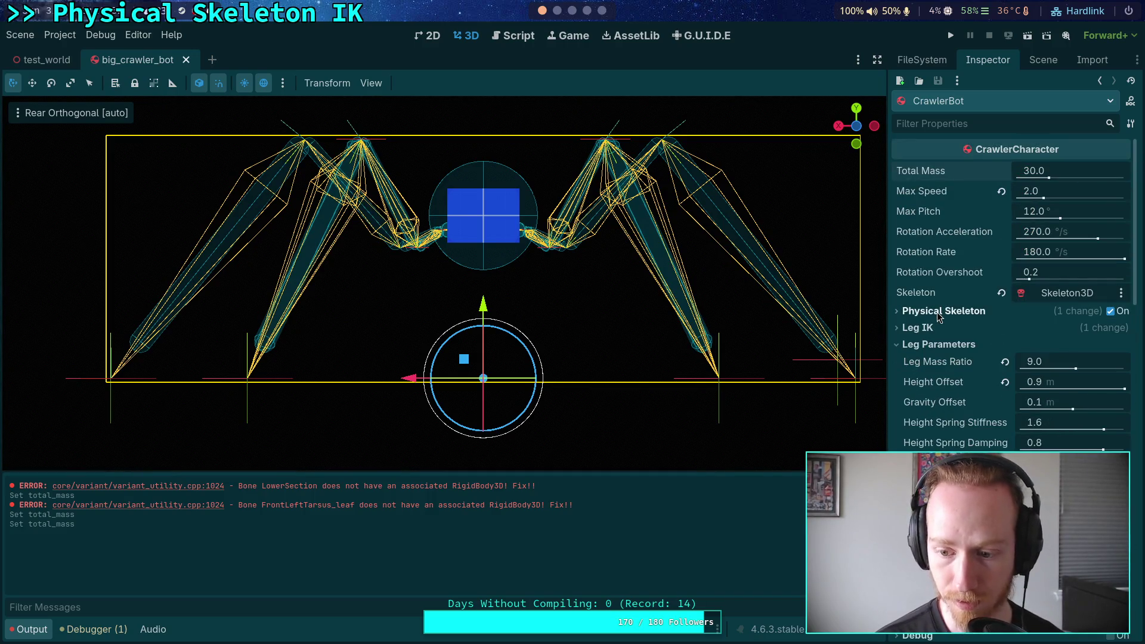
{"action": "left_click", "coordinate": [557, 10]}
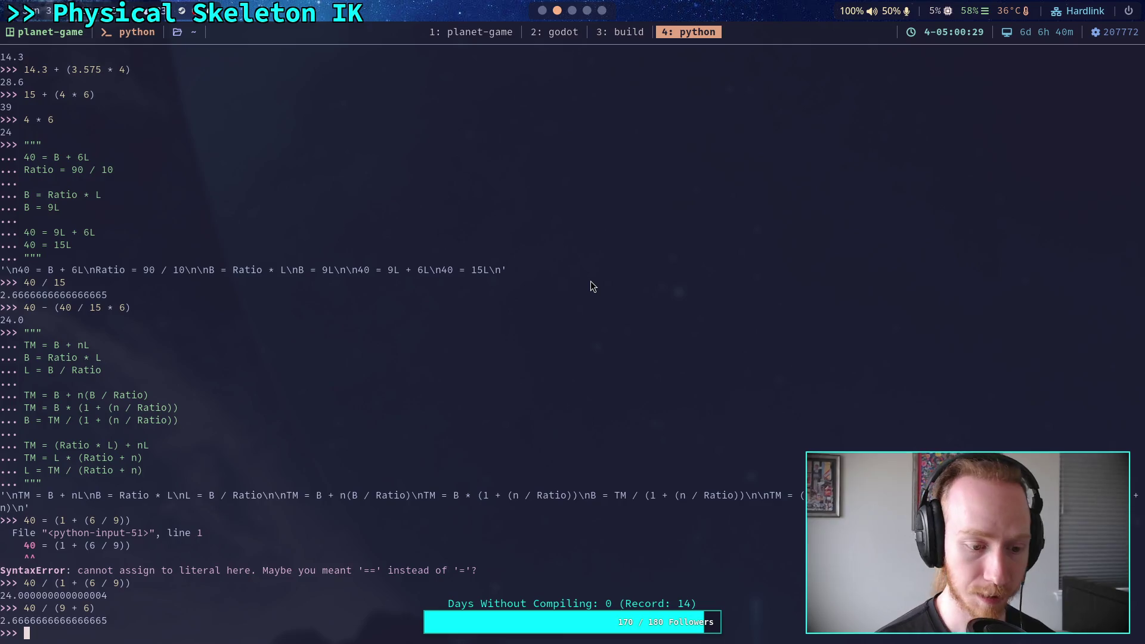
- Evaluate 30 / (1 + (6 / 9)) = 18.0 and 30 / (9 + 6) = 2.0 in Python
{"action": "type", "text": "30 / "}
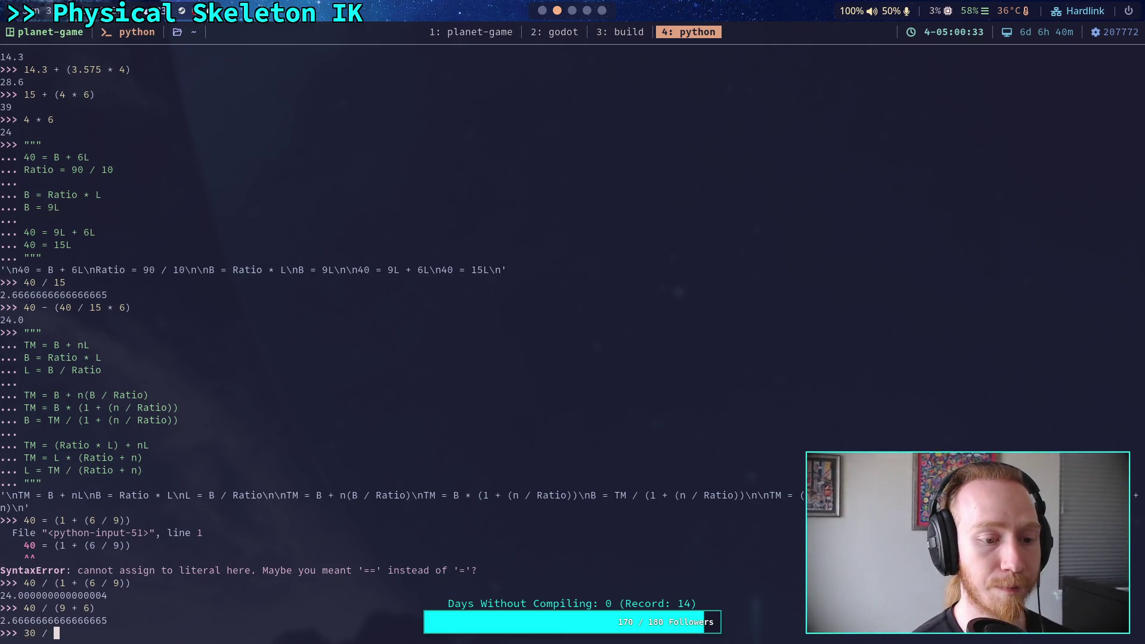
{"action": "type", "text": "(1 "}
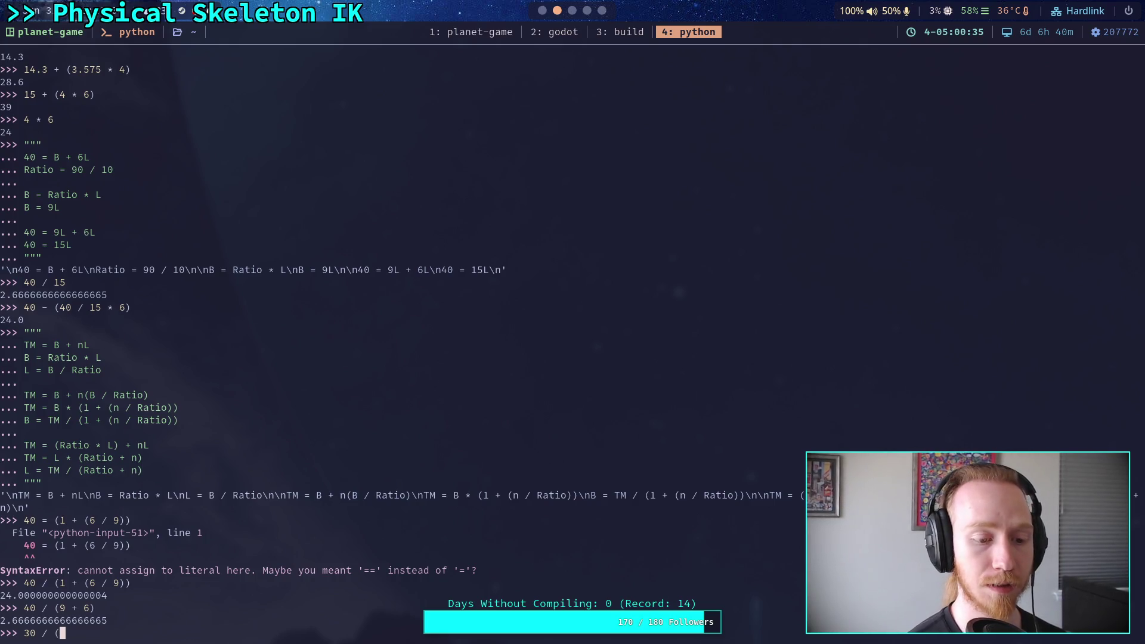
{"action": "type", "text": "+ ("}
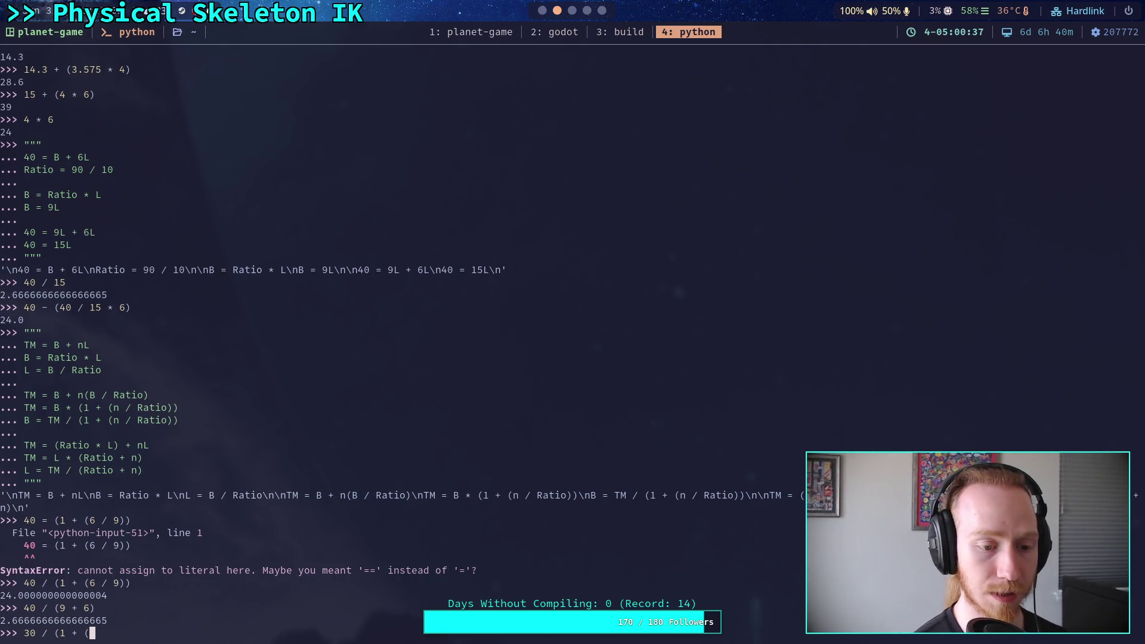
{"action": "type", "text": "6 / "}
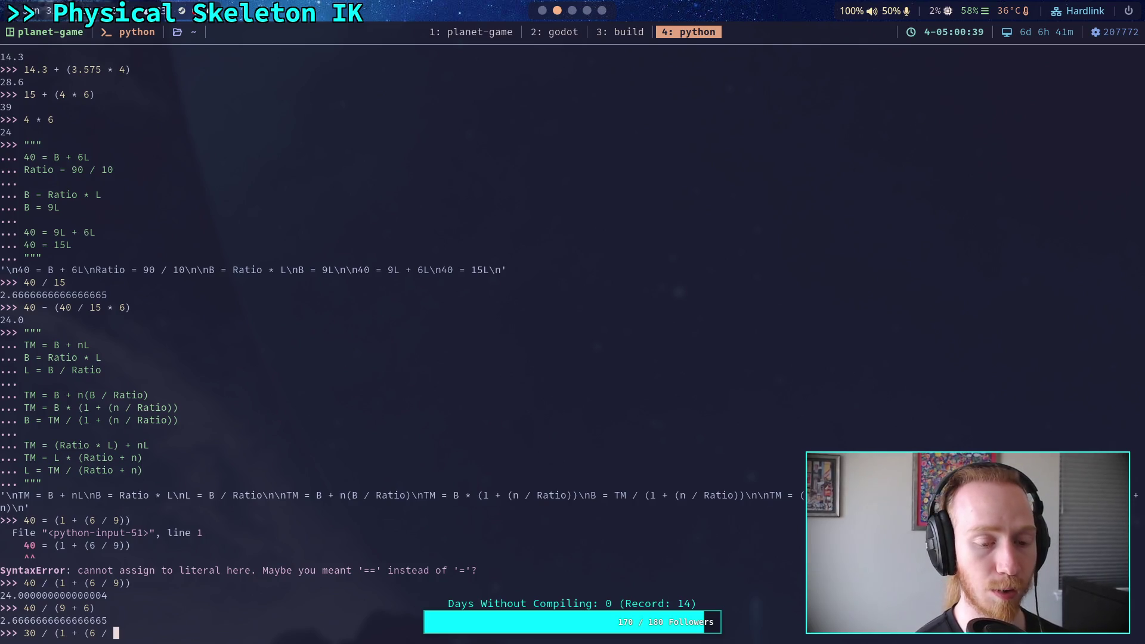
{"action": "type", "text": "9))"}
{"action": "key", "text": "Return"}
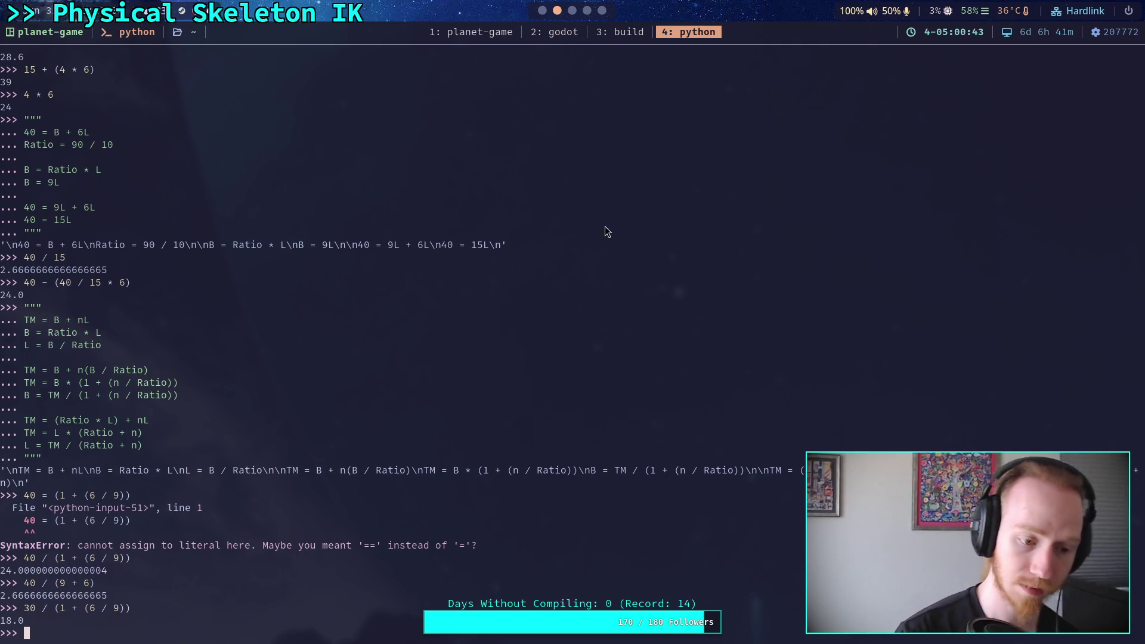
{"action": "key", "text": "Up"}
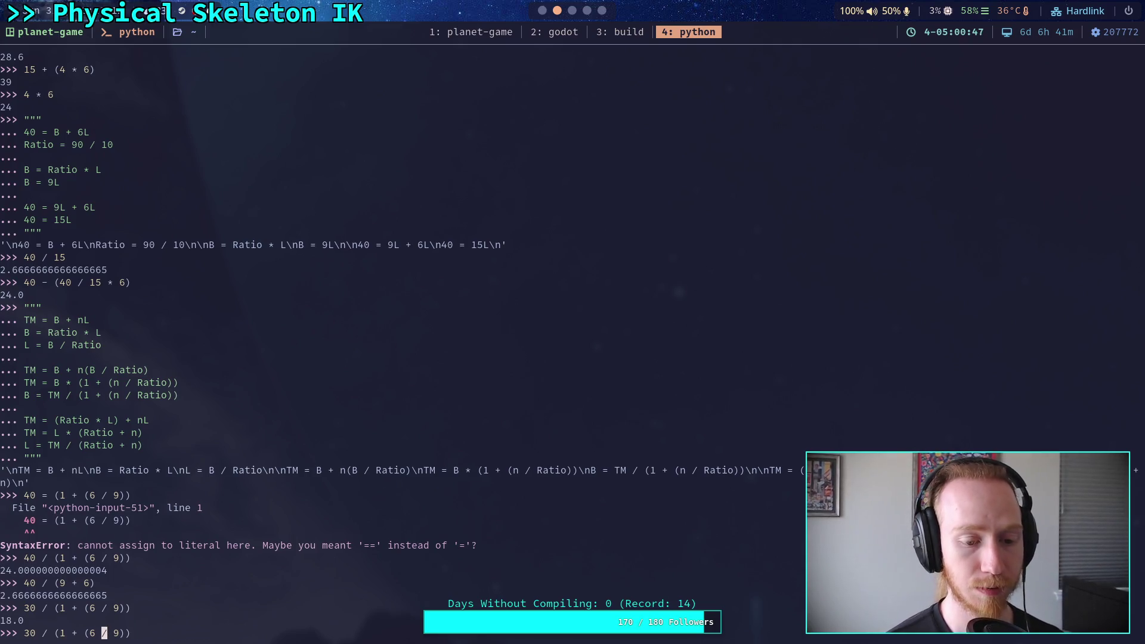
{"action": "key", "text": "BackSpace"}
{"action": "key", "text": "BackSpace"}
{"action": "key", "text": "BackSpace"}
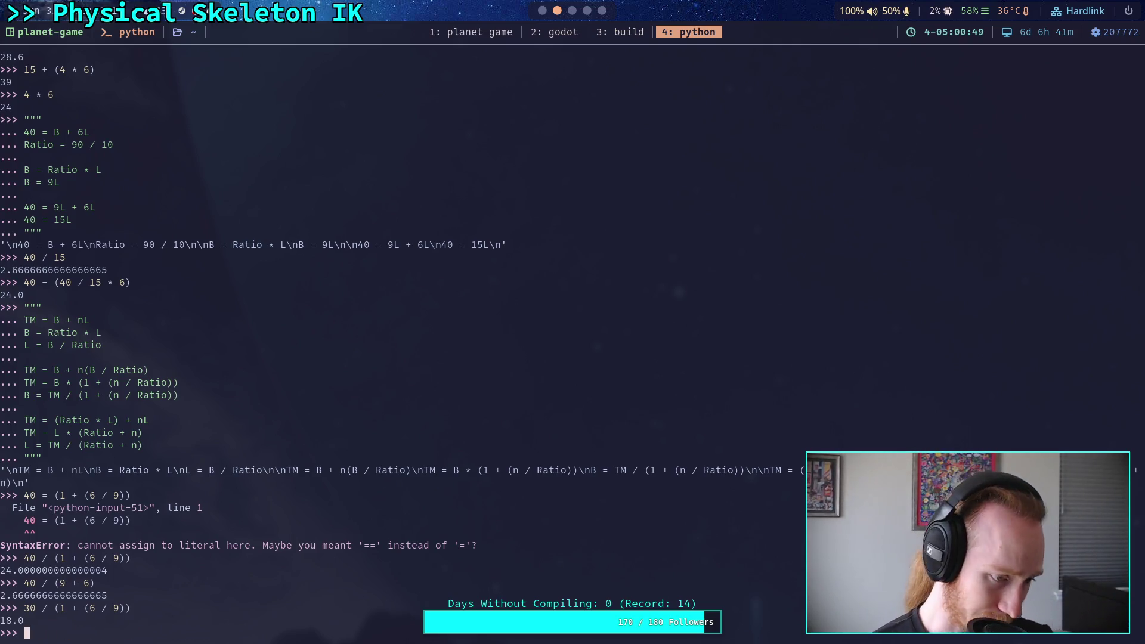
{"action": "type", "text": "40 / (9 + 6)"}
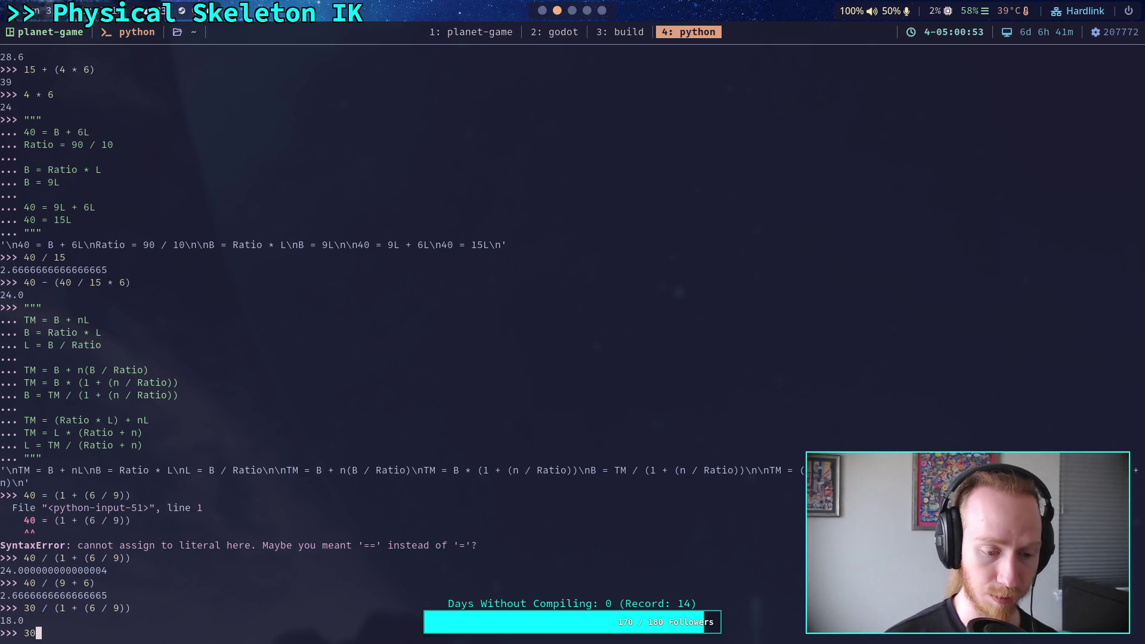
{"action": "key", "text": "BackSpace"}
{"action": "key", "text": "BackSpace"}
{"action": "key", "text": "BackSpace"}
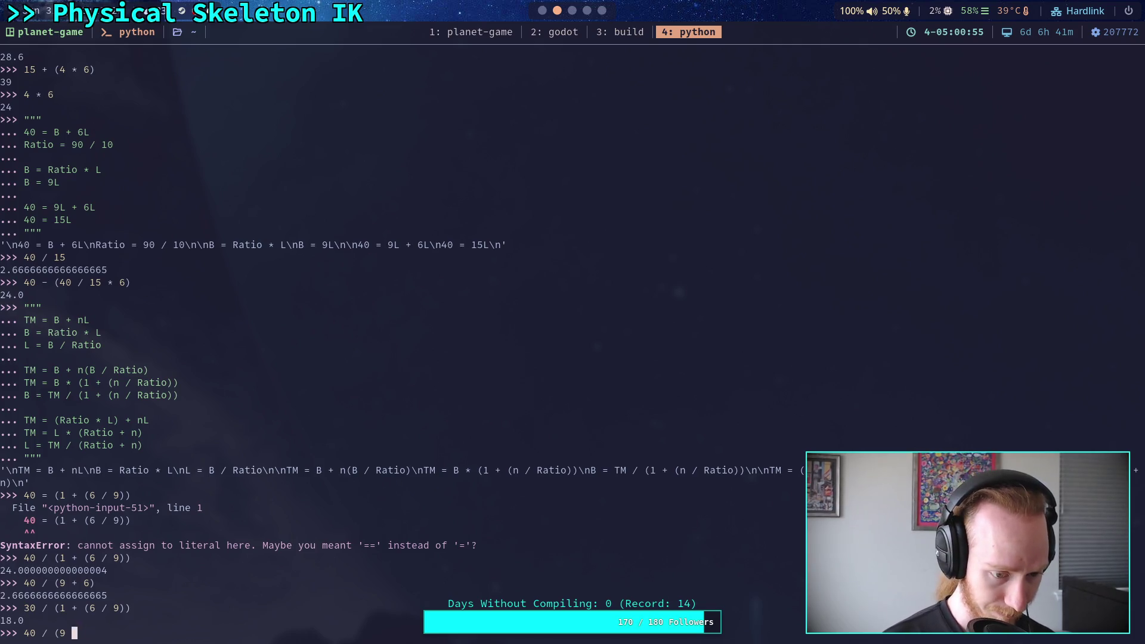
{"action": "type", "text": "30 / ("}
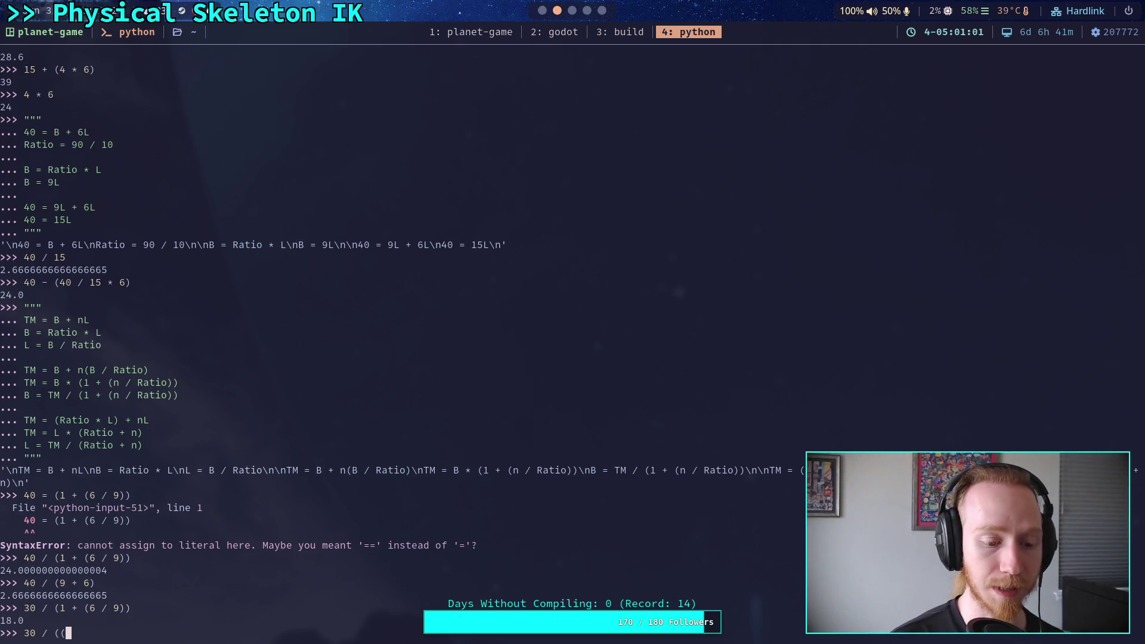
{"action": "type", "text": "9 + 6)"}
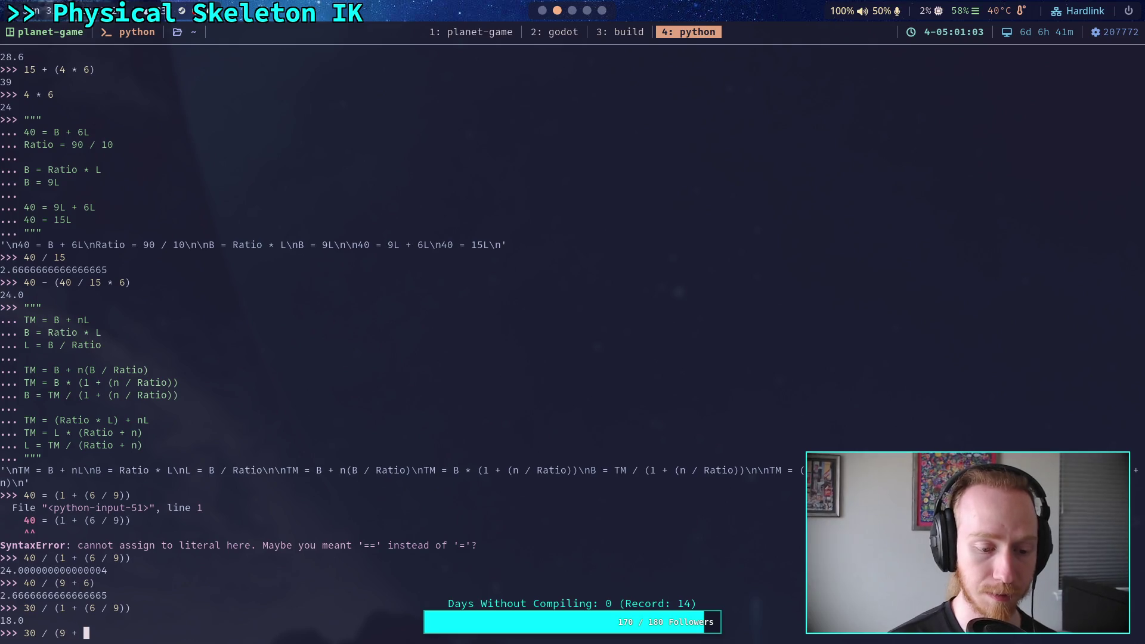
{"action": "key", "text": "Return"}
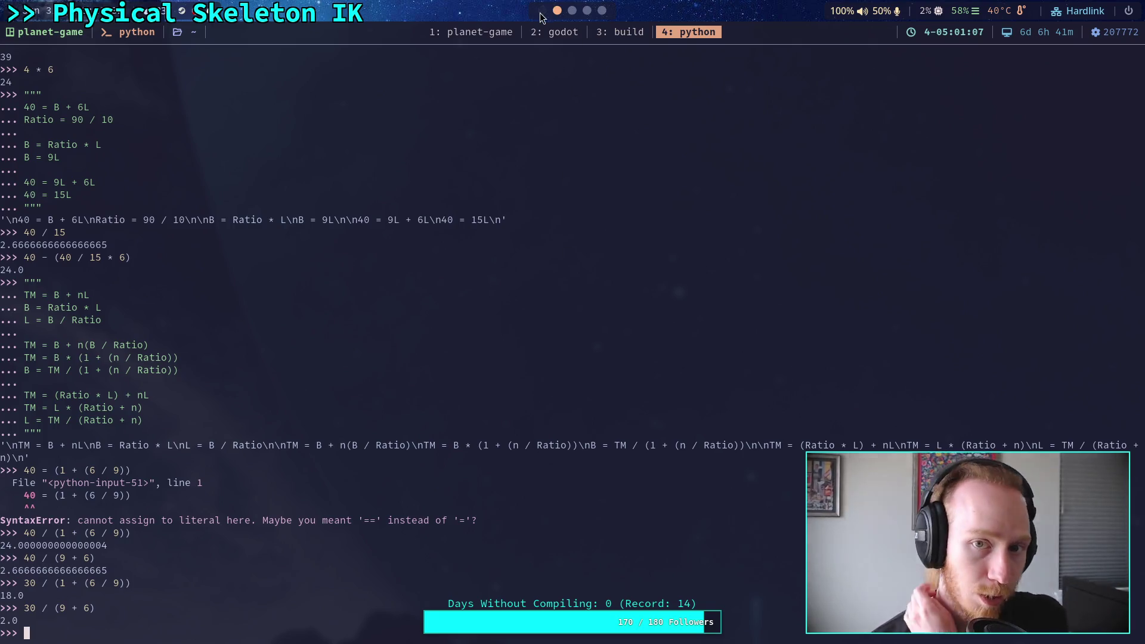
{"action": "key", "text": "super+2"}
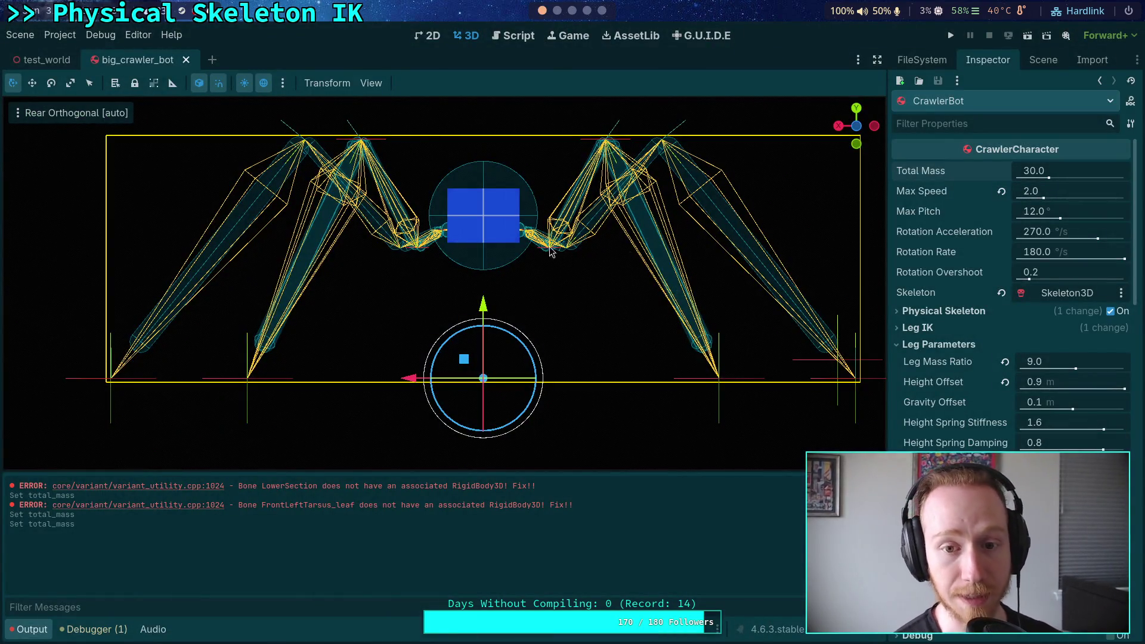
- Expand the front right leg bones and read FR_Coxa_Body's Mass of 0.371 kg
{"action": "left_click", "coordinate": [1042, 60]}
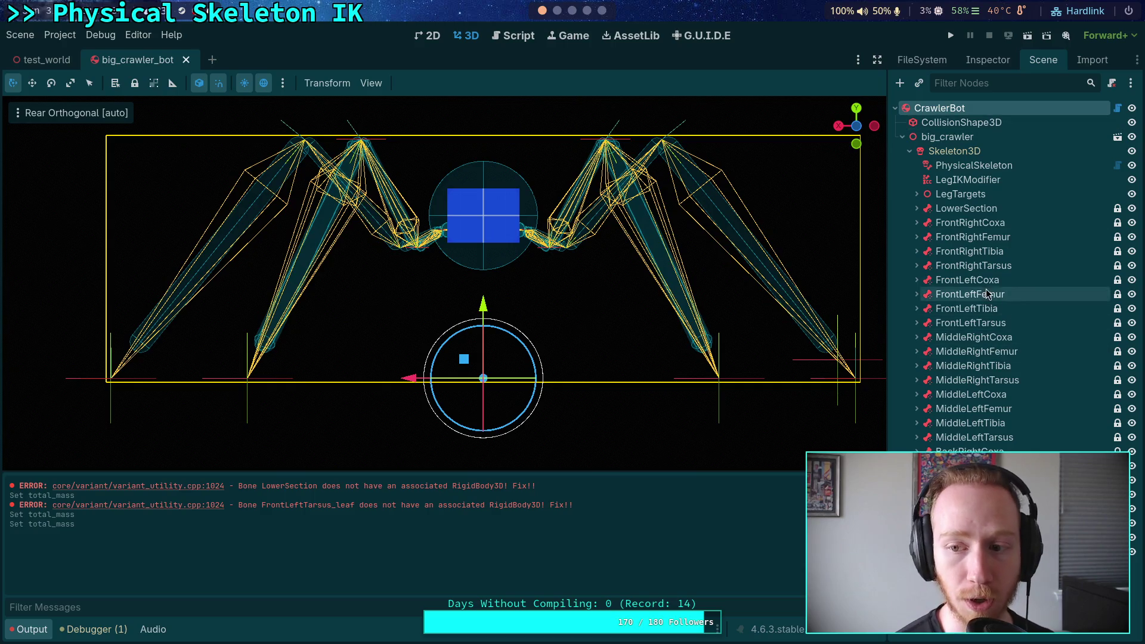
{"action": "left_click", "coordinate": [916, 265]}
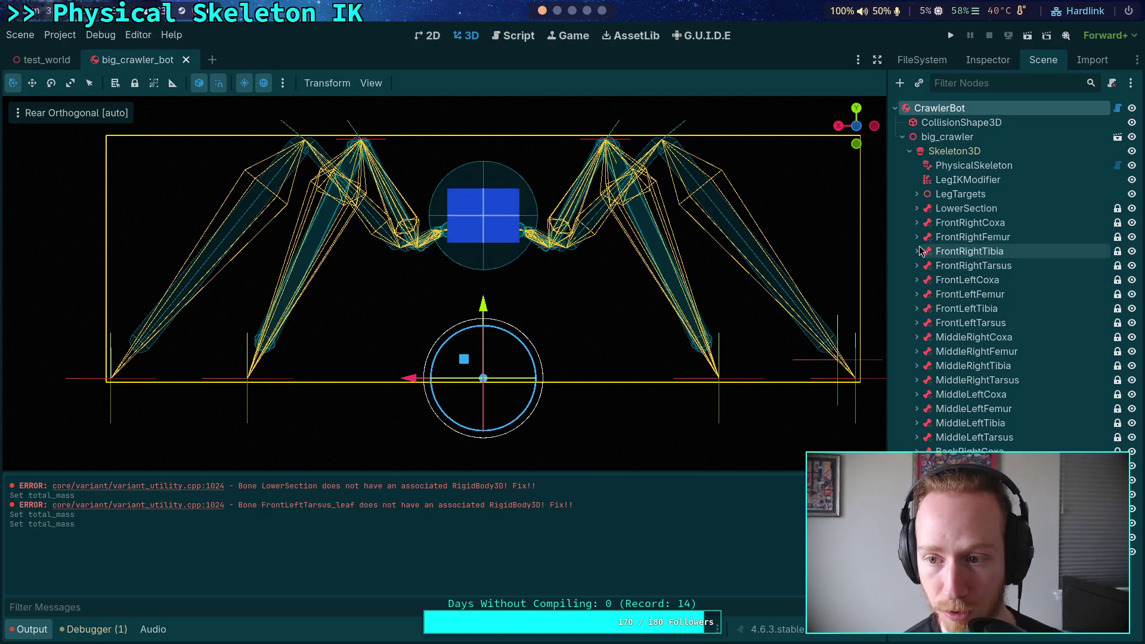
{"action": "left_click", "coordinate": [917, 251]}
{"action": "left_click", "coordinate": [917, 222]}
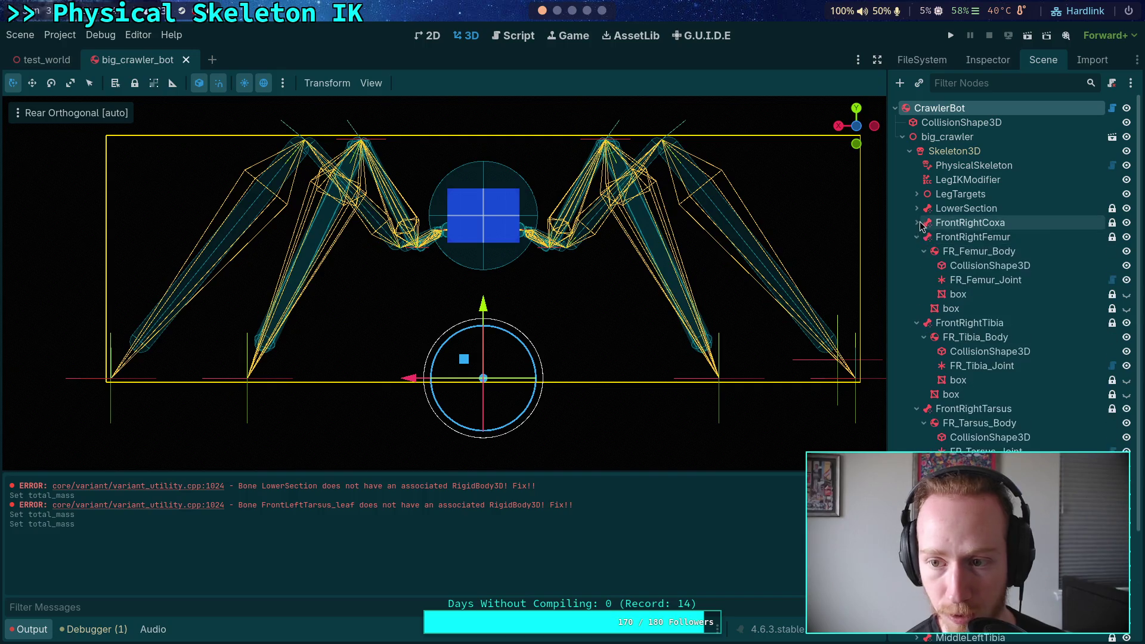
{"action": "left_click", "coordinate": [917, 309]}
{"action": "left_click", "coordinate": [979, 238]}
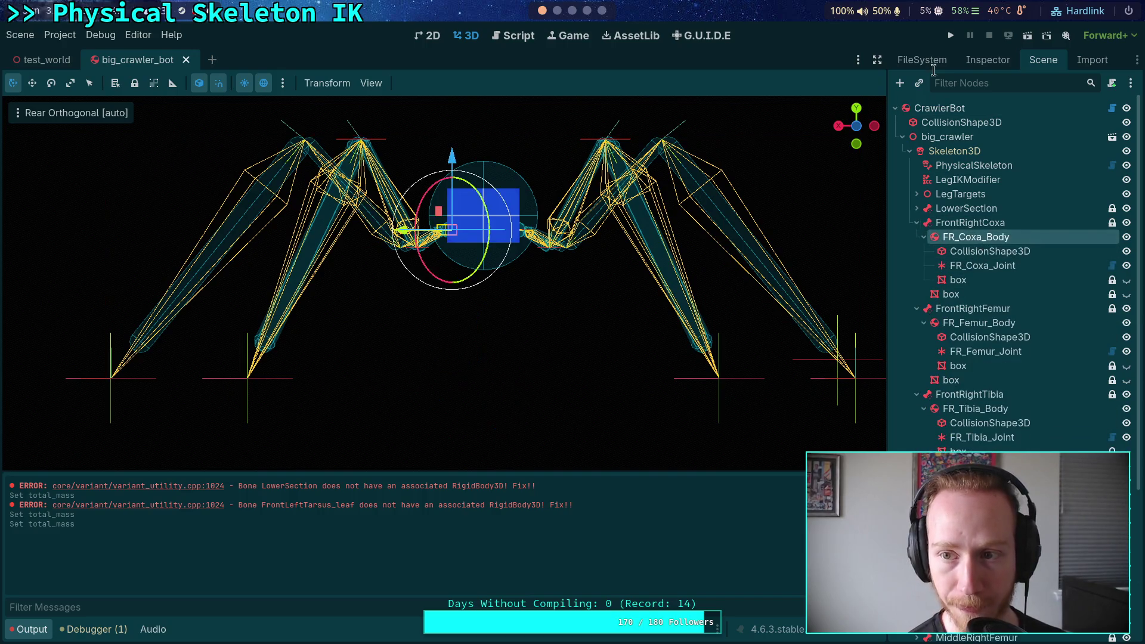
{"action": "left_click", "coordinate": [985, 60]}
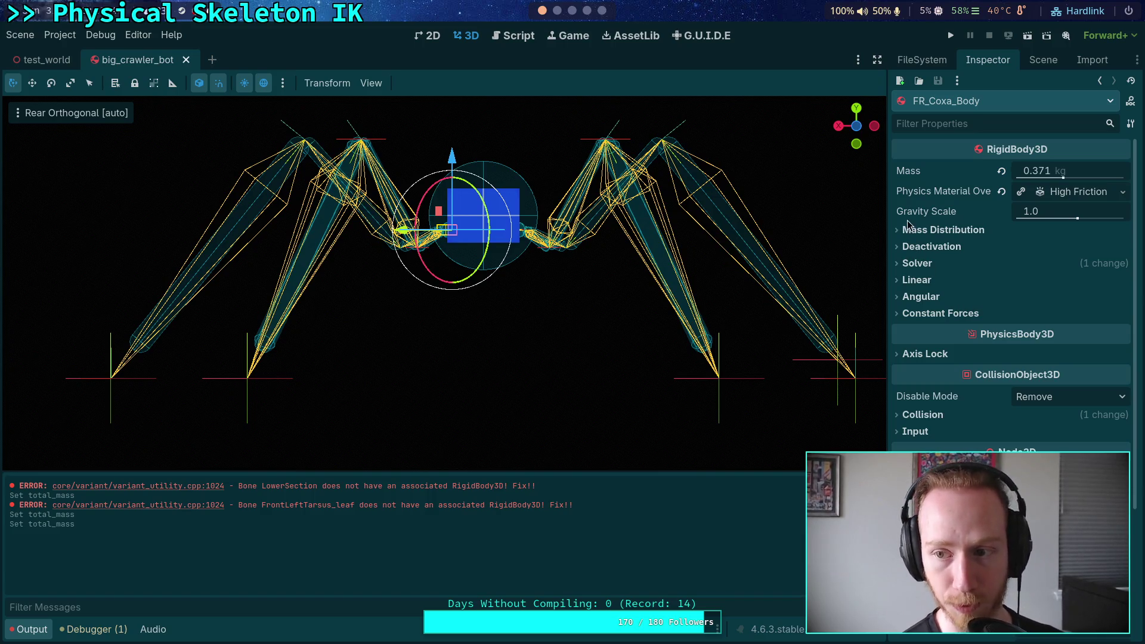
{"action": "left_click", "coordinate": [570, 12]}
{"action": "scroll", "coordinate": [569, 14], "scroll_direction": "up", "scroll_amount": 1}
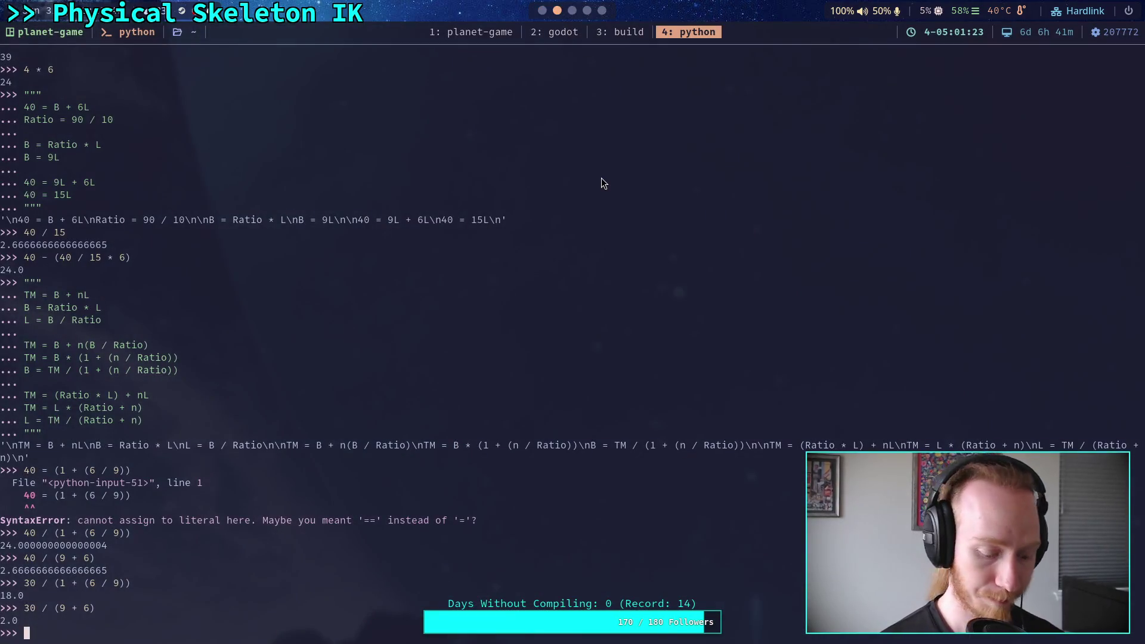
- Enter 0.371 in Python, then read FR_Femur_Body's 0.116 kg mass and enter it too
{"action": "type", "text": "0.371+"}
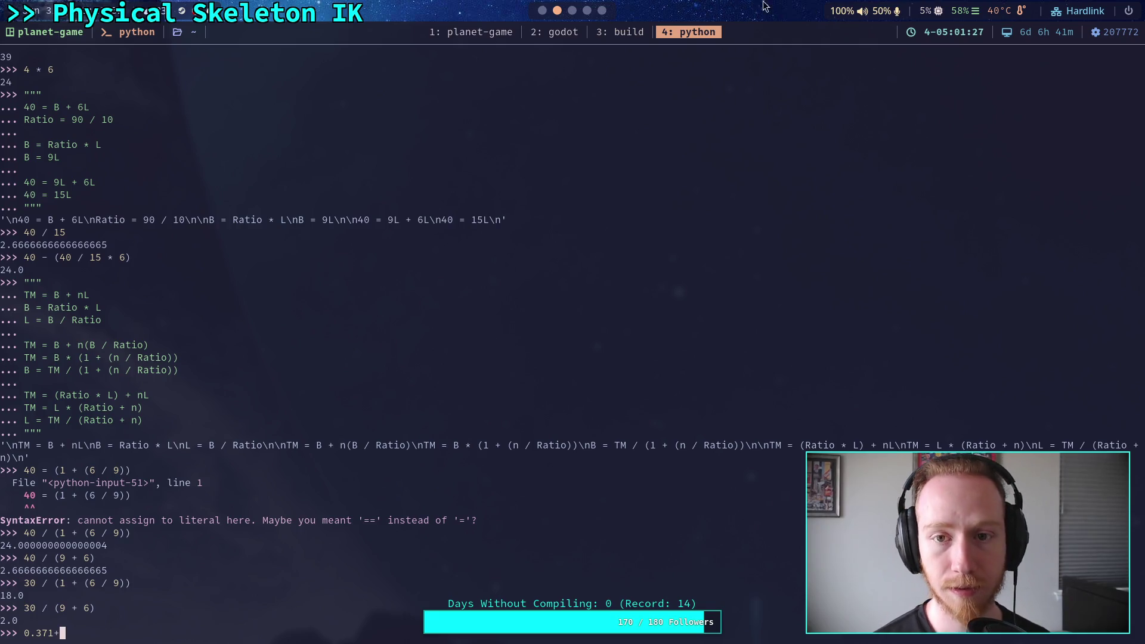
{"action": "key", "text": "super+1"}
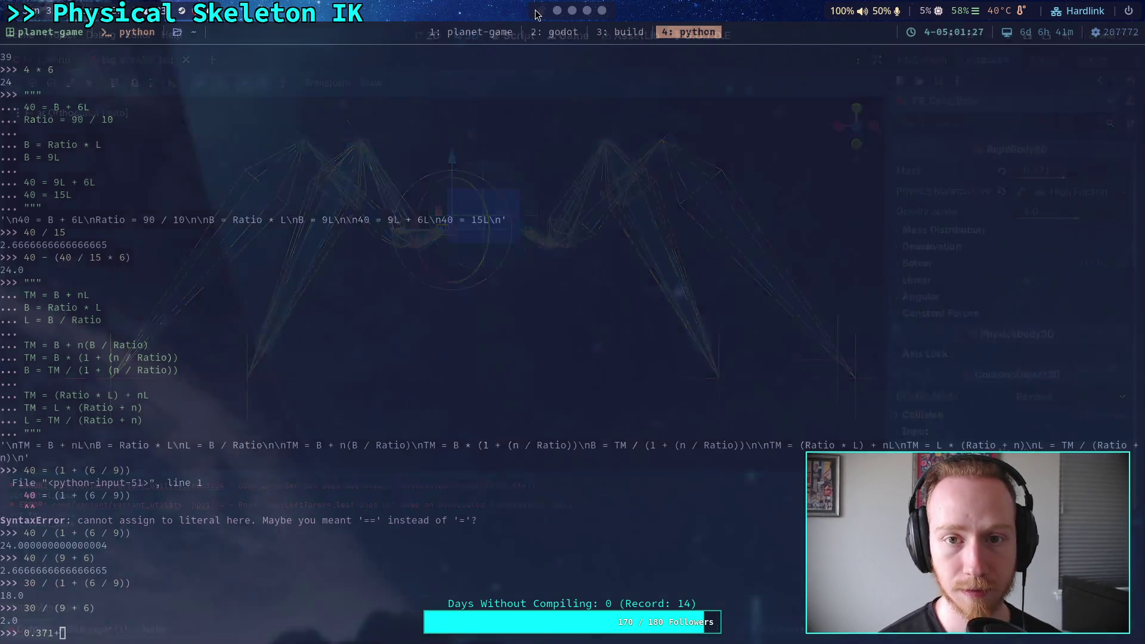
{"action": "left_click", "coordinate": [1042, 63]}
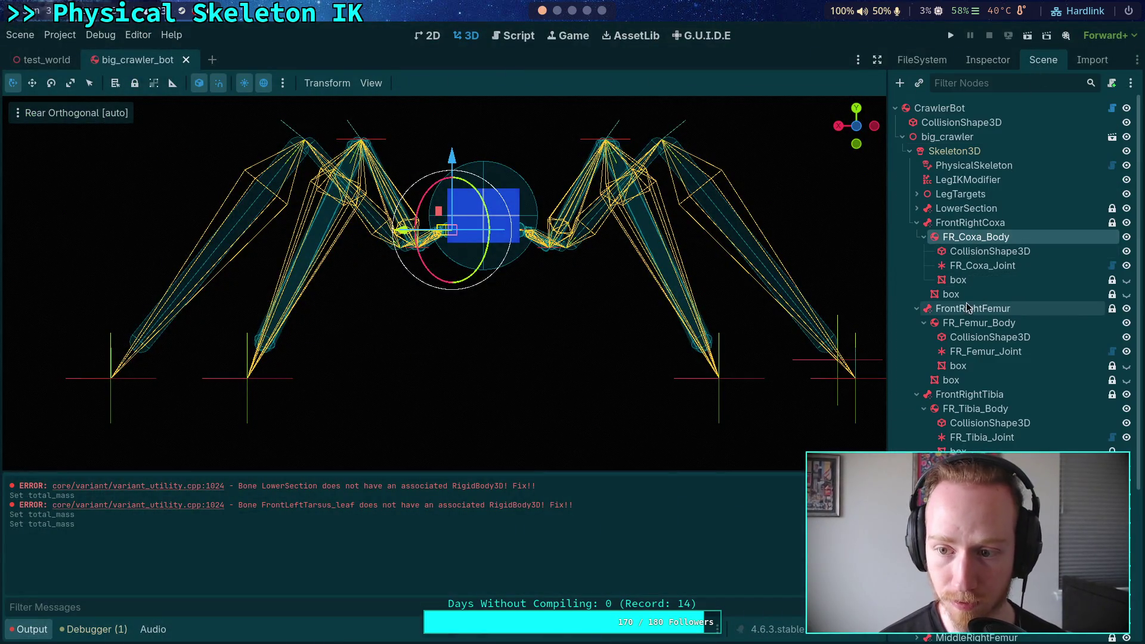
{"action": "left_click", "coordinate": [966, 323]}
{"action": "left_click", "coordinate": [988, 60]}
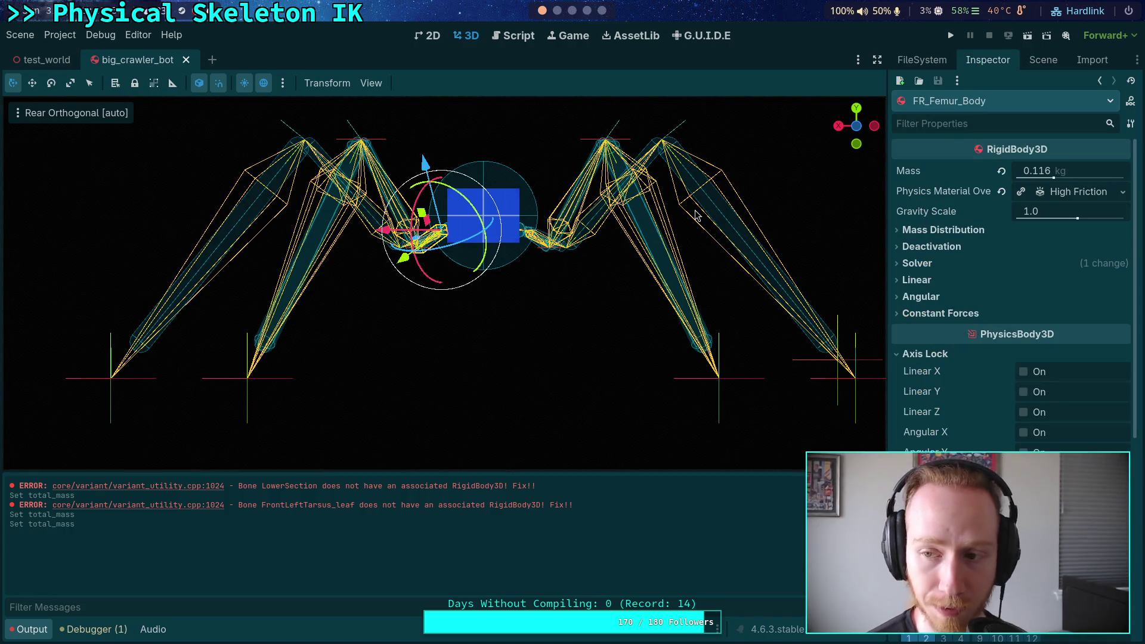
{"action": "key", "text": "super+2"}
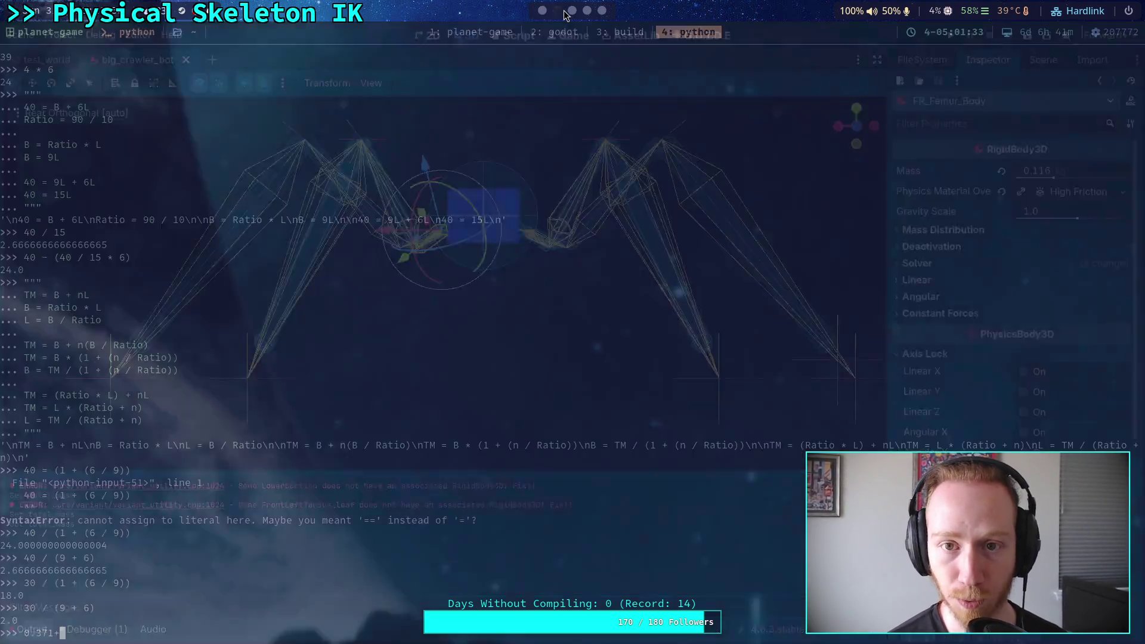
{"action": "type", "text": "0.116"}
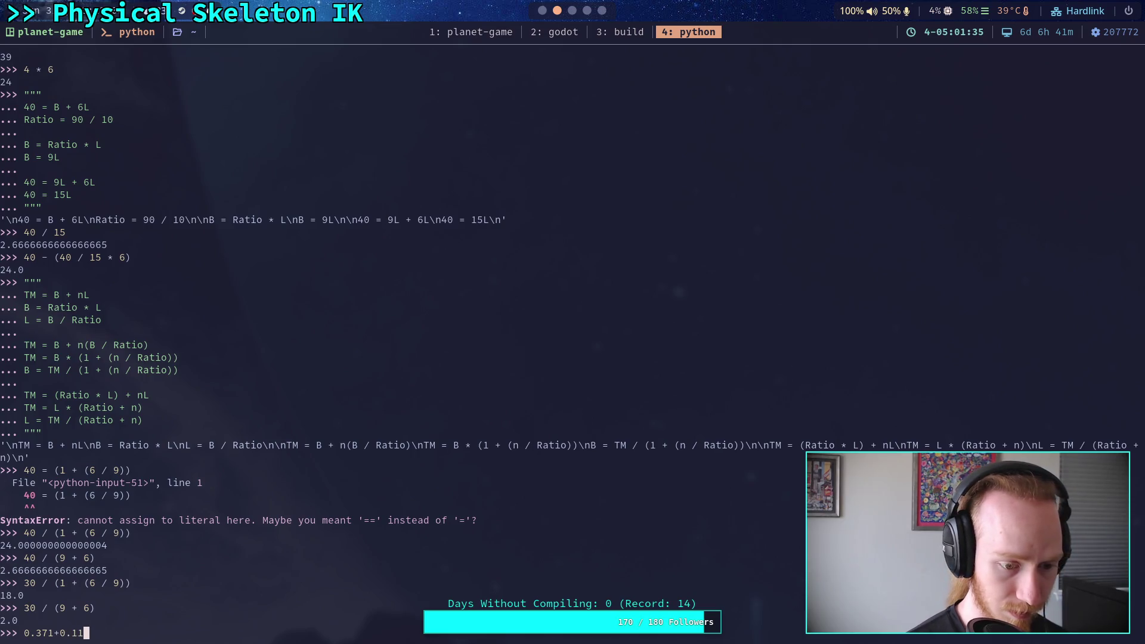
- Return to the Godot editor and orbit the crawler bot in perspective
{"action": "key", "text": "super+3"}
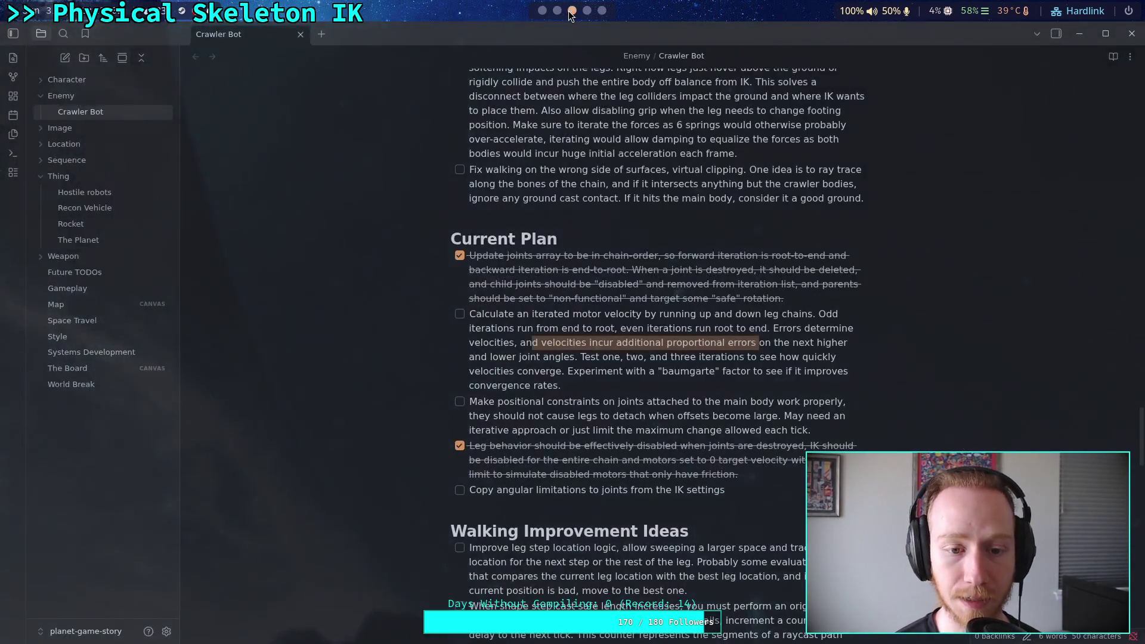
{"action": "key", "text": "super+1"}
{"action": "mouse_move", "coordinate": [577, 294]}
{"action": "left_mouse_down"}
{"action": "mouse_move", "coordinate": [641, 391]}
{"action": "mouse_move", "coordinate": [693, 386]}
{"action": "left_mouse_up"}
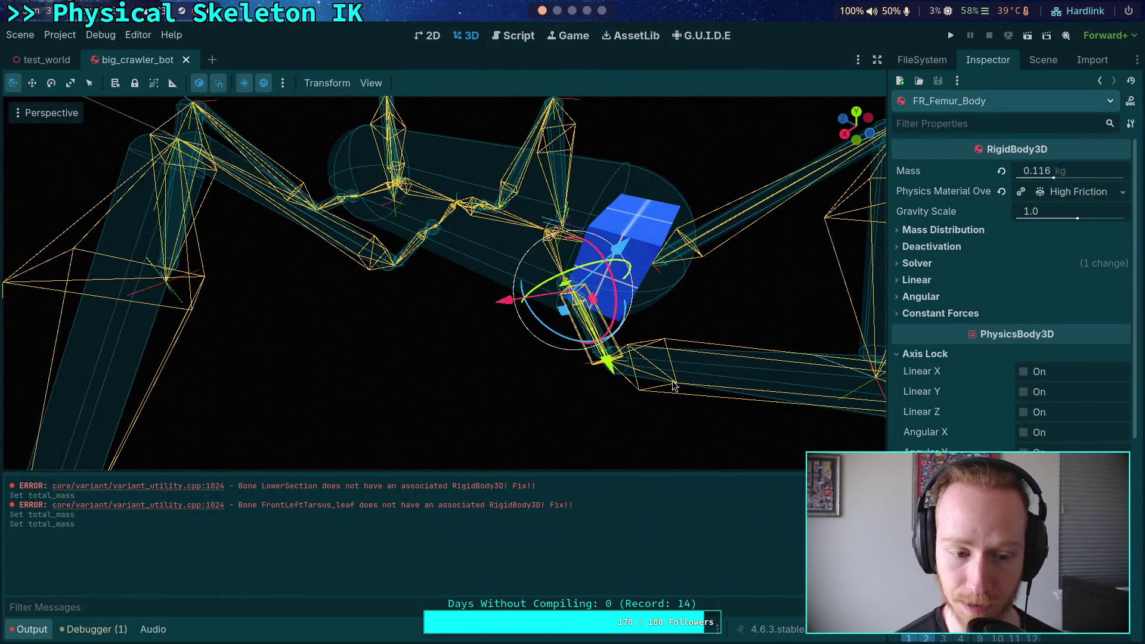
- Select FR_Coxa_Body, then FR_Femur_Body, in the Scene dock to read their masses
{"action": "left_click", "coordinate": [1042, 59]}
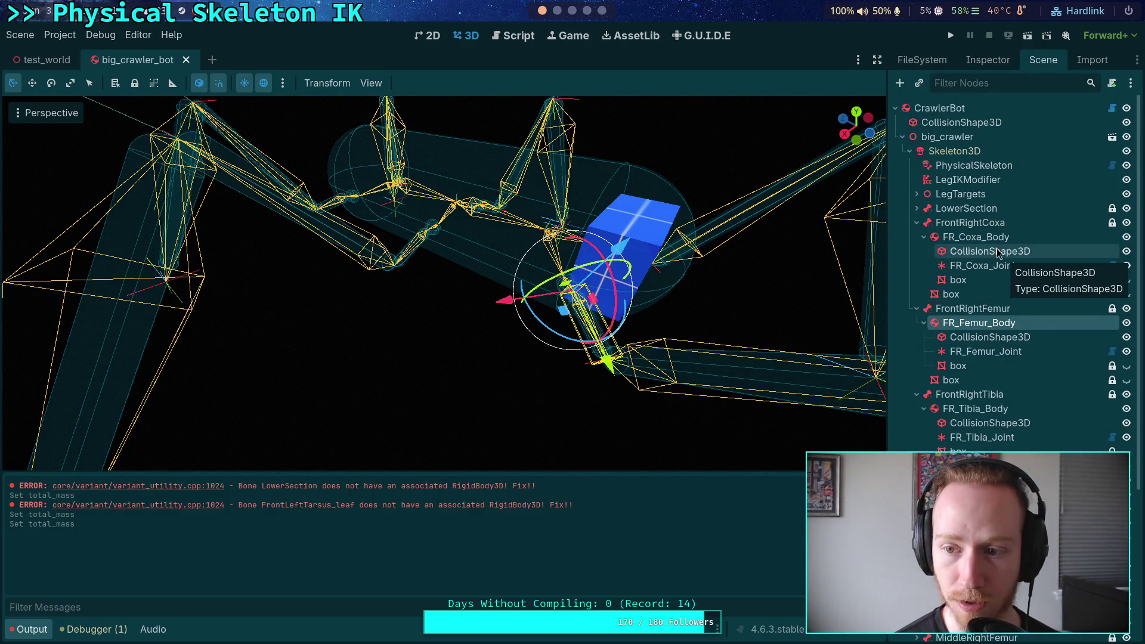
{"action": "left_click", "coordinate": [985, 238]}
{"action": "left_click", "coordinate": [982, 61]}
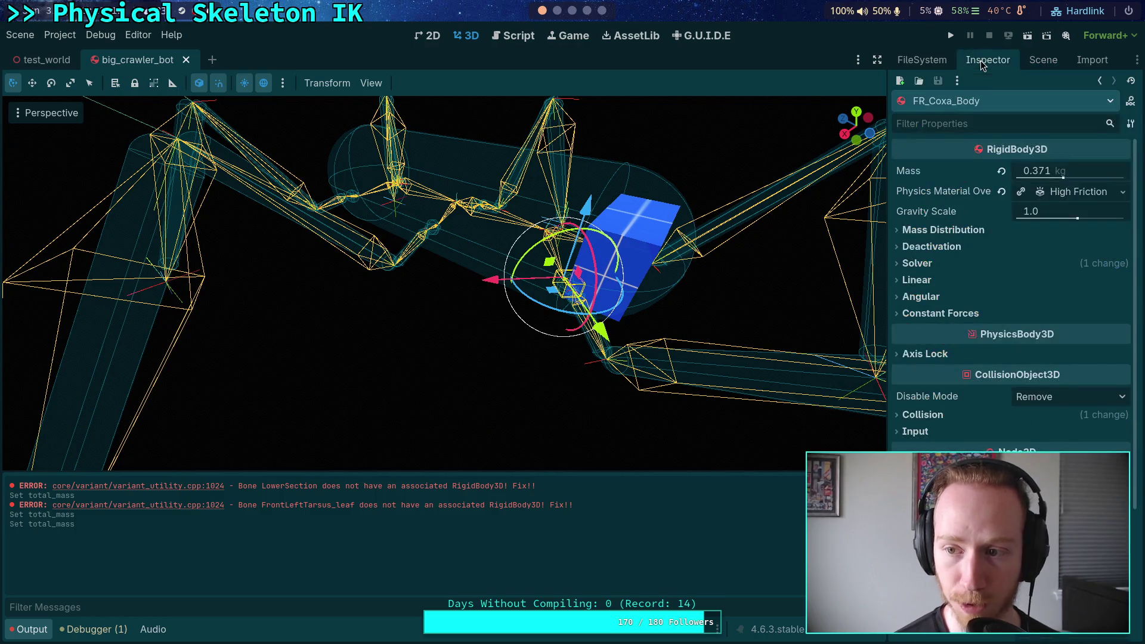
{"action": "left_click", "coordinate": [1034, 62]}
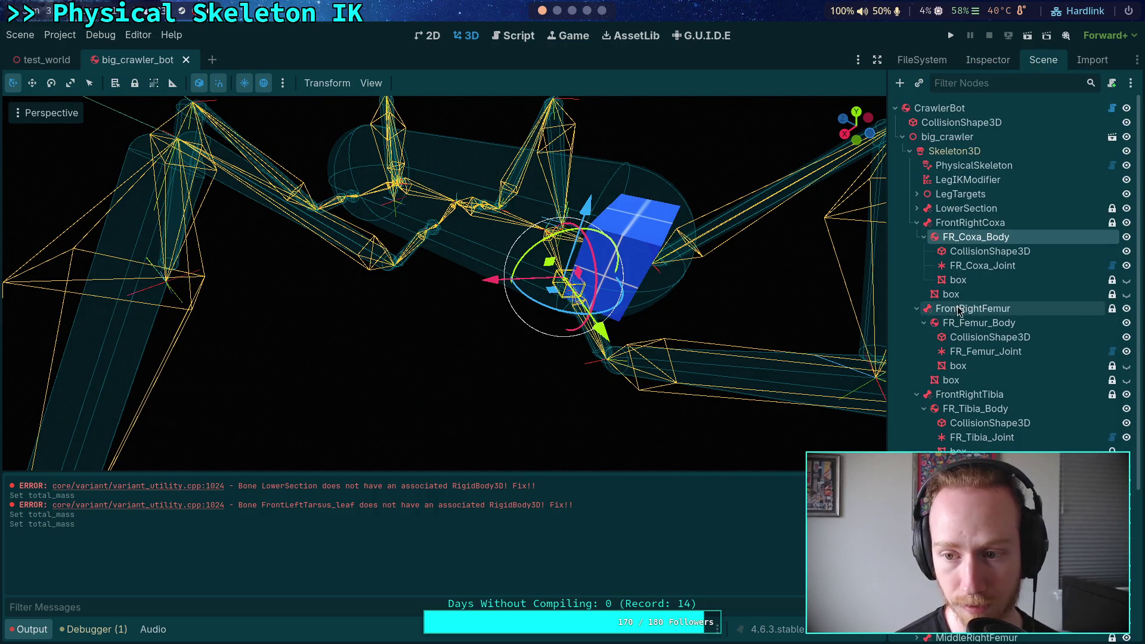
{"action": "left_click", "coordinate": [959, 325]}
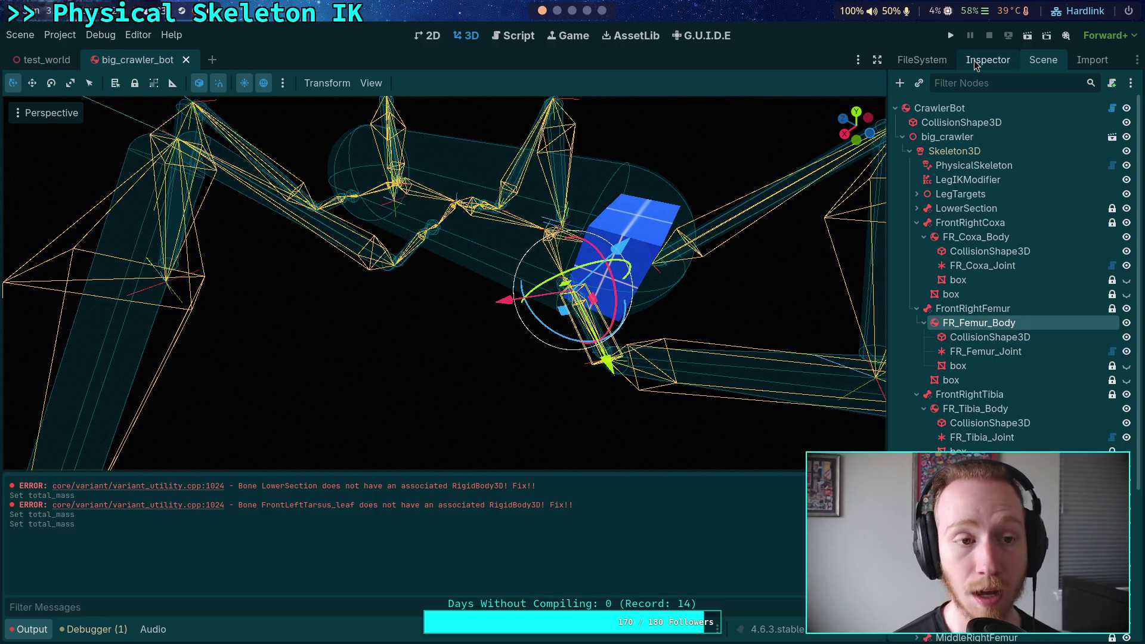
{"action": "left_click", "coordinate": [527, 39]}
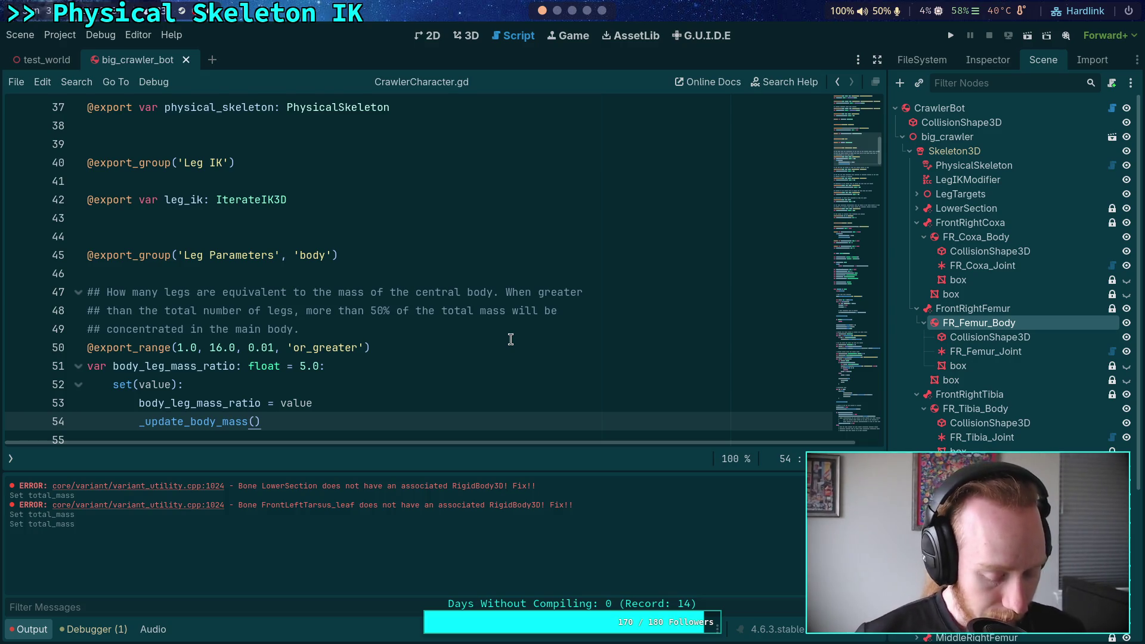
- Change get_joint_bone(setting, joint) to joint + 1 on lines 256 and 259, then save
{"action": "key", "text": "ctrl+j"}
{"action": "scroll", "coordinate": [601, 354], "scroll_direction": "down", "scroll_amount": 12}
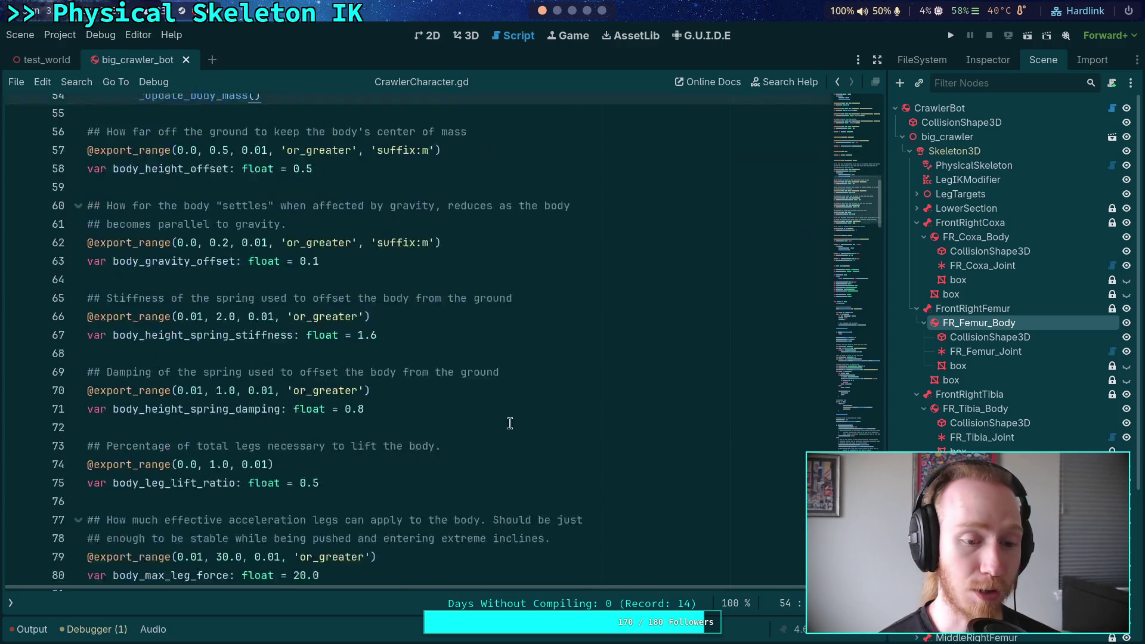
{"action": "scroll", "coordinate": [601, 355], "scroll_direction": "down", "scroll_amount": 20}
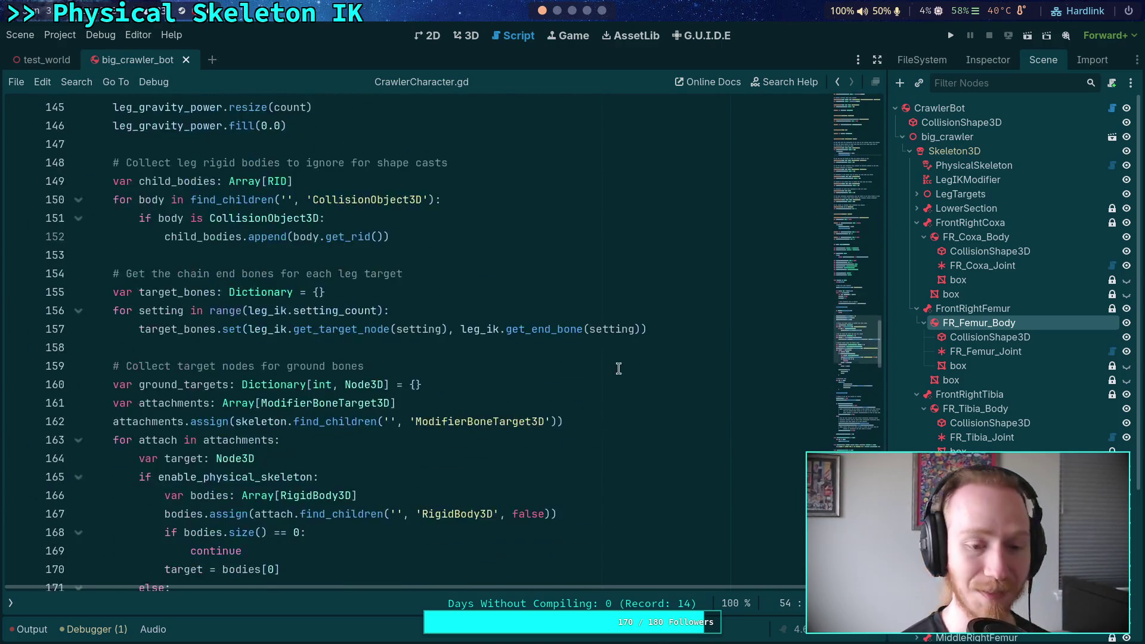
{"action": "scroll", "coordinate": [589, 359], "scroll_direction": "down", "scroll_amount": 20}
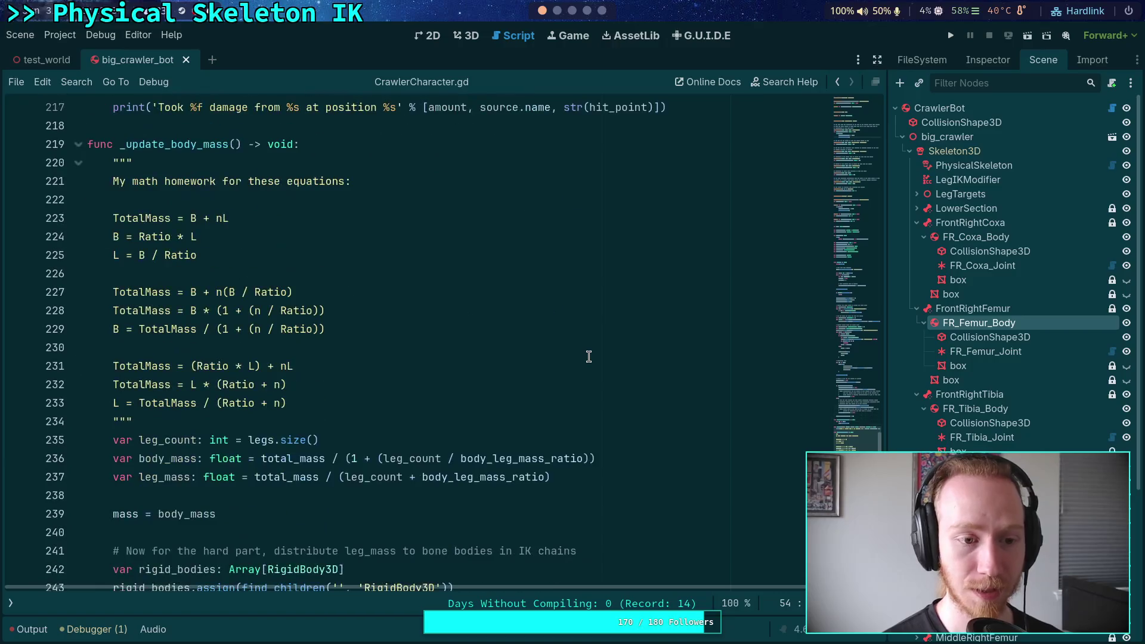
{"action": "scroll", "coordinate": [517, 355], "scroll_direction": "down", "scroll_amount": 3}
{"action": "scroll", "coordinate": [511, 369], "scroll_direction": "down", "scroll_amount": 4}
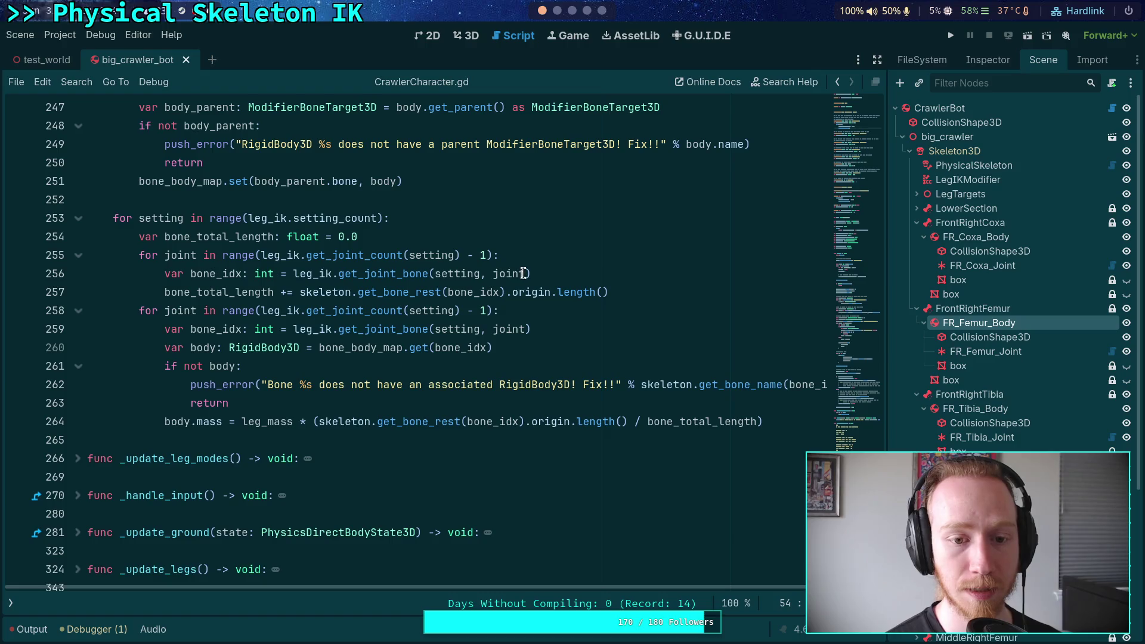
{"action": "left_click", "coordinate": [527, 276]}
{"action": "type", "text": "+ 1"}
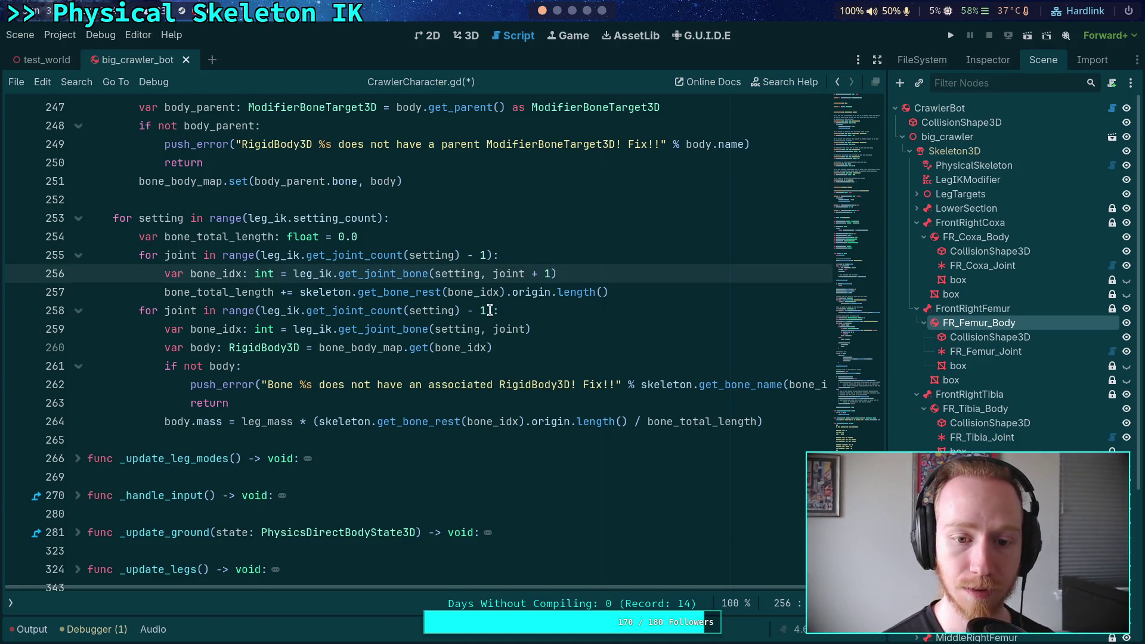
{"action": "left_click", "coordinate": [521, 326]}
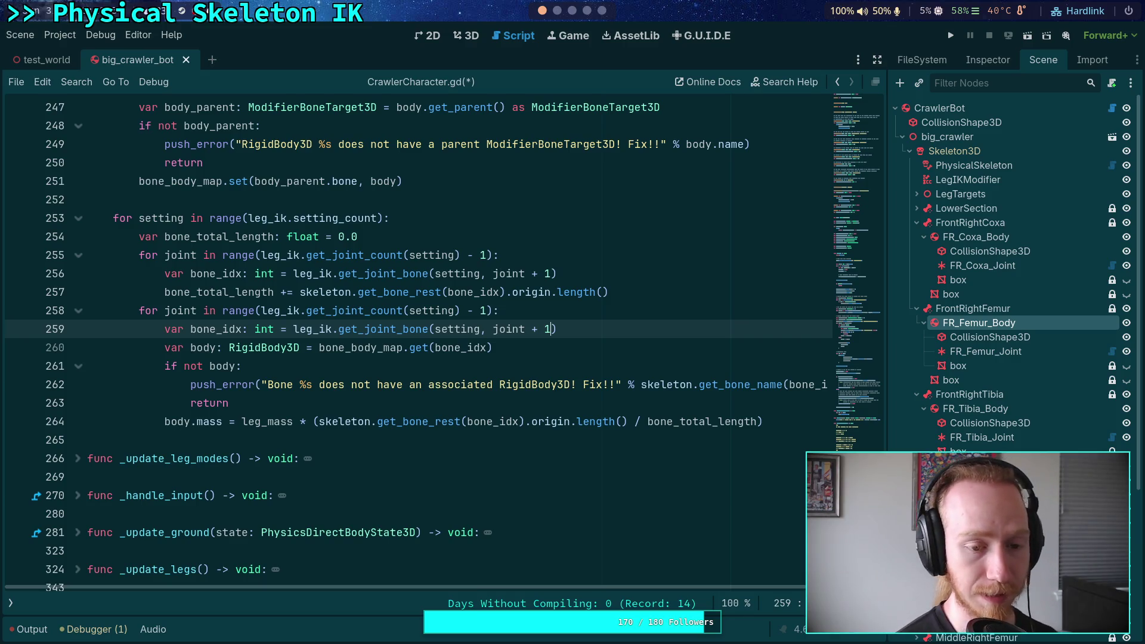
{"action": "left_click", "coordinate": [509, 329]}
{"action": "key", "text": "ctrl+s"}
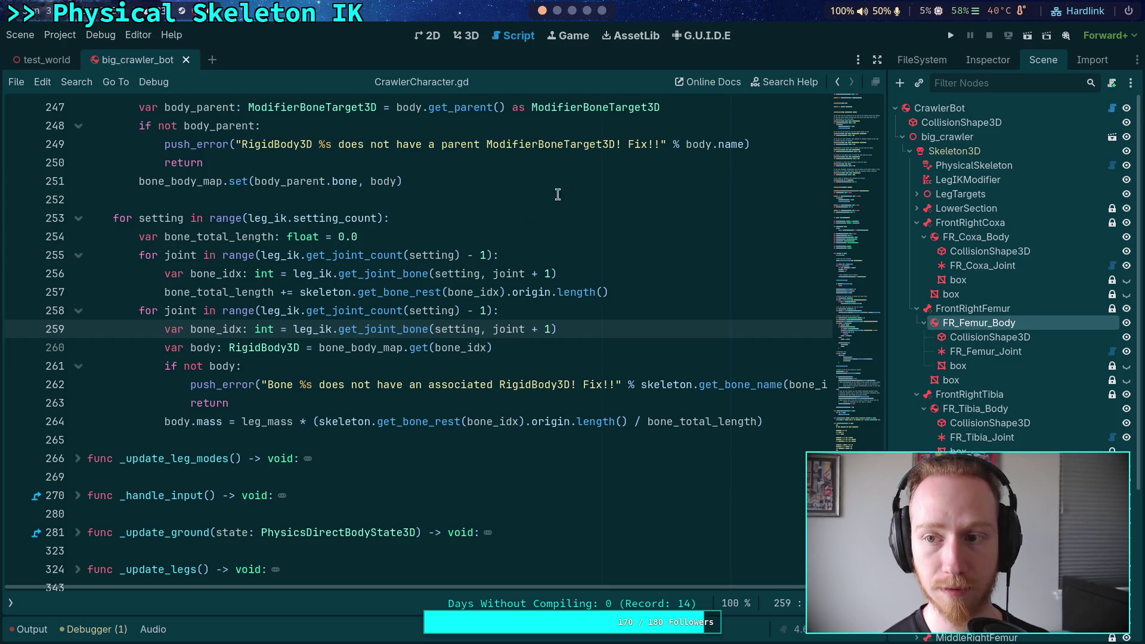
{"action": "left_click", "coordinate": [468, 36]}
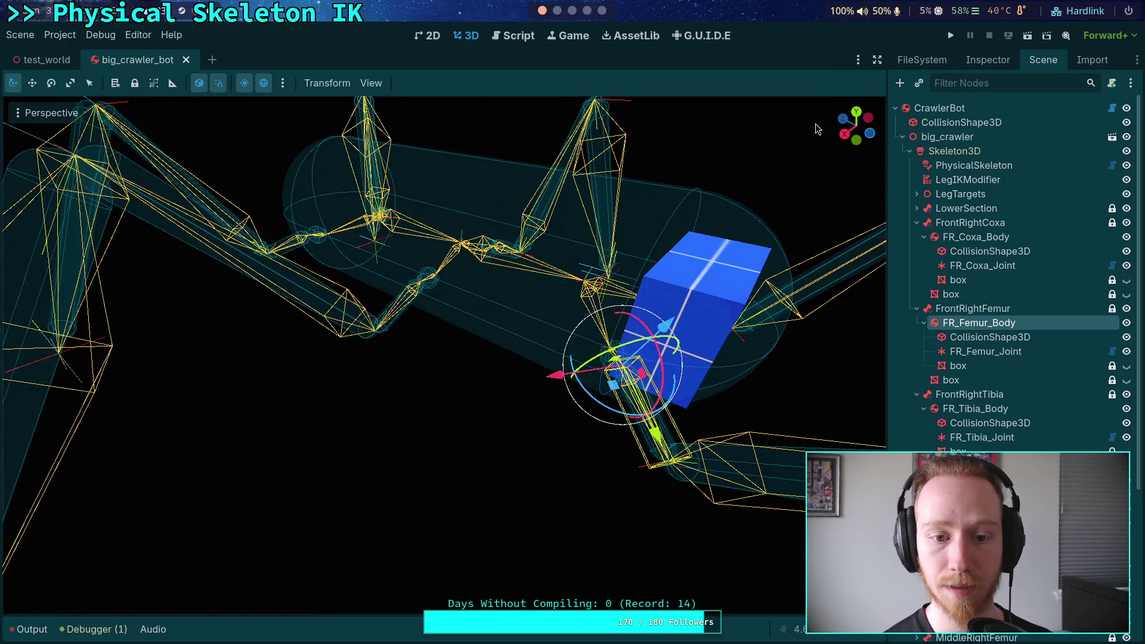
- Re-enter 30 as CrawlerBot's Total Mass in the Inspector
{"action": "left_click", "coordinate": [995, 66]}
{"action": "left_click", "coordinate": [1033, 57]}
{"action": "left_click", "coordinate": [982, 106]}
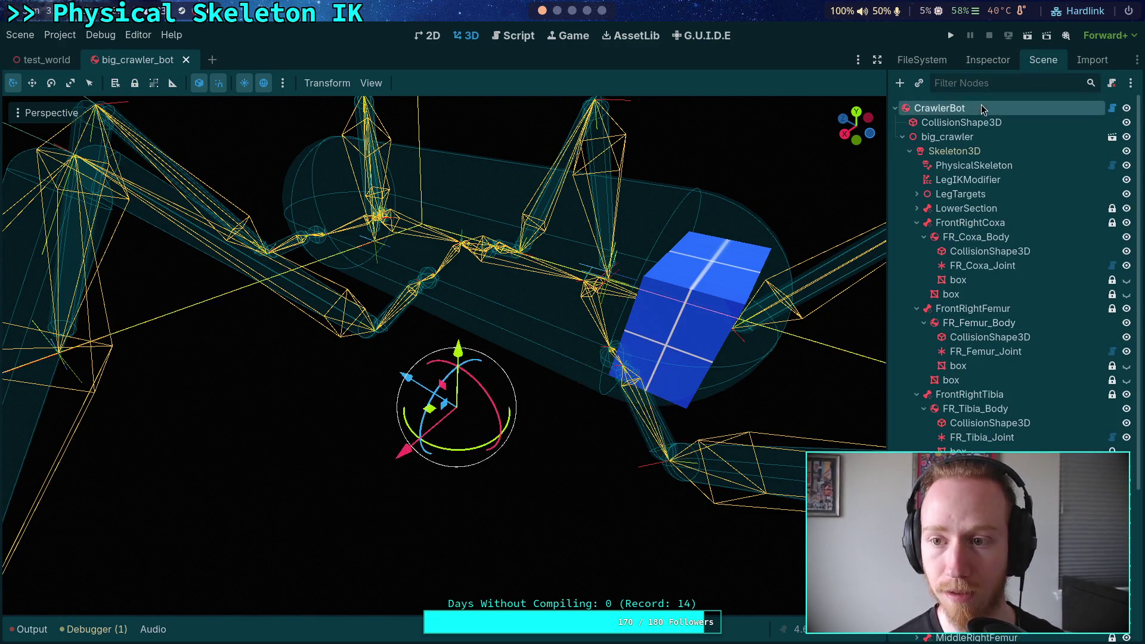
{"action": "left_click", "coordinate": [988, 53]}
{"action": "left_click", "coordinate": [1068, 169]}
{"action": "type", "text": "30"}
{"action": "key", "text": "Return"}
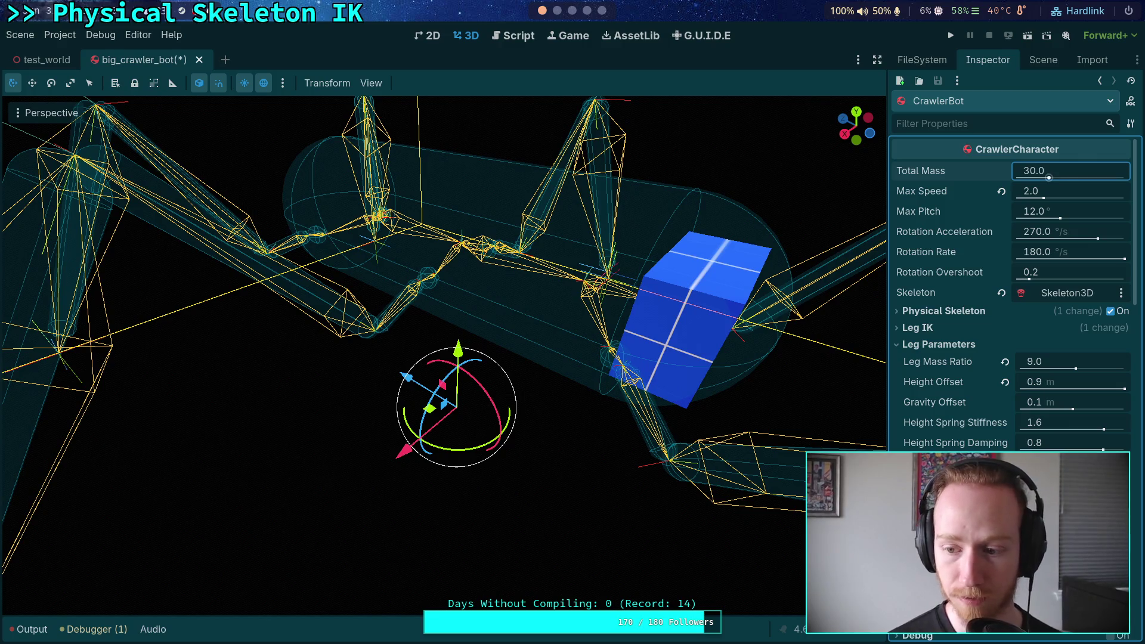
{"action": "scroll", "coordinate": [954, 382], "scroll_direction": "down", "scroll_amount": 5}
{"action": "scroll", "coordinate": [954, 381], "scroll_direction": "up", "scroll_amount": 3}
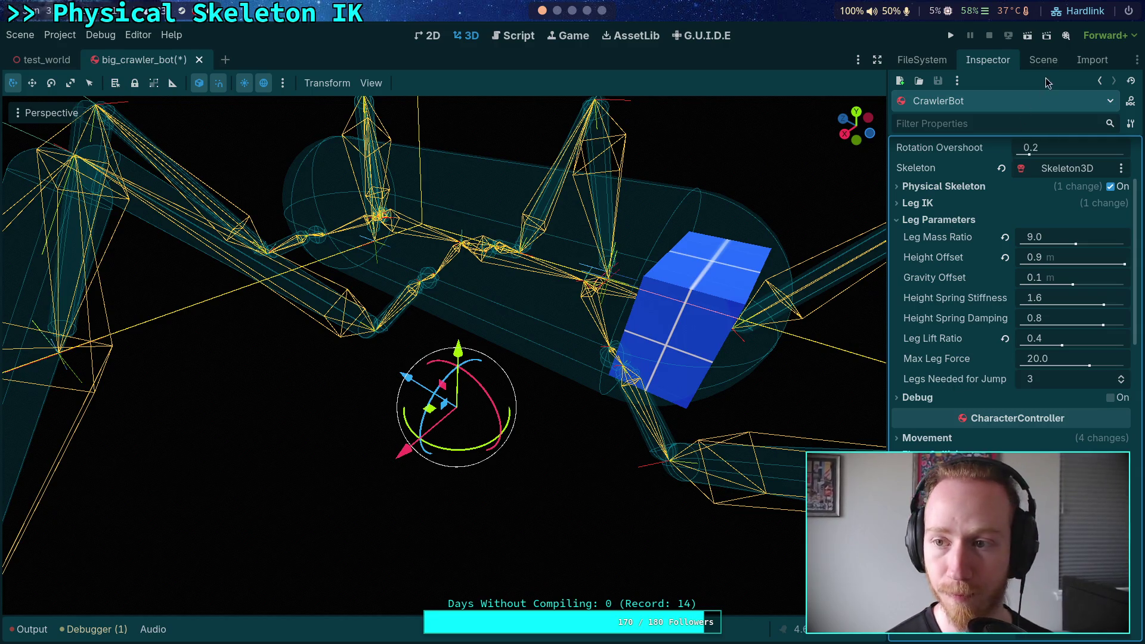
- Check that FR_Coxa_Body's mass still reads 0.371 kg, then return to CrawlerCharacter.gd
{"action": "left_click", "coordinate": [1044, 59]}
{"action": "left_click", "coordinate": [976, 237]}
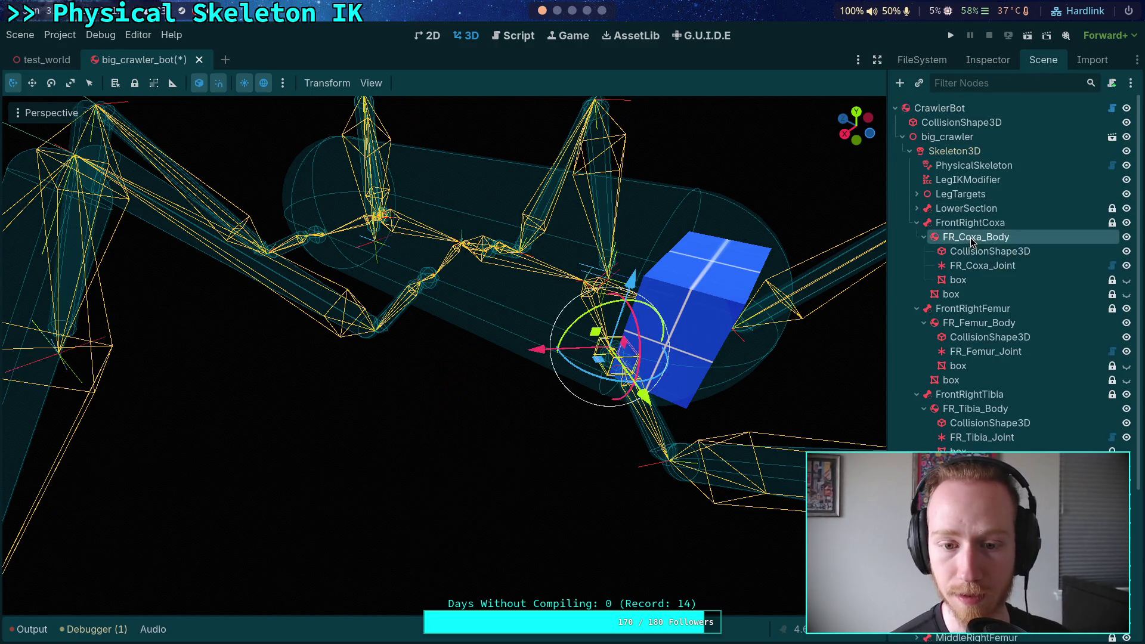
{"action": "left_click", "coordinate": [988, 59]}
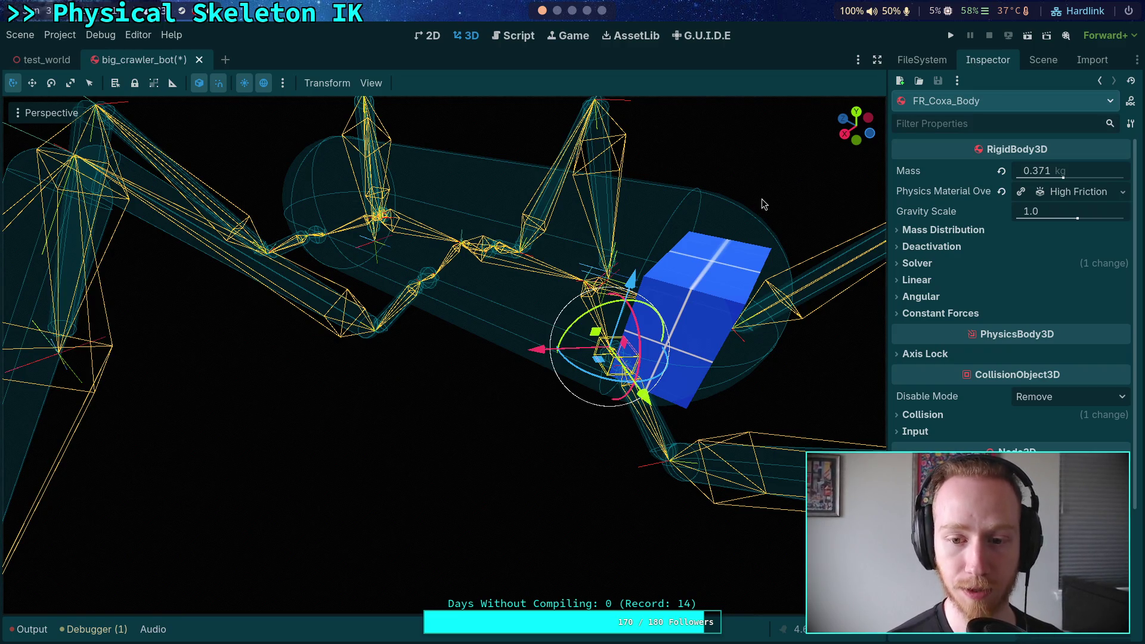
{"action": "left_click", "coordinate": [510, 42]}
{"action": "left_click", "coordinate": [485, 178]}
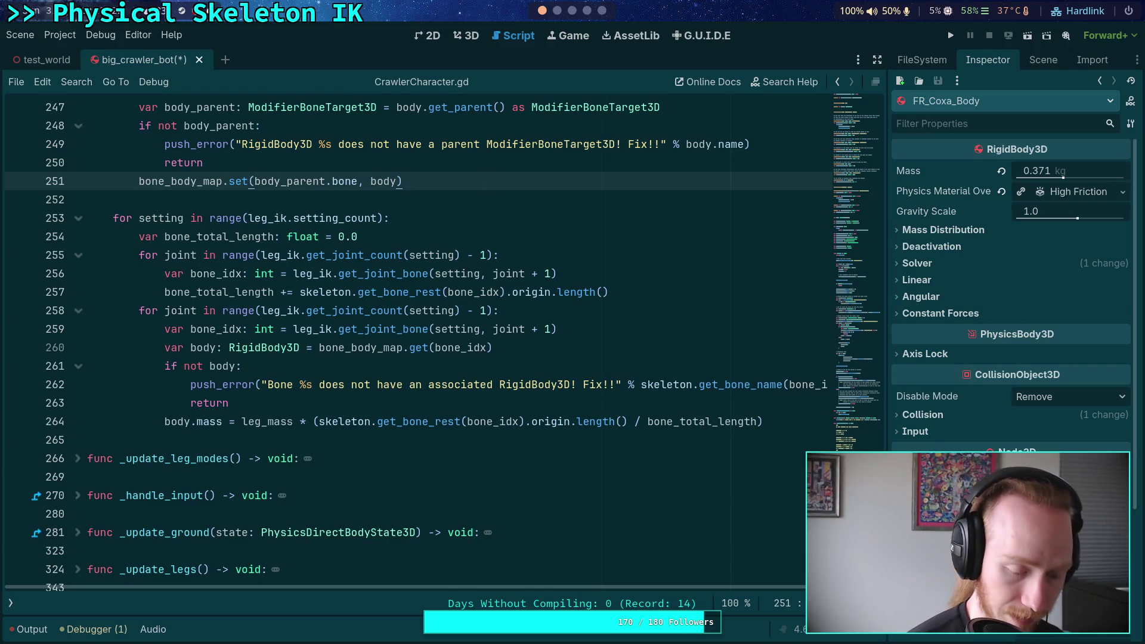
- Save, then set CrawlerBot's Total Mass to 20.0 in the Inspector
{"action": "key", "text": "ctrl+s"}
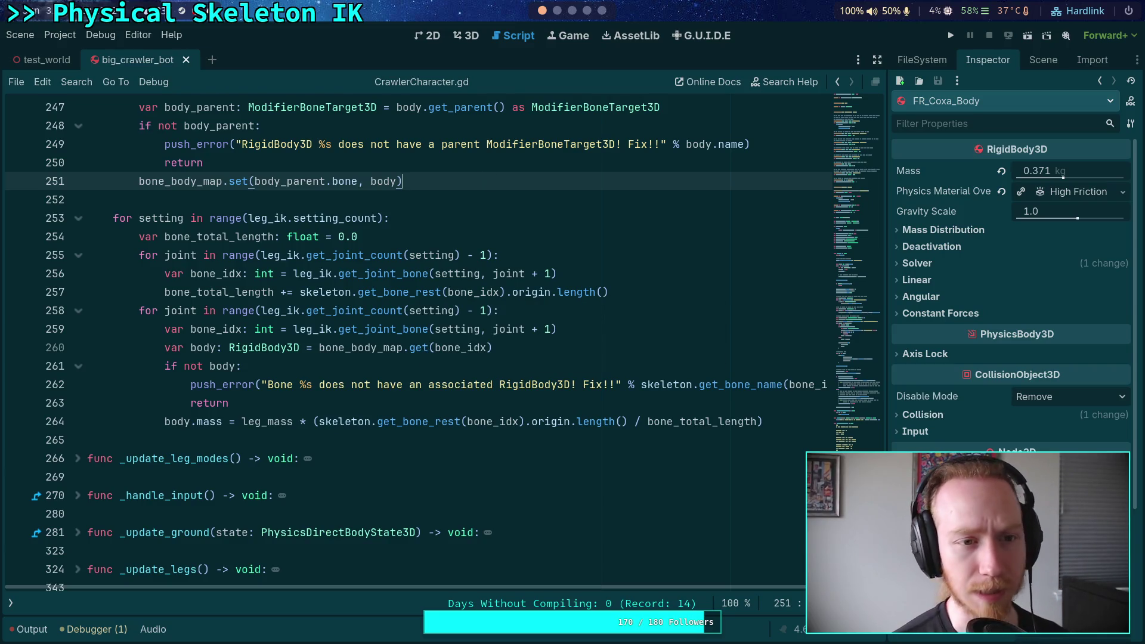
{"action": "left_click", "coordinate": [1042, 60]}
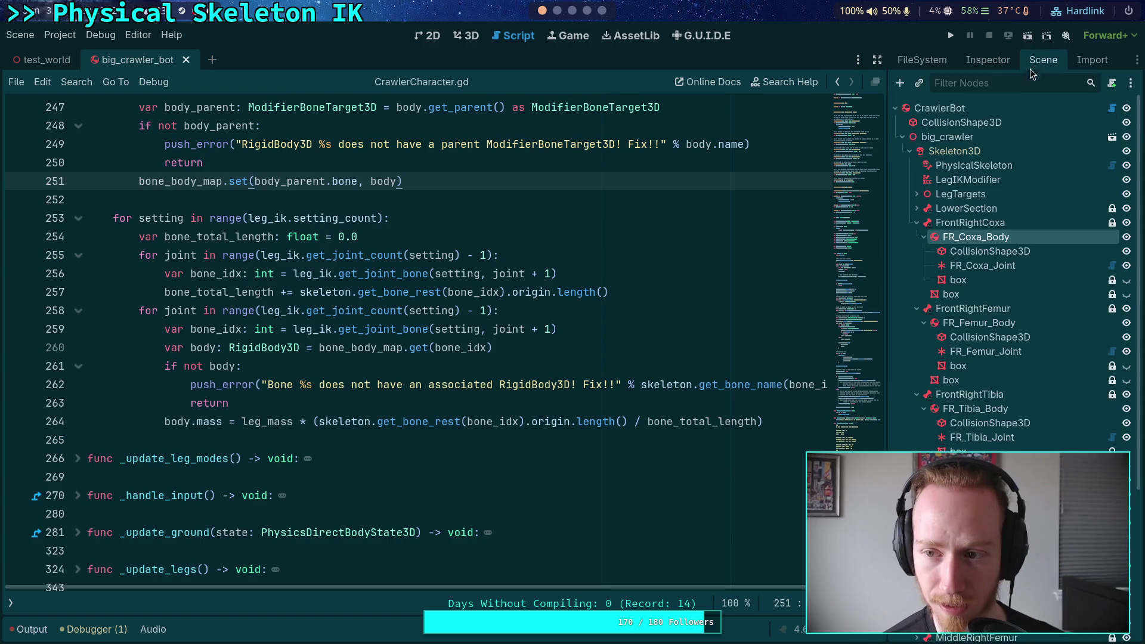
{"action": "left_click", "coordinate": [966, 108]}
{"action": "left_click", "coordinate": [988, 60]}
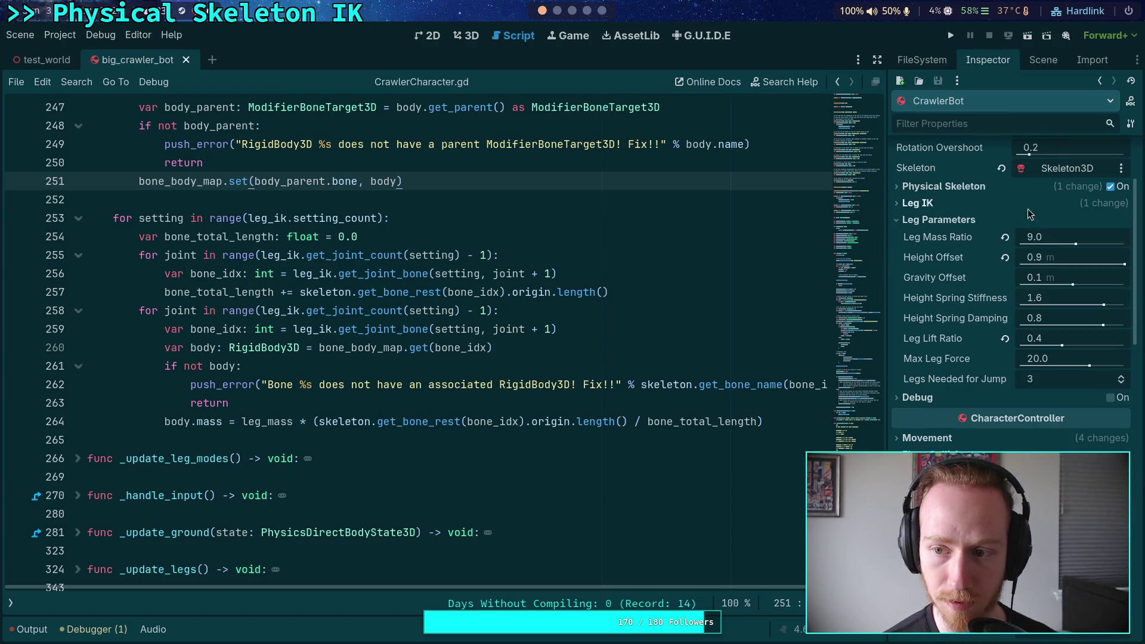
{"action": "scroll", "coordinate": [1032, 215], "scroll_direction": "up", "scroll_amount": 3}
{"action": "left_click", "coordinate": [1049, 176]}
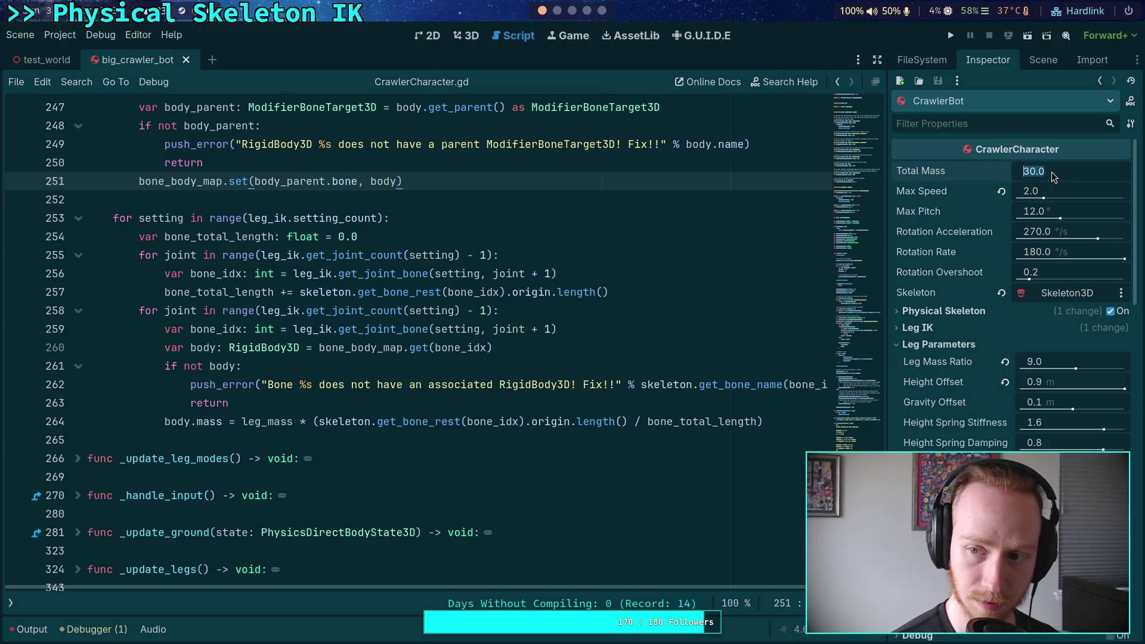
{"action": "type", "text": "20"}
{"action": "key", "text": "Return"}
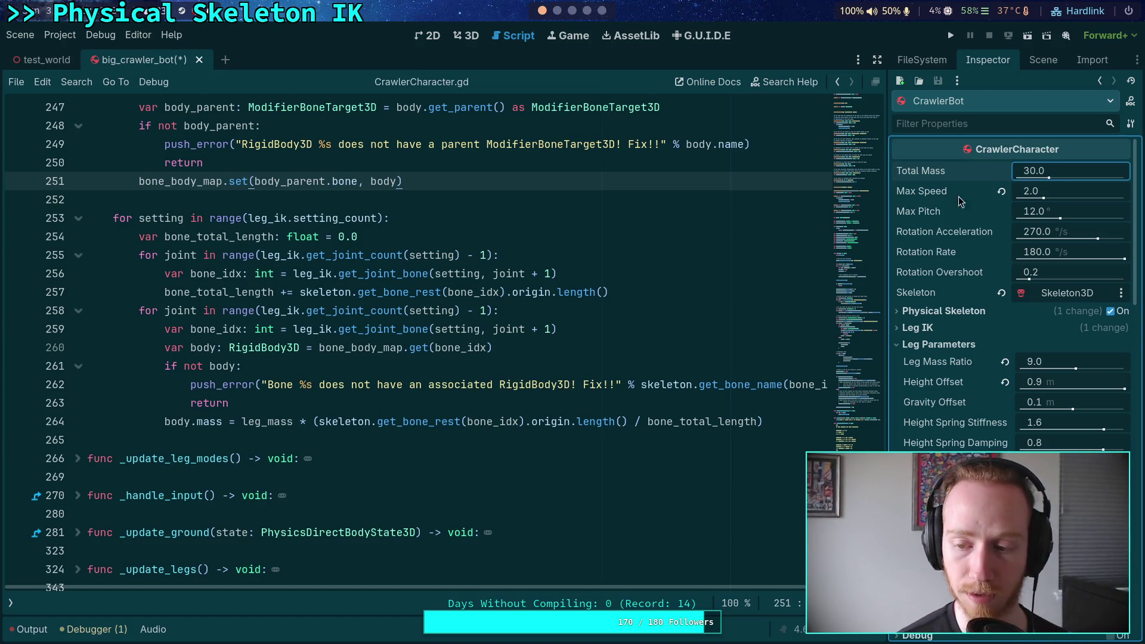
{"action": "scroll", "coordinate": [929, 325], "scroll_direction": "down", "scroll_amount": 3}
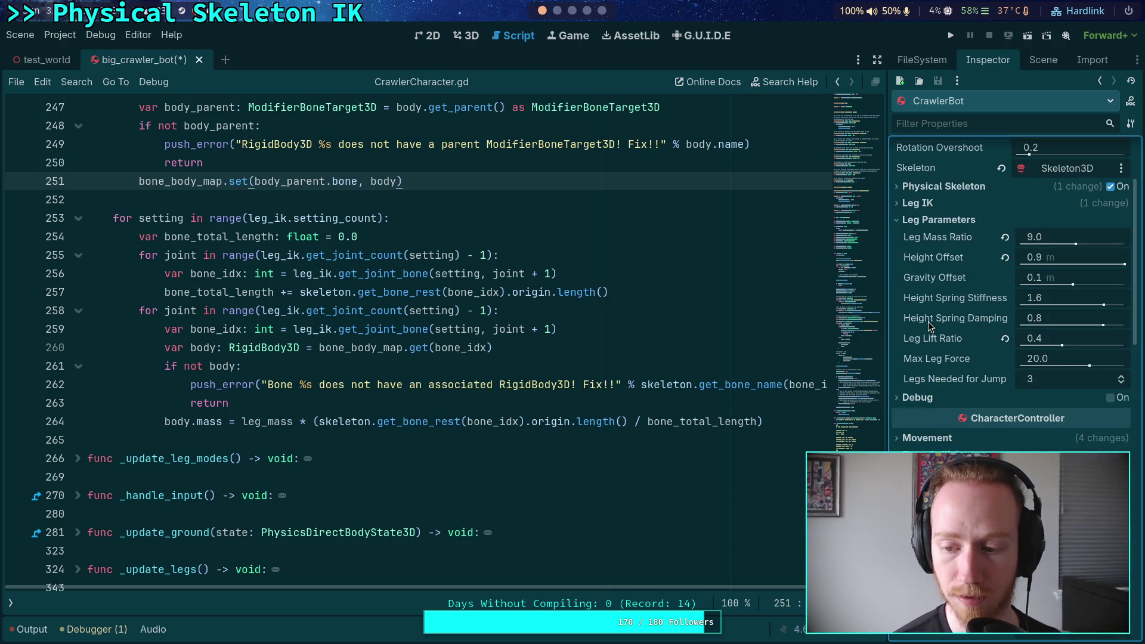
- Check FR_Coxa_Body's mass, which still reads 0.371 kg, then view the Game tab
{"action": "left_click", "coordinate": [1043, 60]}
{"action": "left_click", "coordinate": [987, 236]}
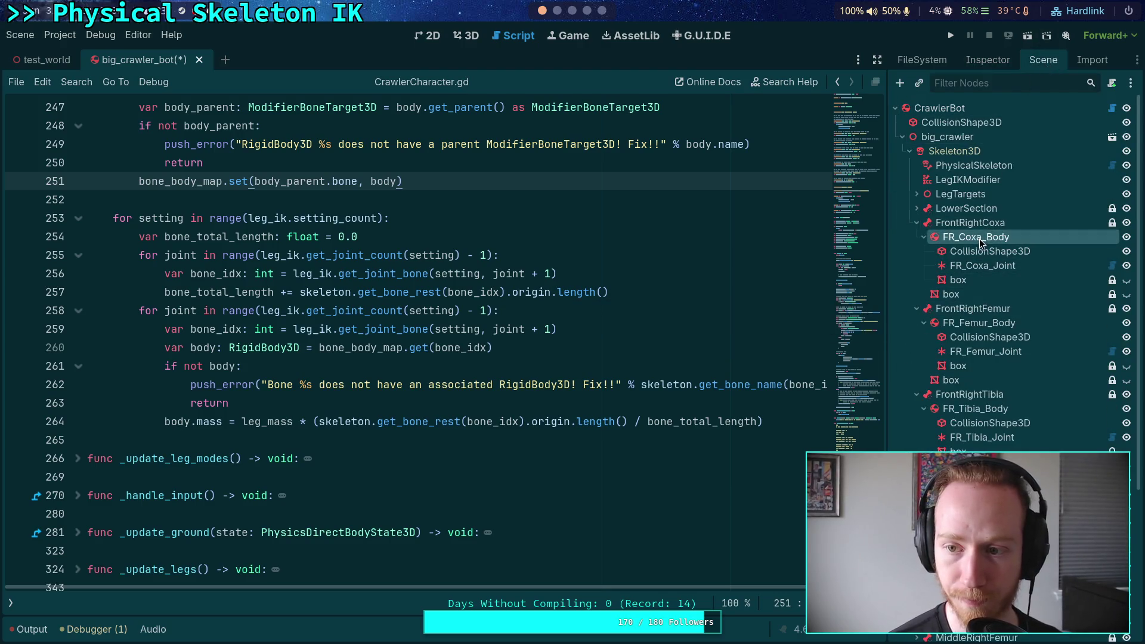
{"action": "left_click", "coordinate": [987, 60]}
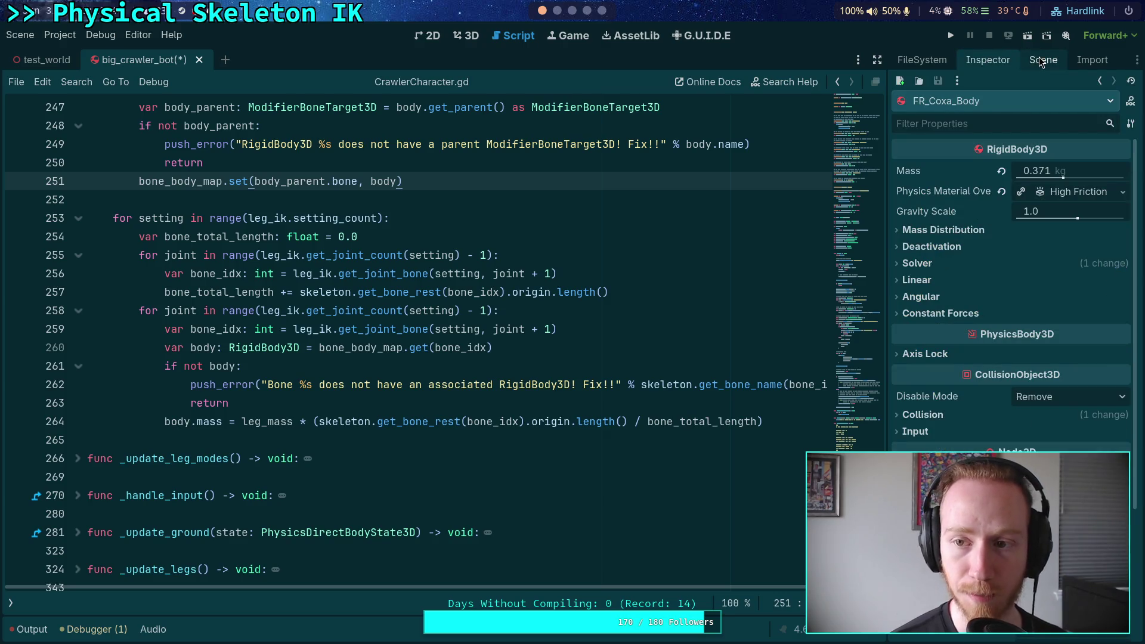
{"action": "left_click", "coordinate": [569, 37]}
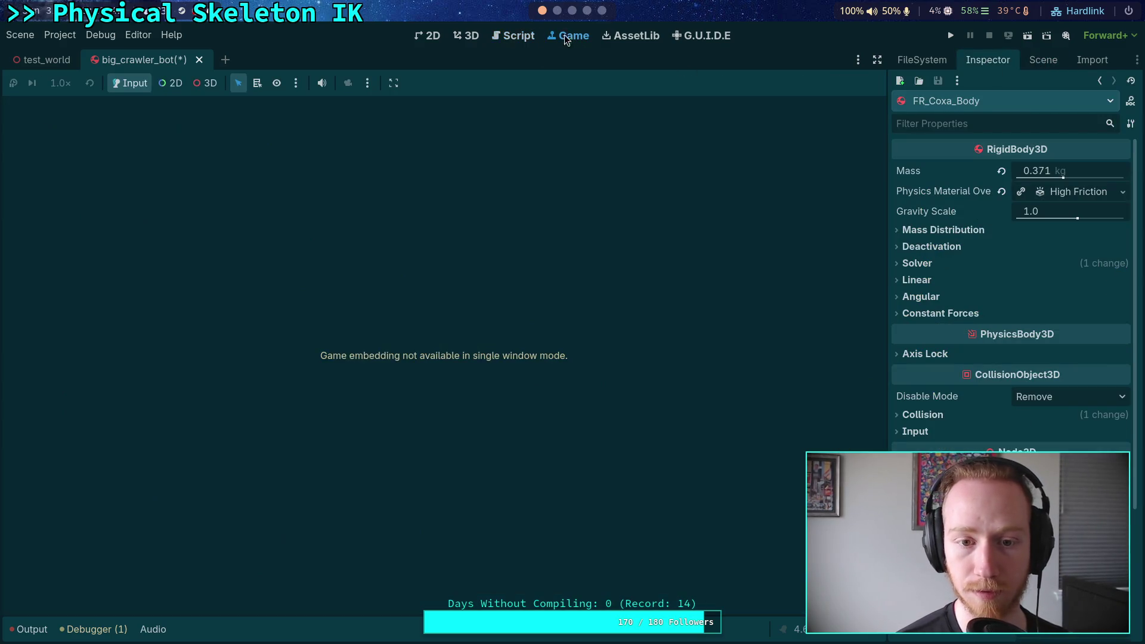
{"action": "left_click", "coordinate": [468, 39]}
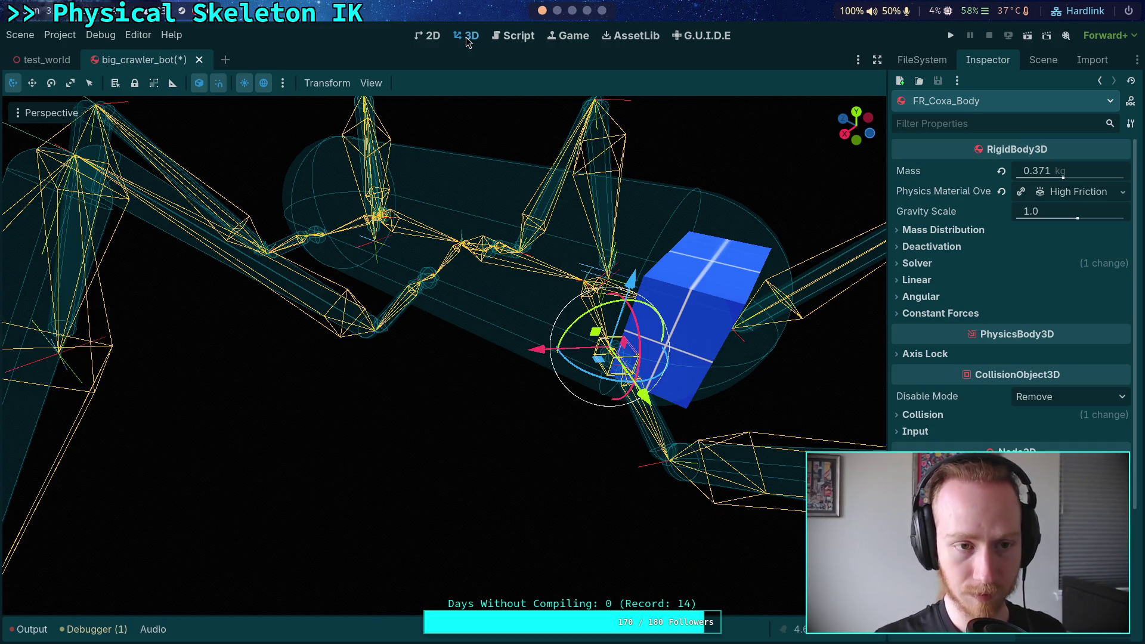
- Reload the saved scene, discarding the unsaved changes
{"action": "left_click", "coordinate": [20, 35]}
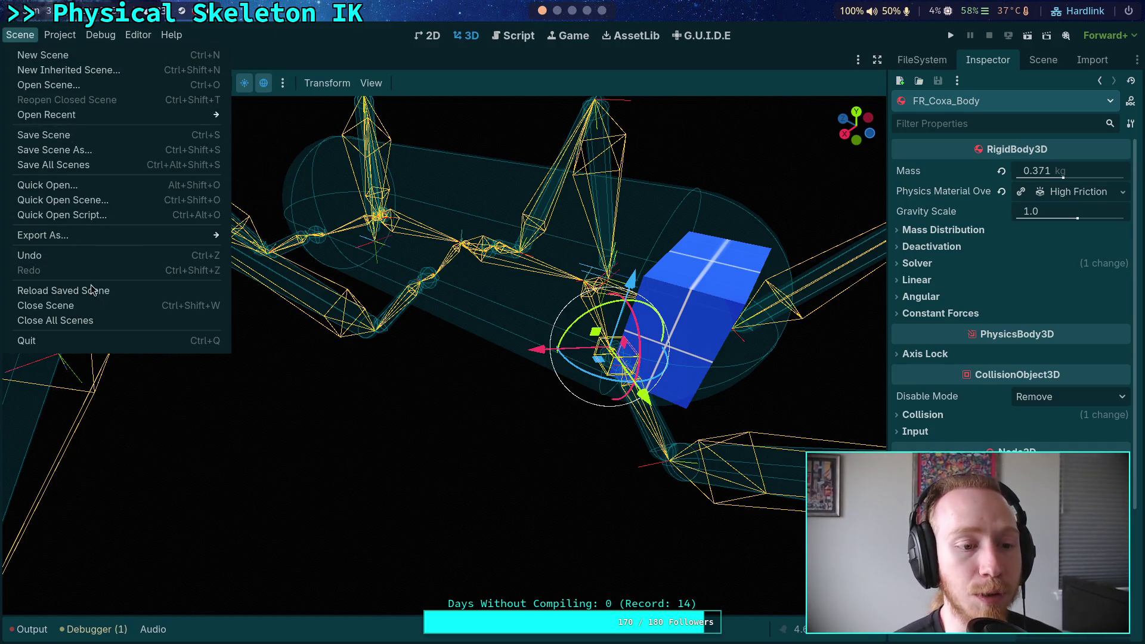
{"action": "left_click", "coordinate": [92, 290]}
{"action": "left_click", "coordinate": [471, 372]}
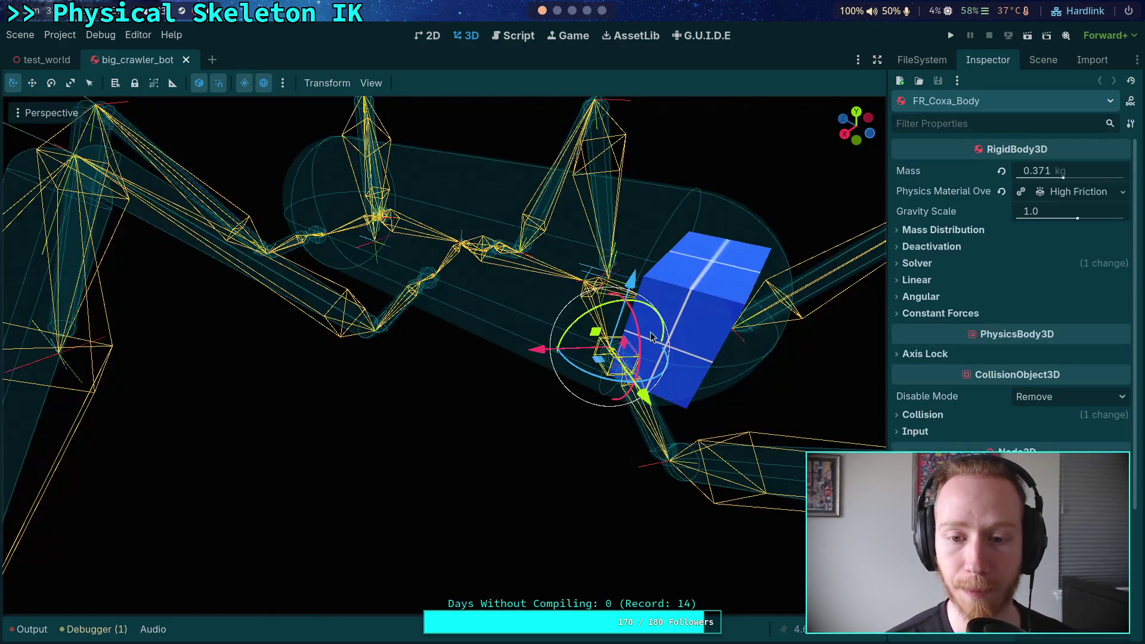
- Check that CrawlerBot's Total Mass is still 30.0
{"action": "left_click", "coordinate": [1001, 170]}
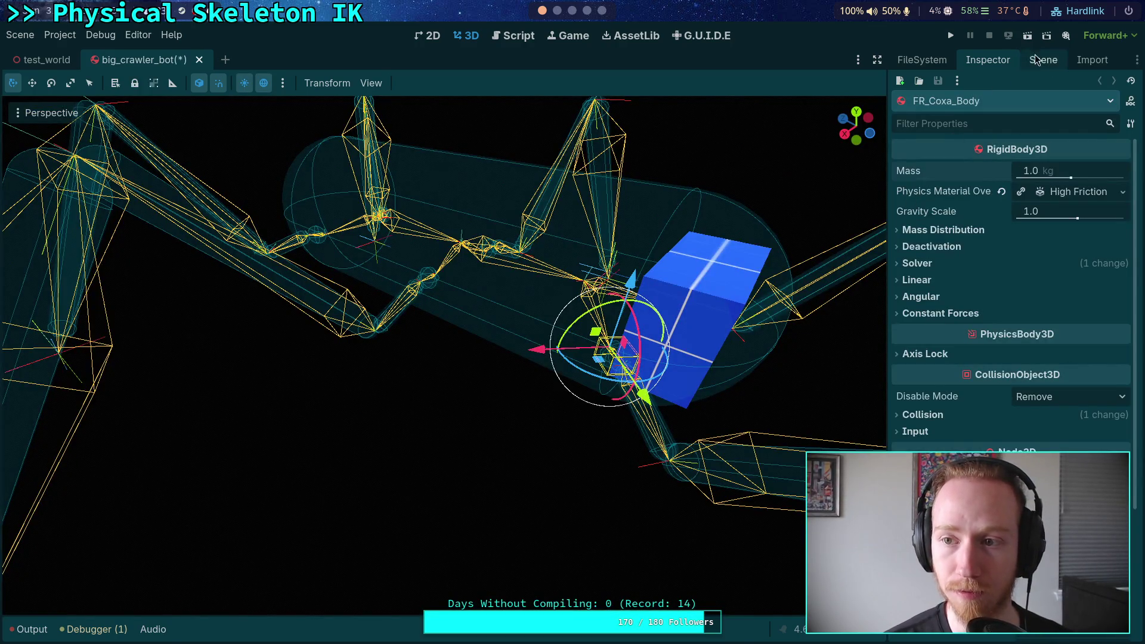
{"action": "left_click", "coordinate": [1036, 59]}
{"action": "left_click", "coordinate": [956, 121]}
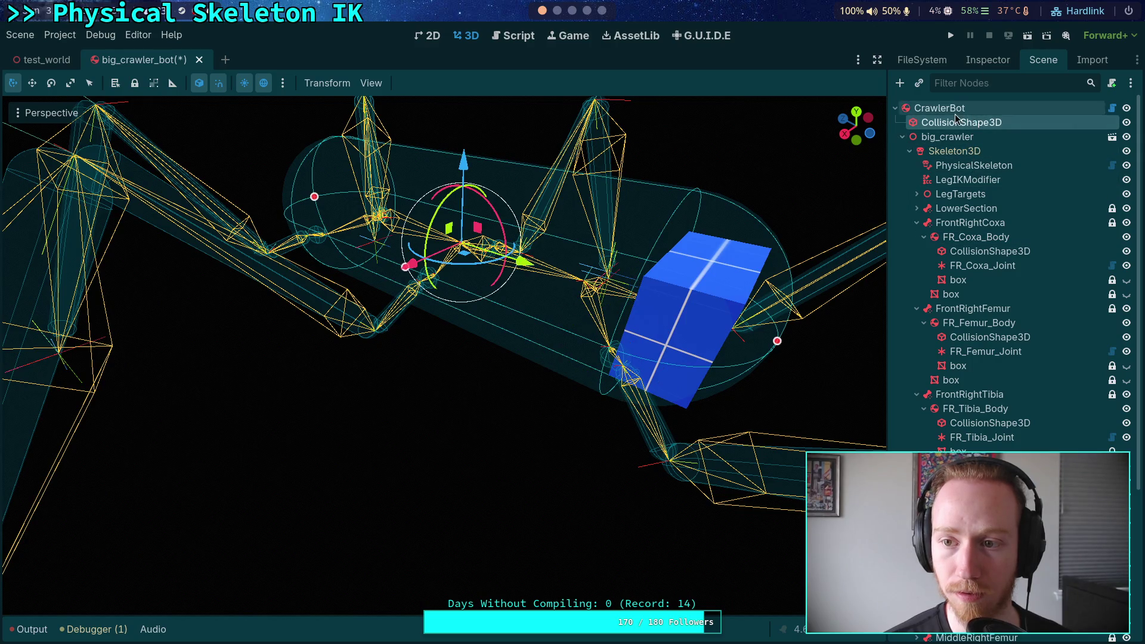
{"action": "left_click", "coordinate": [956, 113]}
{"action": "left_click", "coordinate": [988, 60]}
{"action": "left_click", "coordinate": [1066, 167]}
{"action": "key", "text": "Return"}
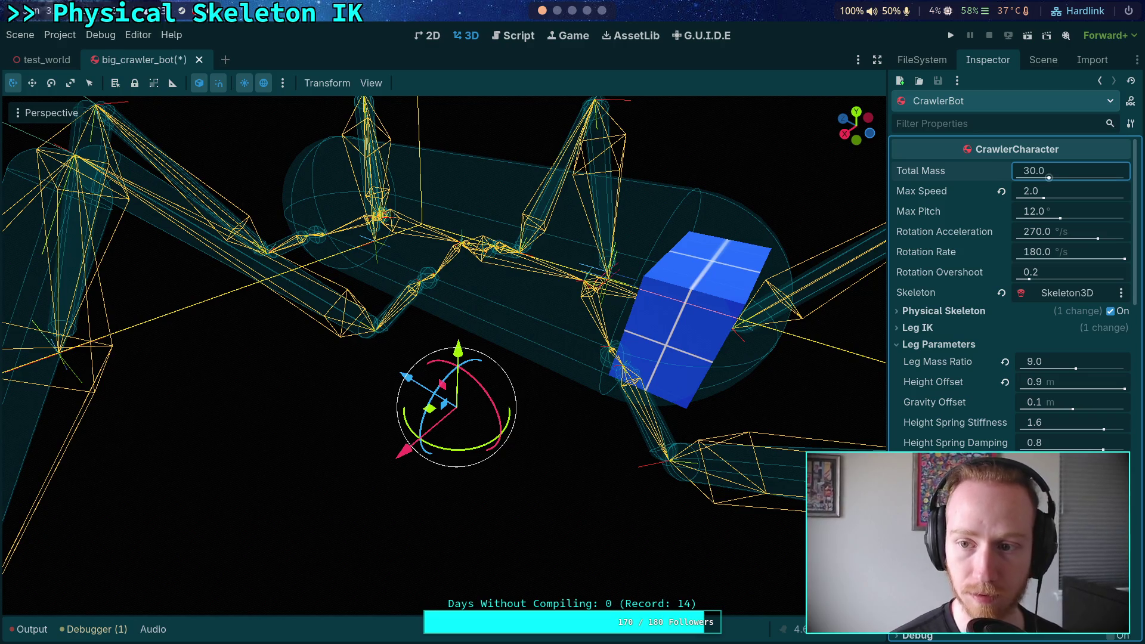
- Confirm FR_Coxa_Body's mass is 1.0 kg and show the Output log's setting_count error
{"action": "left_click", "coordinate": [1043, 60]}
{"action": "left_click", "coordinate": [978, 237]}
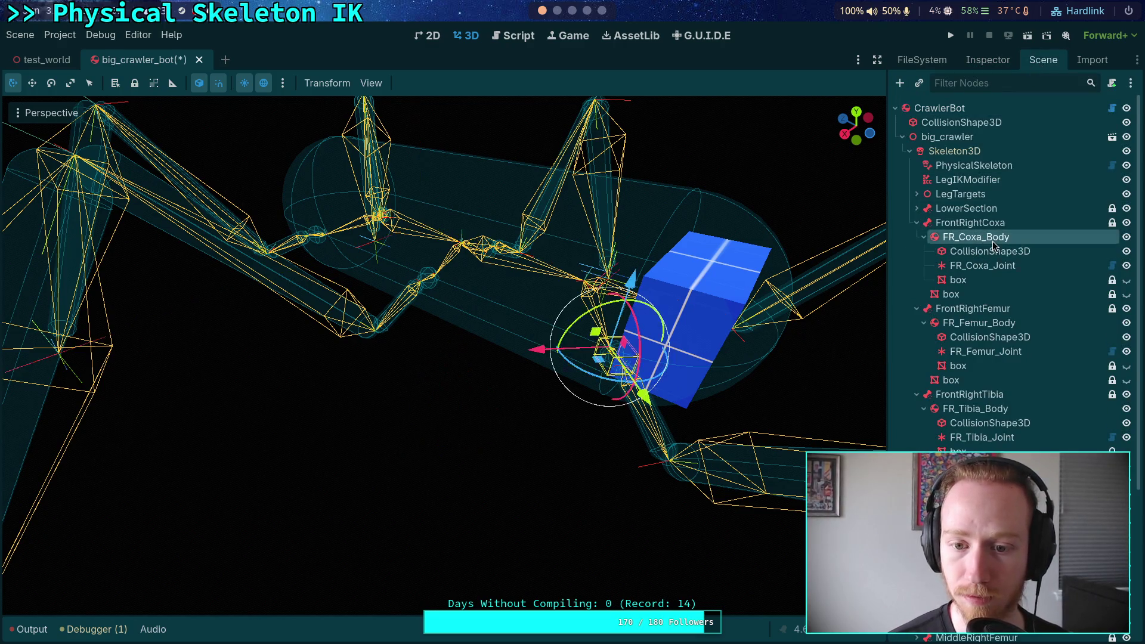
{"action": "left_click", "coordinate": [986, 65]}
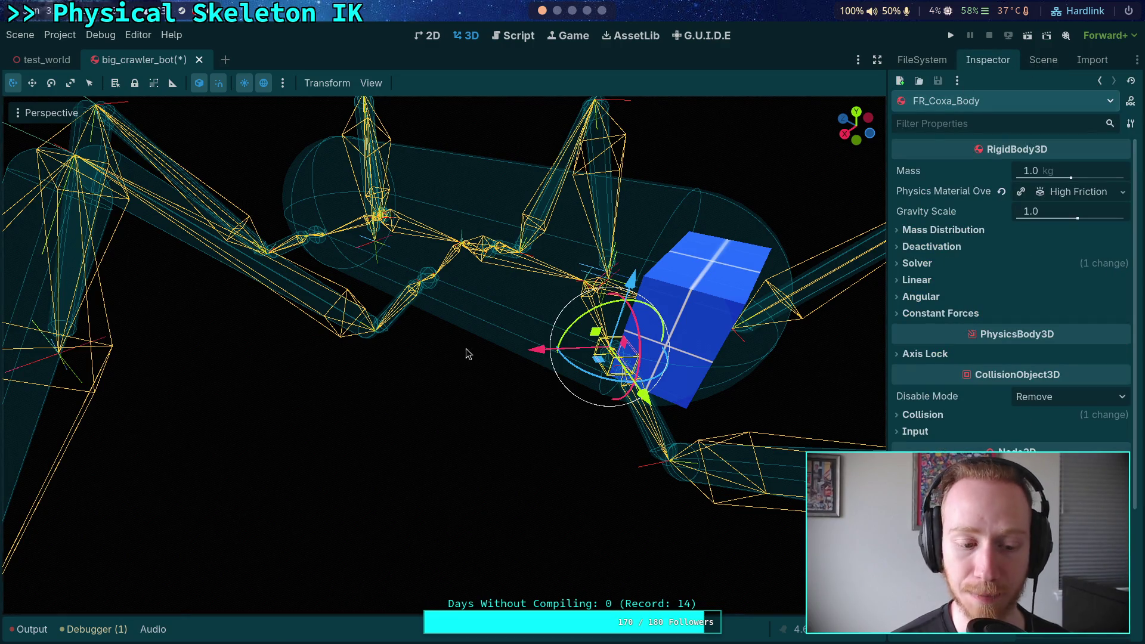
{"action": "left_click", "coordinate": [29, 630]}
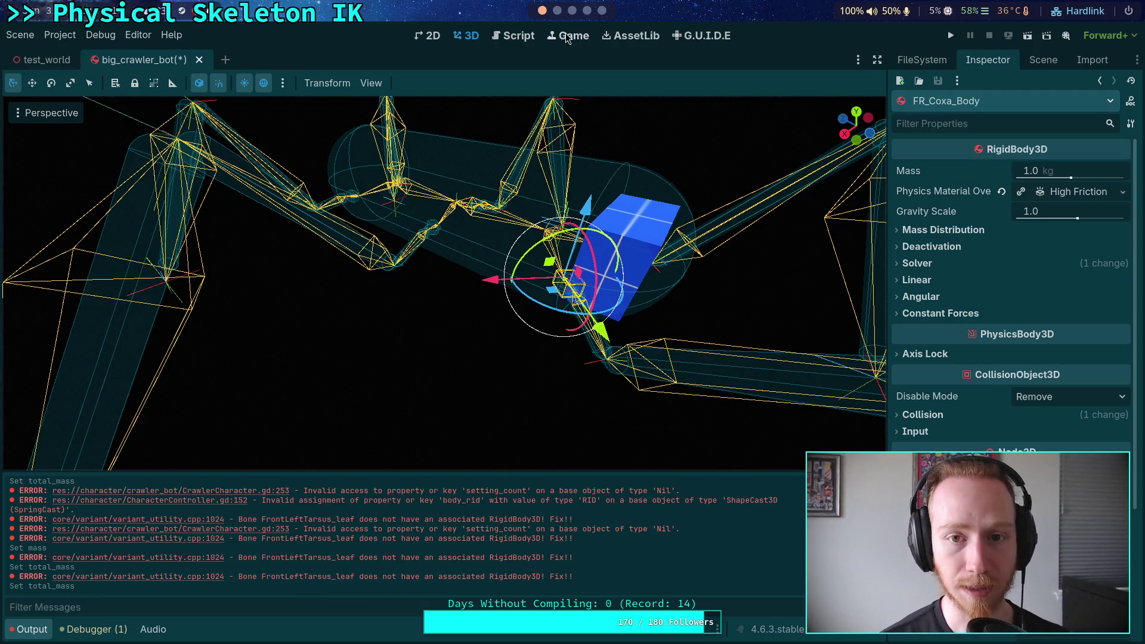
{"action": "left_click", "coordinate": [561, 18]}
{"action": "left_click", "coordinate": [542, 10]}
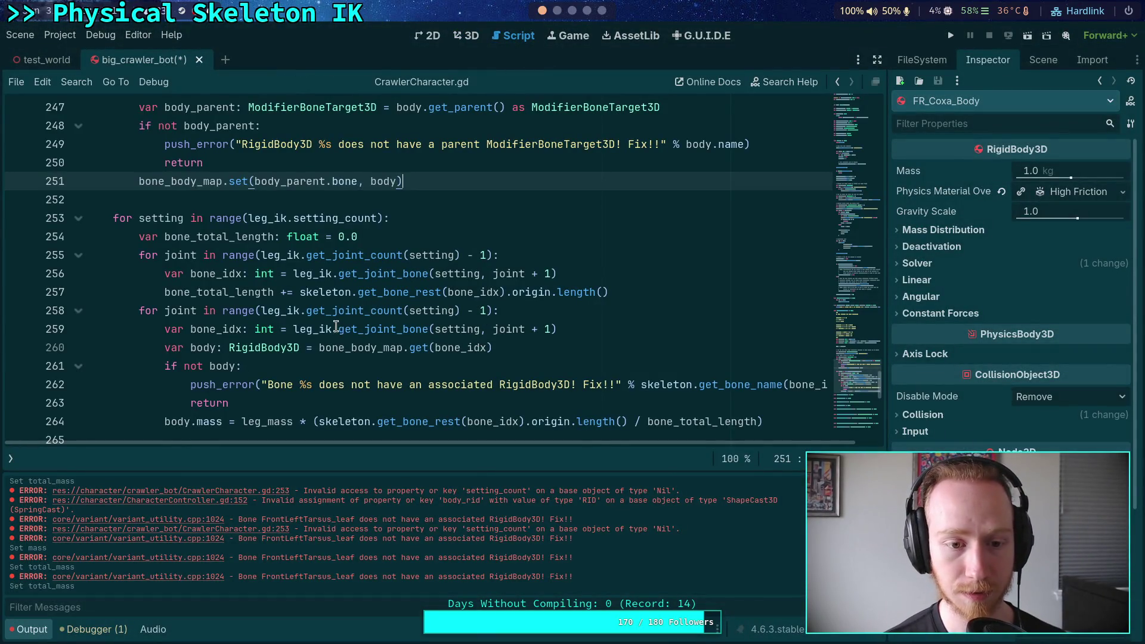
- Review the bone_idx and body uses in the second joint loop, then insert a new line after line 258
{"action": "double_click", "coordinate": [368, 314]}
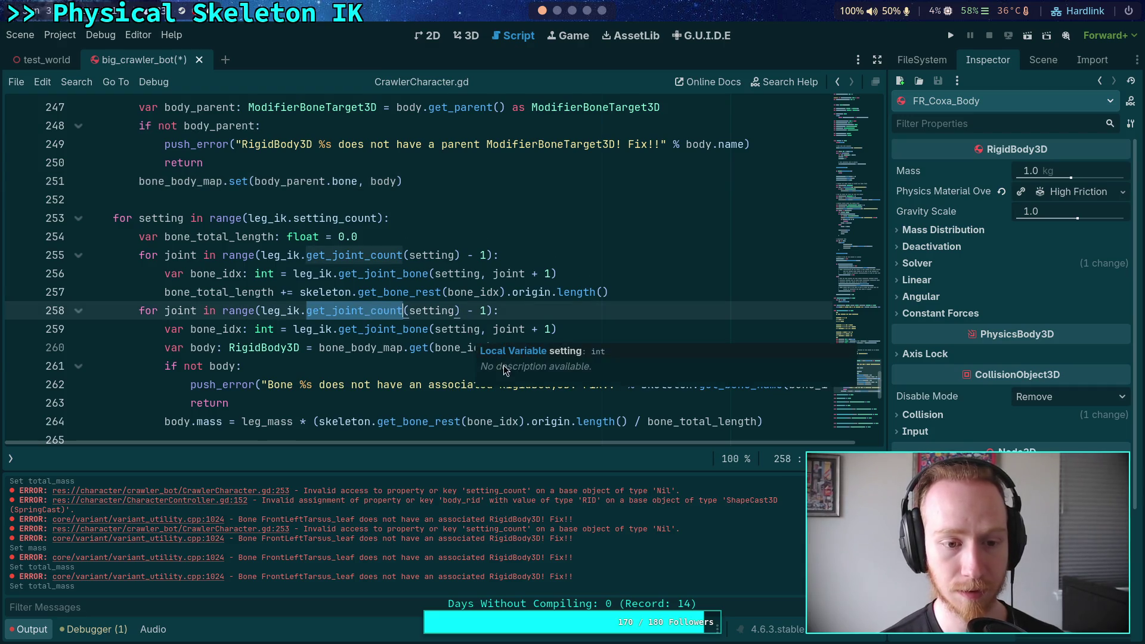
{"action": "scroll", "coordinate": [391, 374], "scroll_direction": "down", "scroll_amount": 1}
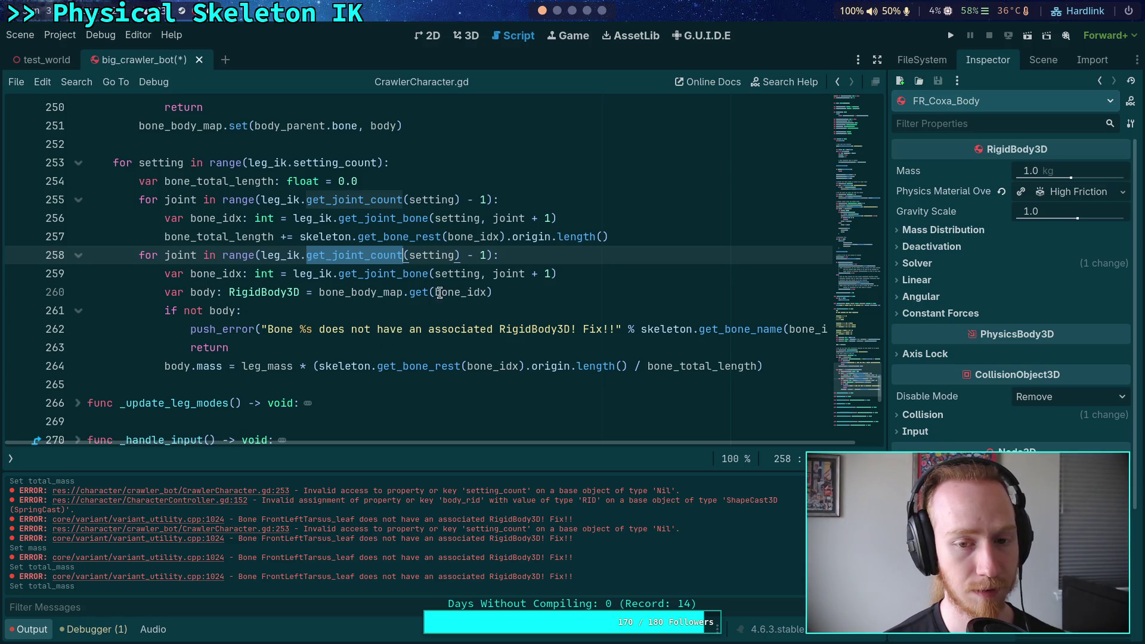
{"action": "double_click", "coordinate": [457, 292]}
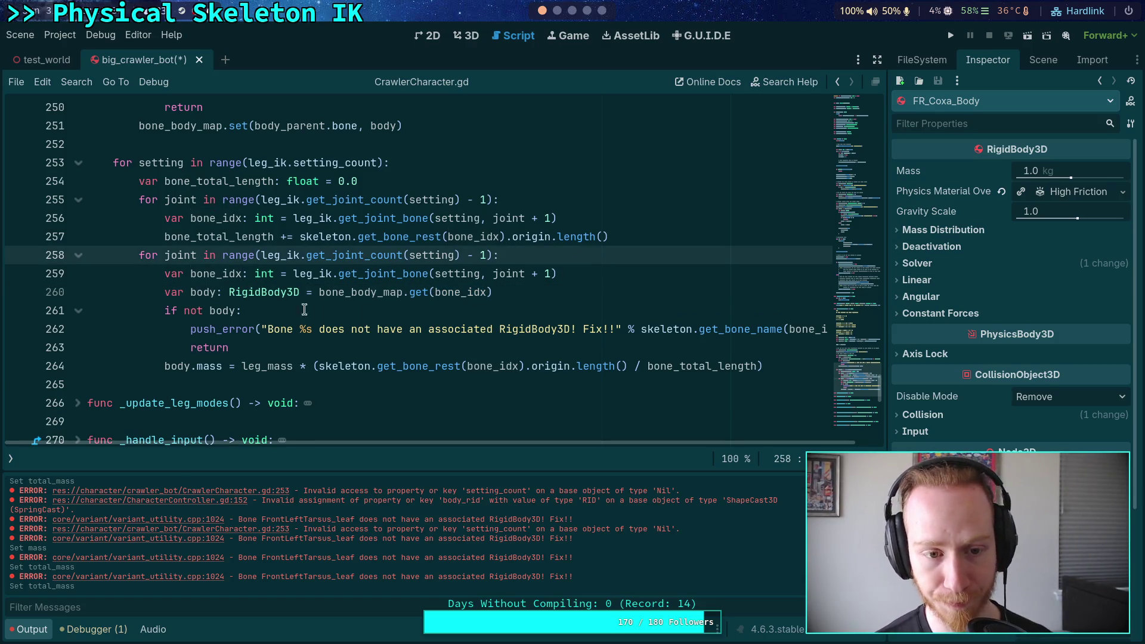
{"action": "left_click", "coordinate": [203, 292]}
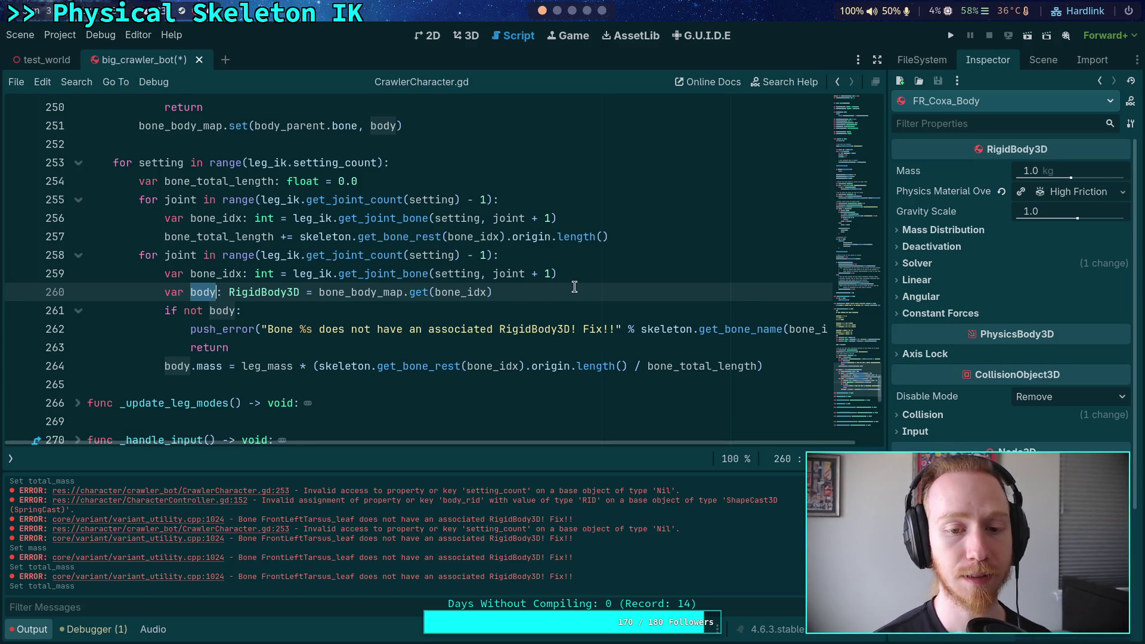
{"action": "left_click", "coordinate": [596, 259]}
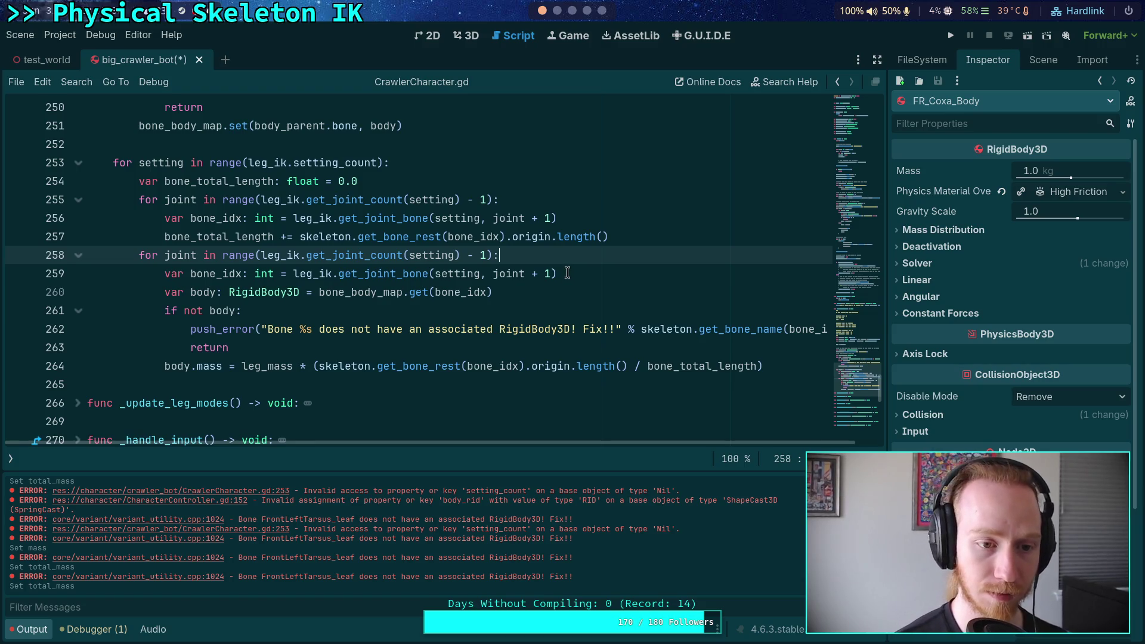
{"action": "key", "text": "Return"}
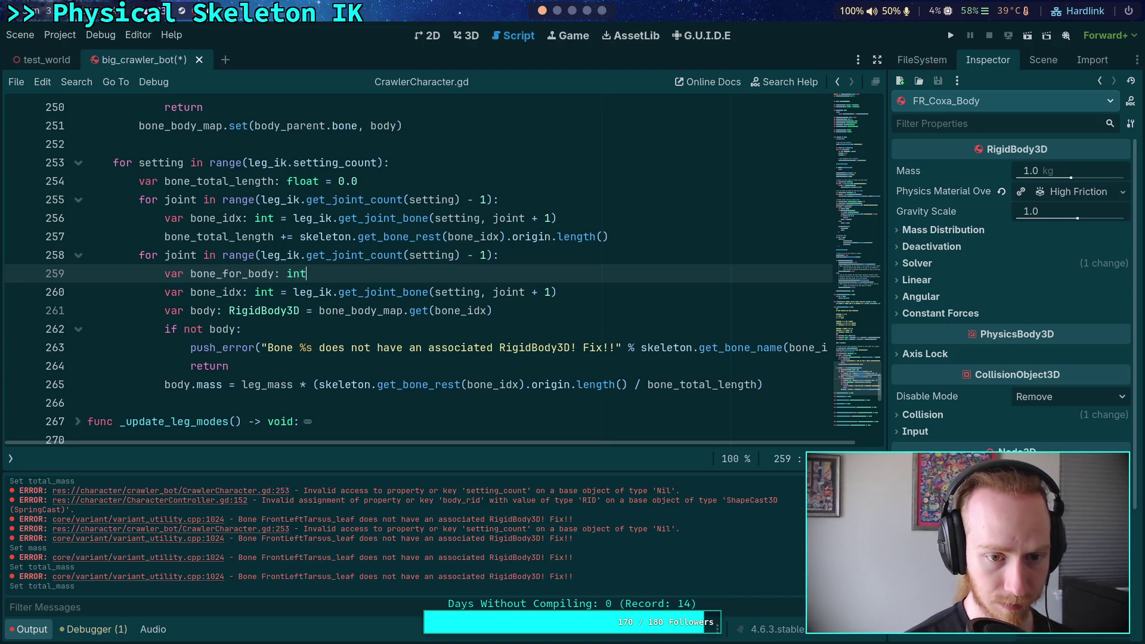
- Set bone_for_body's initial value to the get_joint_bone call from line 260
{"action": "key", "text": "ctrl+space"}
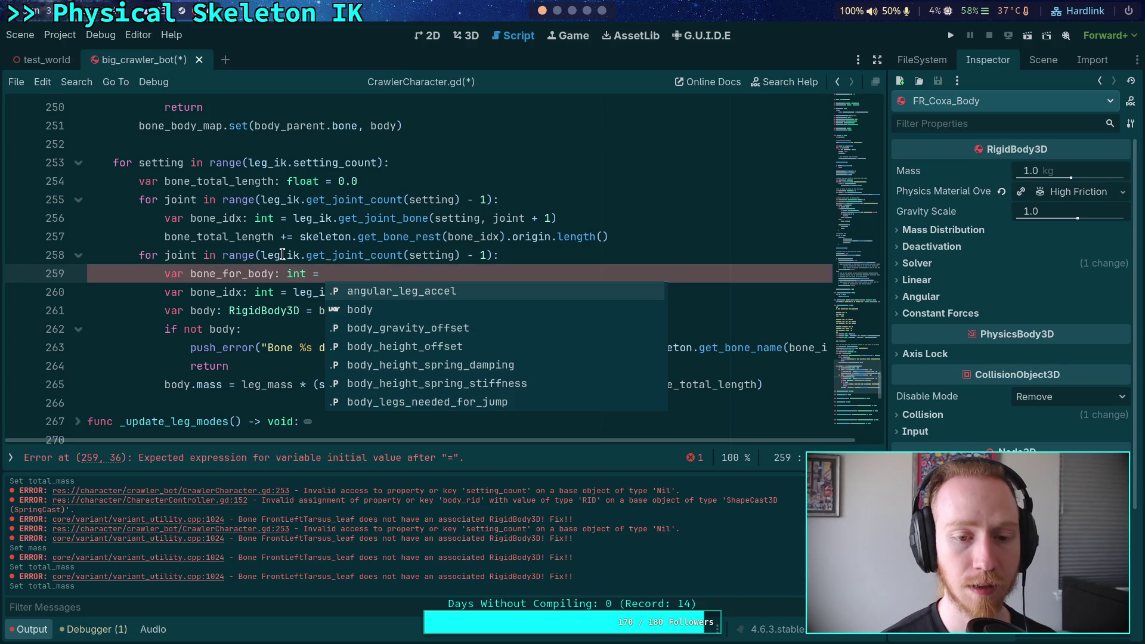
{"action": "left_click", "coordinate": [280, 255]}
{"action": "left_click", "coordinate": [295, 292]}
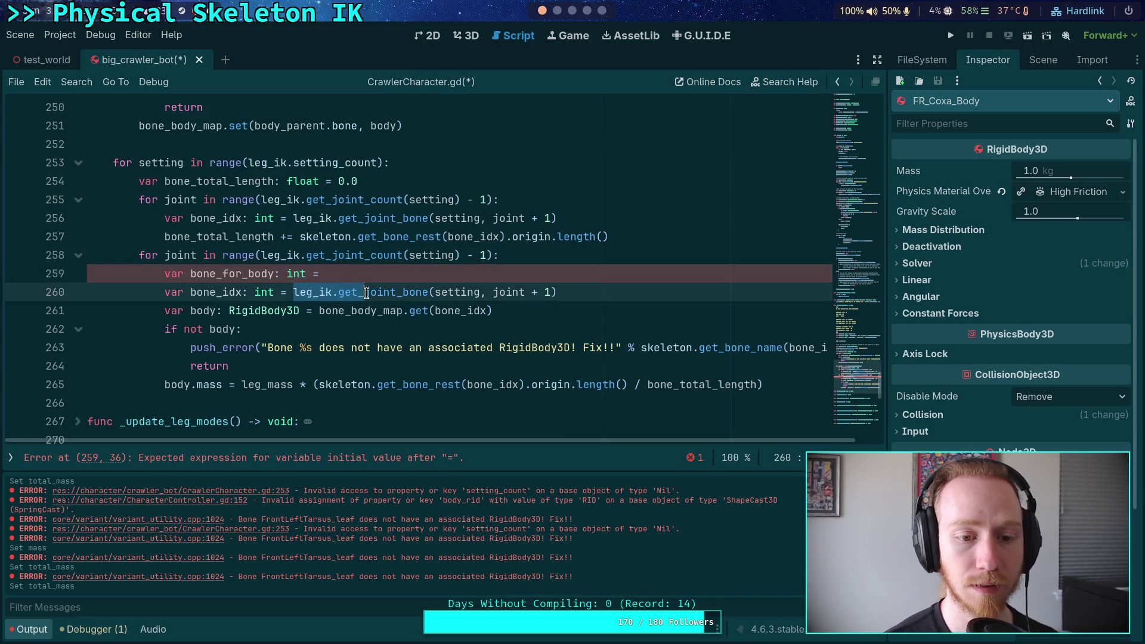
{"action": "left_click_drag", "start_coordinate": [380, 292], "coordinate": [570, 291]}
{"action": "key", "text": "ctrl+c"}
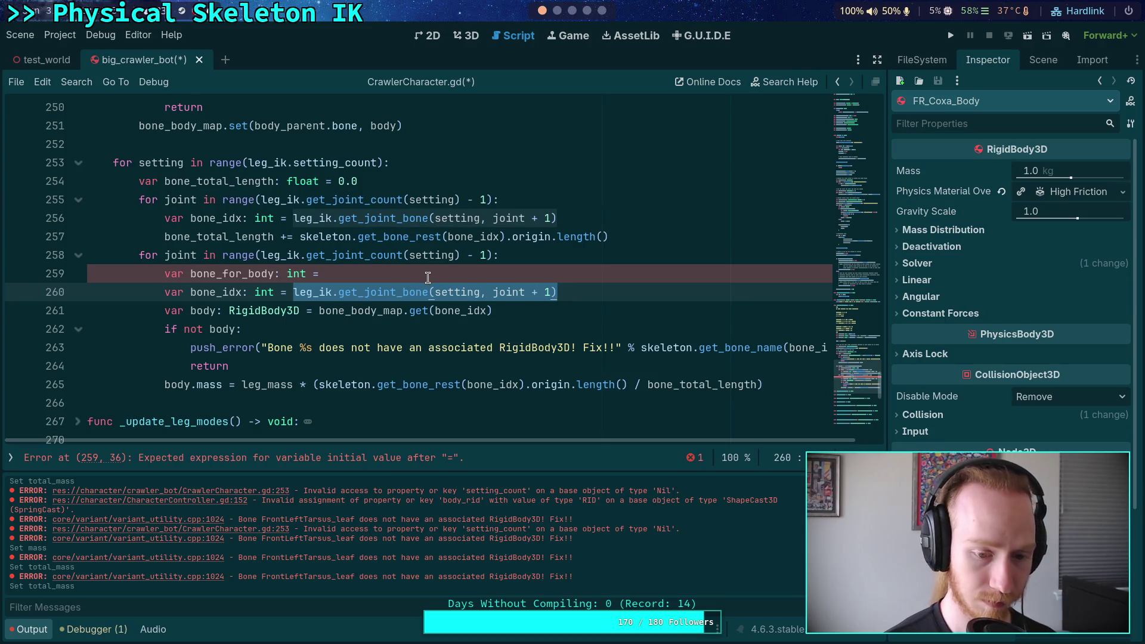
{"action": "left_click", "coordinate": [323, 274]}
{"action": "key", "text": "ctrl+v"}
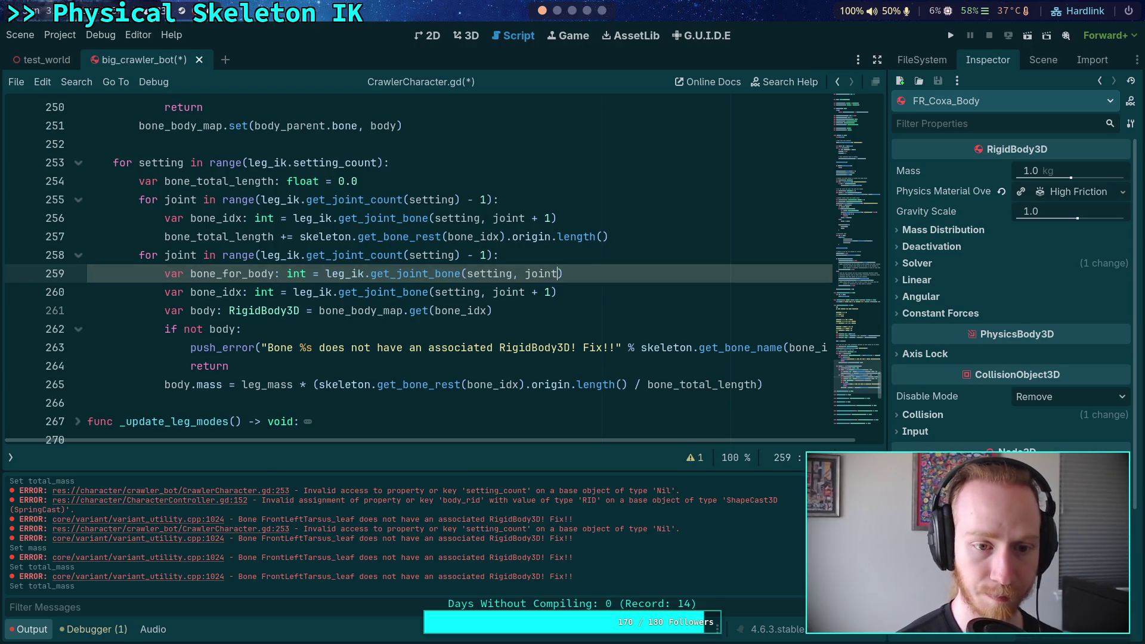
- Rename line 260's bone_idx to bone_for_length, and use bone_for_body in the body lookup and error message
{"action": "left_click_drag", "start_coordinate": [224, 293], "coordinate": [237, 292]}
{"action": "type", "text": "for_length"}
{"action": "left_click", "coordinate": [322, 311]}
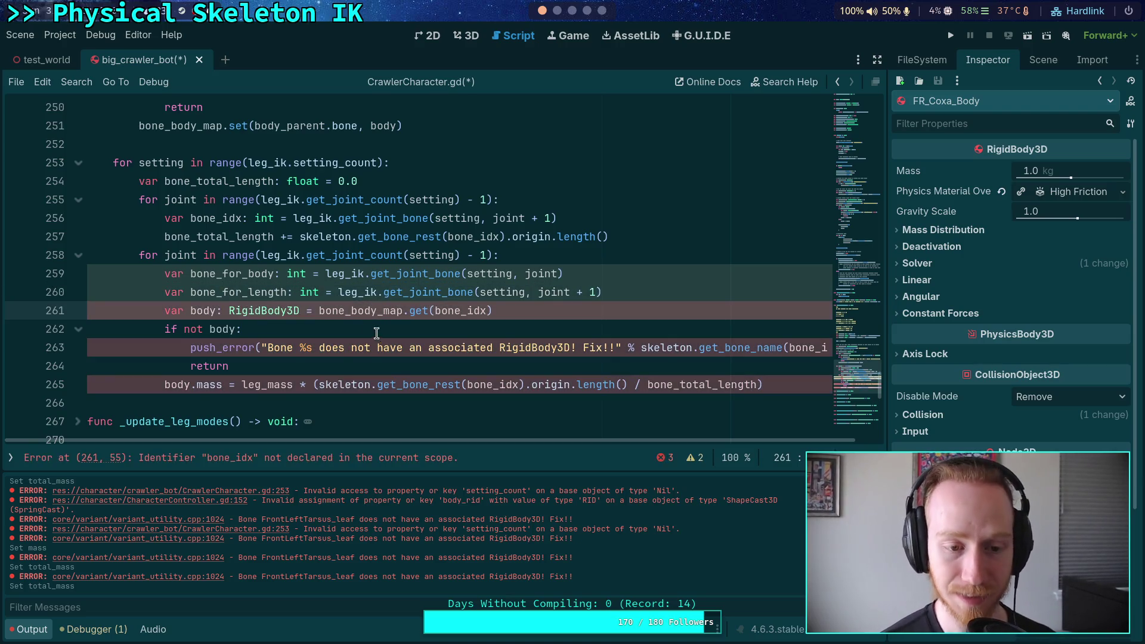
{"action": "double_click", "coordinate": [458, 311]}
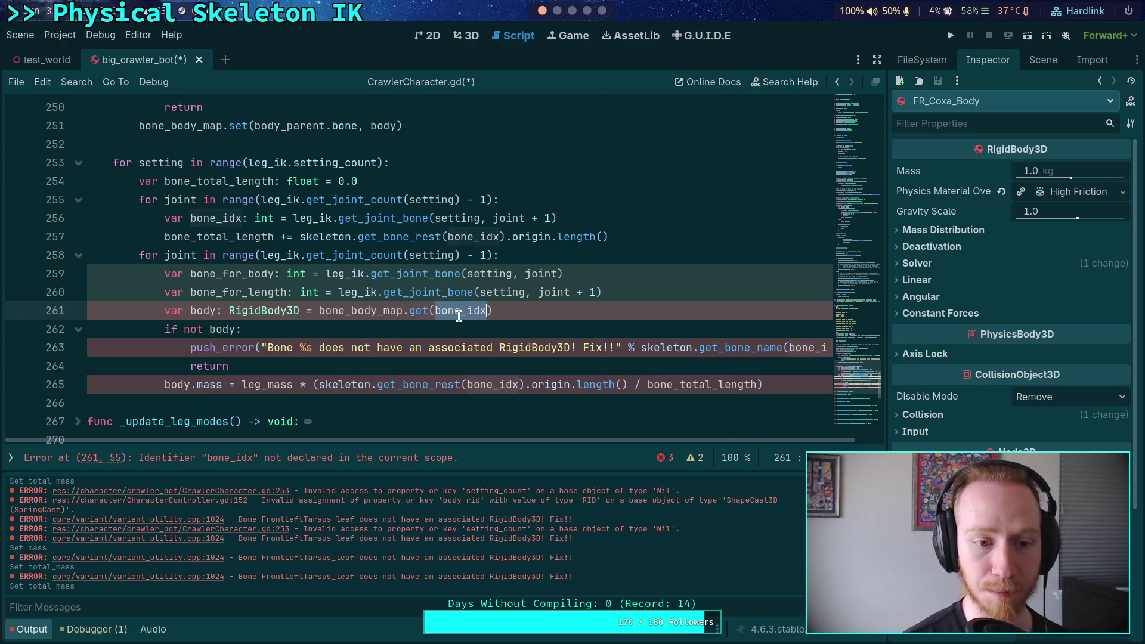
{"action": "type", "text": "bone"}
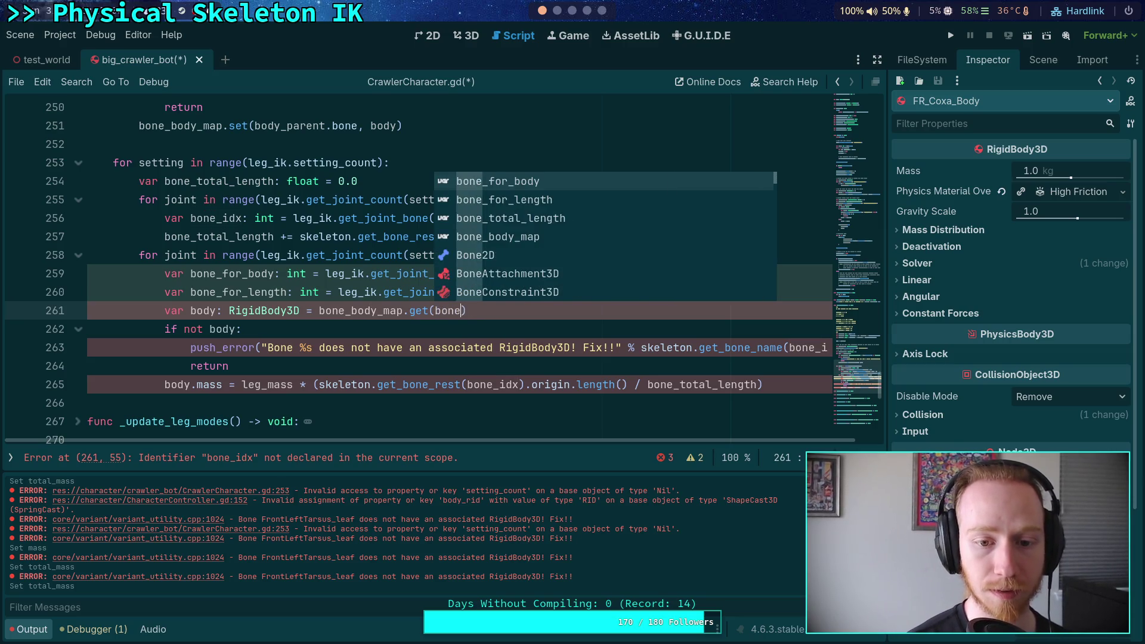
{"action": "type", "text": "_f"}
{"action": "key", "text": "Return"}
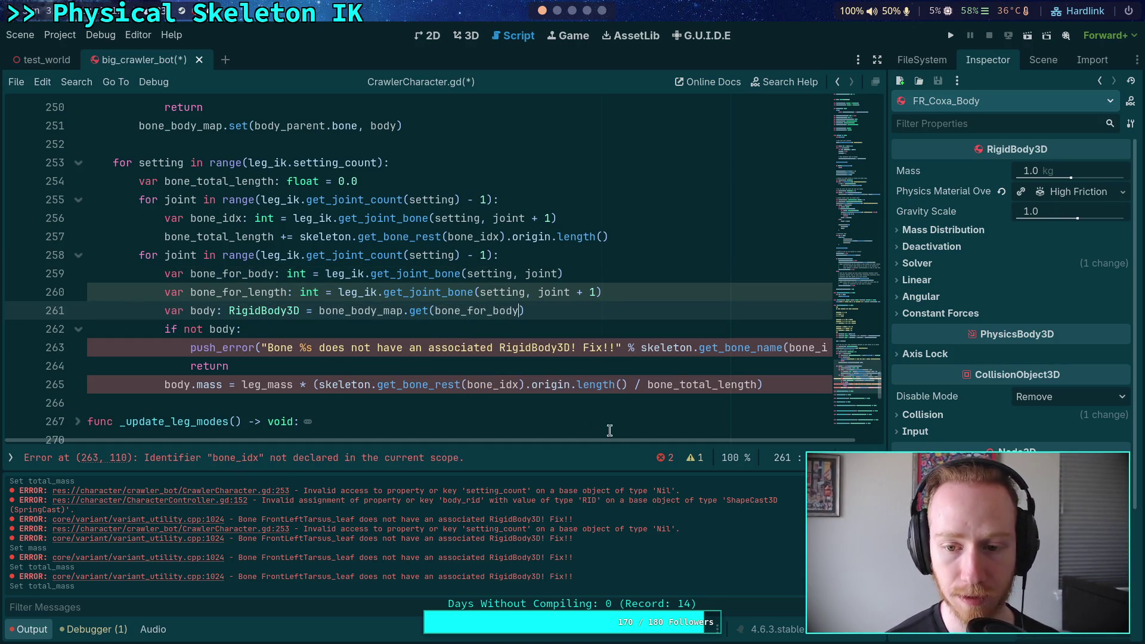
{"action": "scroll", "coordinate": [716, 382], "scroll_direction": "right", "scroll_amount": 1}
{"action": "double_click", "coordinate": [788, 347]}
{"action": "type", "text": "bone_f"}
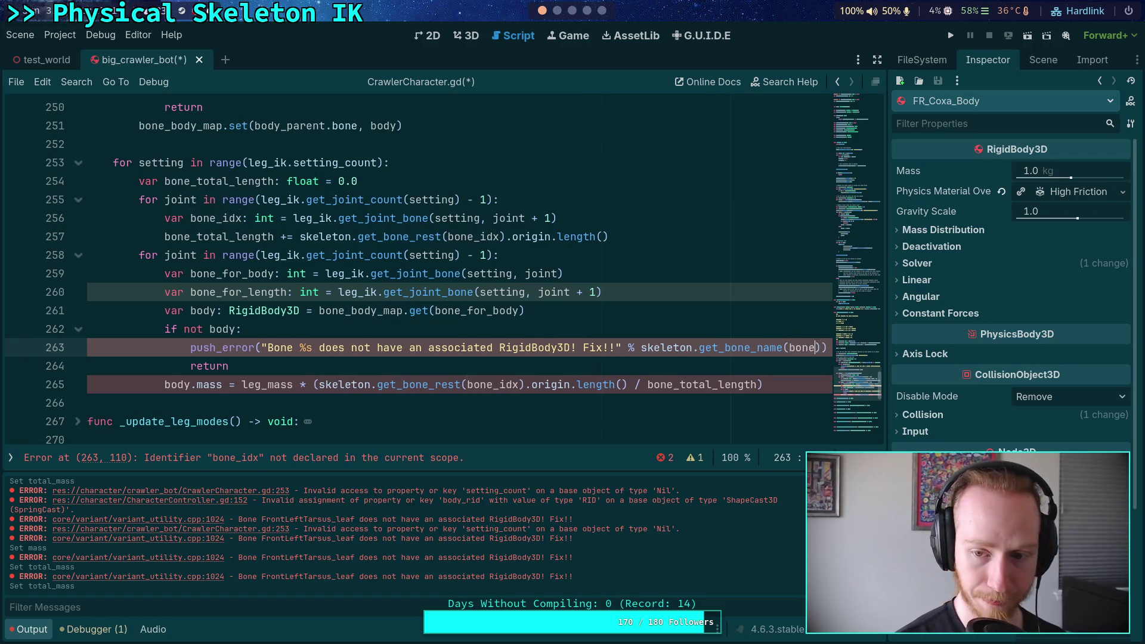
{"action": "key", "text": "Return"}
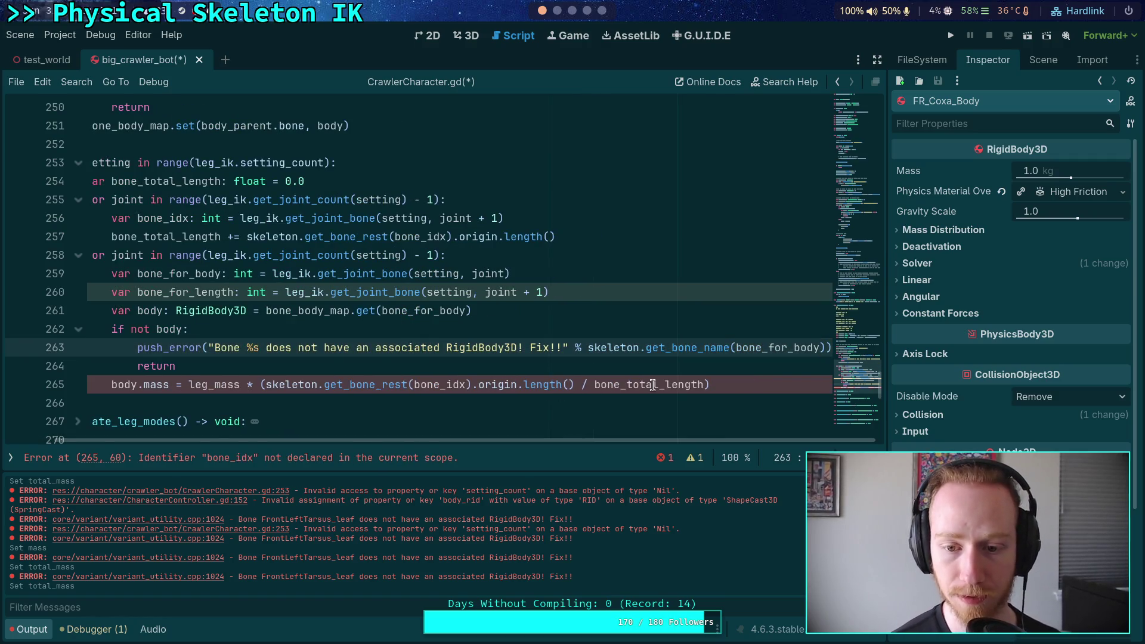
- Use bone_for_length in the mass calculation and save the script
{"action": "double_click", "coordinate": [438, 384]}
{"action": "type", "text": "bone_for"}
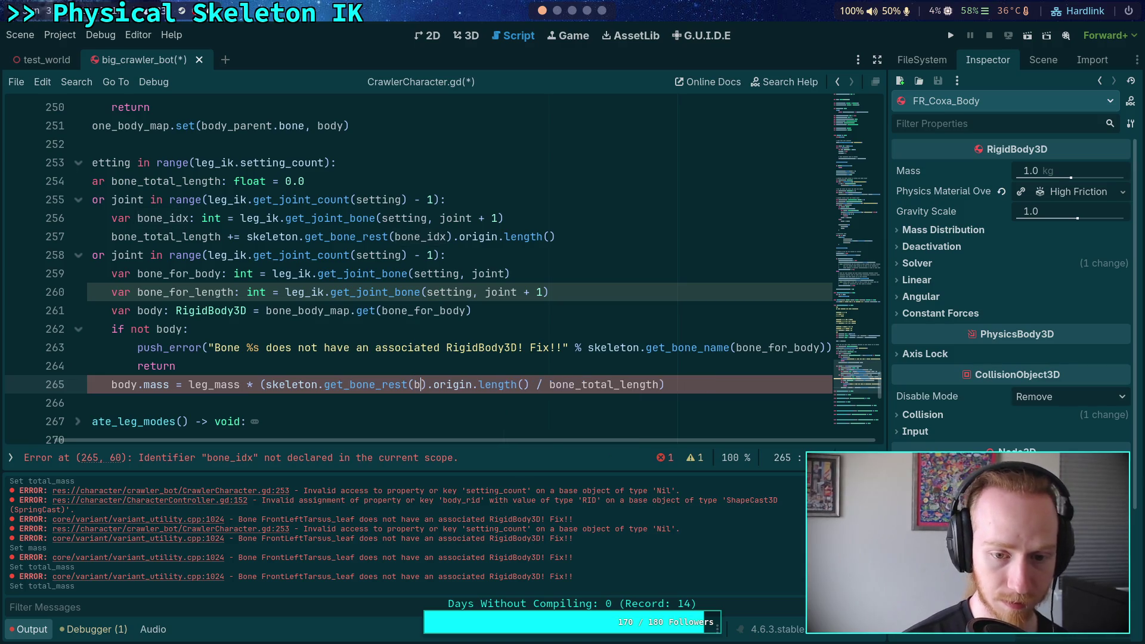
{"action": "key", "text": "Escape"}
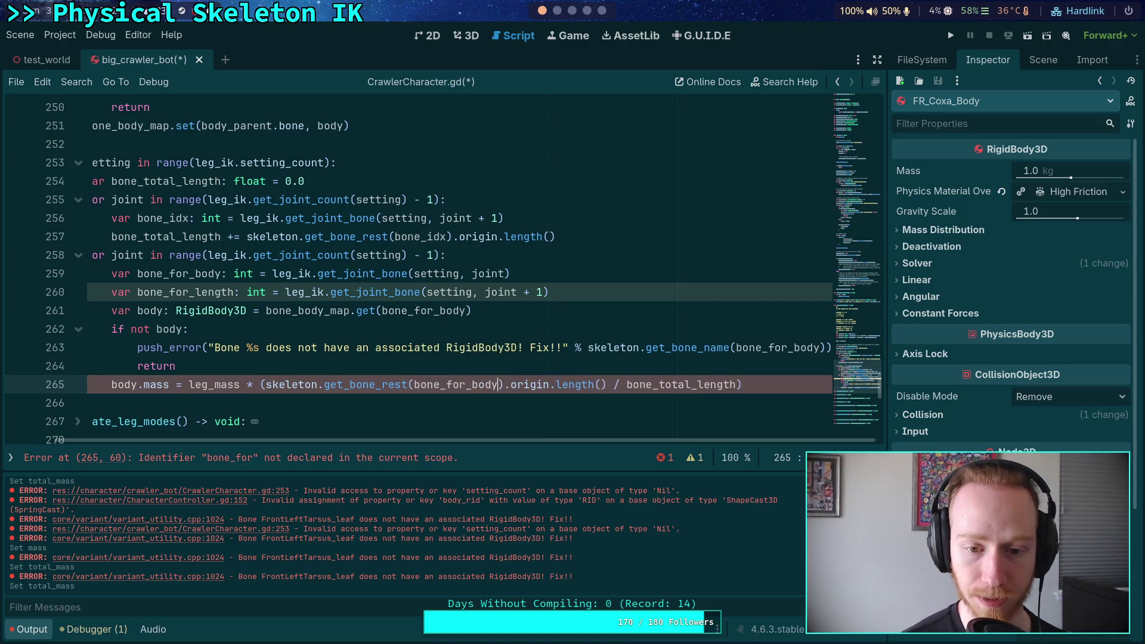
{"action": "type", "text": "_length"}
{"action": "key", "text": "ctrl+s"}
{"action": "left_click", "coordinate": [334, 399]}
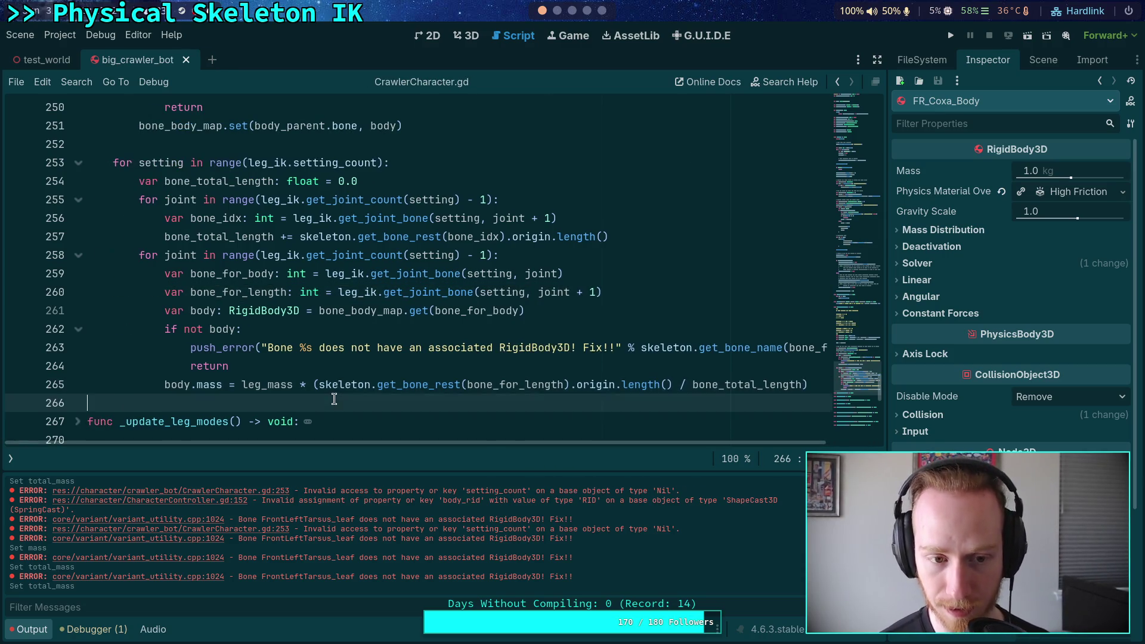
- Set CrawlerBot's Total Mass to 20, then drag it back to 30
{"action": "left_click", "coordinate": [468, 34]}
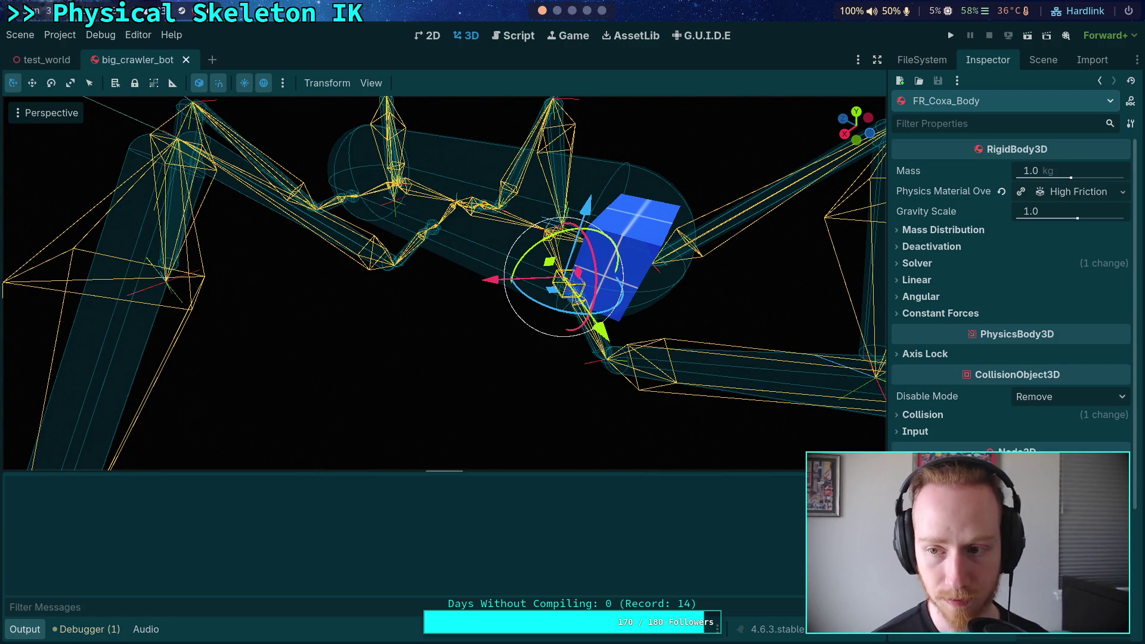
{"action": "left_click", "coordinate": [1045, 60]}
{"action": "left_click", "coordinate": [996, 108]}
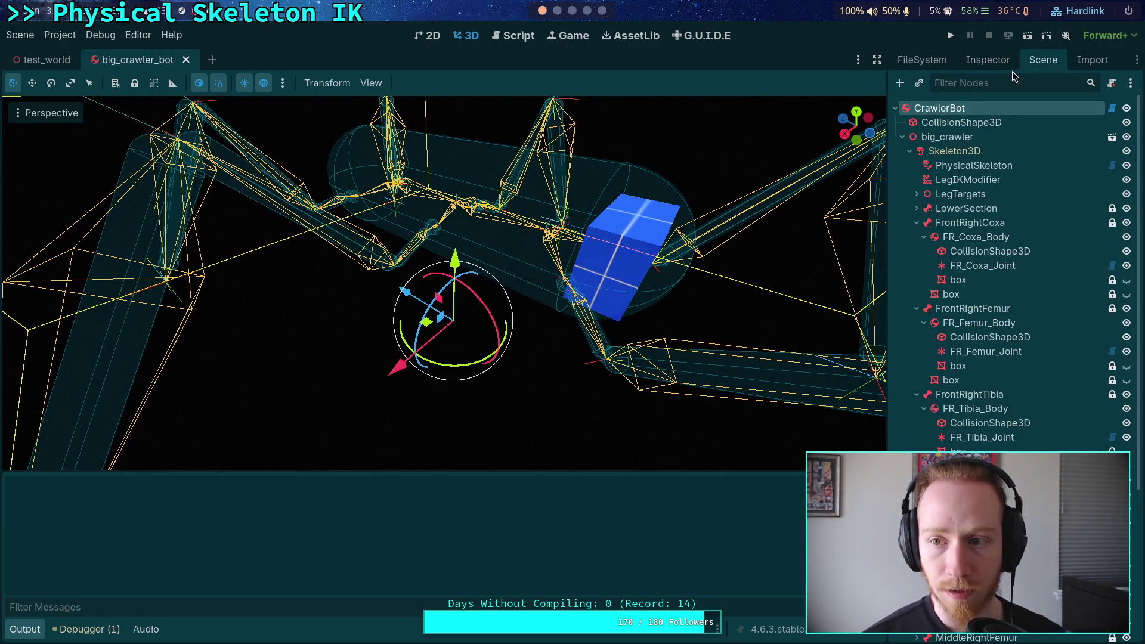
{"action": "left_click", "coordinate": [990, 59]}
{"action": "left_click", "coordinate": [1033, 171]}
{"action": "type", "text": "20"}
{"action": "key", "text": "Return"}
{"action": "left_click_drag", "start_coordinate": [1038, 178], "coordinate": [1048, 177]}
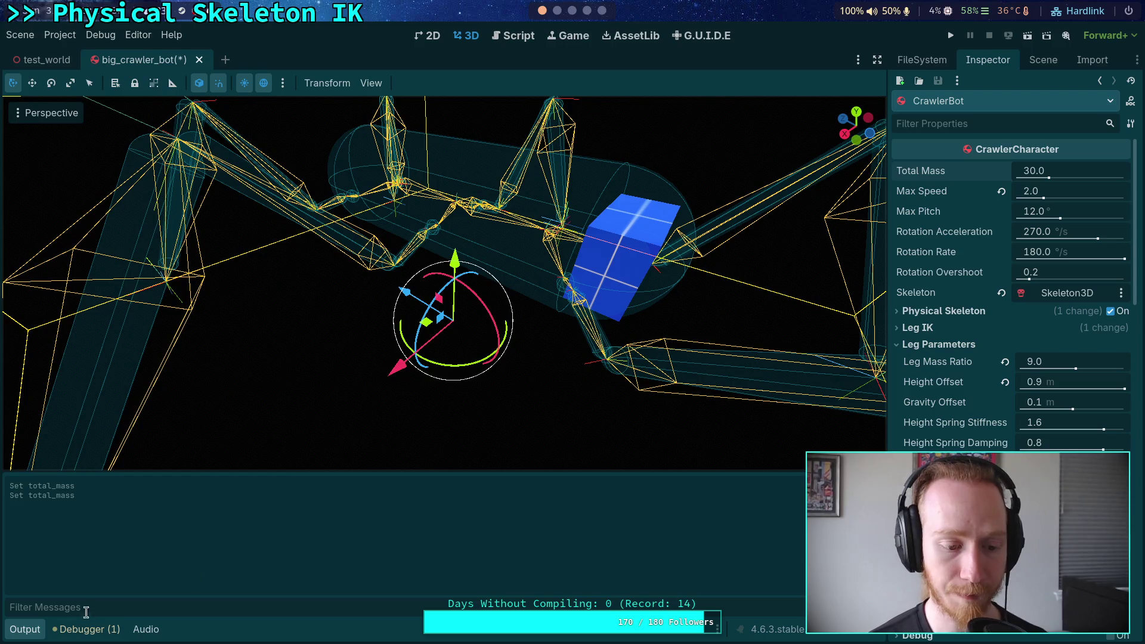
- Read FR_Coxa_Body's mass (0.057 kg) and start noting it in the Python terminal
{"action": "left_click", "coordinate": [1043, 60]}
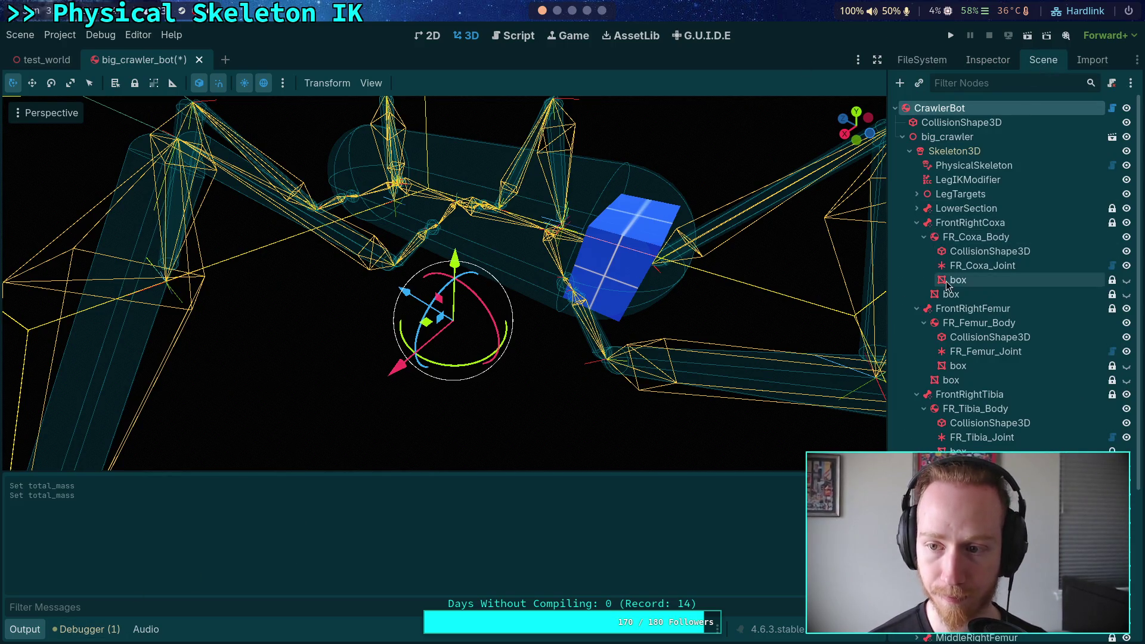
{"action": "left_click", "coordinate": [976, 236]}
{"action": "left_click", "coordinate": [988, 59]}
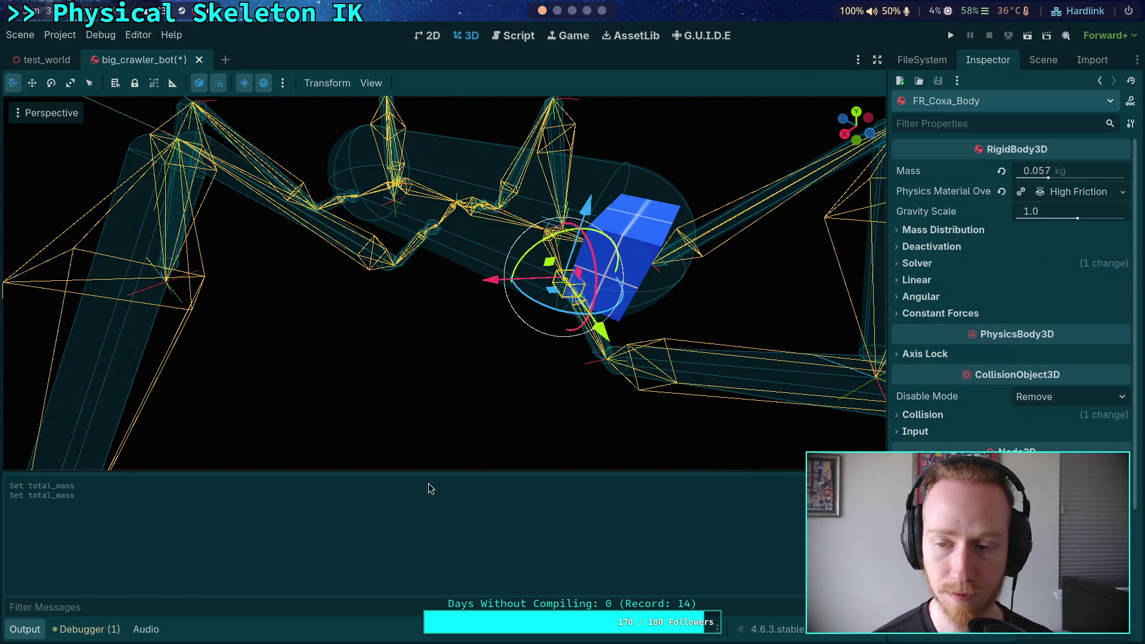
{"action": "left_click", "coordinate": [25, 630]}
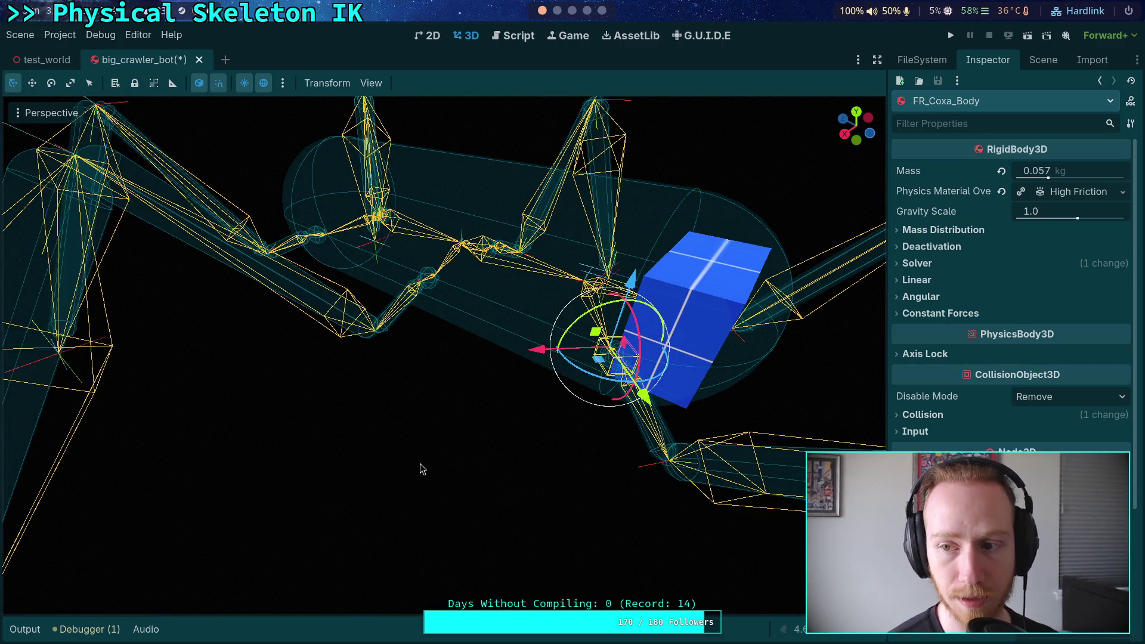
{"action": "left_click", "coordinate": [558, 10]}
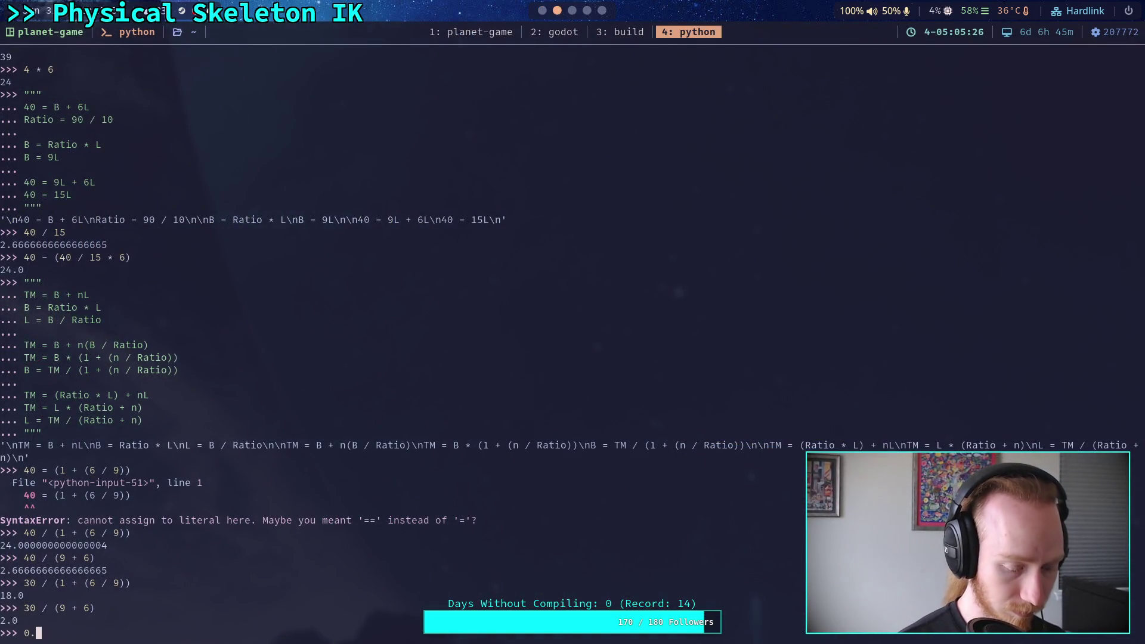
{"action": "type", "text": "57"}
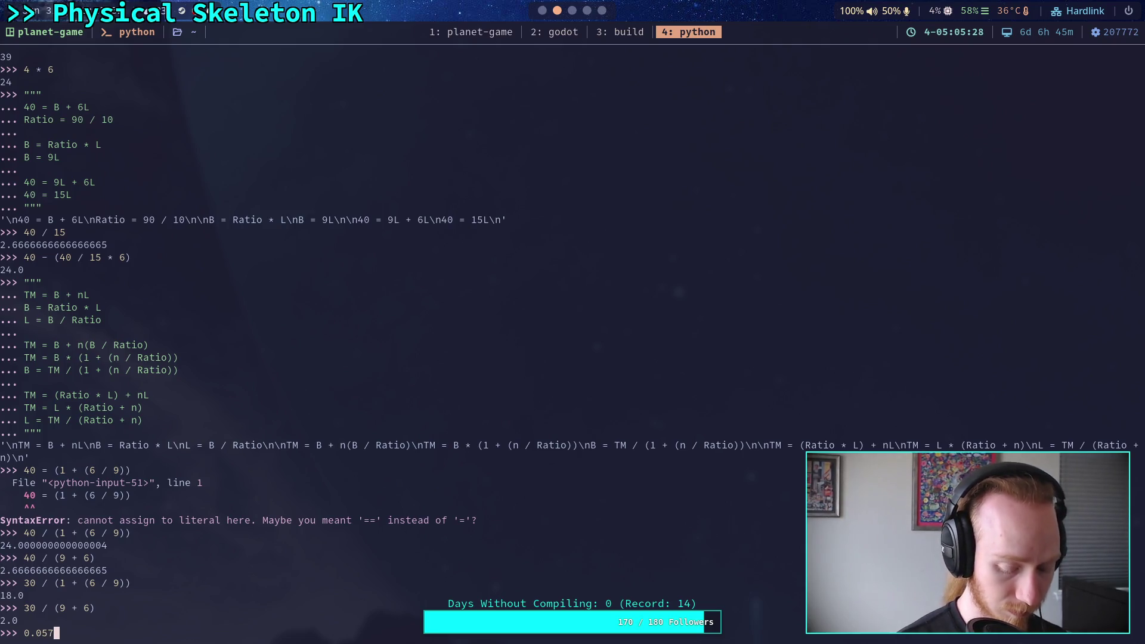
{"action": "left_click", "coordinate": [572, 11]}
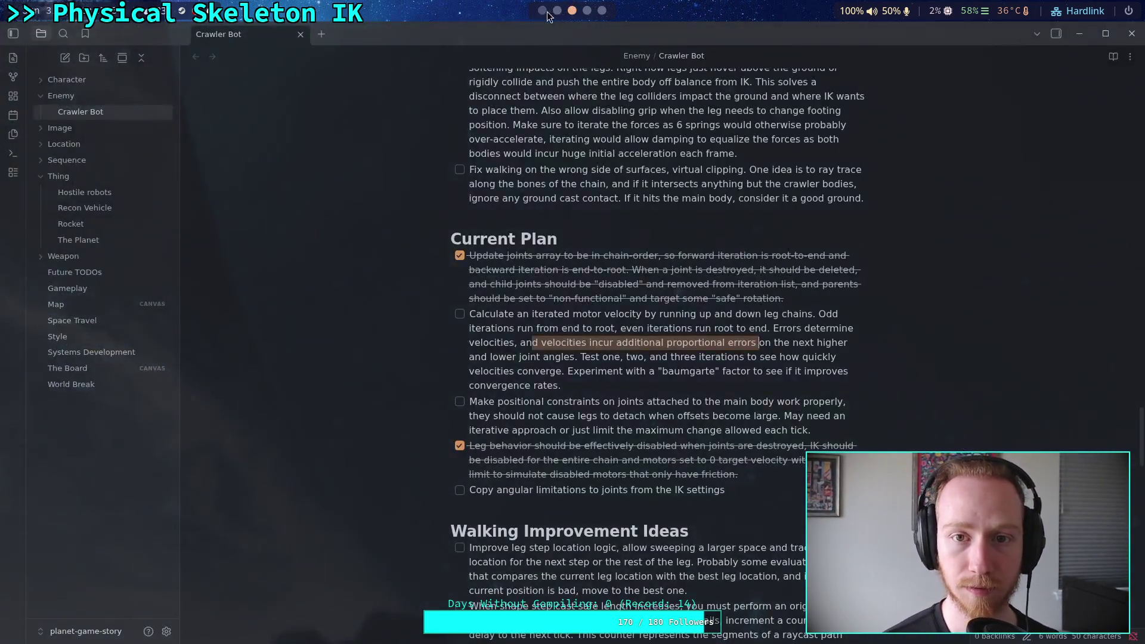
{"action": "left_click", "coordinate": [544, 11]}
- Read FR_Femur_Body's mass, 0.177 kg
{"action": "left_click", "coordinate": [1043, 59]}
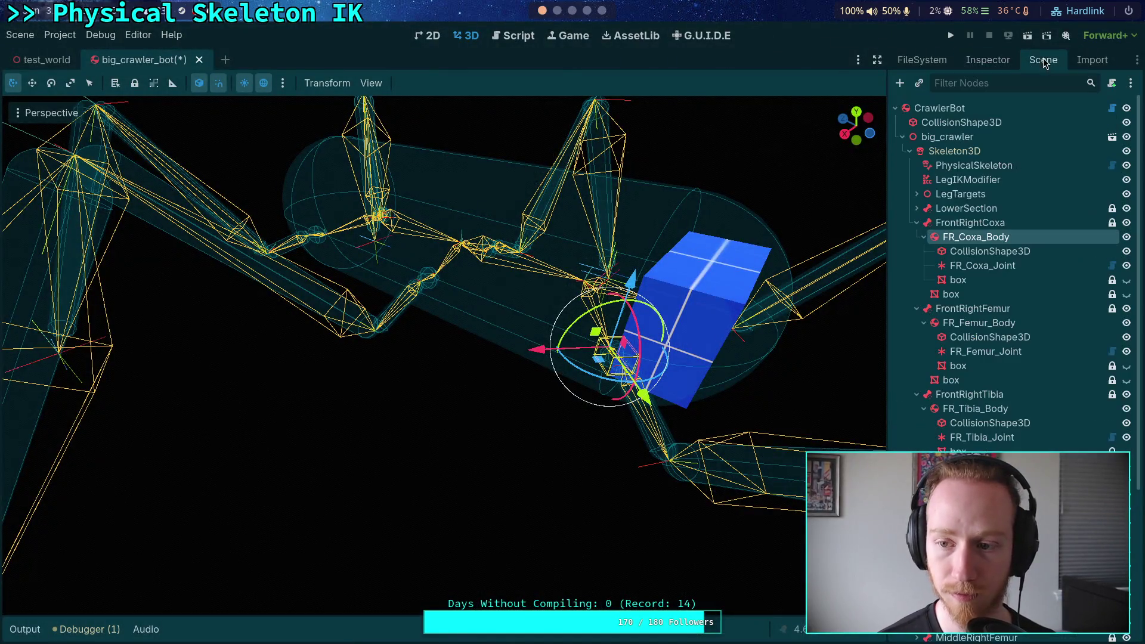
{"action": "left_click", "coordinate": [969, 323]}
{"action": "left_click", "coordinate": [987, 60]}
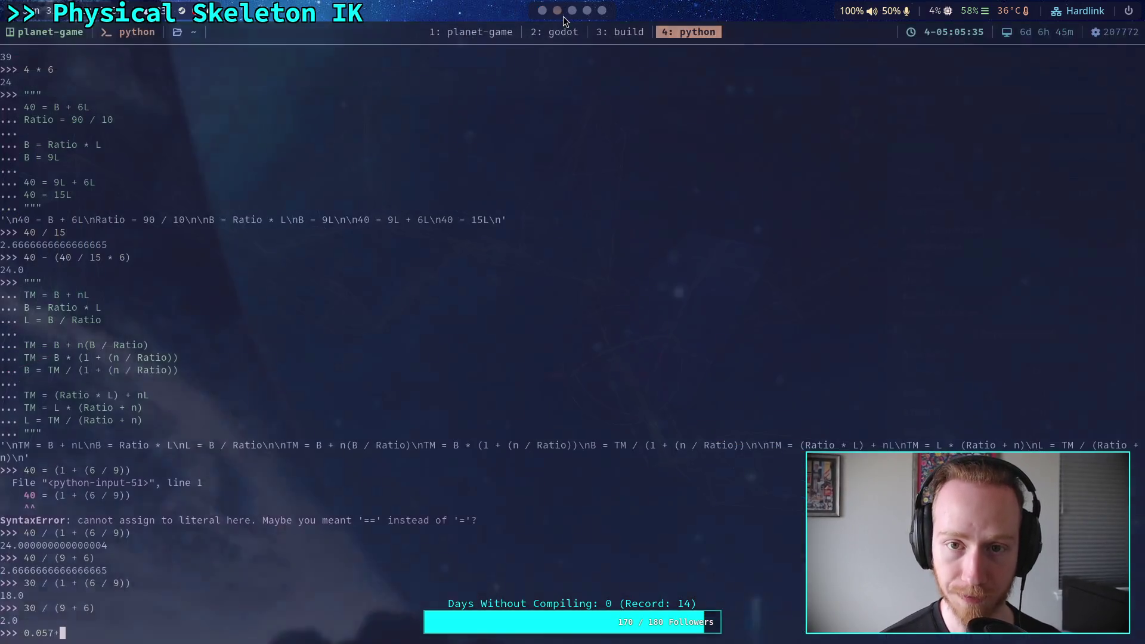
- Add the femur mass to the Python sum and read FR_Tibia_Body's mass, 0.565 kg
{"action": "left_click", "coordinate": [557, 10]}
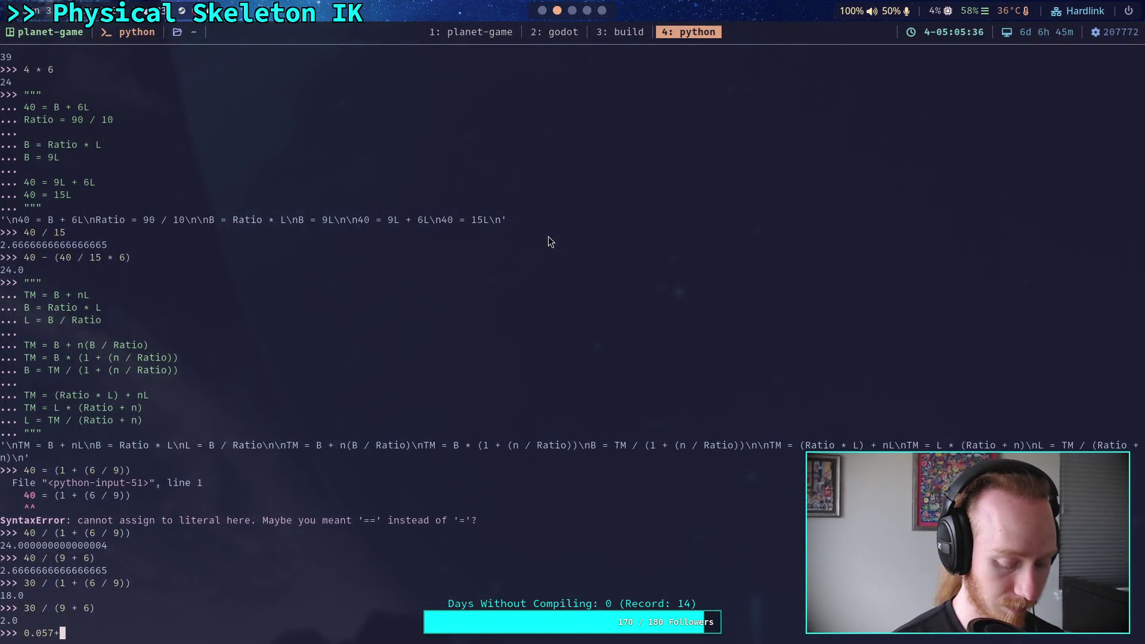
{"action": "type", "text": "77"}
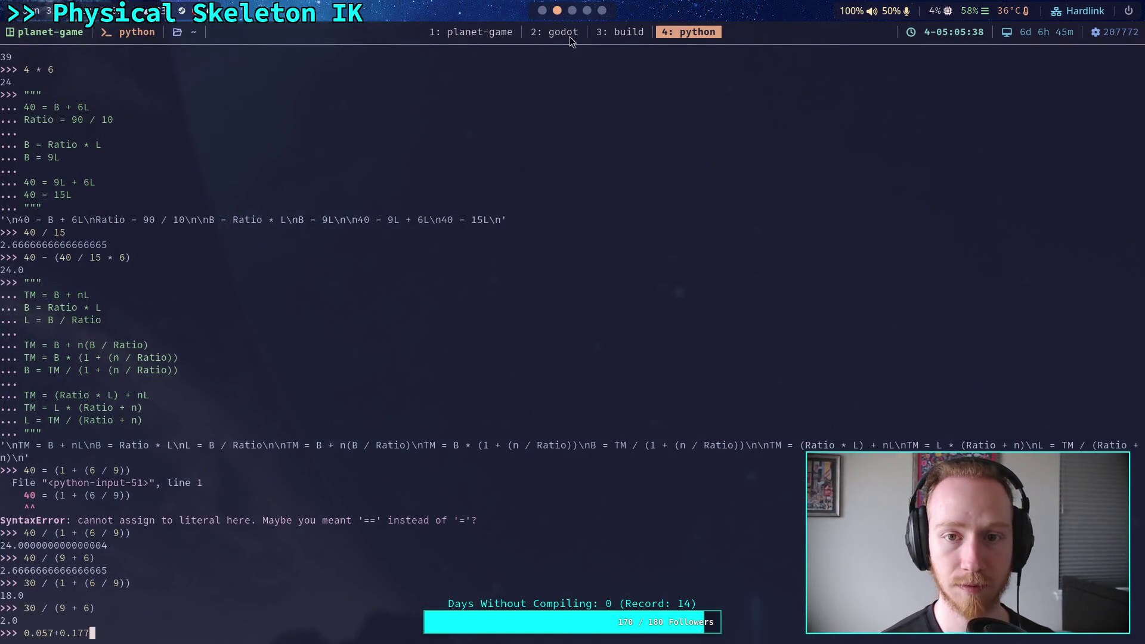
{"action": "left_click", "coordinate": [542, 10]}
{"action": "left_click", "coordinate": [1035, 60]}
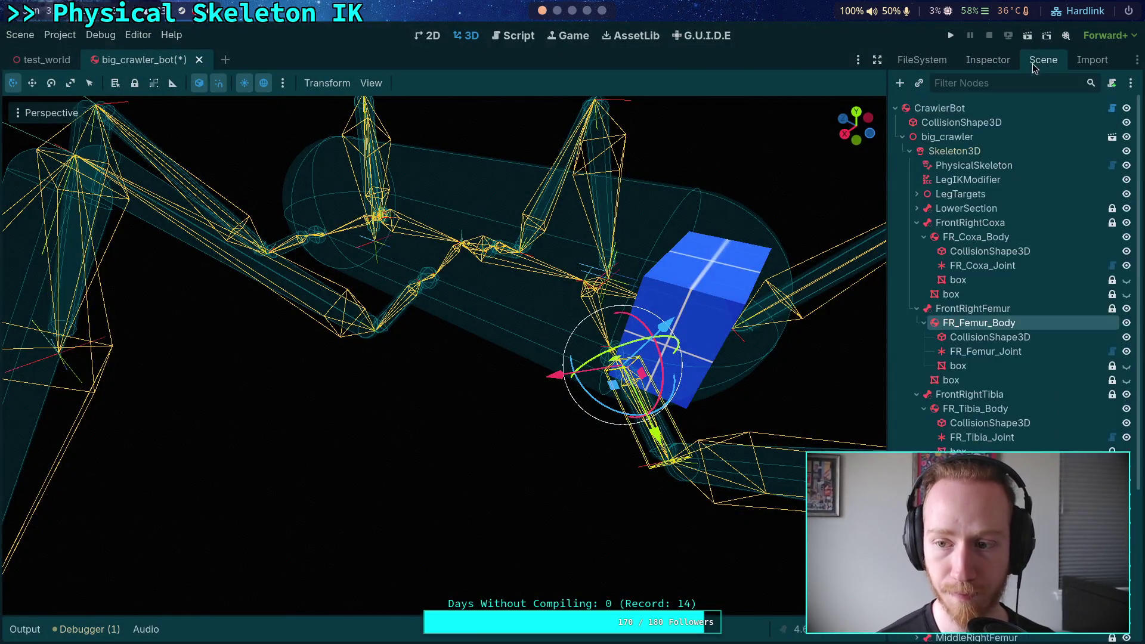
{"action": "left_click", "coordinate": [967, 411]}
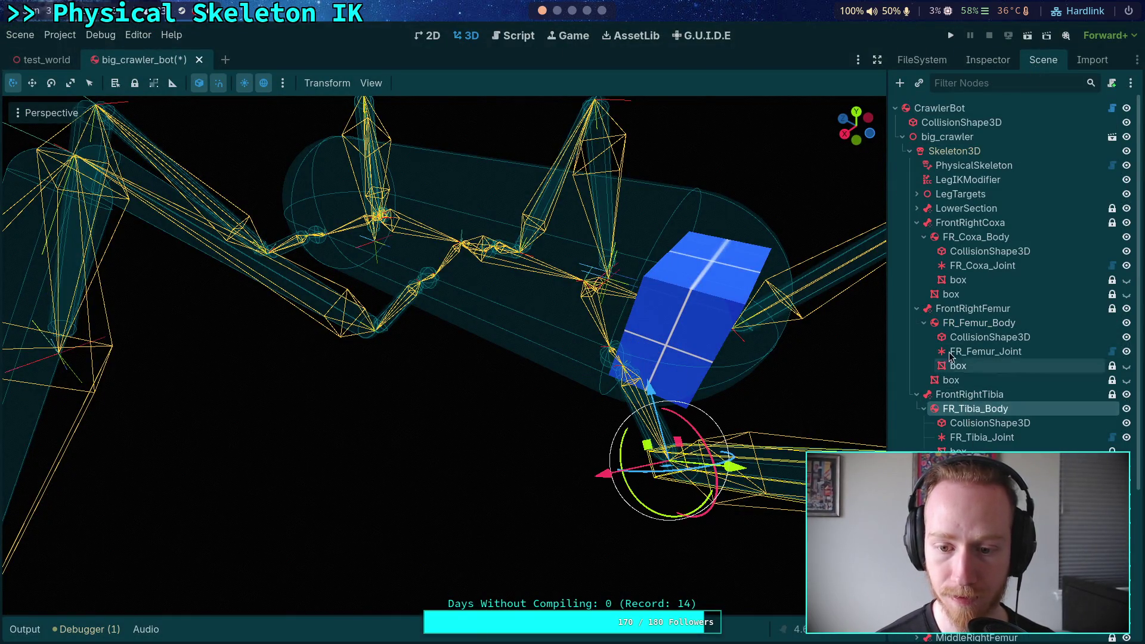
{"action": "left_click", "coordinate": [978, 62]}
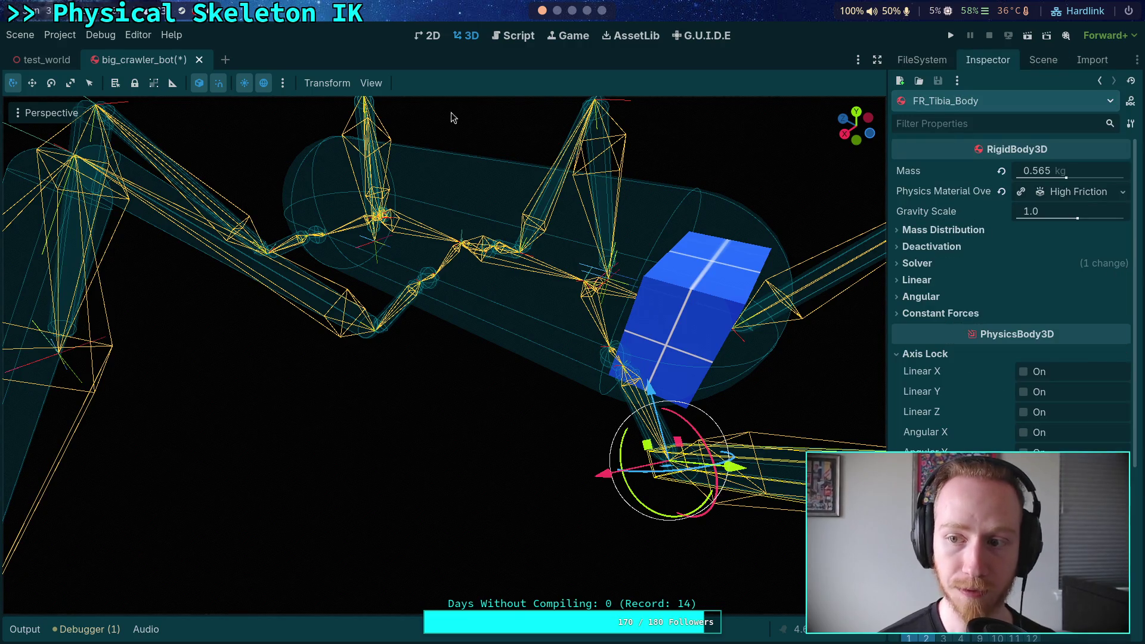
- Add the tibia mass to the sum and read FR_Tarsus_Body's mass, 1.201 kg
{"action": "left_click", "coordinate": [558, 11]}
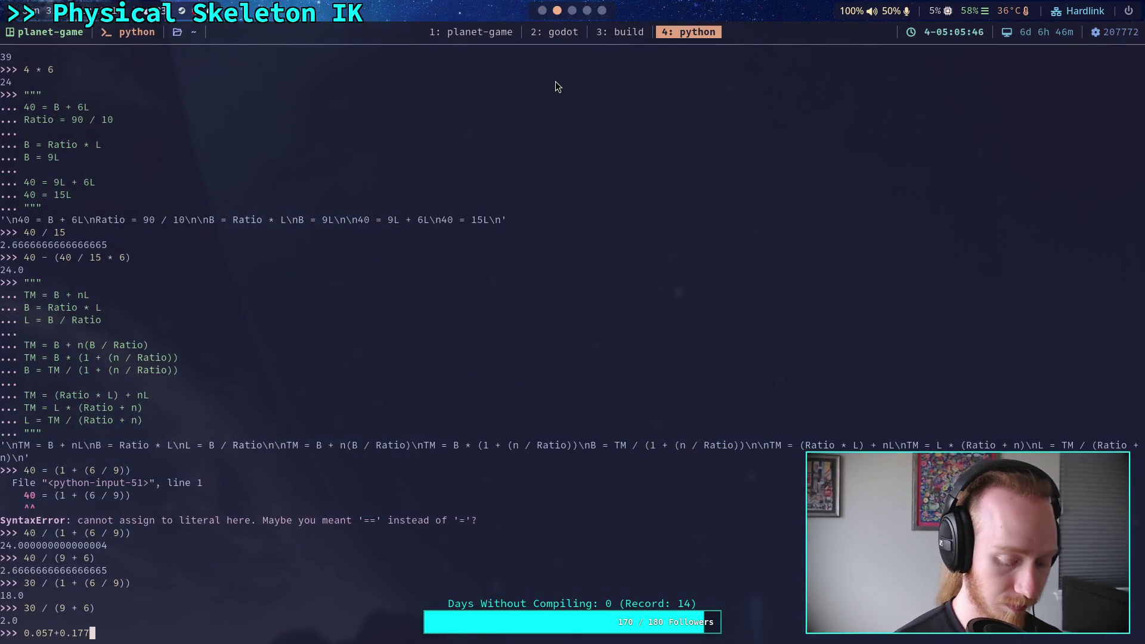
{"action": "type", "text": "+0.6"}
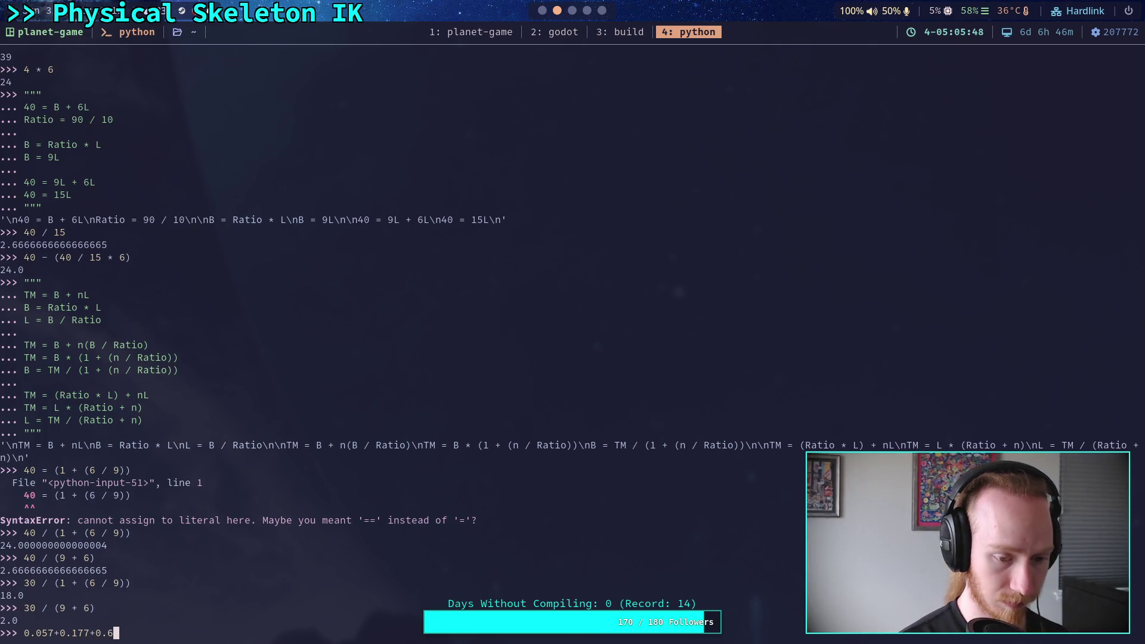
{"action": "left_click", "coordinate": [571, 10]}
{"action": "left_click", "coordinate": [542, 11]}
{"action": "left_click", "coordinate": [1044, 59]}
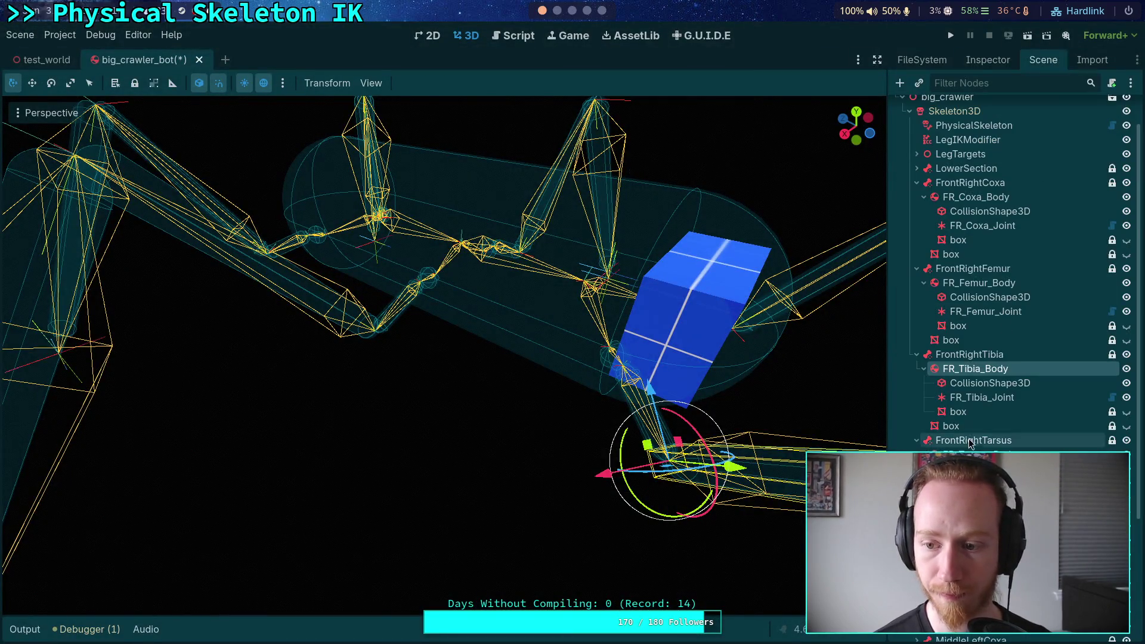
{"action": "left_click", "coordinate": [988, 59]}
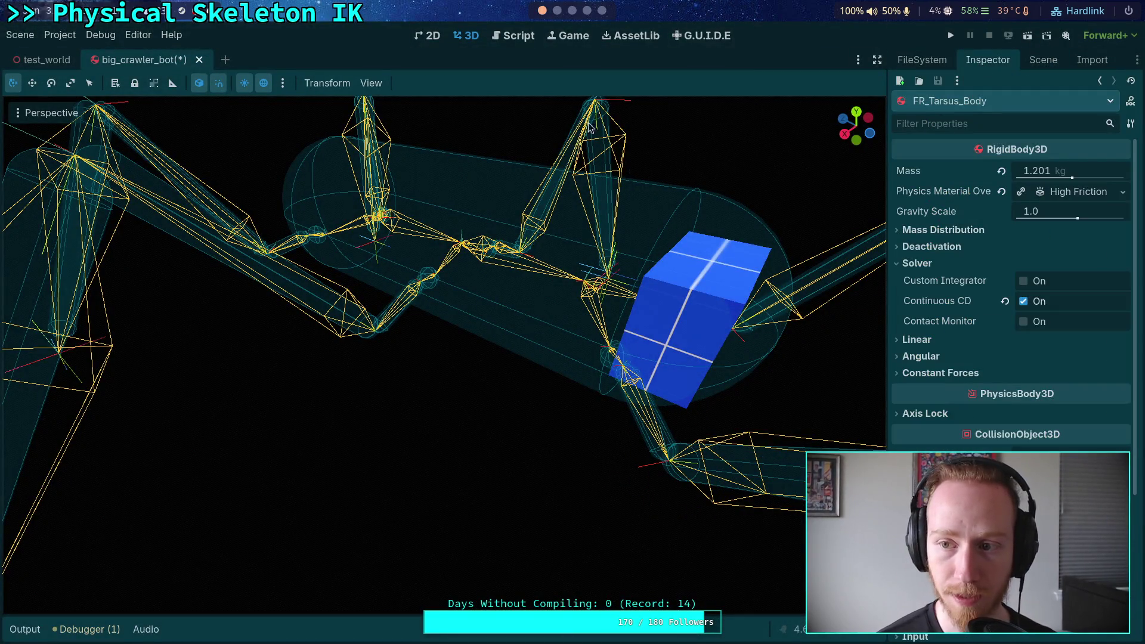
- Add 1.201 and evaluate the sum, which totals 2.0
{"action": "left_click", "coordinate": [557, 10]}
{"action": "type", "text": "1.2"}
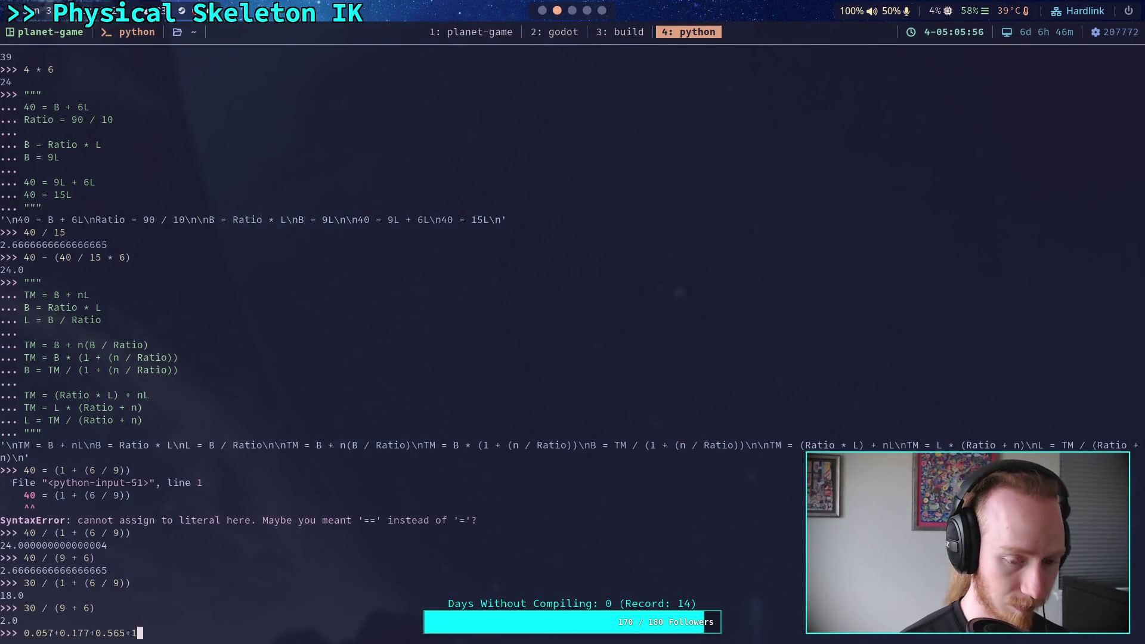
{"action": "type", "text": "01"}
{"action": "key", "text": "Return"}
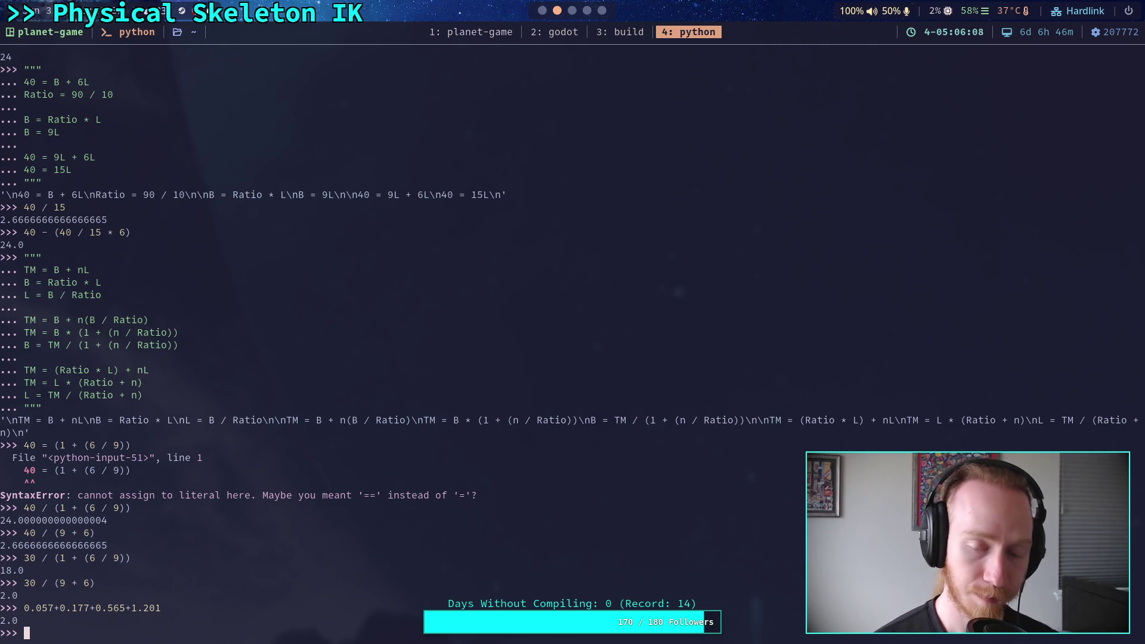
{"action": "key", "text": "super+2"}
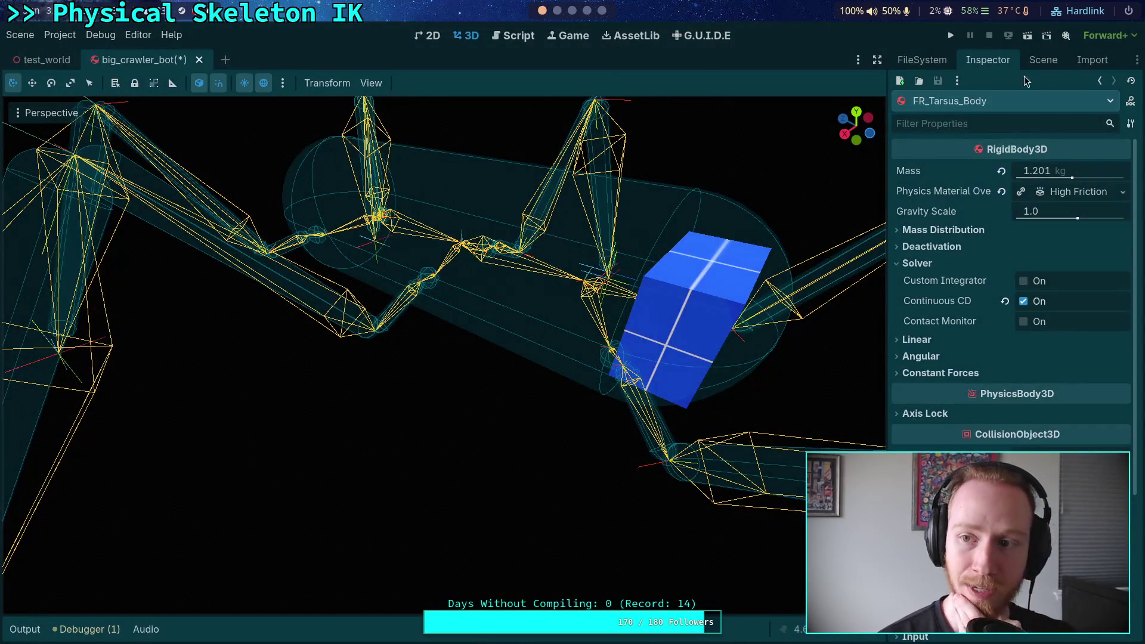
- Collapse the front-right leg branches and confirm FL_Femur_Body weighs 0.177 kg
{"action": "left_click", "coordinate": [1049, 59]}
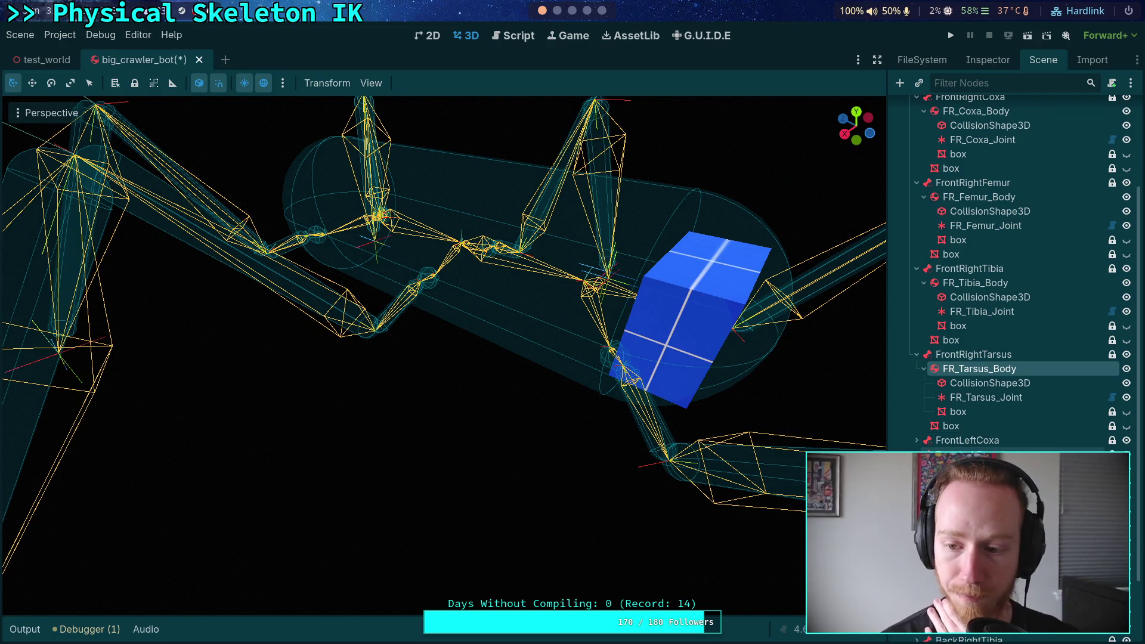
{"action": "left_click", "coordinate": [911, 357]}
{"action": "left_click", "coordinate": [916, 355]}
{"action": "left_click", "coordinate": [917, 269]}
{"action": "scroll", "coordinate": [923, 178], "scroll_direction": "up", "scroll_amount": 2}
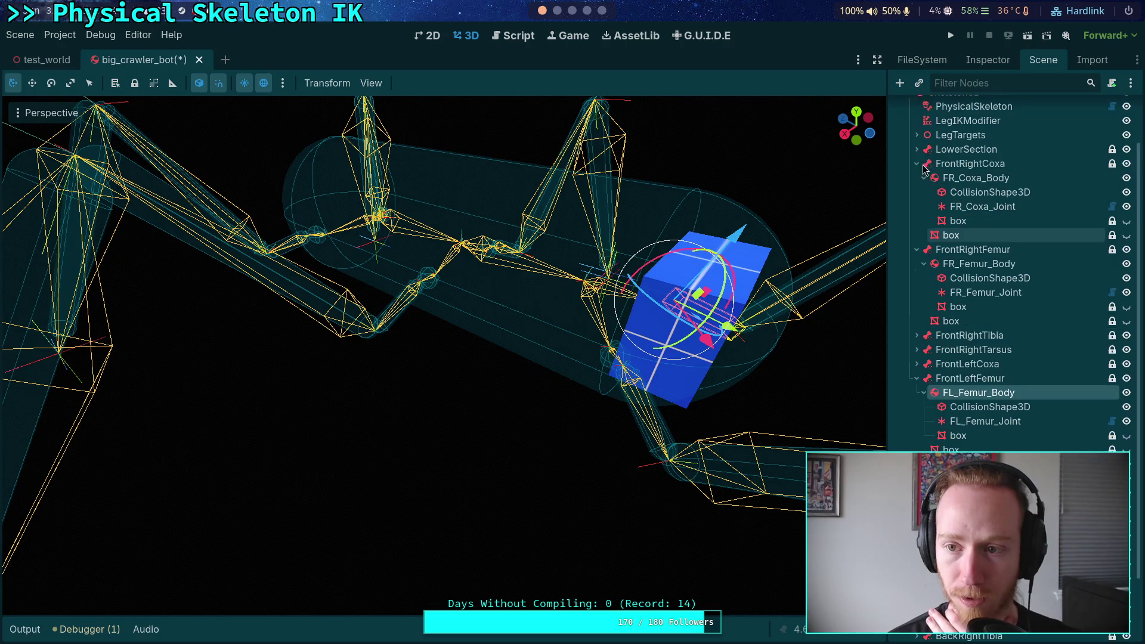
{"action": "left_click", "coordinate": [924, 178]}
{"action": "left_click", "coordinate": [988, 60]}
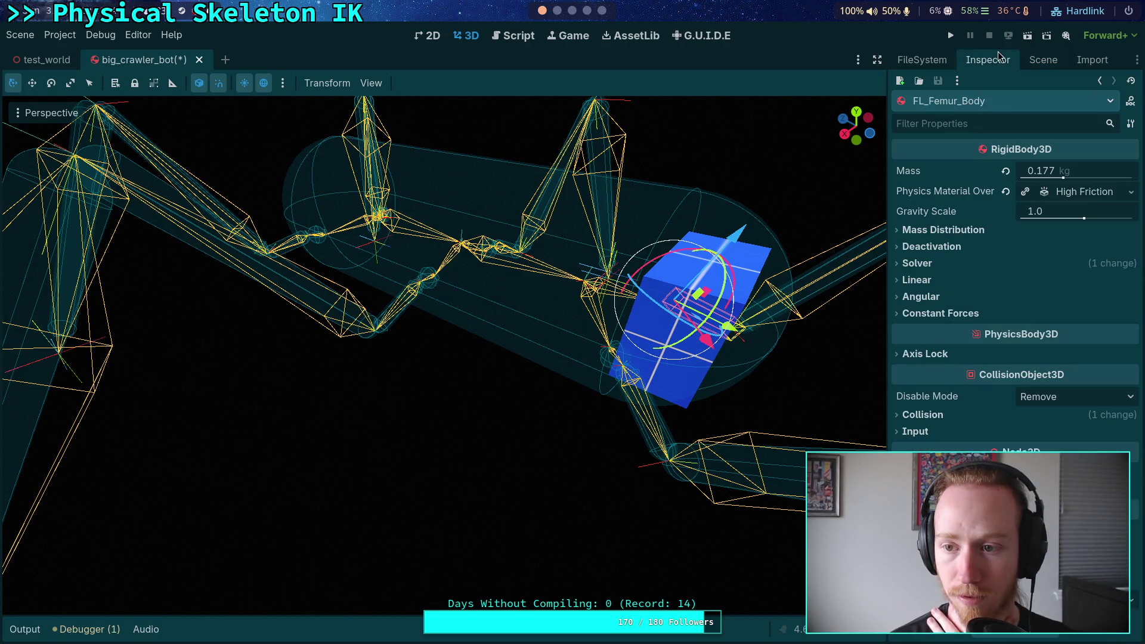
- Compare FR_Femur_Body, confirm MR_Femur_Body weighs 0.177 kg, and open the script editor
{"action": "left_click", "coordinate": [1038, 60]}
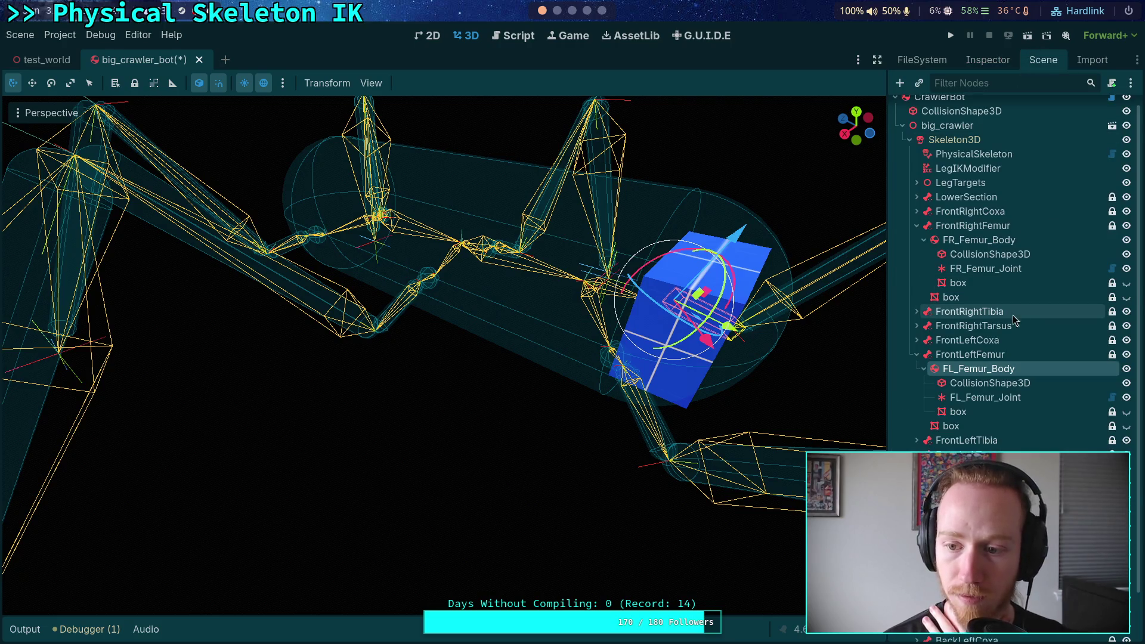
{"action": "left_click", "coordinate": [1007, 240]}
{"action": "left_click", "coordinate": [988, 59]}
{"action": "left_click", "coordinate": [1043, 60]}
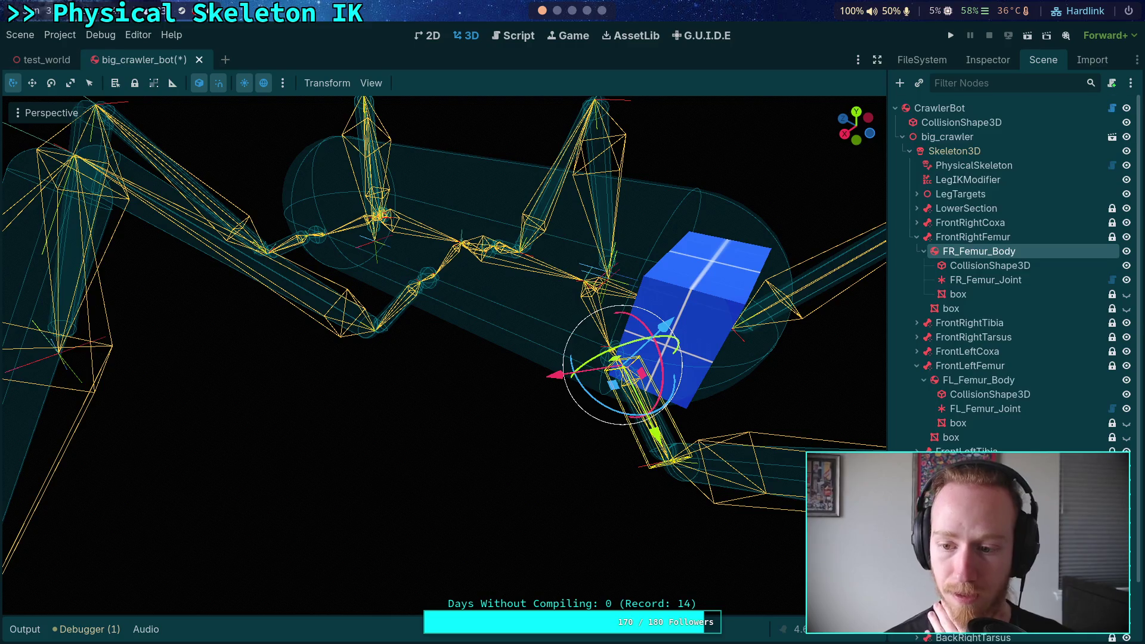
{"action": "scroll", "coordinate": [1014, 268], "scroll_direction": "down", "scroll_amount": 2}
{"action": "left_click", "coordinate": [917, 428]}
{"action": "left_click", "coordinate": [981, 443]}
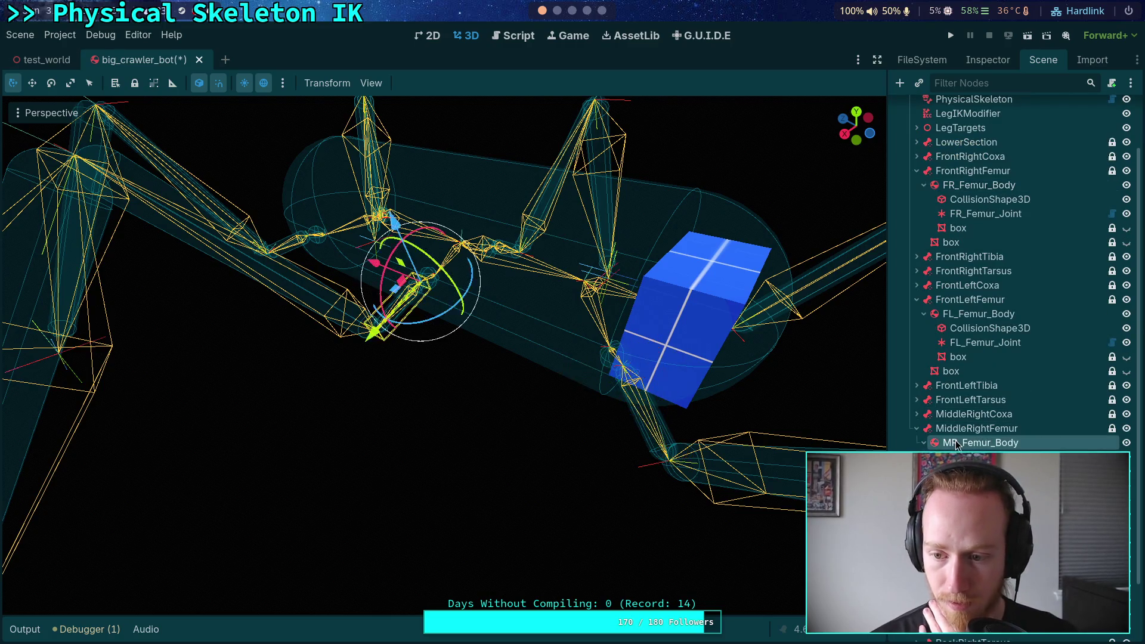
{"action": "left_click", "coordinate": [984, 60]}
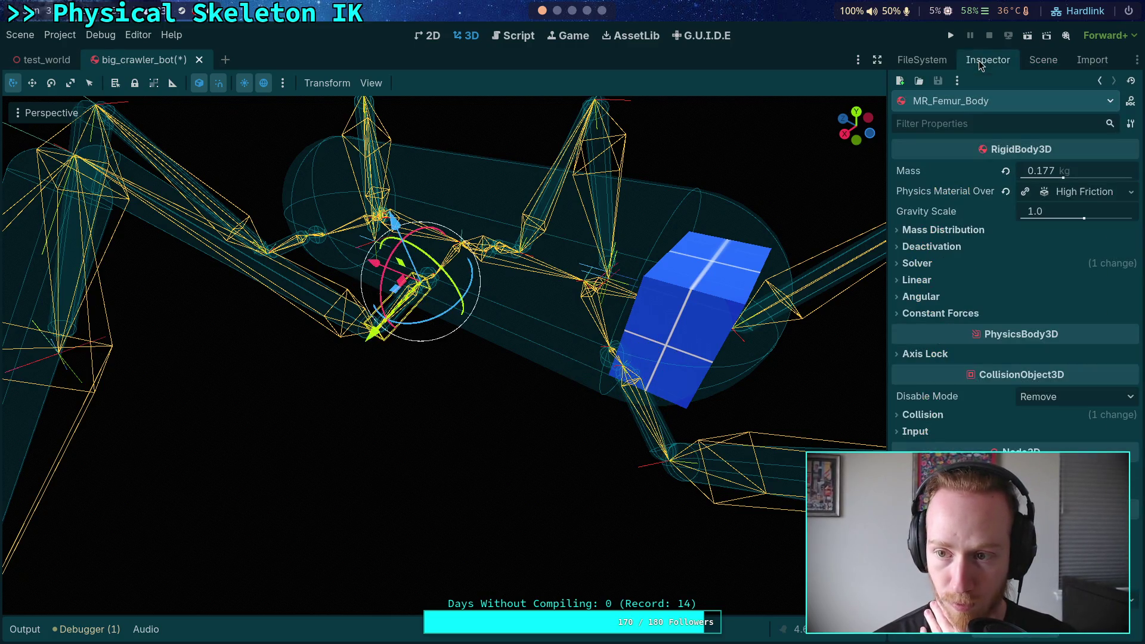
{"action": "left_click", "coordinate": [1041, 62]}
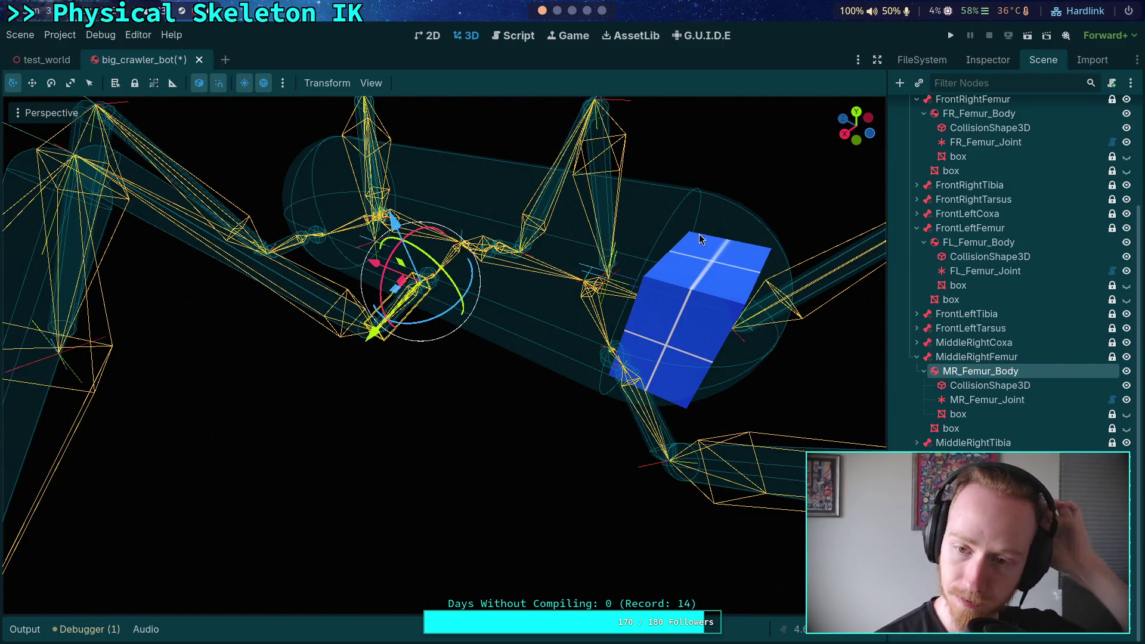
{"action": "key", "text": "ctrl+F3"}
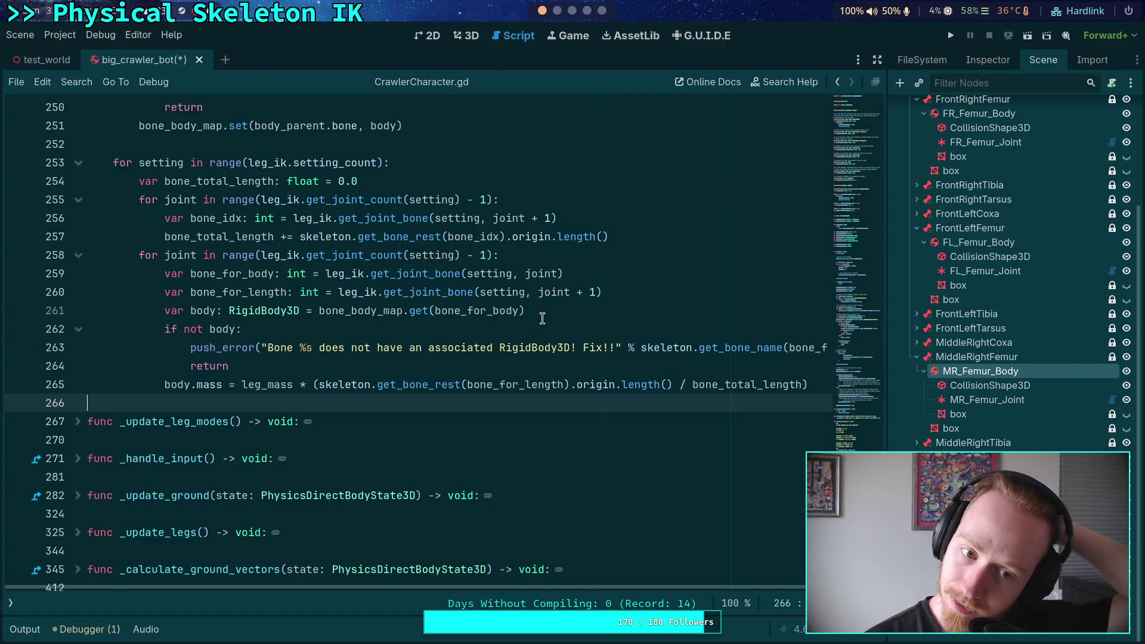
- Run the project to reproduce the Nil 'setting_count' error at line 253, then stop and collapse the Debugger
{"action": "left_click", "coordinate": [540, 321]}
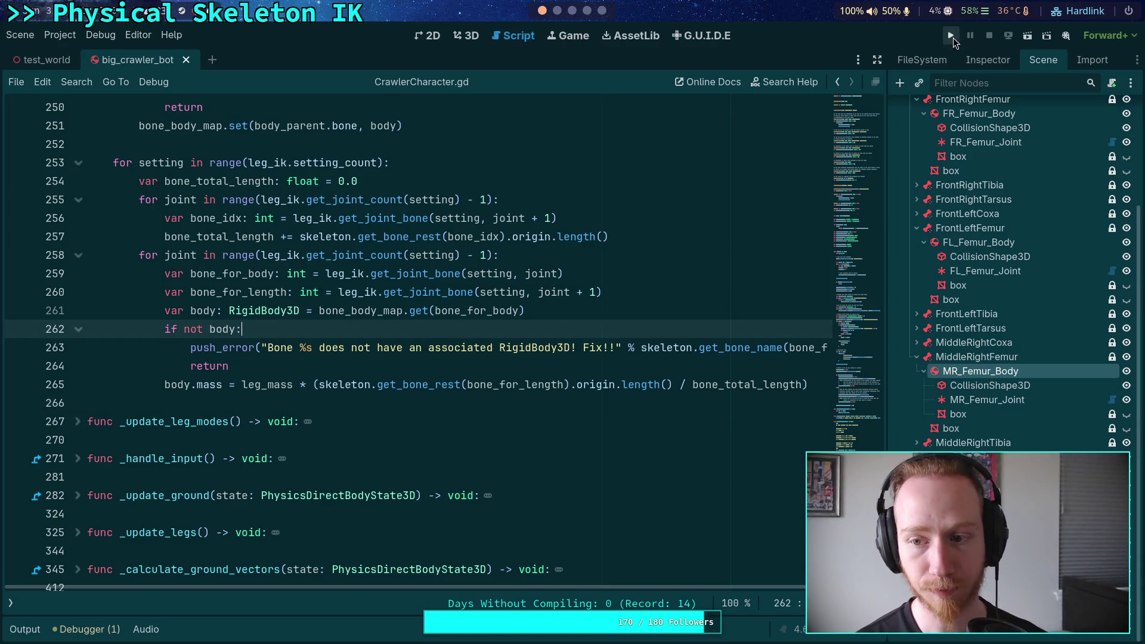
{"action": "left_click", "coordinate": [951, 36]}
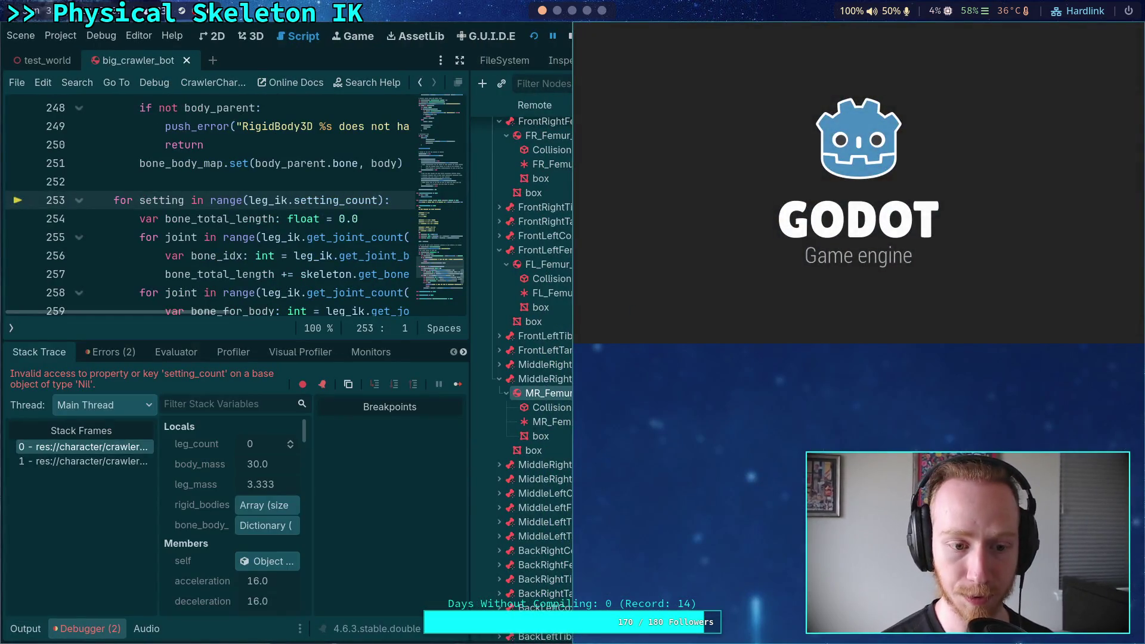
{"action": "key", "text": "super+shift+Right"}
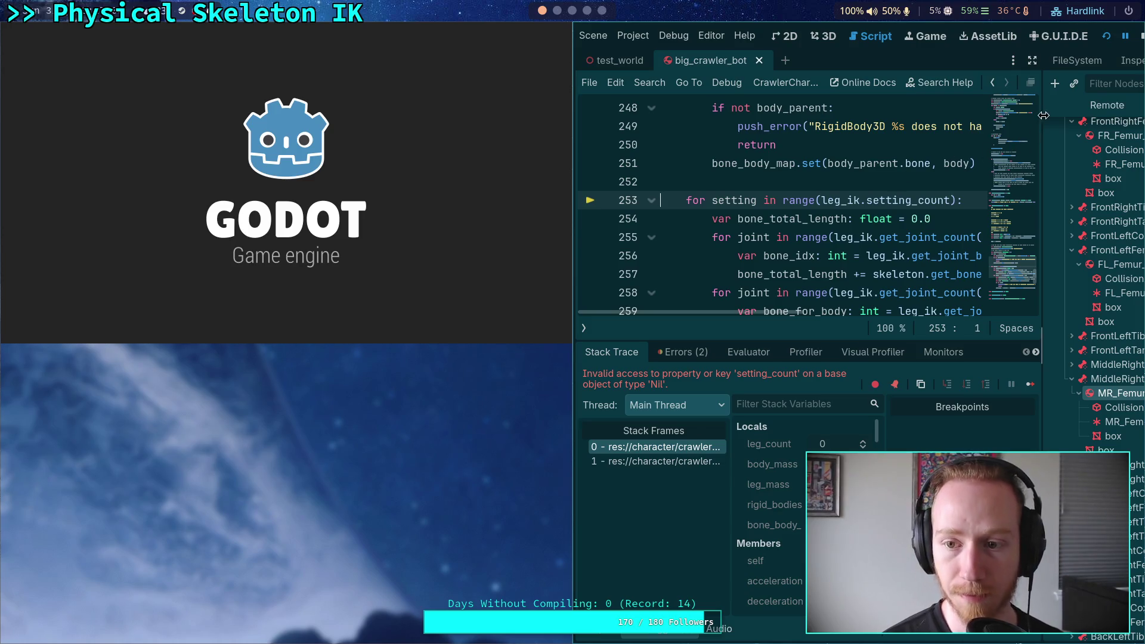
{"action": "left_click", "coordinate": [1140, 38]}
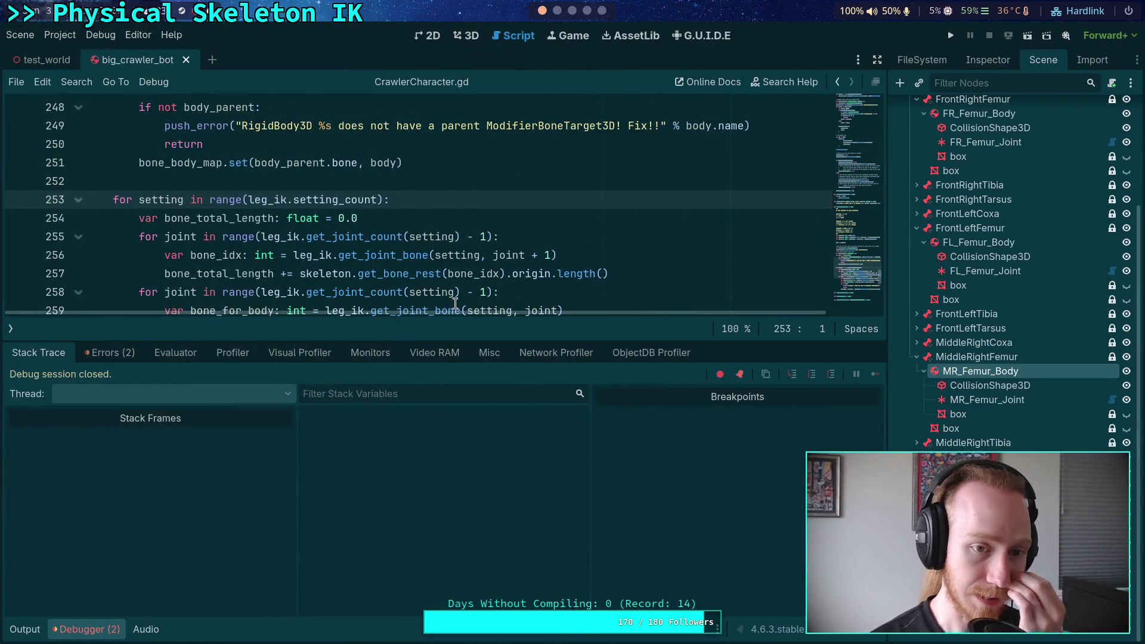
{"action": "left_click", "coordinate": [59, 627]}
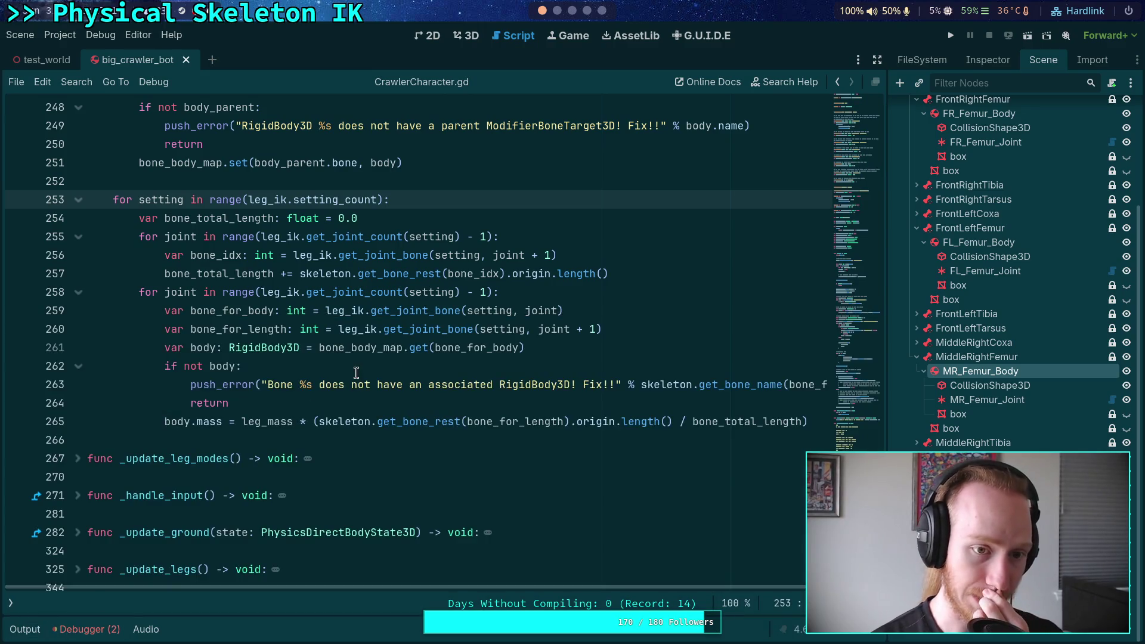
- Scroll up to _update_body_mass, try a new line under its header, then undo it
{"action": "scroll", "coordinate": [356, 373], "scroll_direction": "up", "scroll_amount": 10}
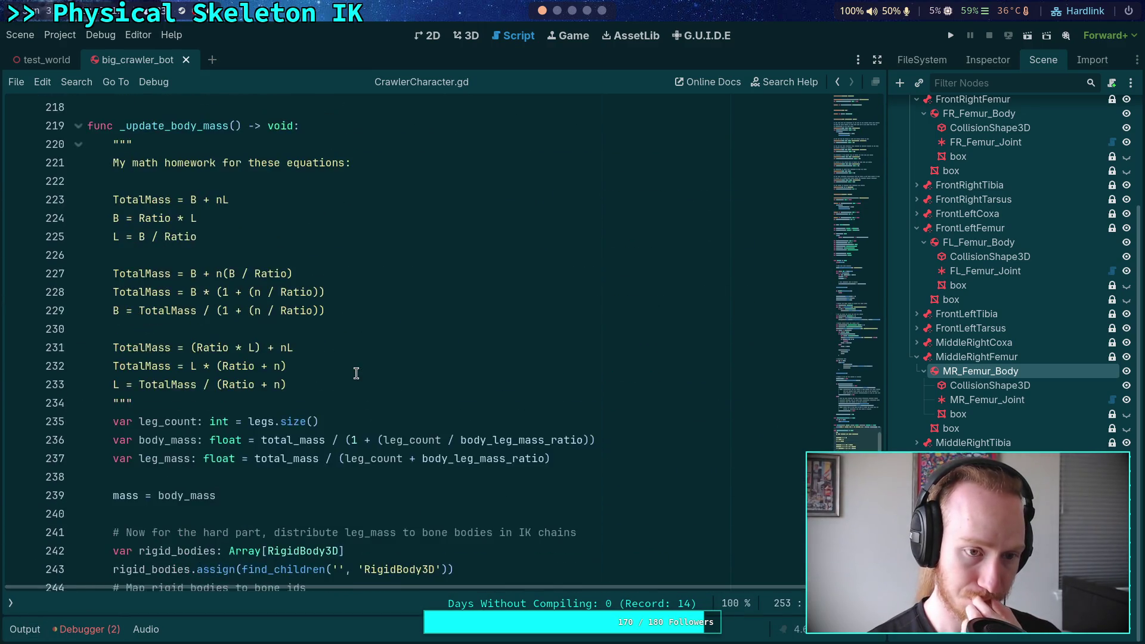
{"action": "scroll", "coordinate": [356, 373], "scroll_direction": "up", "scroll_amount": 3}
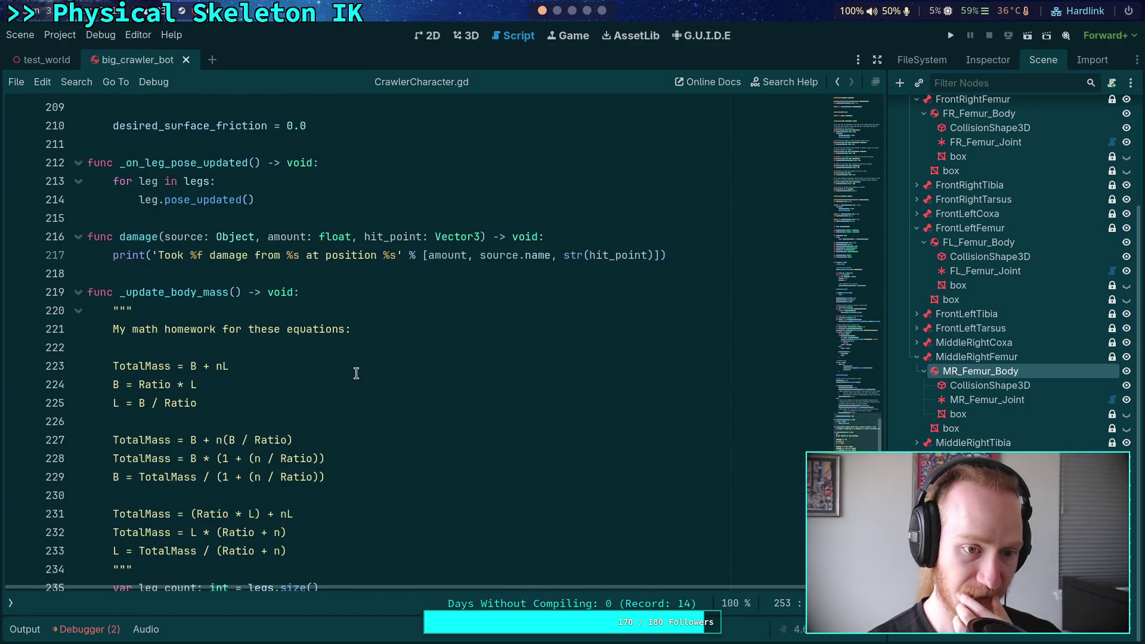
{"action": "left_click", "coordinate": [358, 298]}
{"action": "key", "text": "Return"}
{"action": "type", "text": "u"}
{"action": "key", "text": "BackSpace"}
{"action": "key", "text": "BackSpace"}
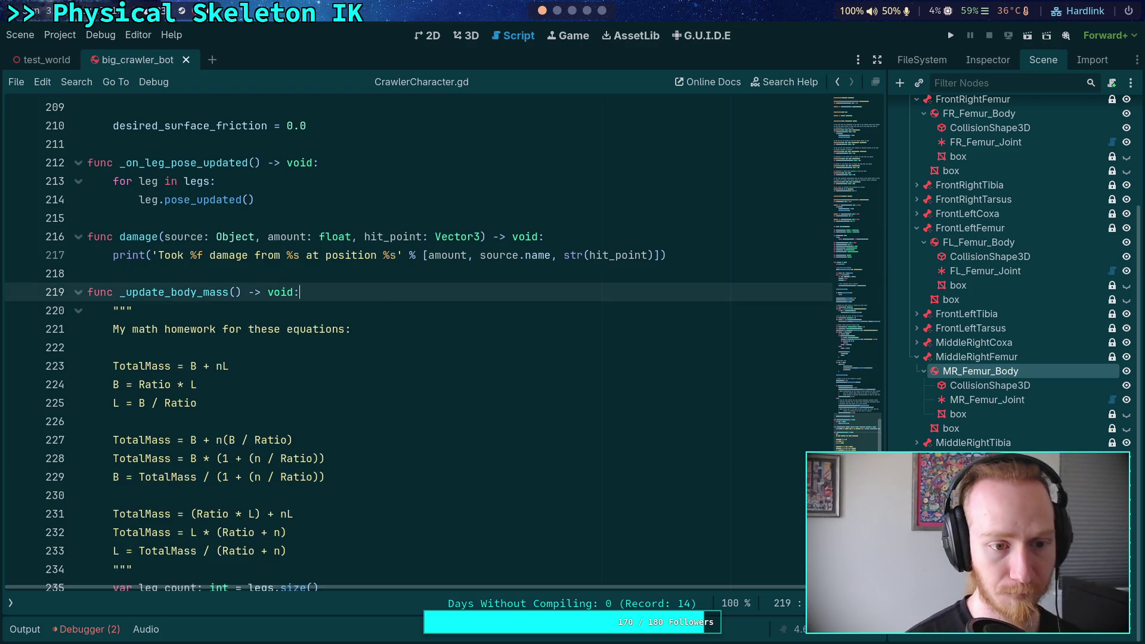
- Review the function, then open a new line beneath the _update_body_mass header
{"action": "scroll", "coordinate": [222, 333], "scroll_direction": "down", "scroll_amount": 4}
{"action": "scroll", "coordinate": [223, 333], "scroll_direction": "down", "scroll_amount": 2}
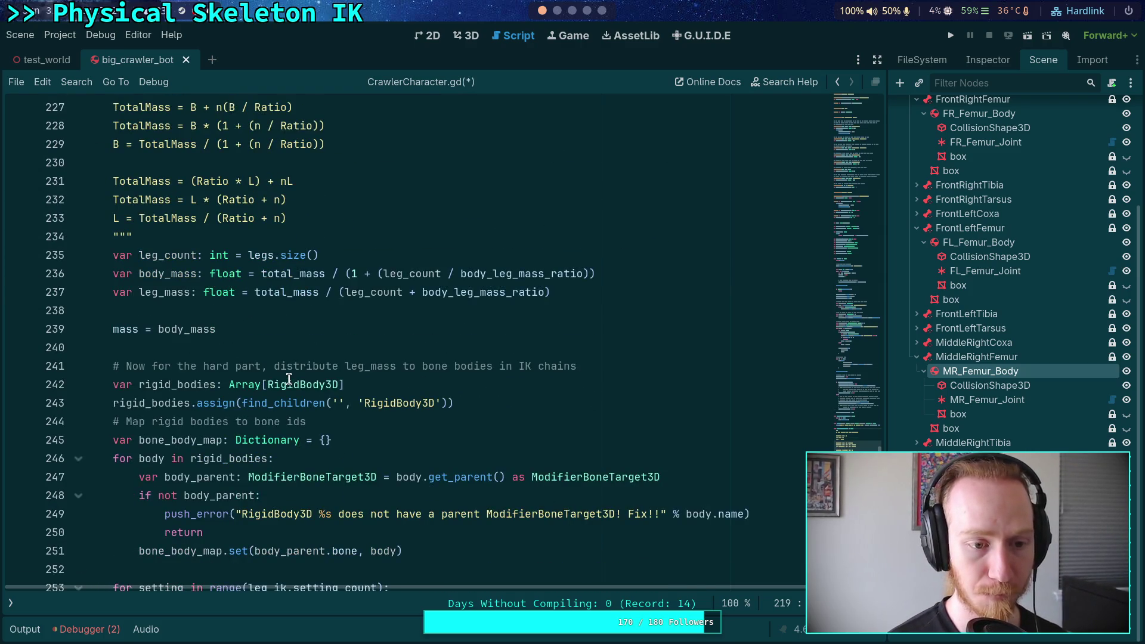
{"action": "scroll", "coordinate": [393, 403], "scroll_direction": "up", "scroll_amount": 7}
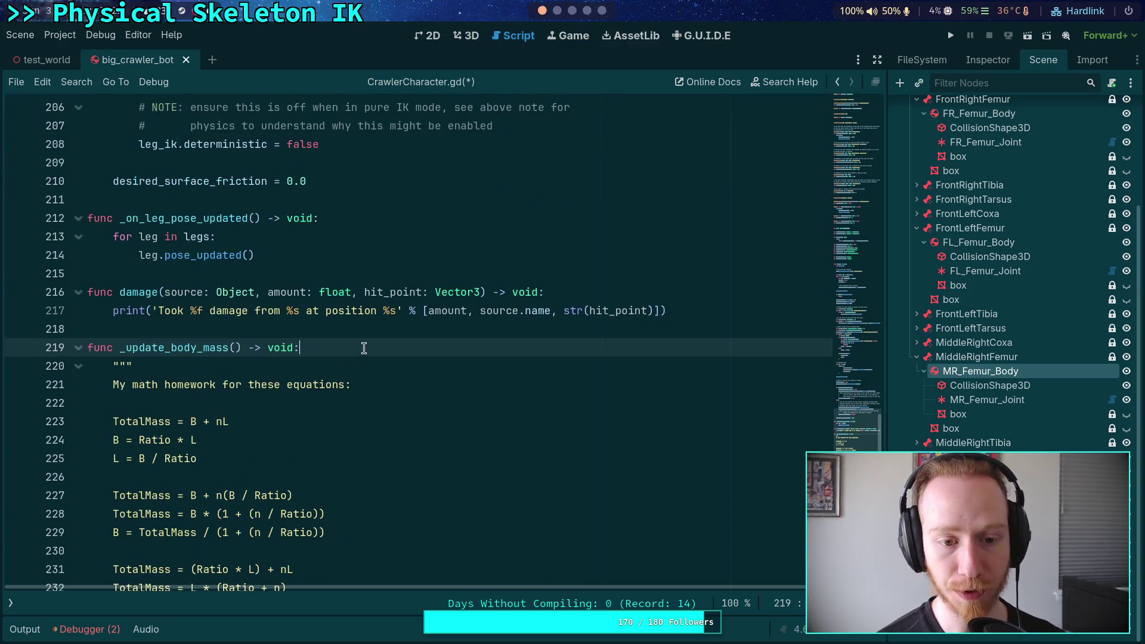
{"action": "scroll", "coordinate": [363, 358], "scroll_direction": "up", "scroll_amount": 12}
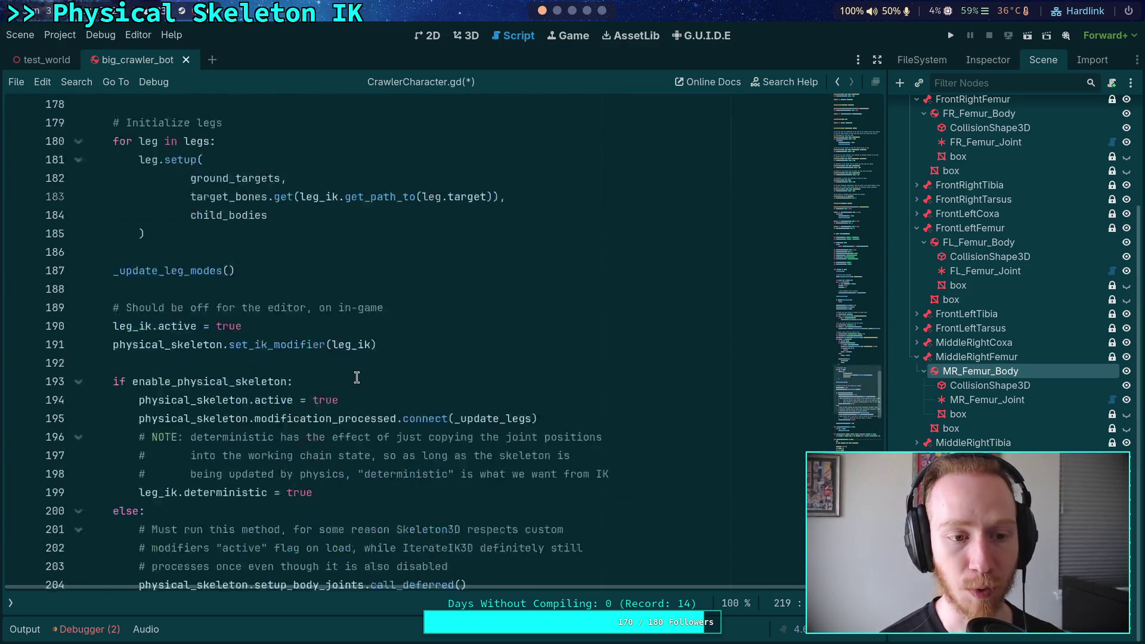
{"action": "scroll", "coordinate": [357, 377], "scroll_direction": "up", "scroll_amount": 17}
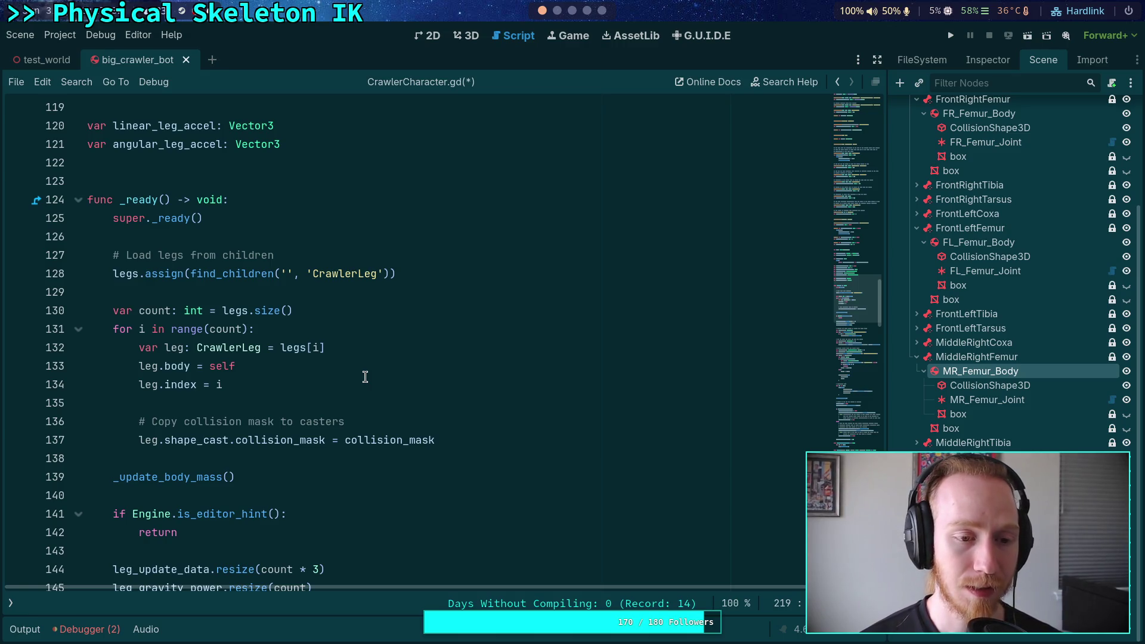
{"action": "scroll", "coordinate": [365, 377], "scroll_direction": "down", "scroll_amount": 2}
{"action": "scroll", "coordinate": [365, 377], "scroll_direction": "down", "scroll_amount": 20}
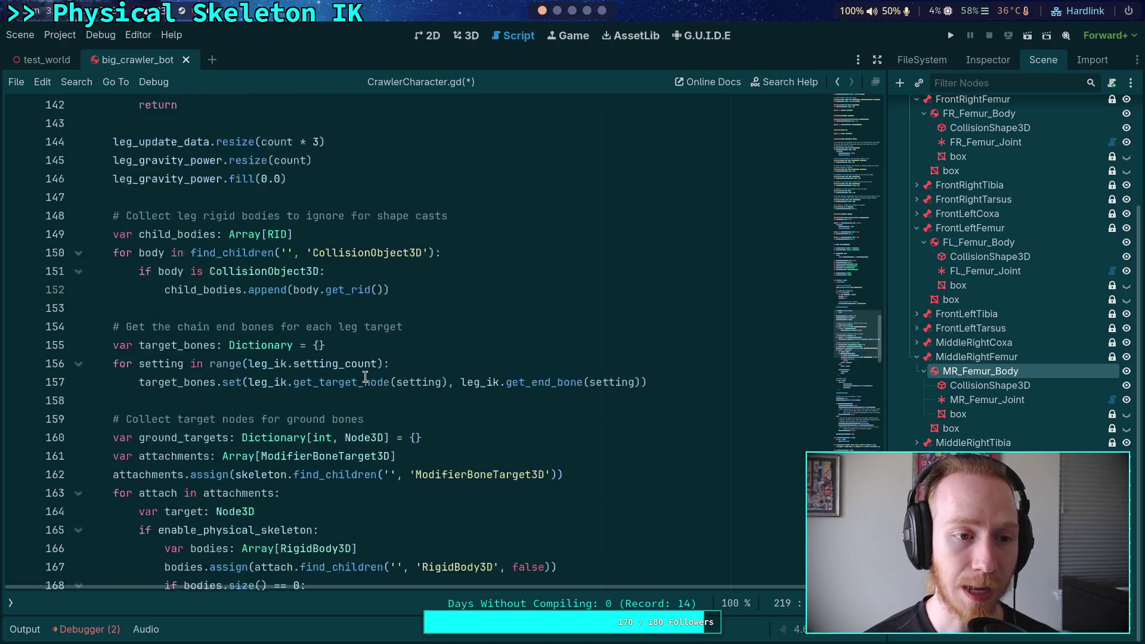
{"action": "scroll", "coordinate": [351, 378], "scroll_direction": "down", "scroll_amount": 4}
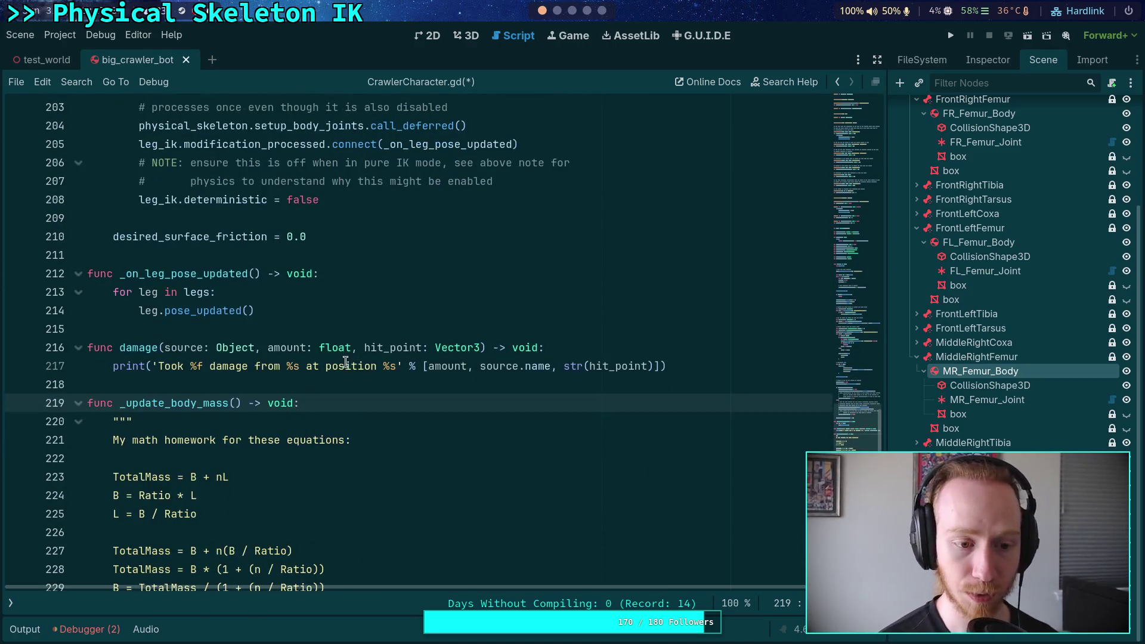
{"action": "key", "text": "Return"}
- Replace the stray if with an 'if leg_count == 0: return # Not ready yet' guard and save
{"action": "type", "text": "if"}
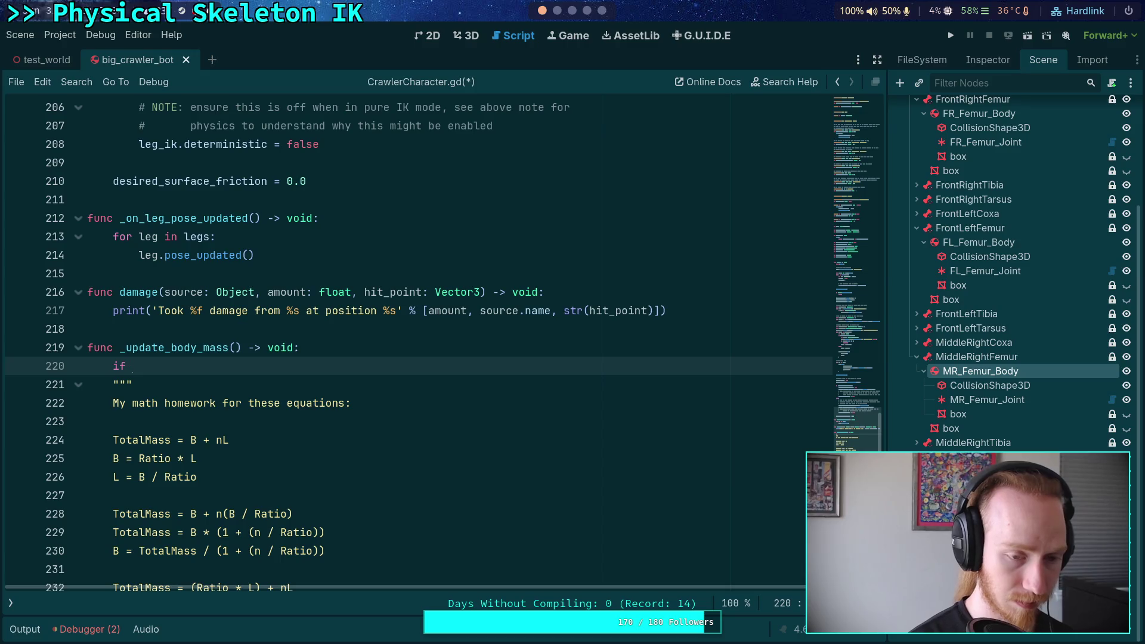
{"action": "key", "text": "BackSpace"}
{"action": "scroll", "coordinate": [322, 407], "scroll_direction": "down", "scroll_amount": 6}
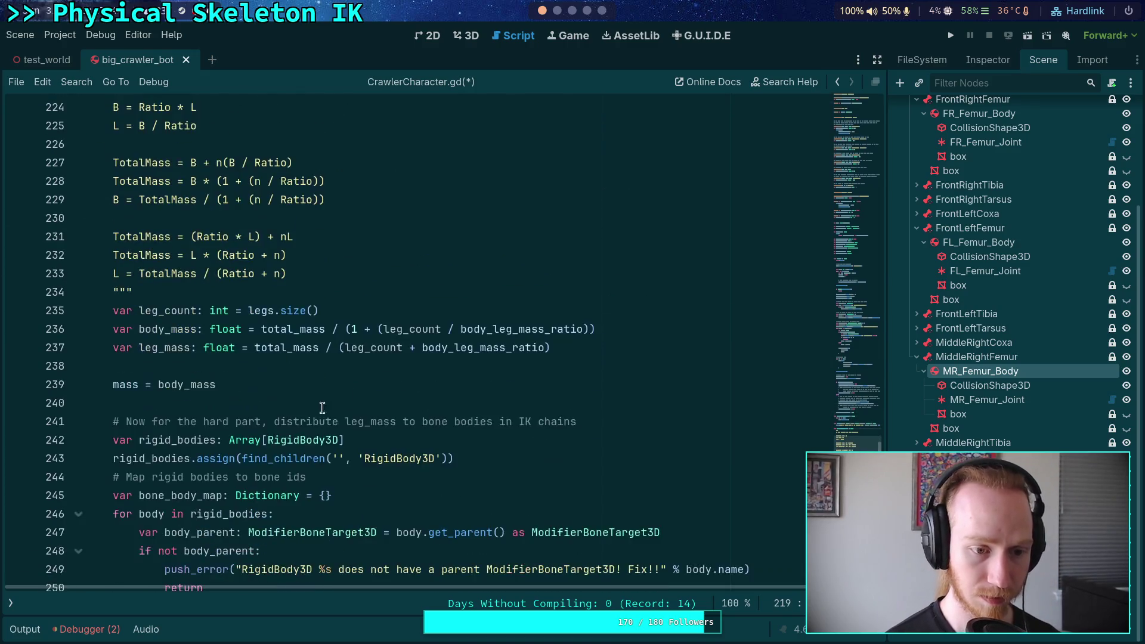
{"action": "left_click", "coordinate": [314, 316]}
{"action": "key", "text": "Return"}
{"action": "type", "text": "if leg_count == 0"}
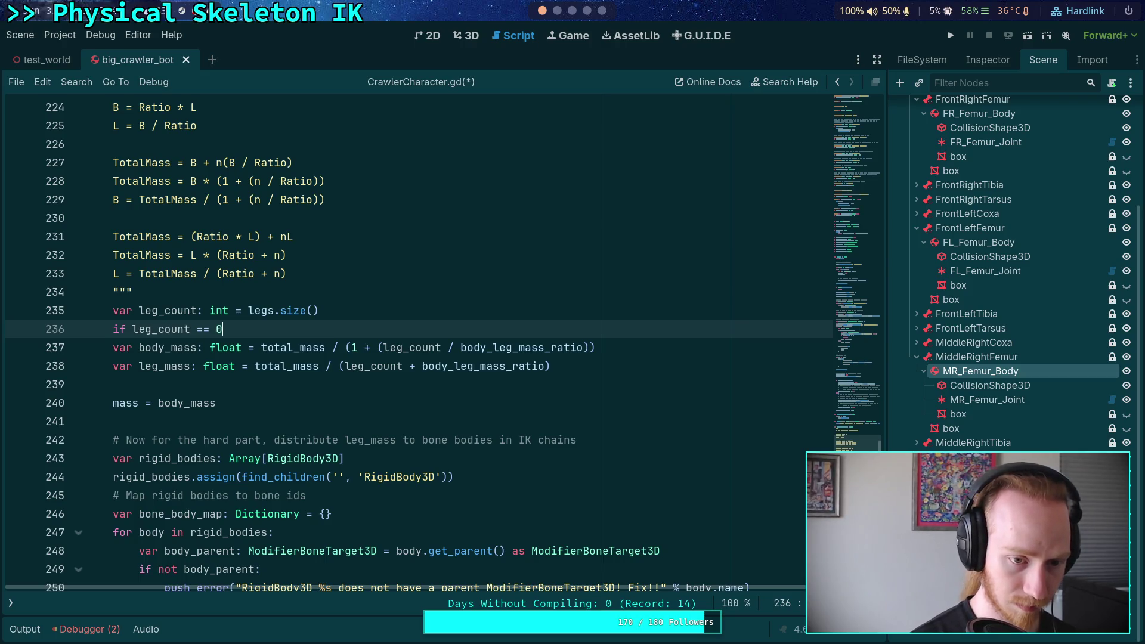
{"action": "type", "text": ":"}
{"action": "key", "text": "Return"}
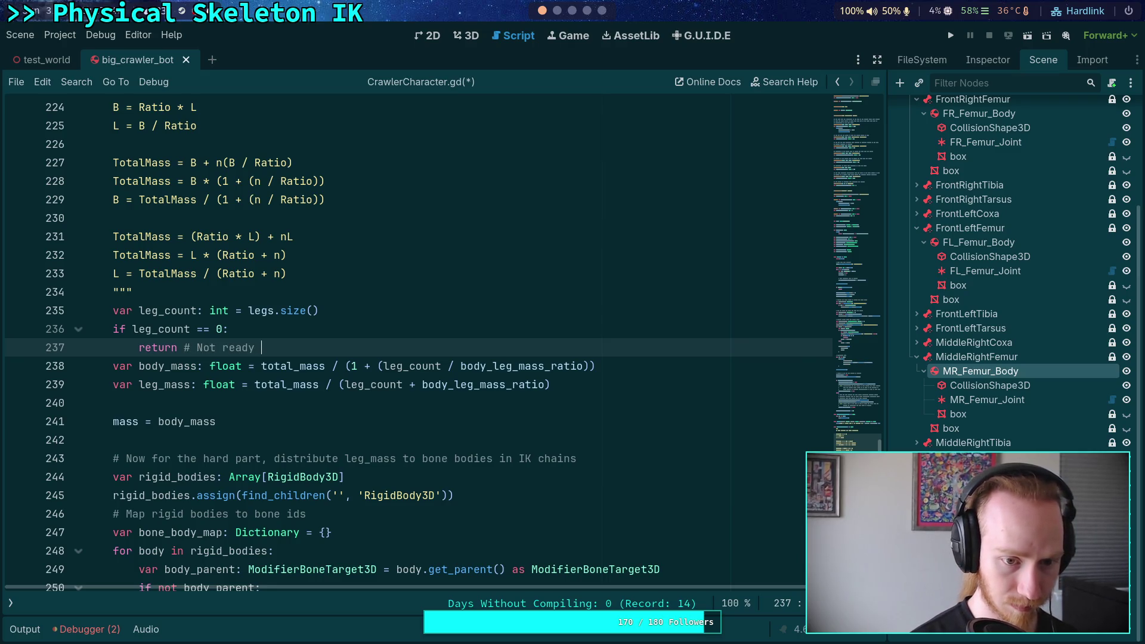
{"action": "type", "text": "t"}
{"action": "key", "text": "ctrl+s"}
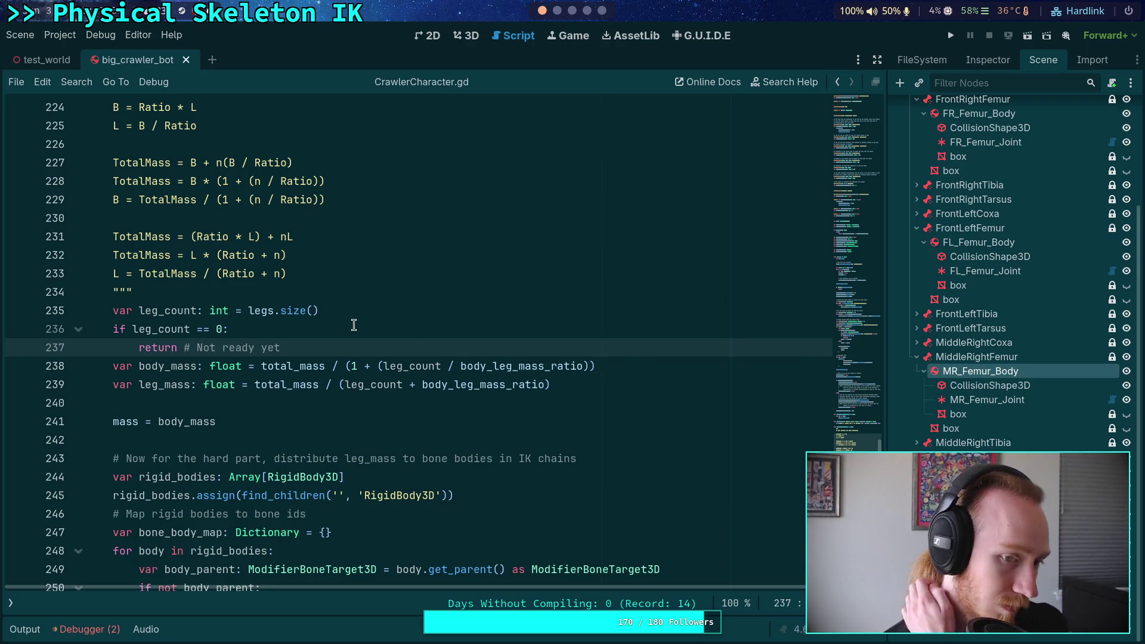
- Test-run the game with the guard, then stop it
{"action": "scroll", "coordinate": [354, 325], "scroll_direction": "up", "scroll_amount": 5}
{"action": "scroll", "coordinate": [353, 325], "scroll_direction": "up", "scroll_amount": 9}
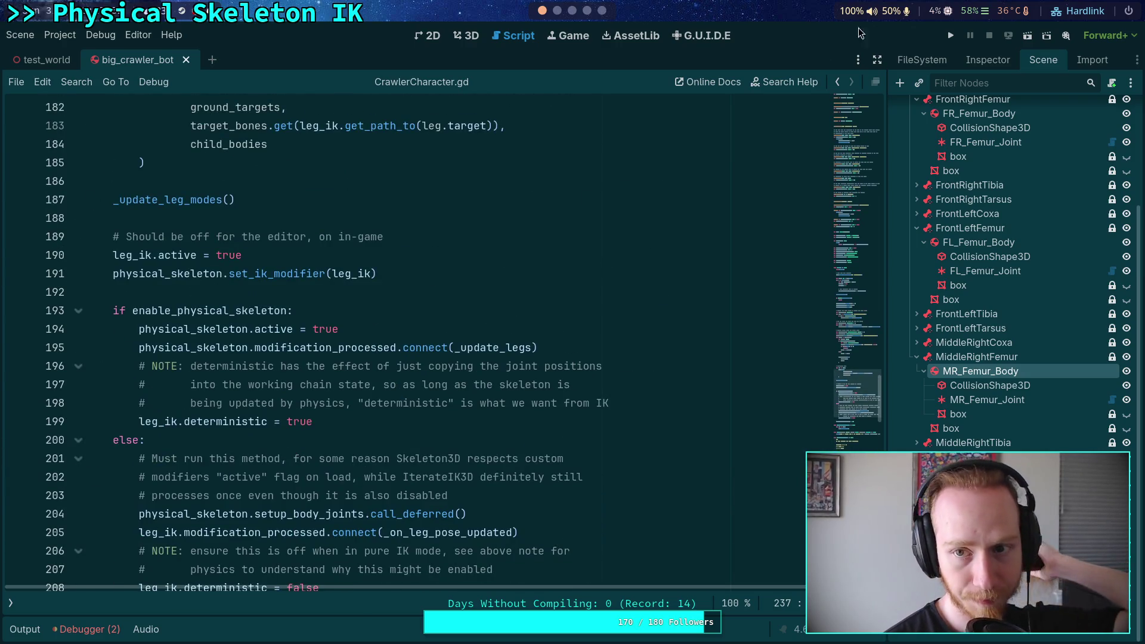
{"action": "left_click", "coordinate": [951, 35]}
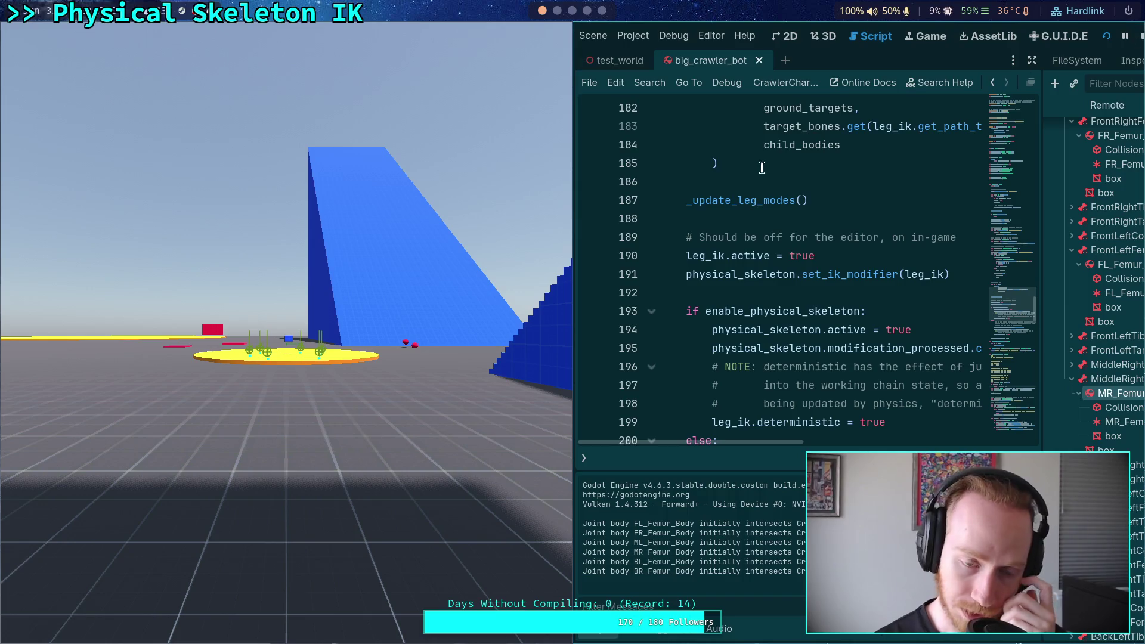
{"action": "left_click", "coordinate": [1140, 37]}
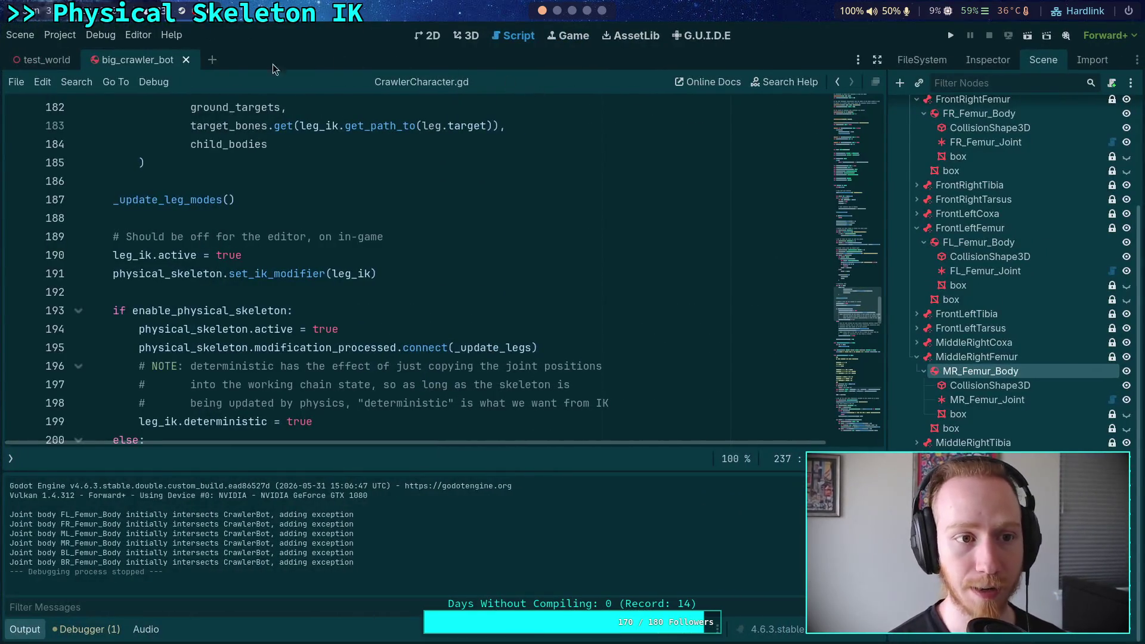
- Filter the Scene tree by 'box', select all matching nodes and make them visible
{"action": "left_click", "coordinate": [988, 60]}
{"action": "left_click", "coordinate": [1045, 59]}
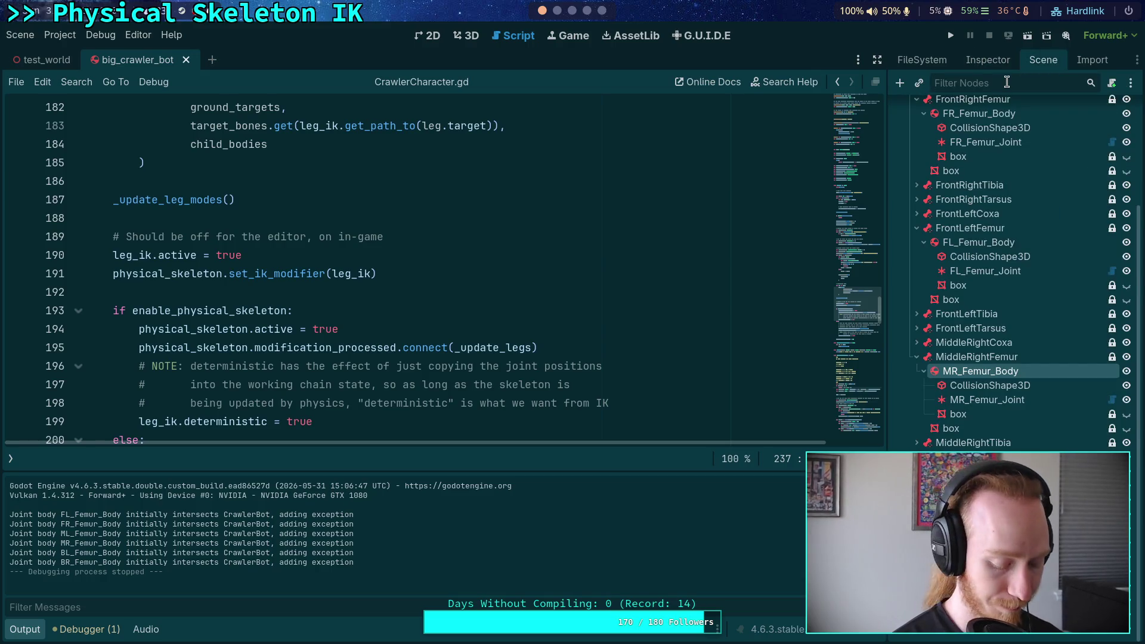
{"action": "left_click", "coordinate": [1007, 81]}
{"action": "type", "text": "box"}
{"action": "scroll", "coordinate": [1025, 144], "scroll_direction": "down", "scroll_amount": 1}
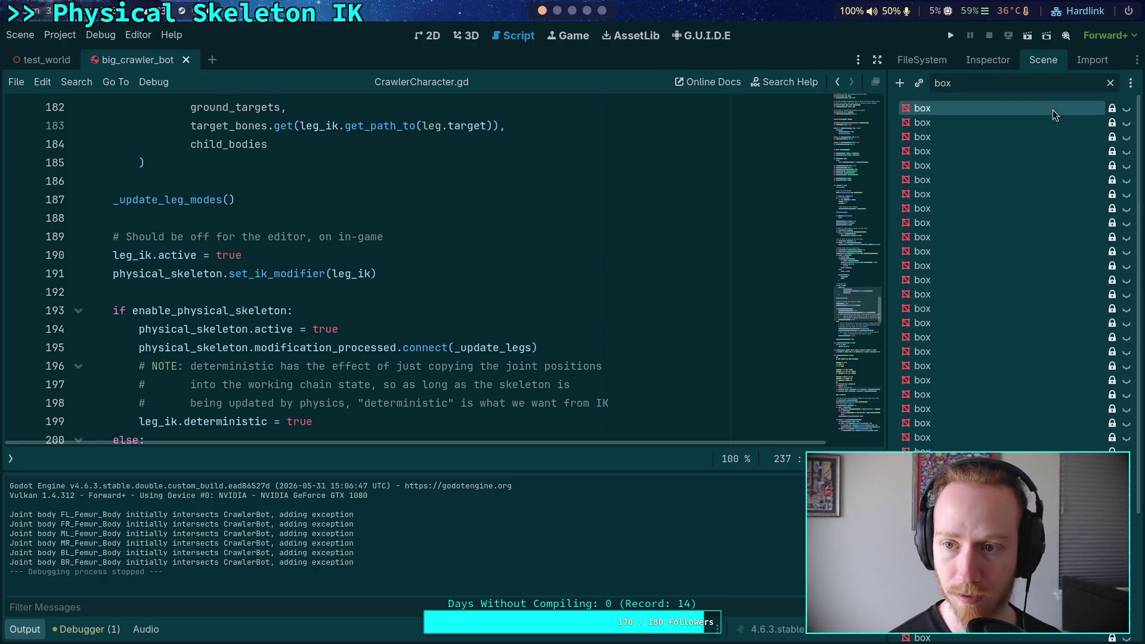
{"action": "scroll", "coordinate": [1053, 110], "scroll_direction": "down", "scroll_amount": 1}
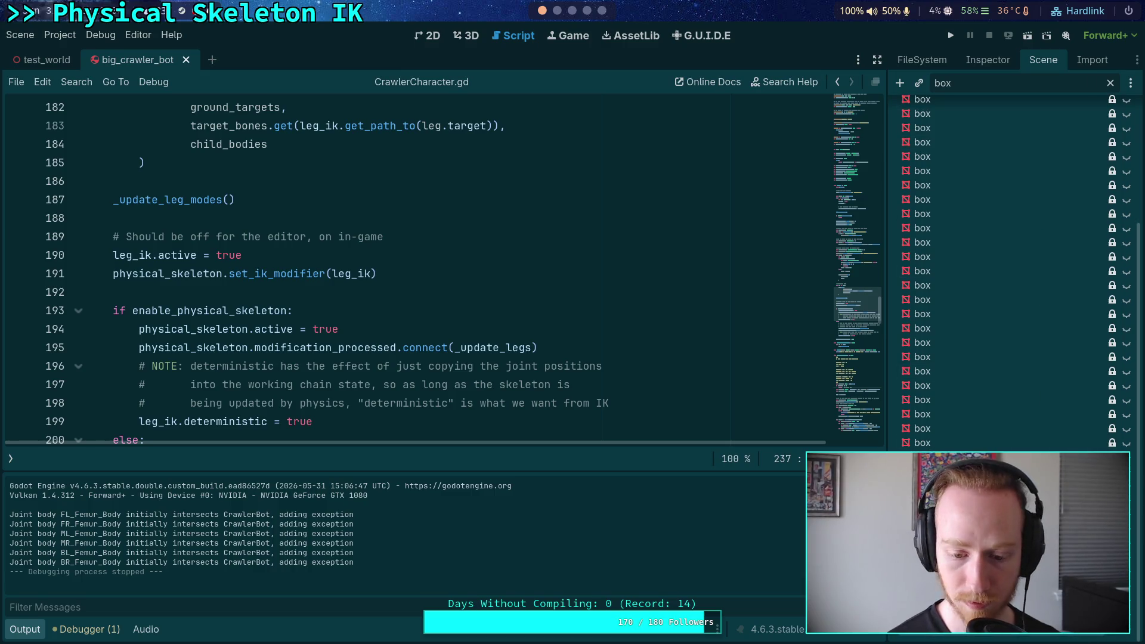
{"action": "scroll", "coordinate": [987, 139], "scroll_direction": "up", "scroll_amount": 3}
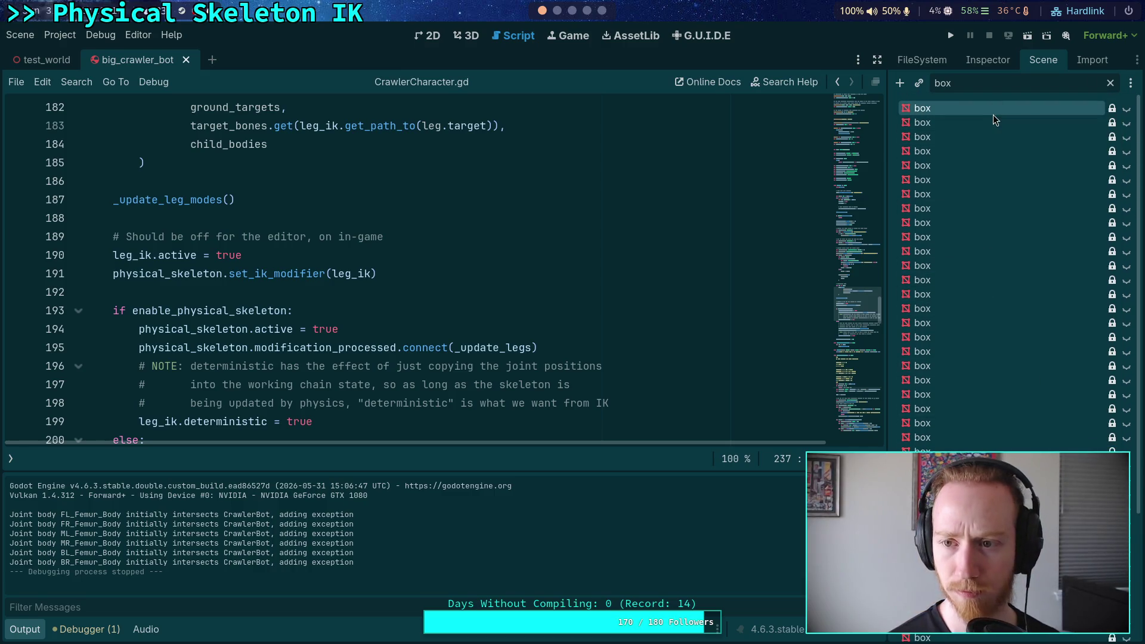
{"action": "scroll", "coordinate": [993, 115], "scroll_direction": "down", "scroll_amount": 5}
{"action": "key", "text": "ctrl+a"}
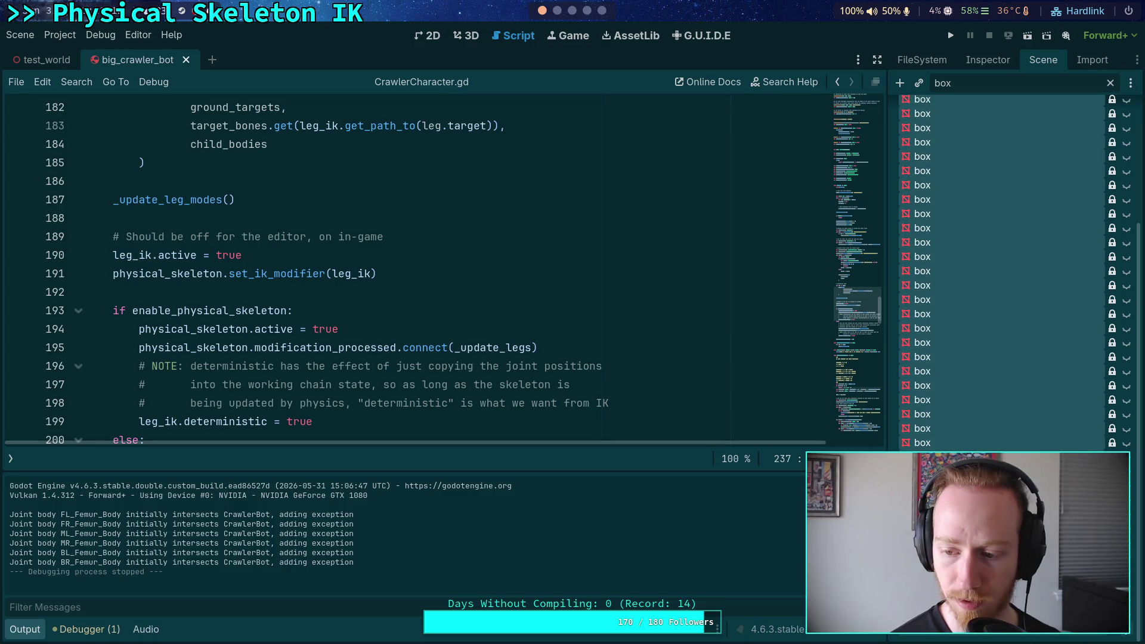
{"action": "left_click", "coordinate": [1126, 271]}
- Save and run the crawler scene, drive the bot in the game window, then stop it
{"action": "left_click", "coordinate": [951, 37]}
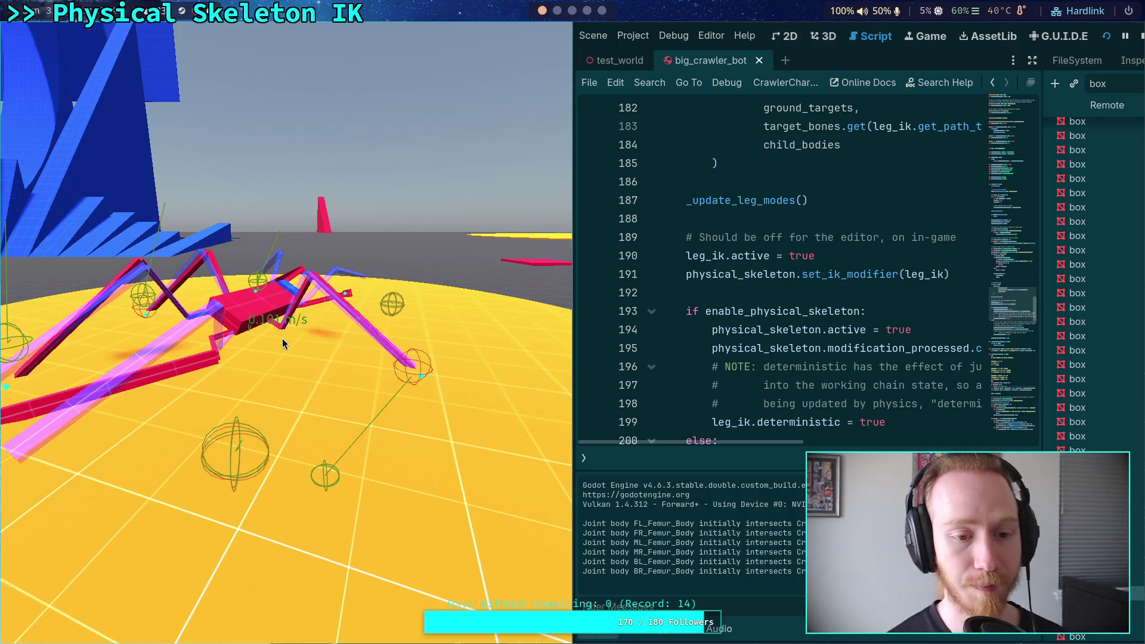
{"action": "left_click", "coordinate": [291, 358]}
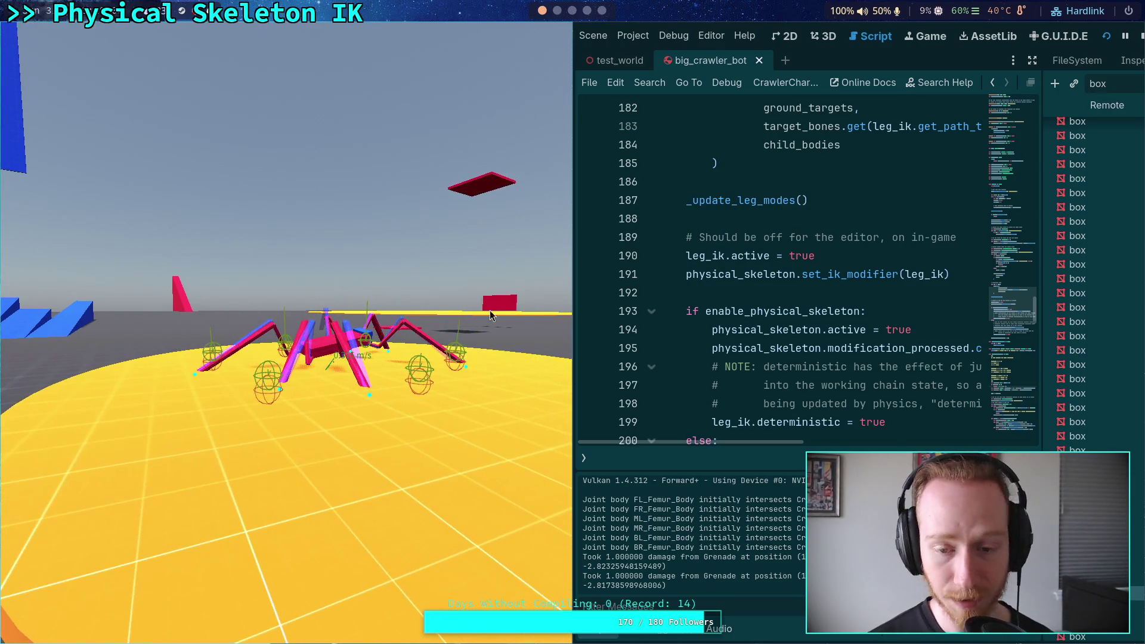
{"action": "left_click", "coordinate": [1141, 37]}
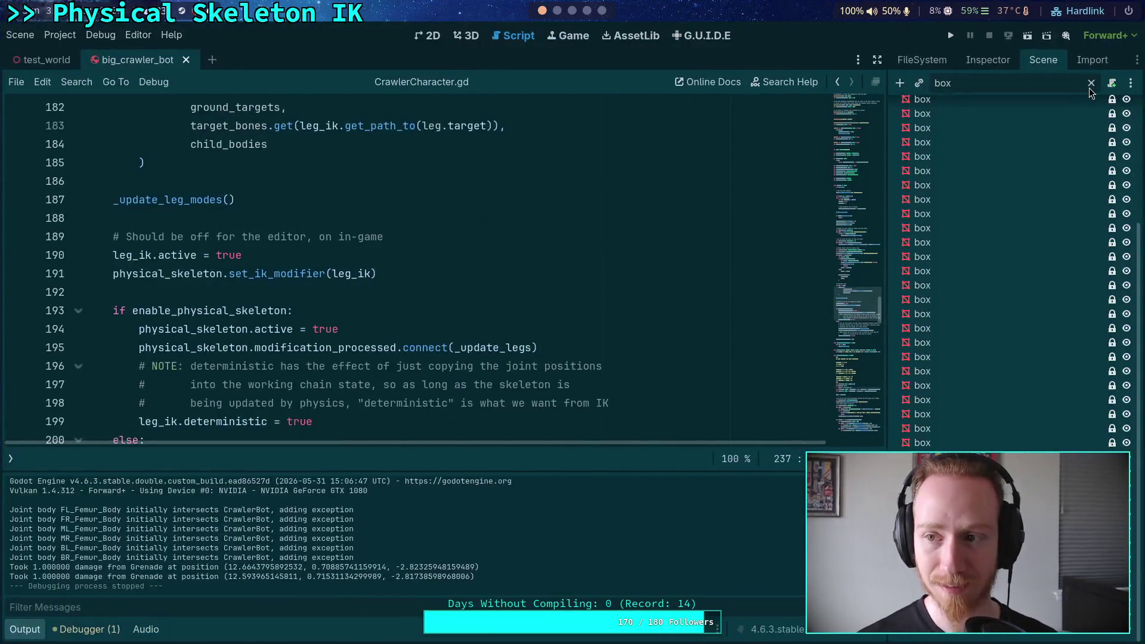
- Collapse the Output panel, show CrawlerBot's Inspector properties, and scroll CrawlerCharacter.gd to the top
{"action": "left_click", "coordinate": [27, 630]}
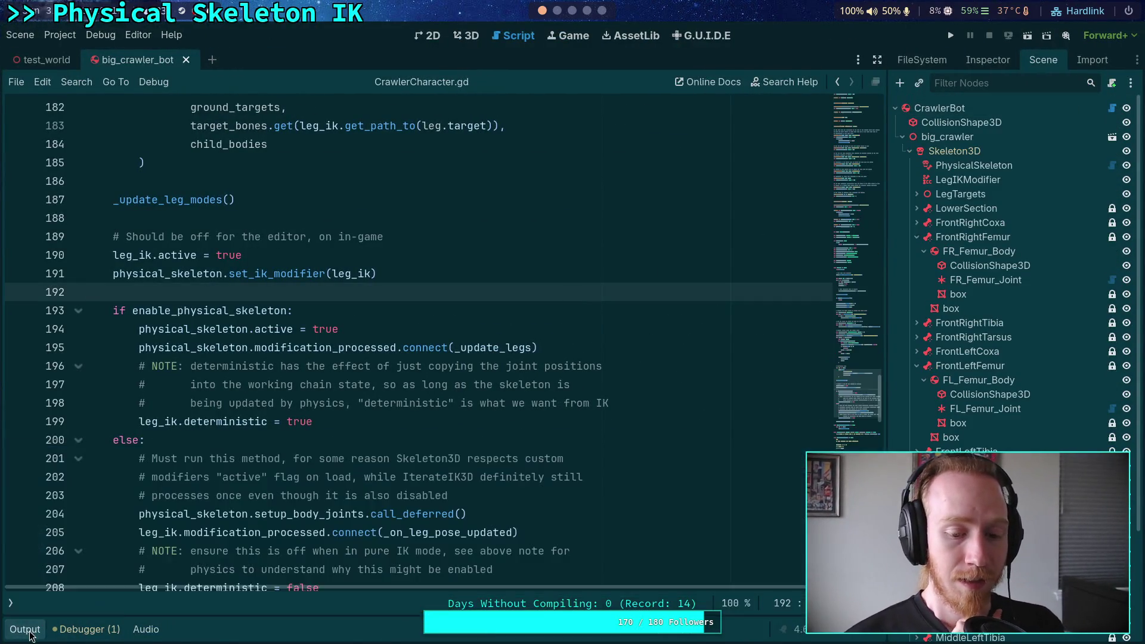
{"action": "left_click", "coordinate": [972, 110]}
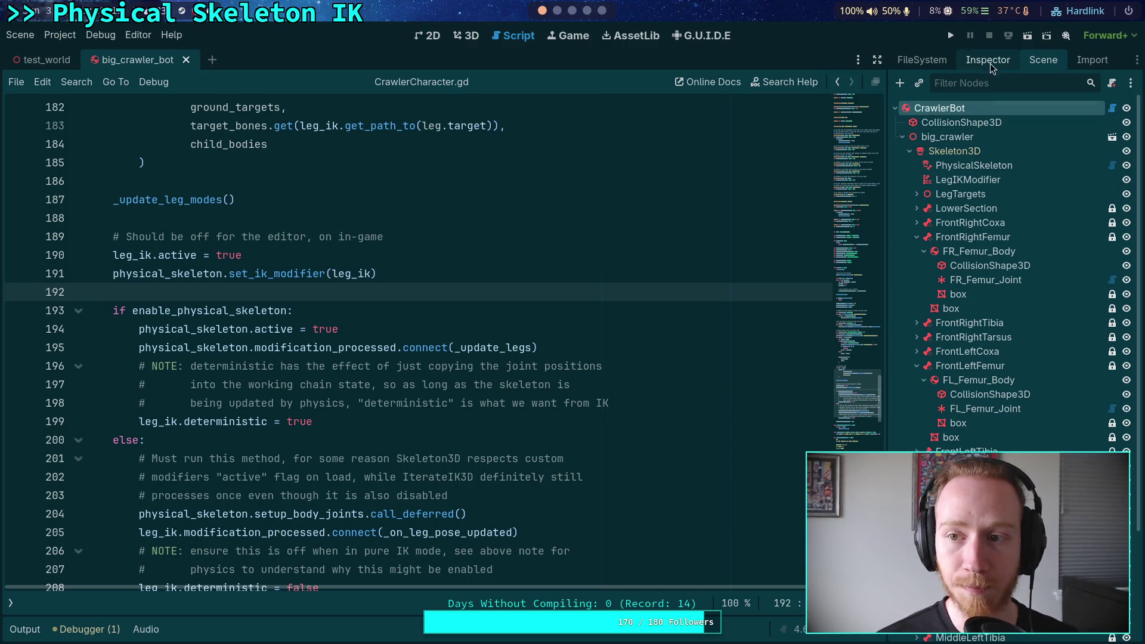
{"action": "left_click", "coordinate": [990, 61]}
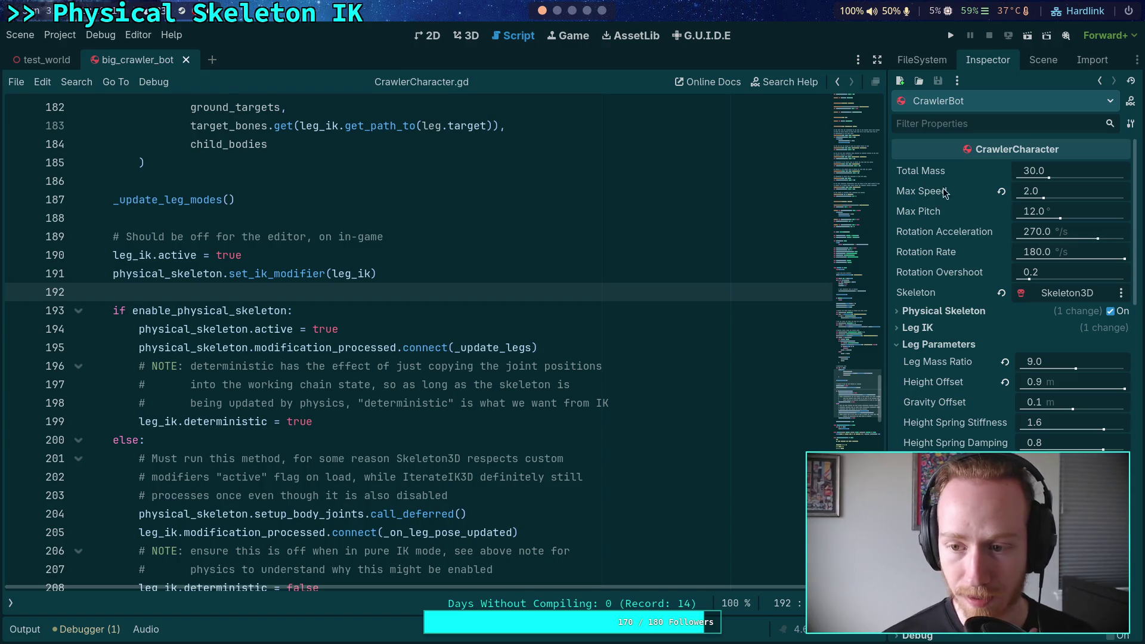
{"action": "left_click_drag", "start_coordinate": [840, 394], "coordinate": [840, 108]}
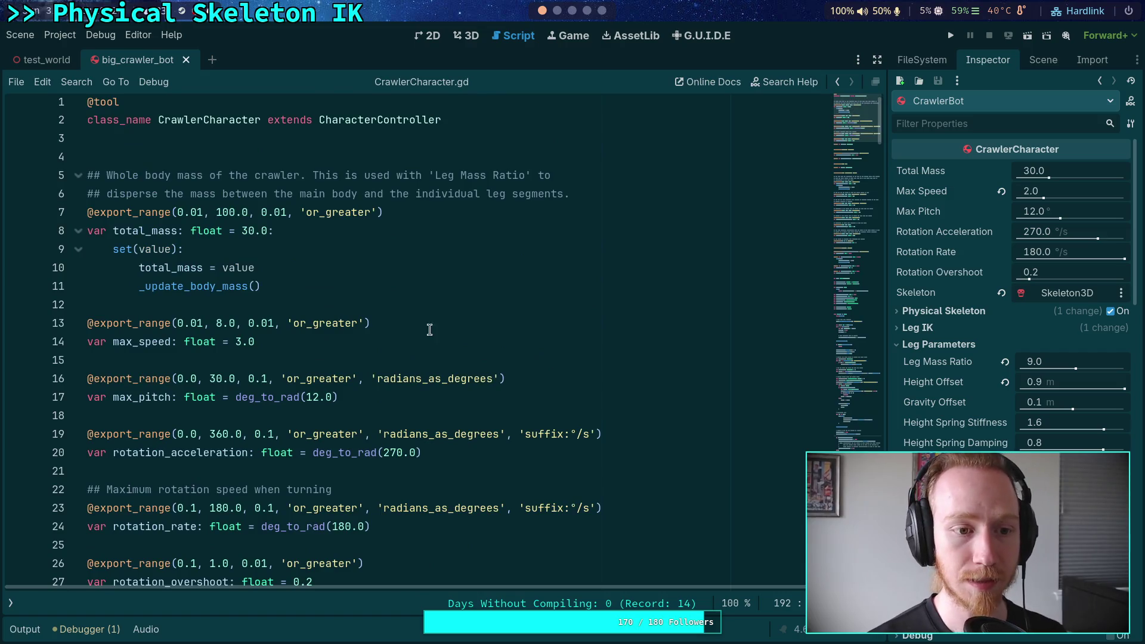
{"action": "left_click", "coordinate": [397, 293]}
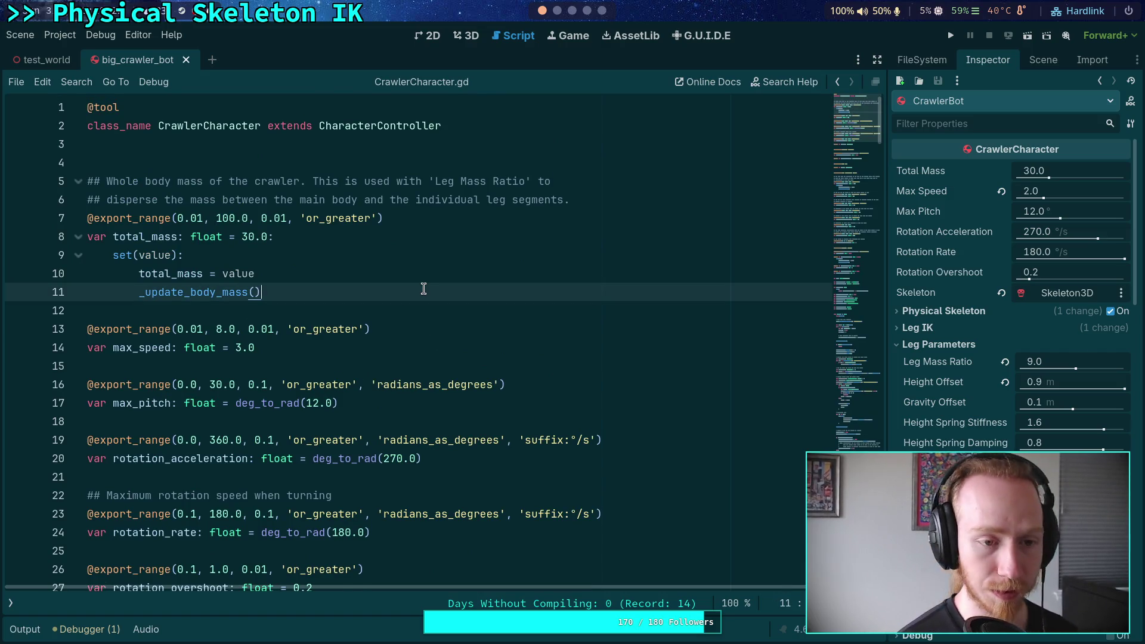
{"action": "key", "text": "Return"}
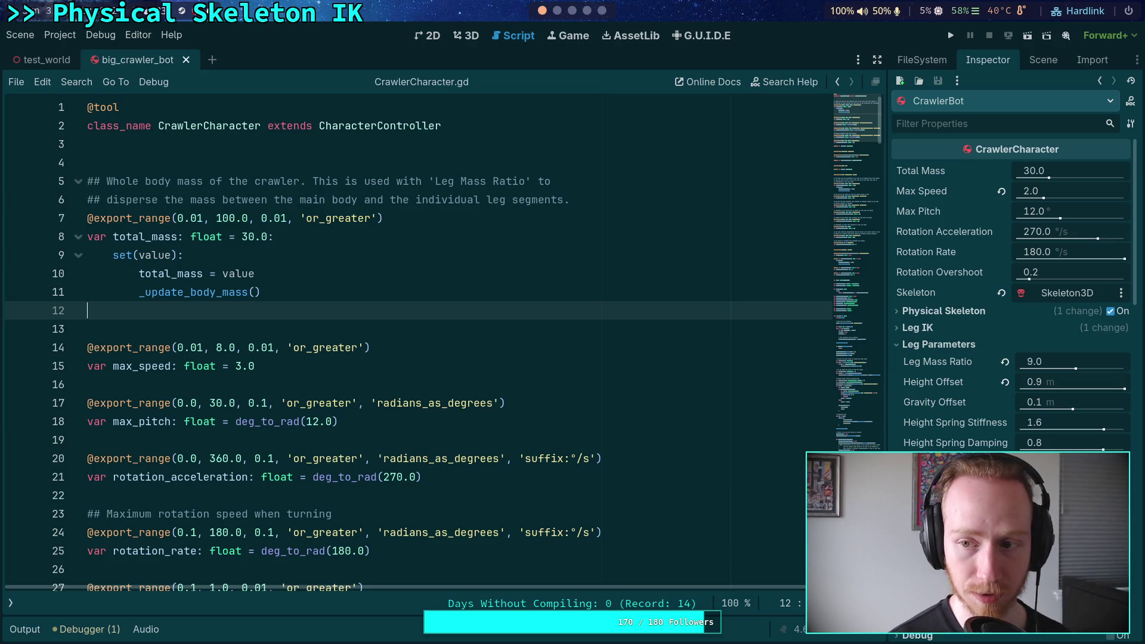
{"action": "key", "text": "Return"}
{"action": "type", "text": "@"}
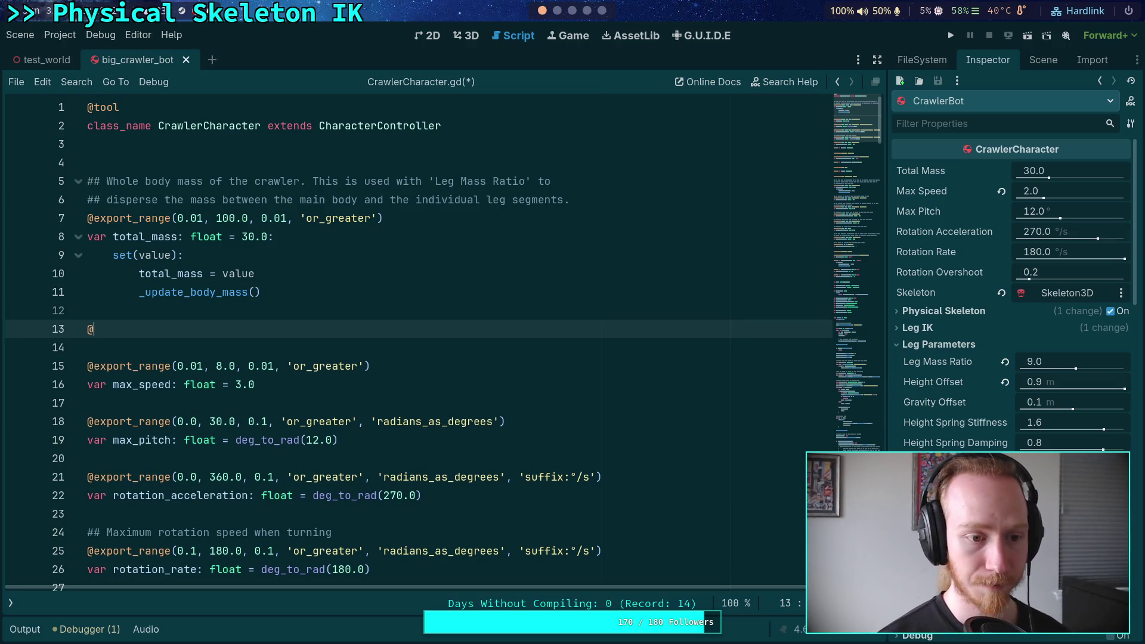
{"action": "type", "text": "epxort"}
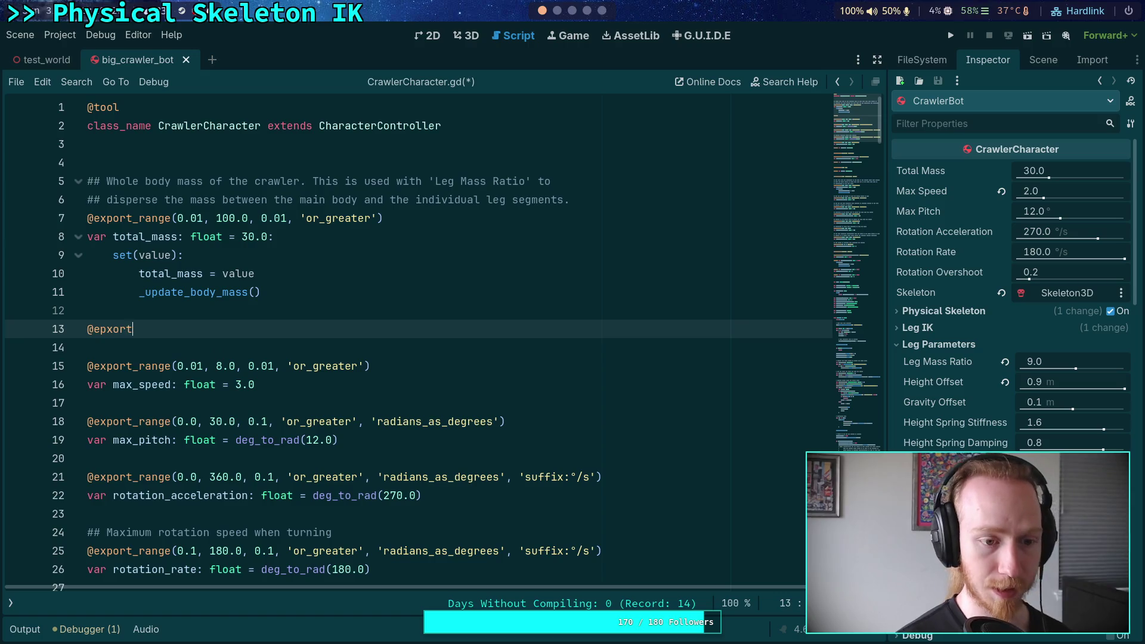
{"action": "type", "text": "port"}
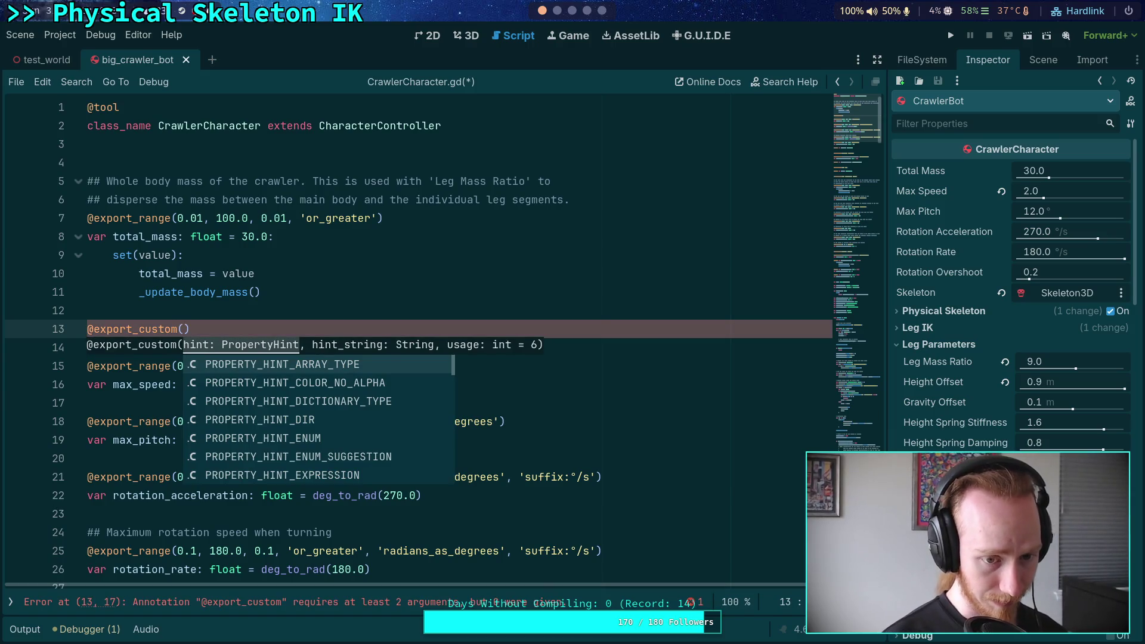
{"action": "type", "text": "NONE"}
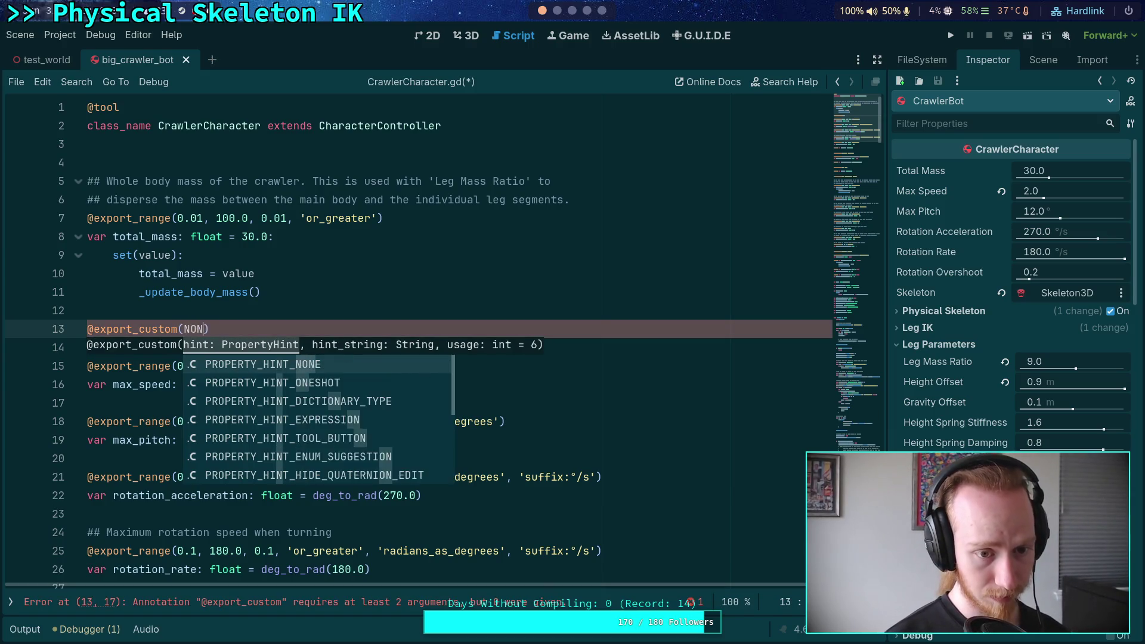
{"action": "key", "text": "Down"}
{"action": "key", "text": "Down"}
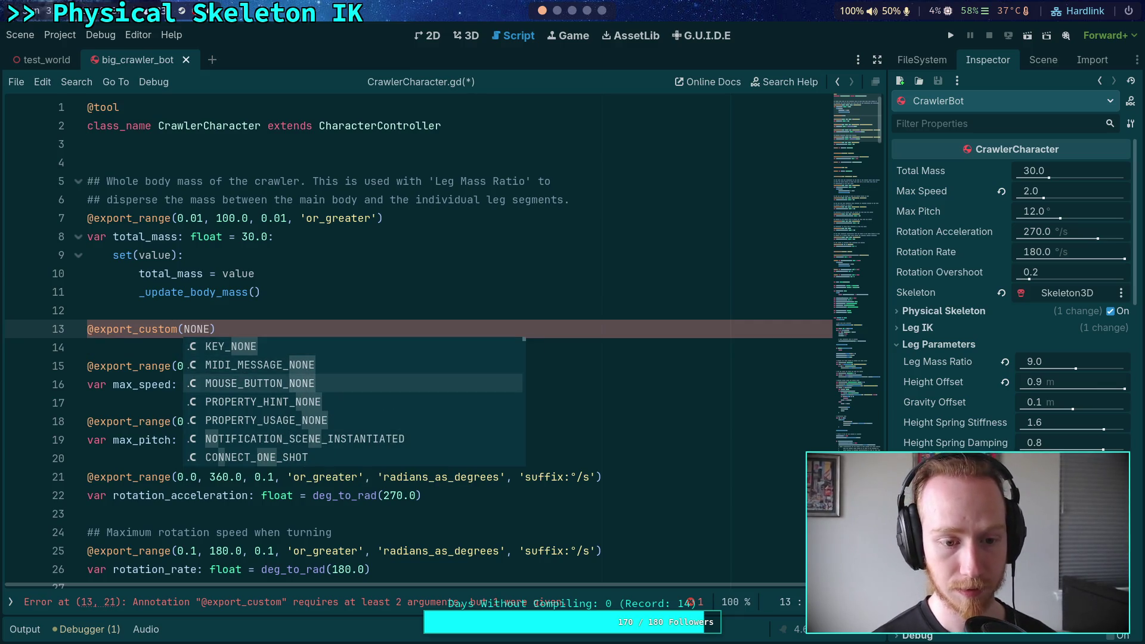
{"action": "key", "text": "Return"}
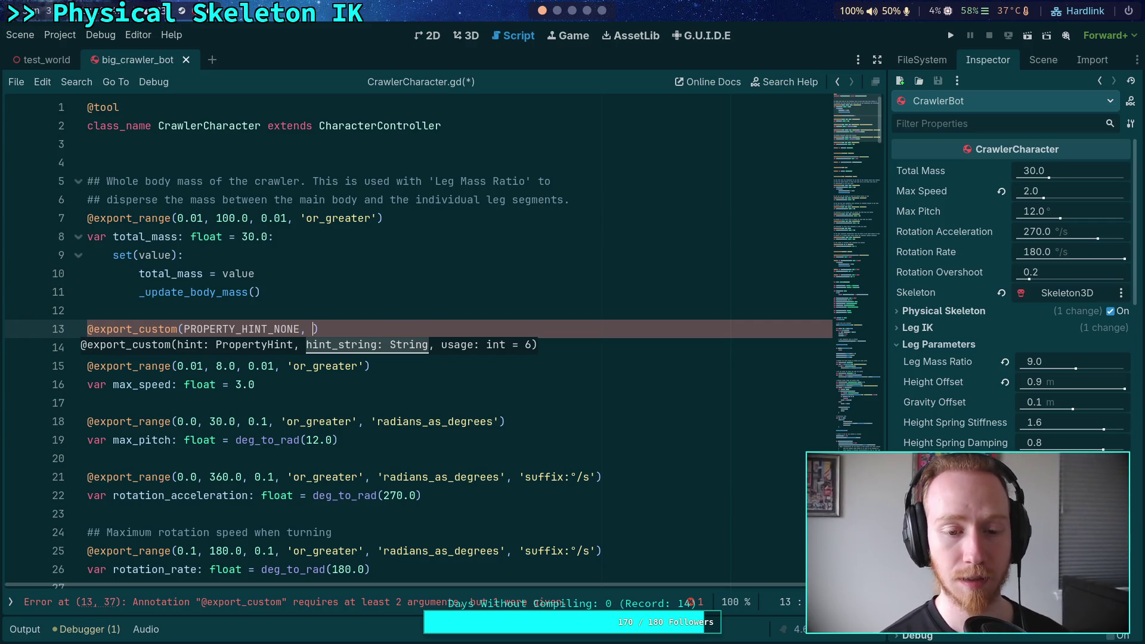
{"action": "type", "text": "'',"}
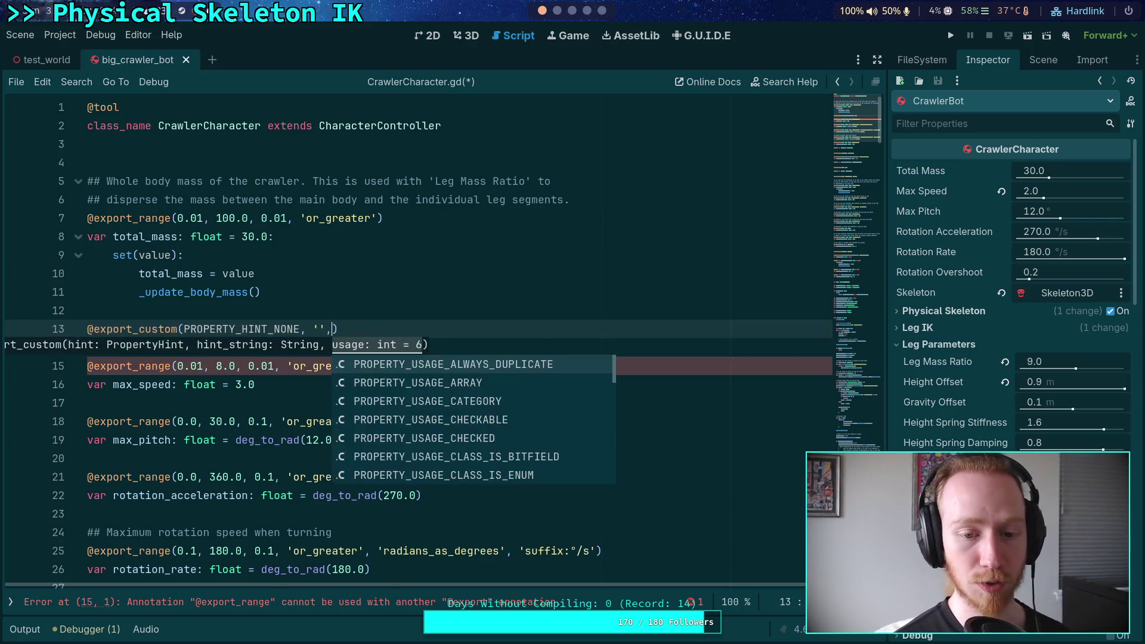
{"action": "key", "text": "Down"}
{"action": "key", "text": "Down"}
{"action": "key", "text": "Down"}
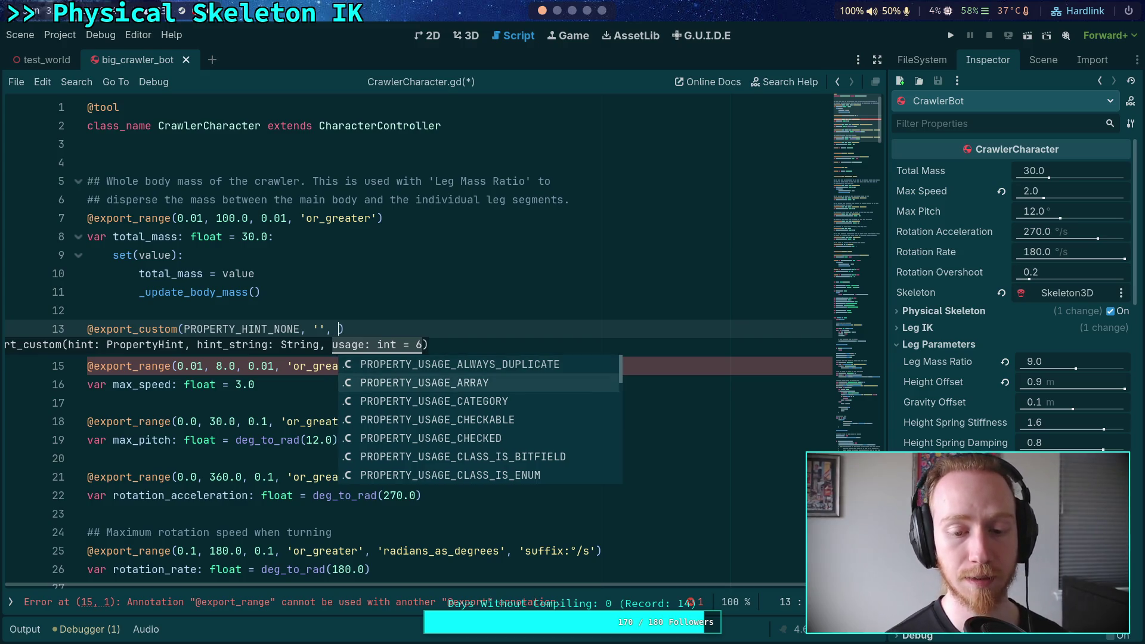
{"action": "key", "text": "Return"}
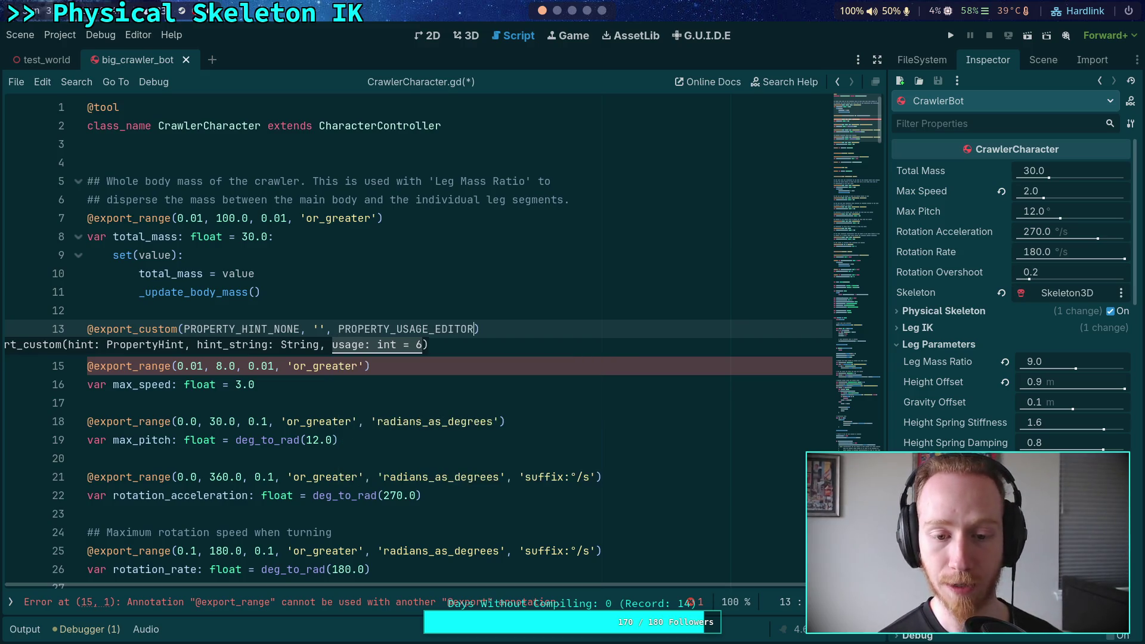
- Start a new var declaration on the line beneath the annotation
{"action": "left_click", "coordinate": [483, 327]}
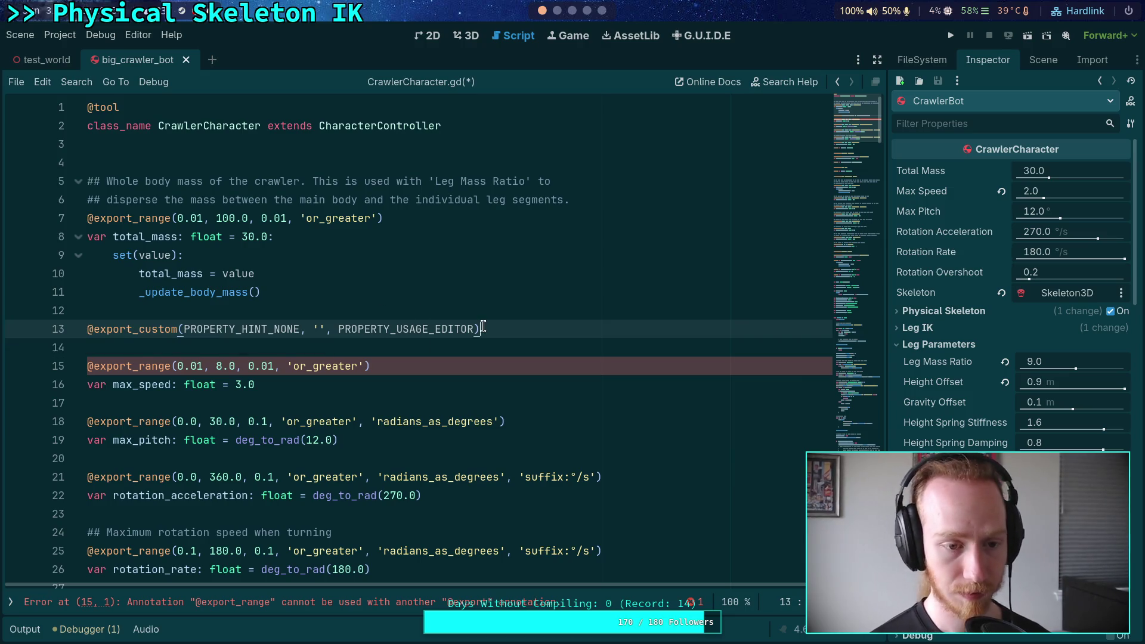
{"action": "key", "text": "Return"}
{"action": "type", "text": "var leg_mass:"}
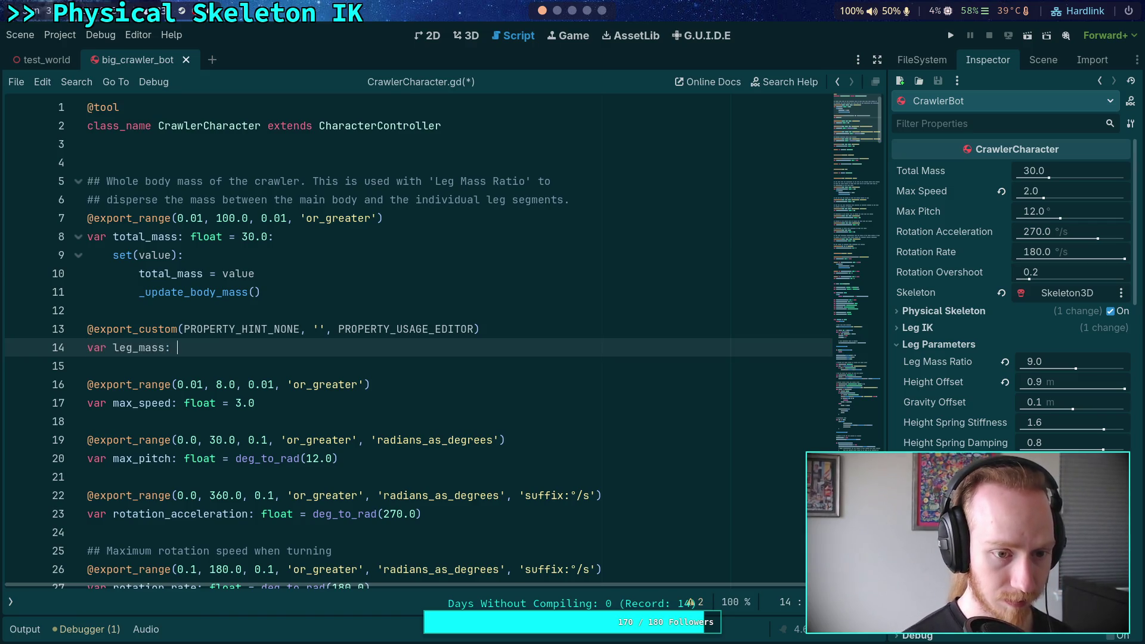
{"action": "type", "text": "oat"}
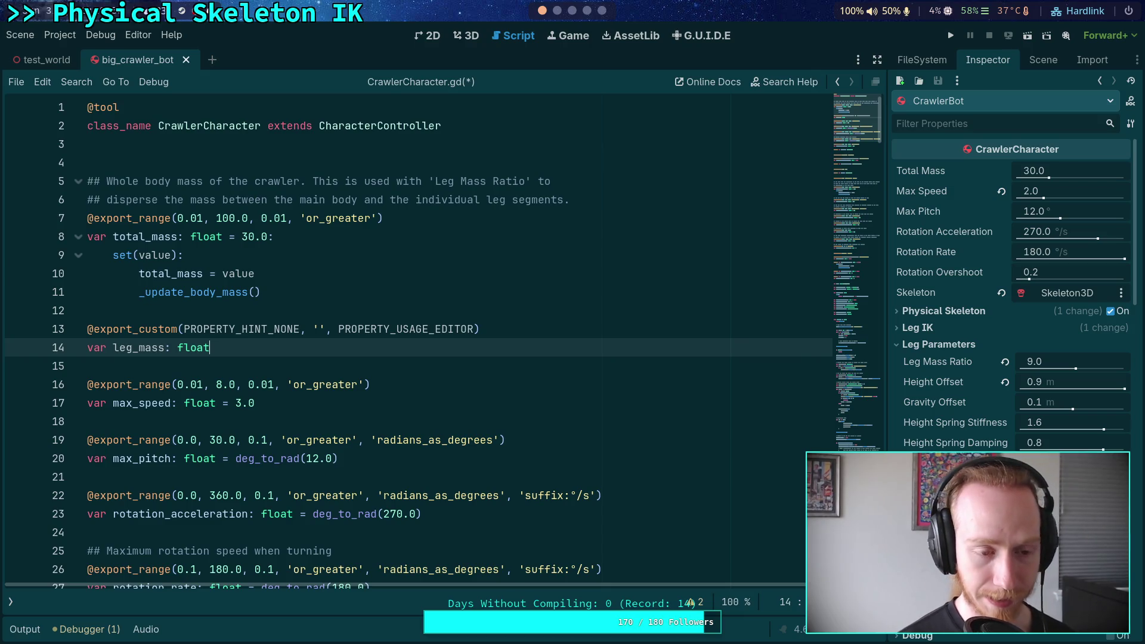
{"action": "key", "text": "BackSpace"}
{"action": "key", "text": "BackSpace"}
{"action": "key", "text": "BackSpace"}
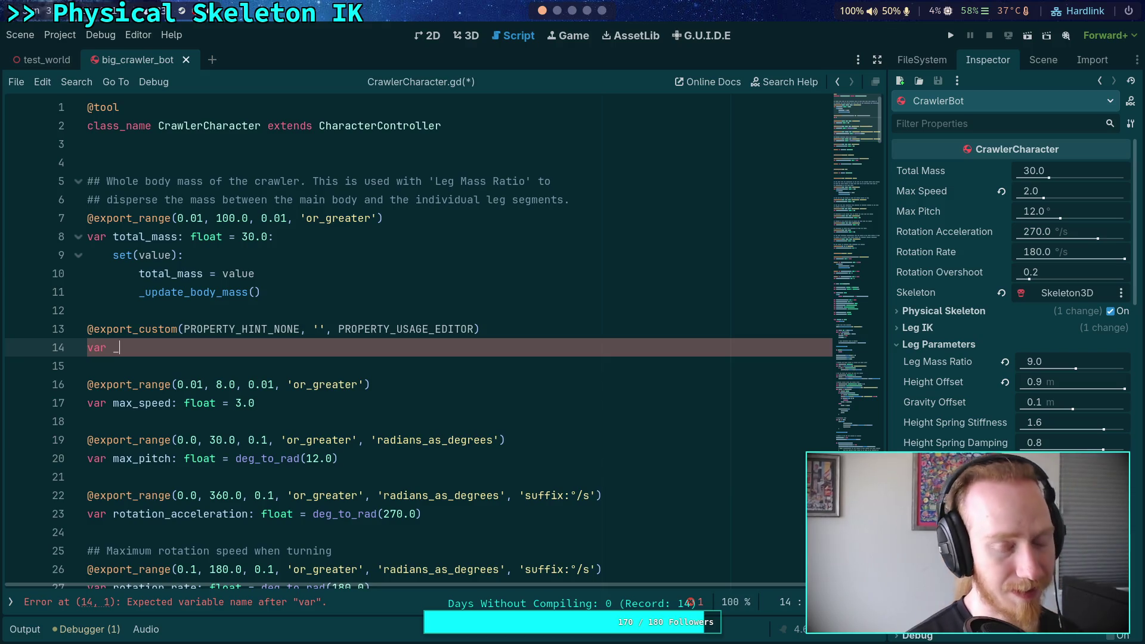
- Search the script for 'leg_mass' and step through its uses, including the declaration on line 439
{"action": "key", "text": "ctrl+f"}
{"action": "type", "text": "leg_mass"}
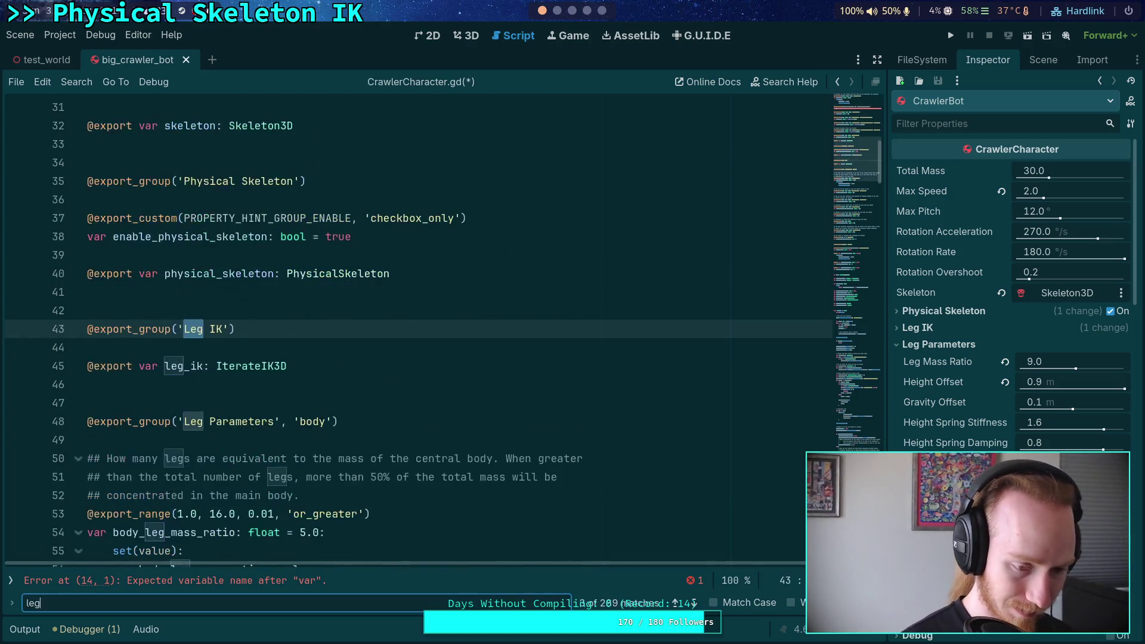
{"action": "left_click", "coordinate": [696, 603]}
{"action": "left_click", "coordinate": [696, 604]}
{"action": "left_click", "coordinate": [695, 603]}
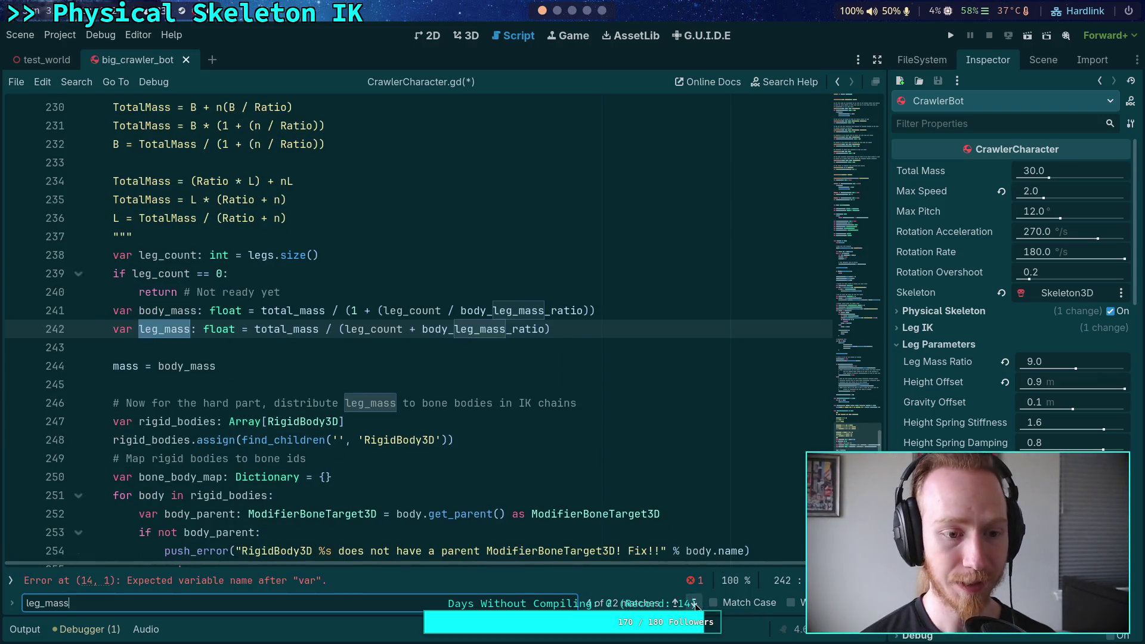
{"action": "left_click", "coordinate": [695, 603]}
{"action": "left_click", "coordinate": [696, 604]}
{"action": "left_click", "coordinate": [695, 604]}
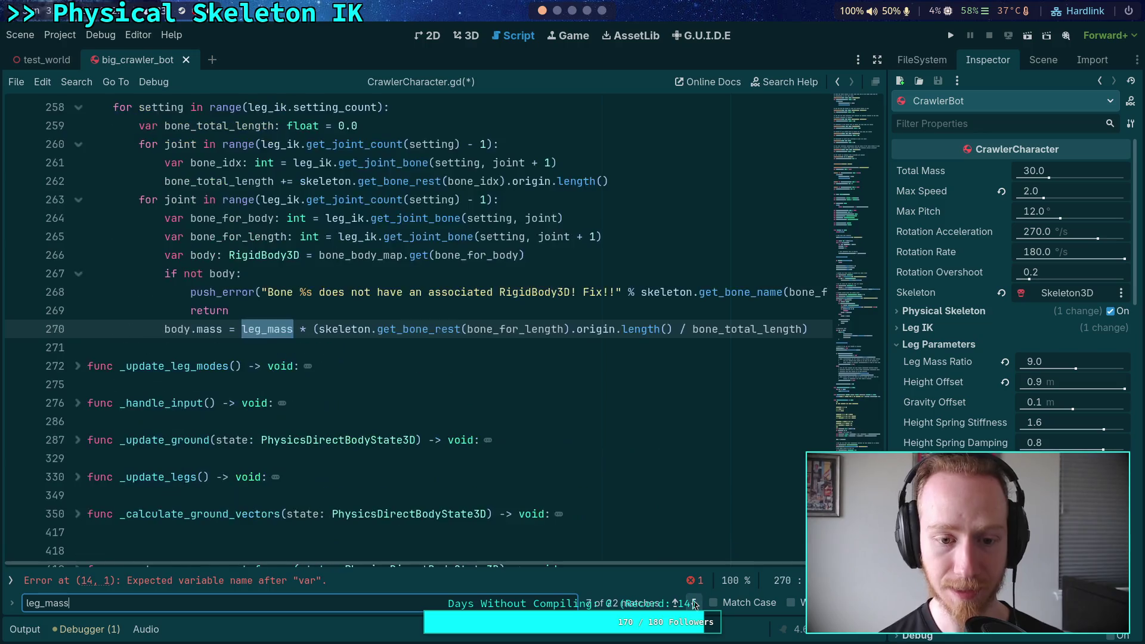
{"action": "left_click", "coordinate": [694, 603]}
{"action": "left_click", "coordinate": [694, 604]}
{"action": "left_click", "coordinate": [693, 603]}
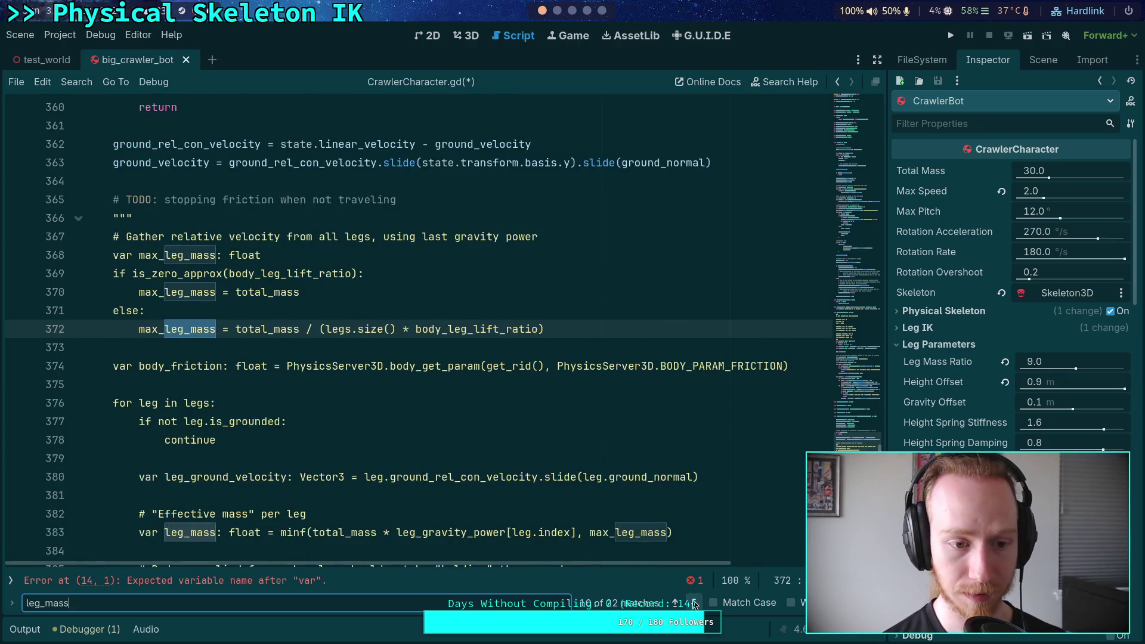
{"action": "left_click", "coordinate": [693, 603]}
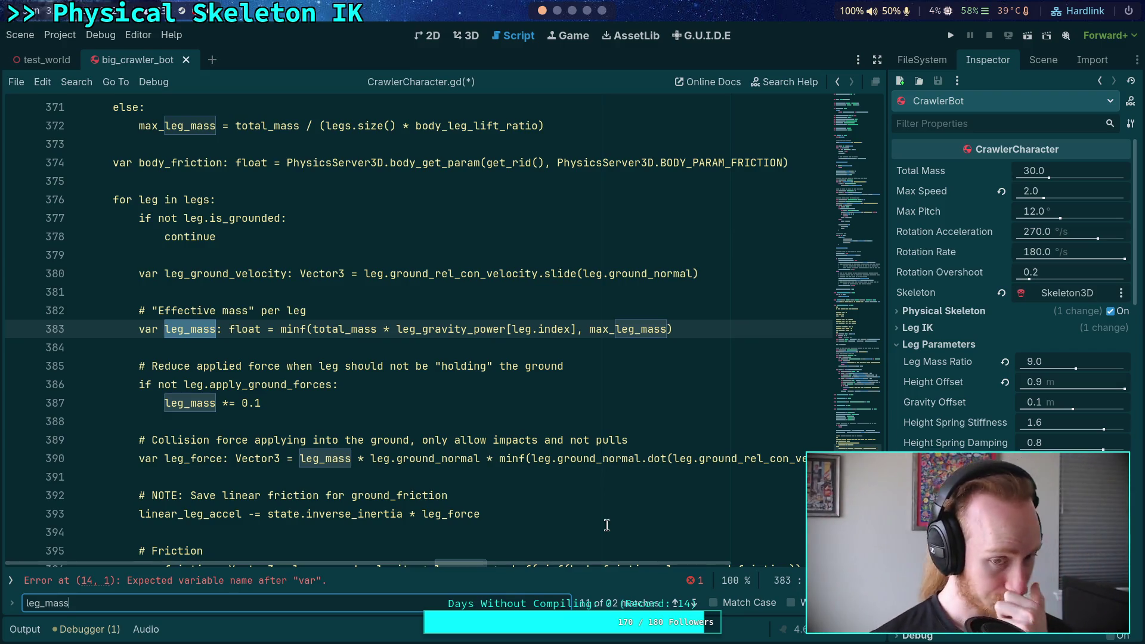
{"action": "left_click", "coordinate": [693, 603]}
{"action": "left_click", "coordinate": [693, 604]}
{"action": "left_click", "coordinate": [695, 603]}
{"action": "left_click", "coordinate": [695, 604]}
{"action": "left_click", "coordinate": [695, 604]}
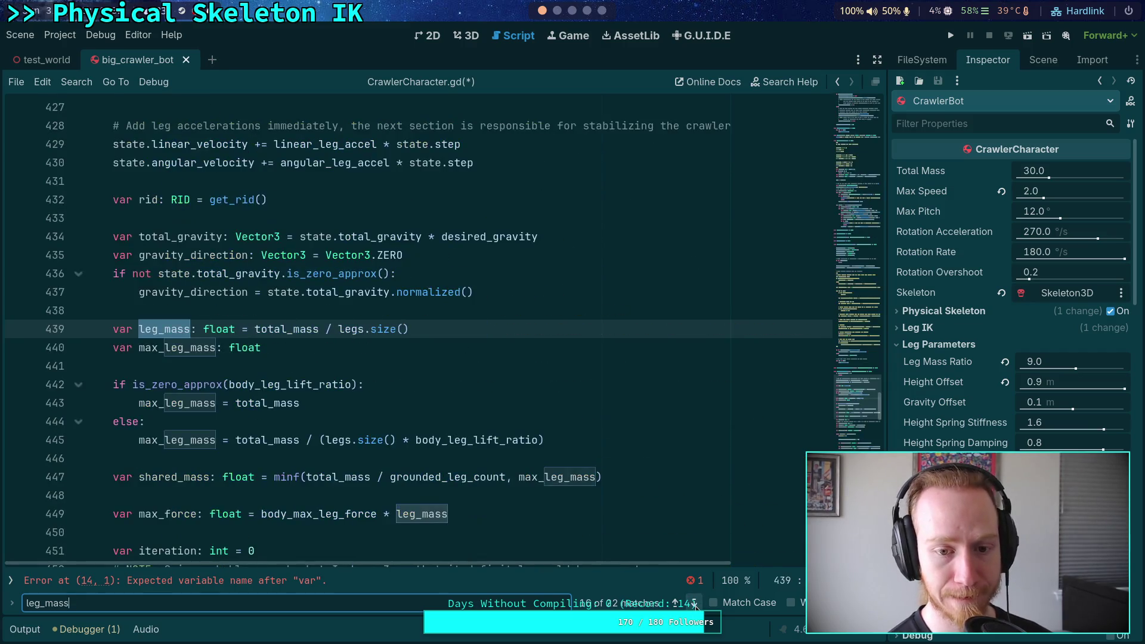
{"action": "left_click", "coordinate": [695, 603]}
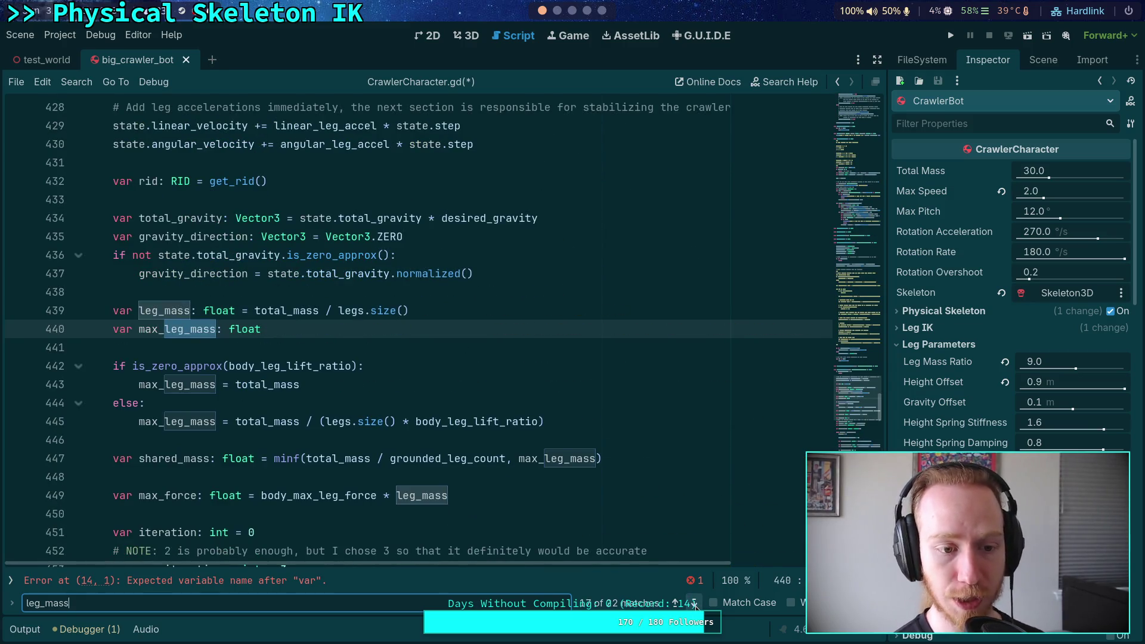
{"action": "left_click", "coordinate": [694, 603]}
{"action": "left_click", "coordinate": [695, 604]}
{"action": "left_click", "coordinate": [694, 604]}
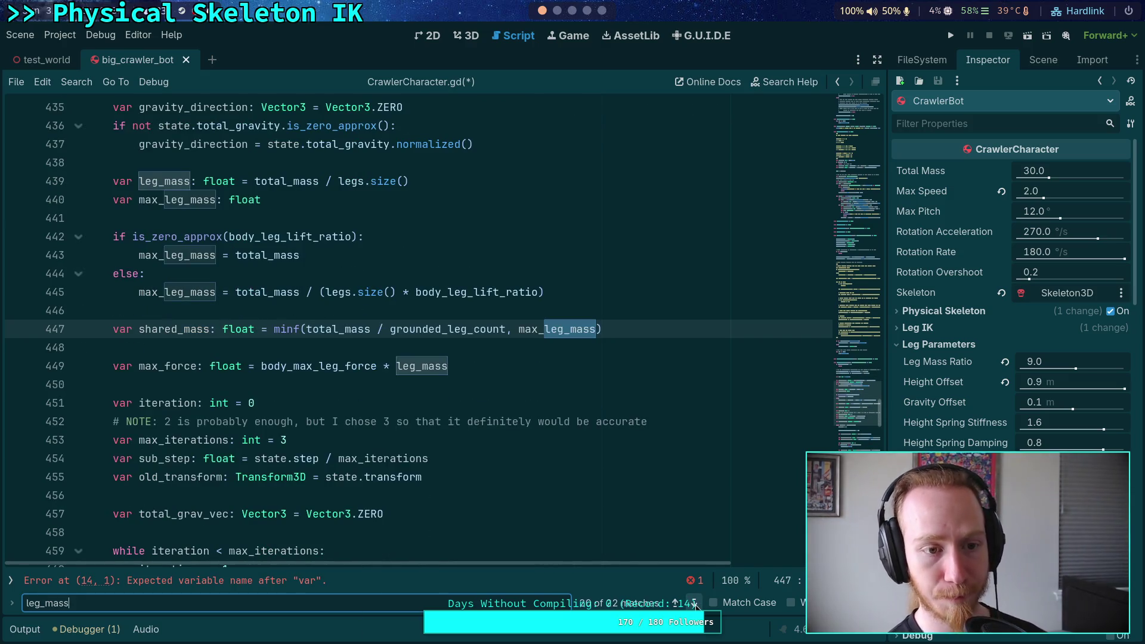
{"action": "left_click", "coordinate": [695, 603]}
{"action": "left_click", "coordinate": [695, 604]}
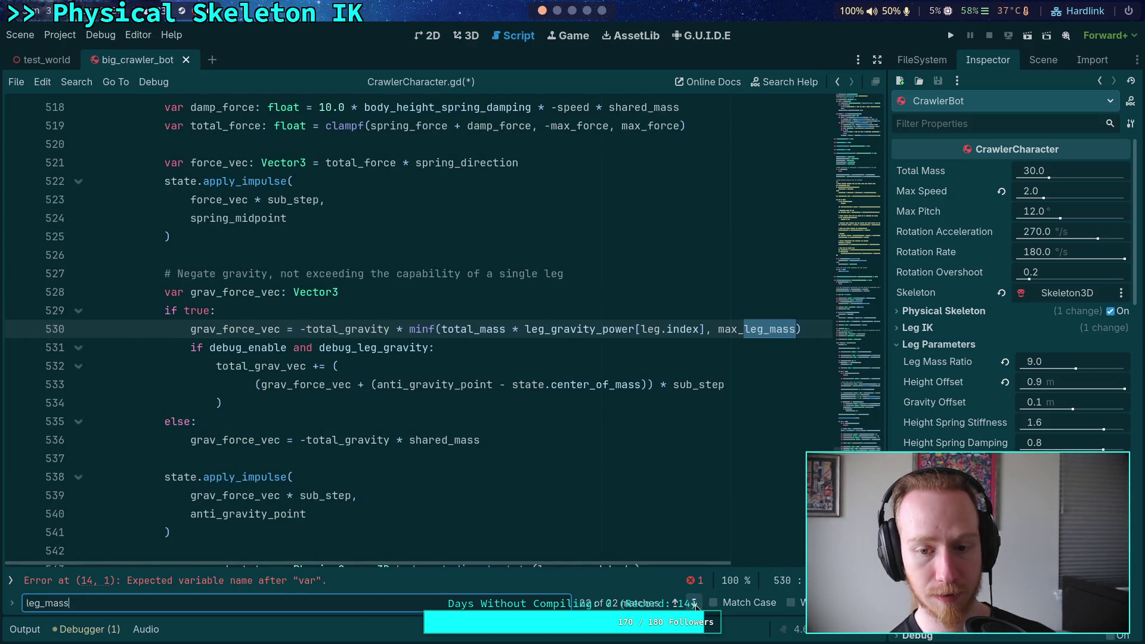
{"action": "left_click", "coordinate": [694, 603]}
{"action": "left_click", "coordinate": [677, 603]}
{"action": "left_click", "coordinate": [677, 603]}
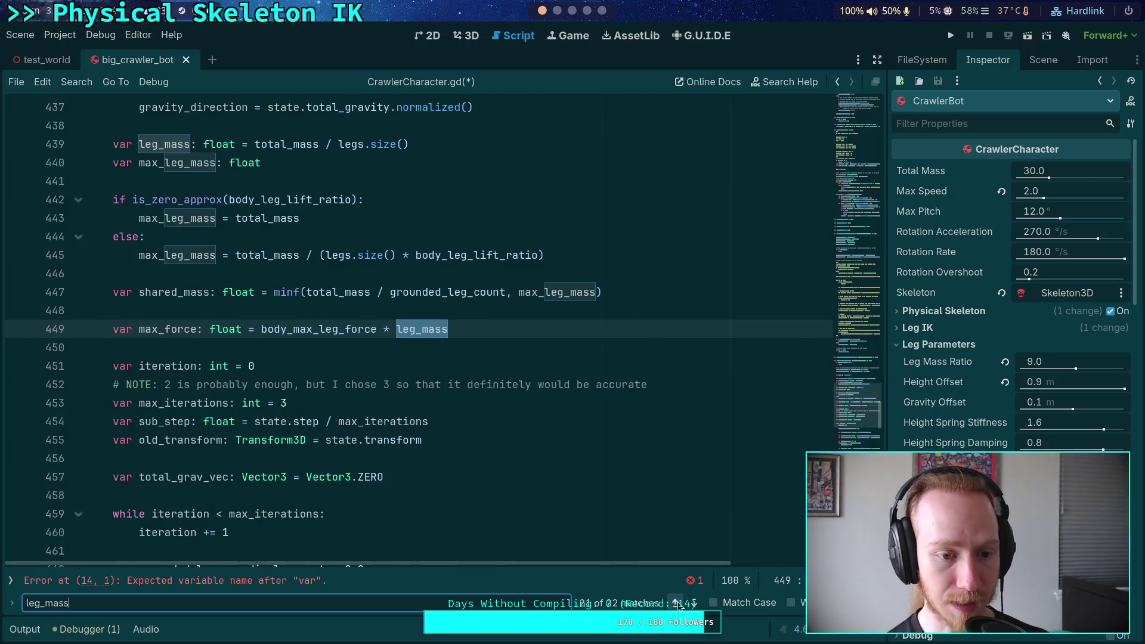
{"action": "scroll", "coordinate": [460, 477], "scroll_direction": "up", "scroll_amount": 2}
{"action": "double_click", "coordinate": [163, 255]}
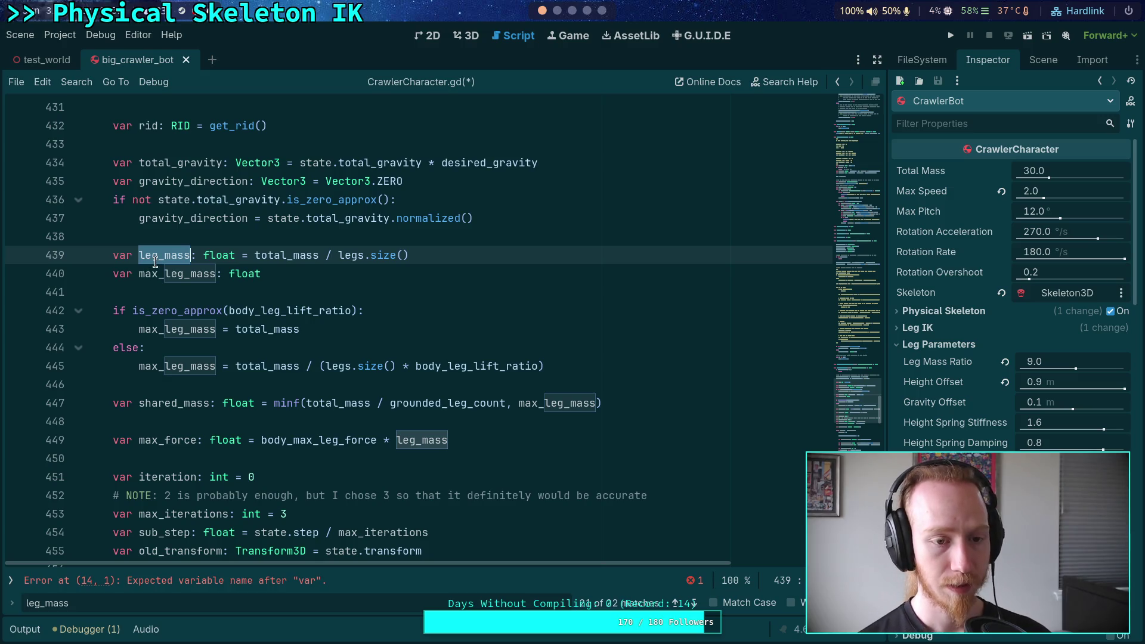
{"action": "left_click", "coordinate": [147, 260]}
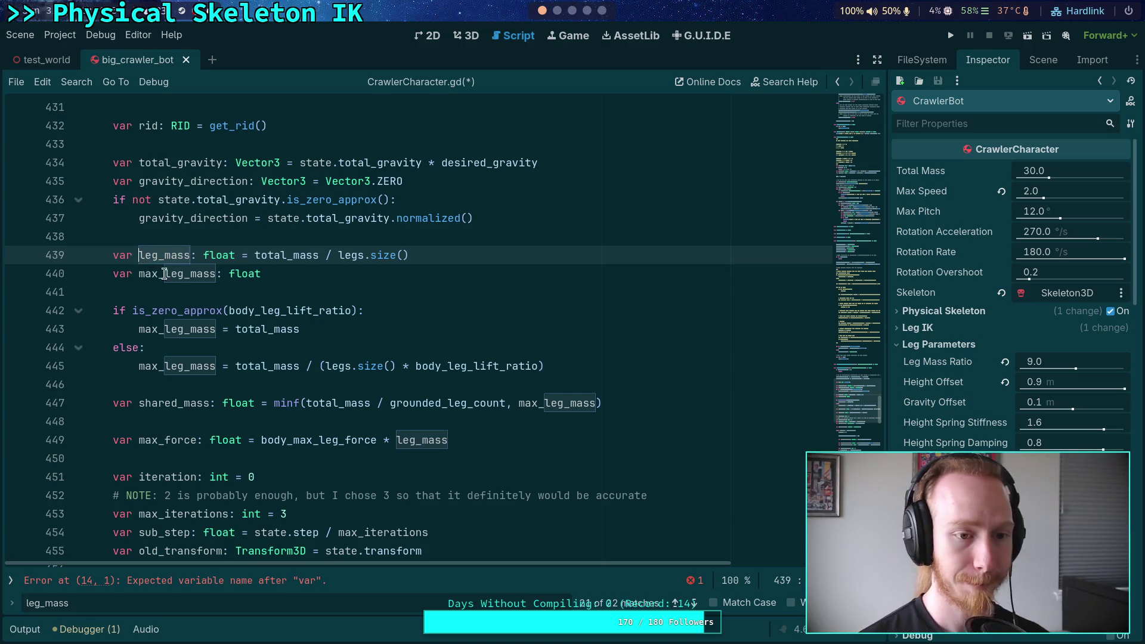
- Back at line 14, type the single_leg_mass name after 'var _'
{"action": "mouse_move", "coordinate": [272, 332]}
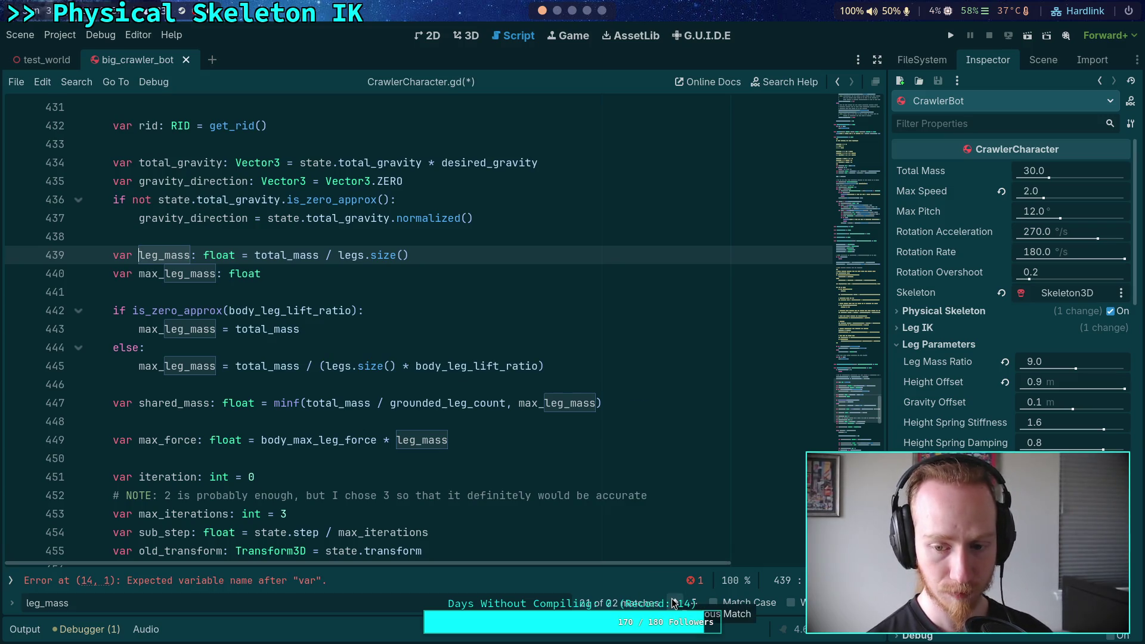
{"action": "left_click", "coordinate": [862, 231]}
{"action": "left_click_drag", "start_coordinate": [863, 230], "coordinate": [870, 134]}
{"action": "scroll", "coordinate": [303, 331], "scroll_direction": "up", "scroll_amount": 12}
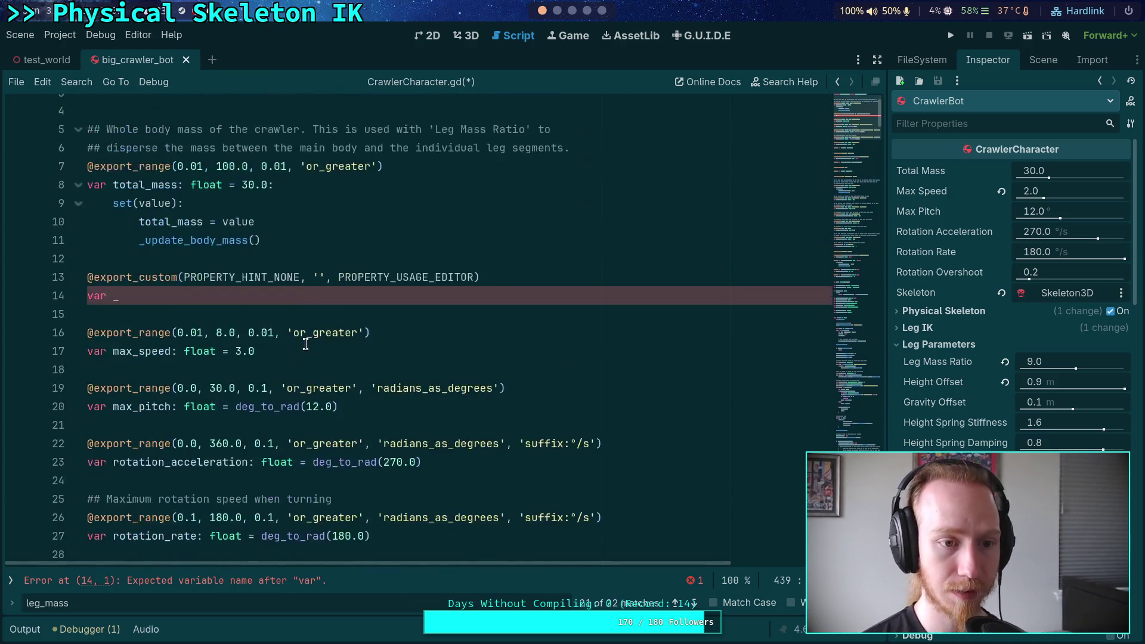
{"action": "left_click", "coordinate": [223, 352]}
{"action": "type", "text": "sing"}
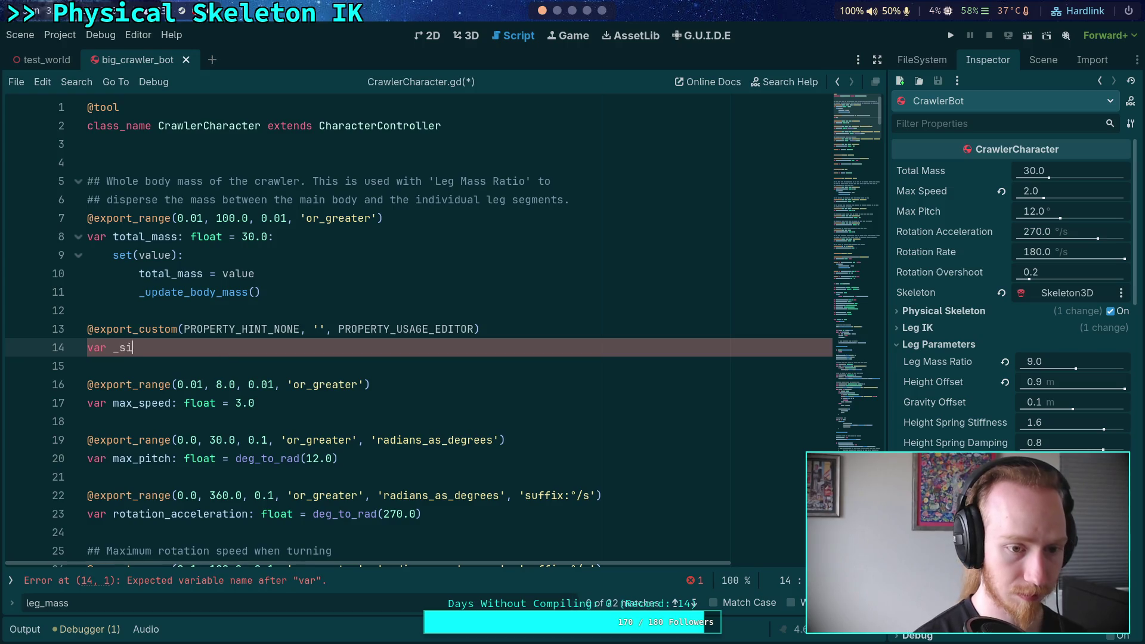
{"action": "type", "text": "le_leg"}
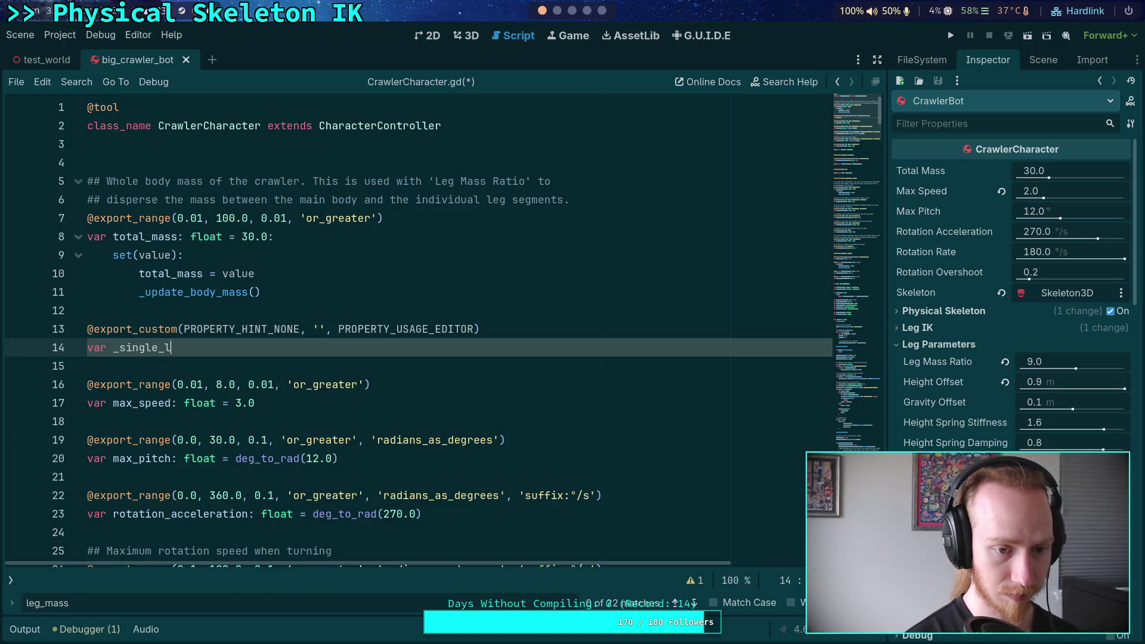
{"action": "type", "text": "_mass: float = 0.0"}
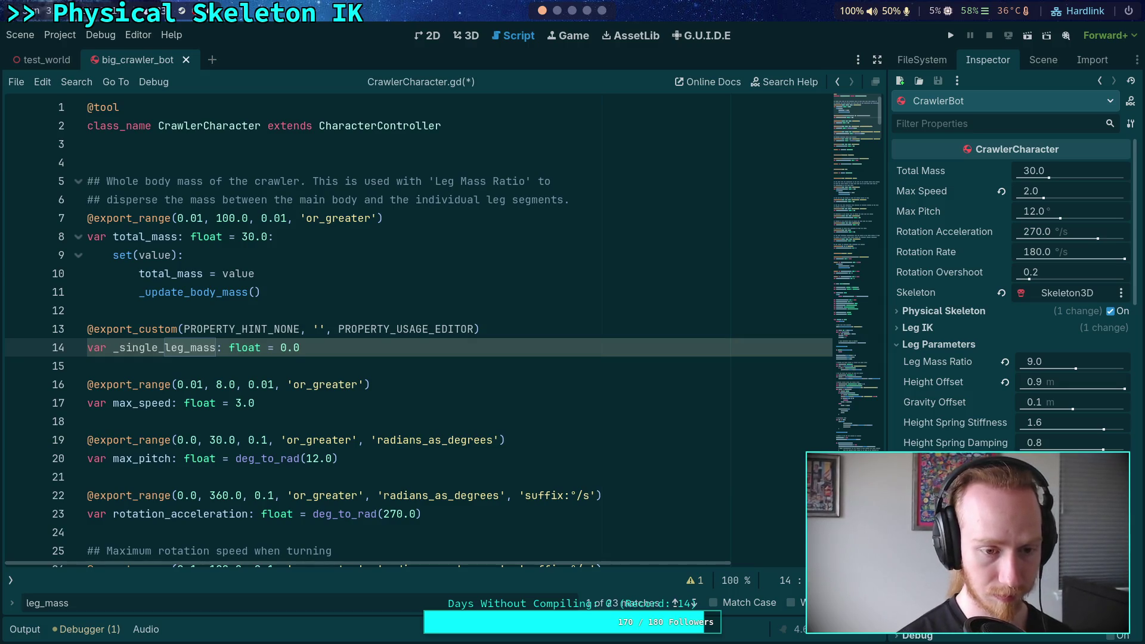
{"action": "key", "text": "ctrl+s"}
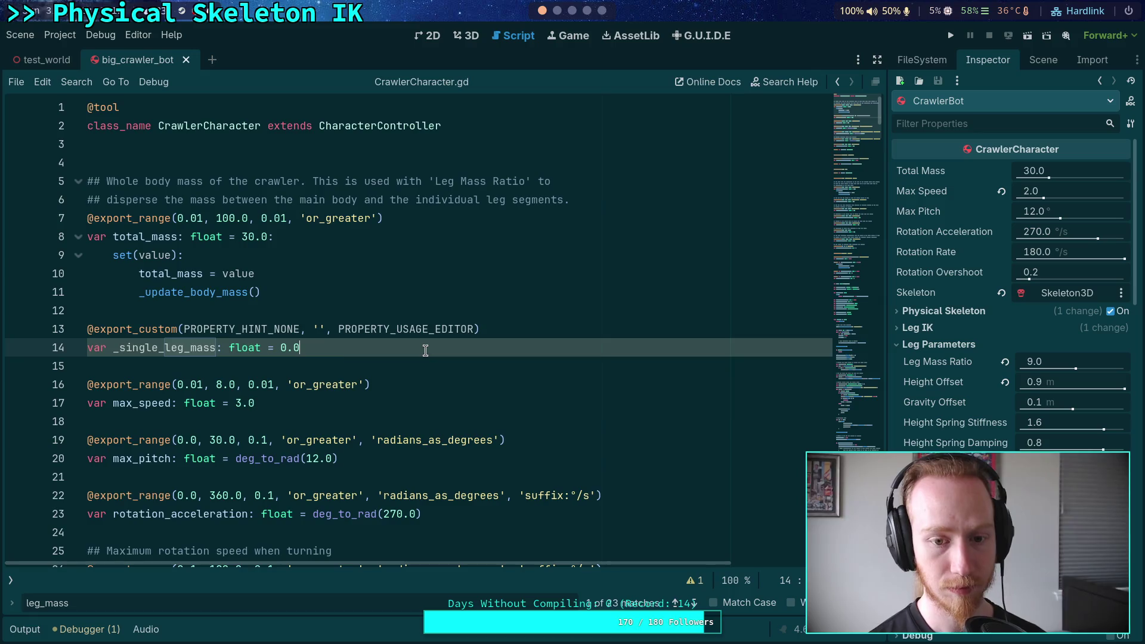
{"action": "left_click", "coordinate": [476, 332]}
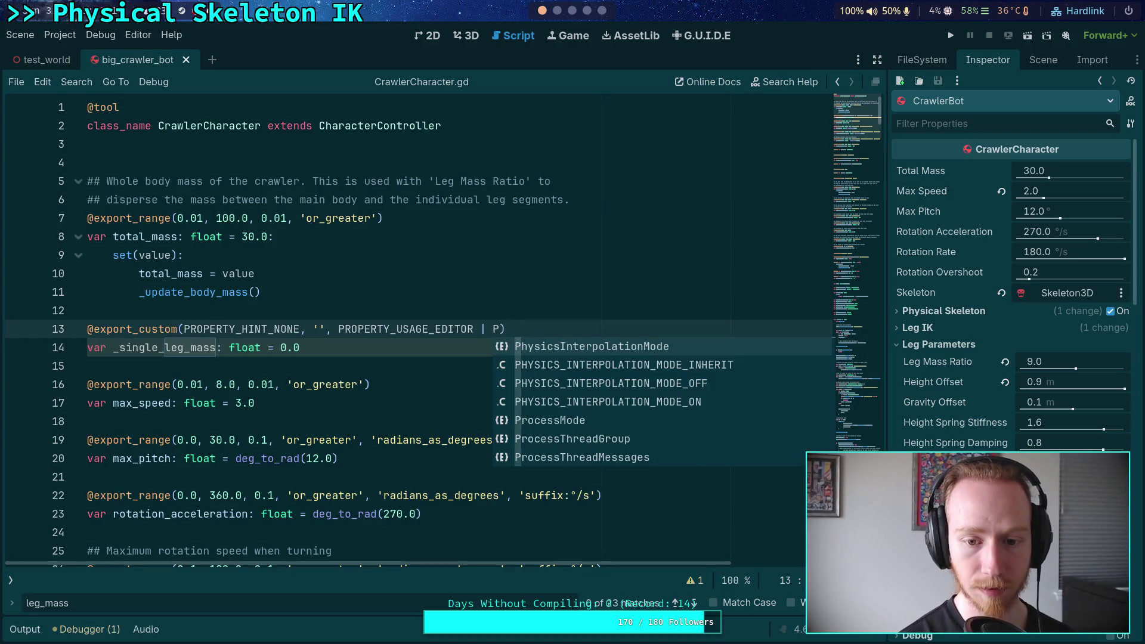
{"action": "type", "text": "RO_REA"}
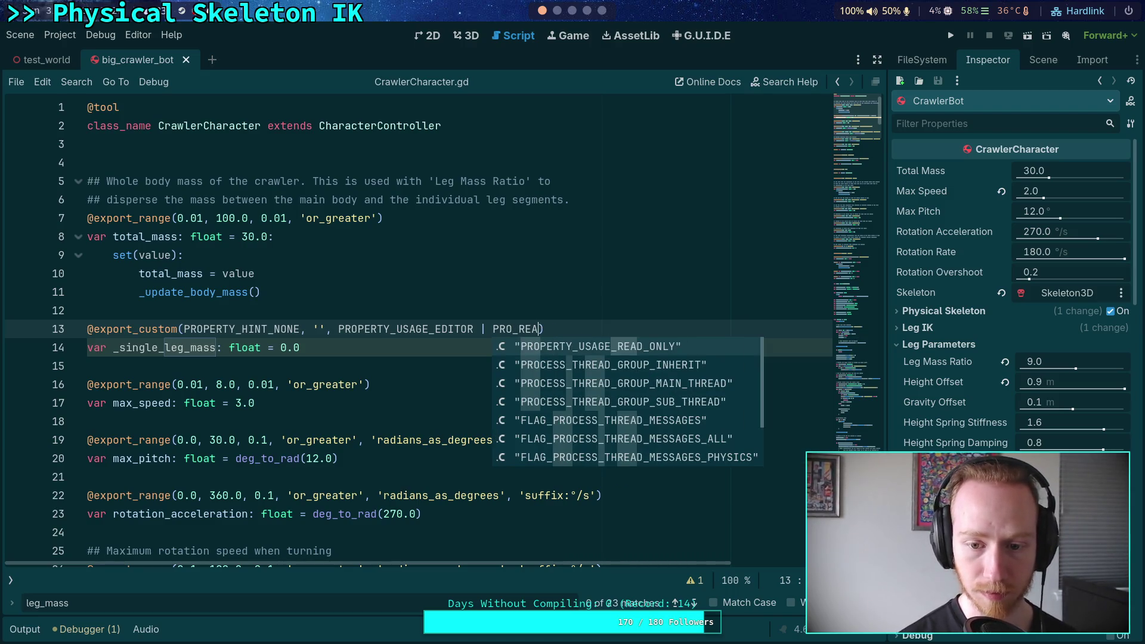
{"action": "type", "text": "D"}
{"action": "key", "text": "Return"}
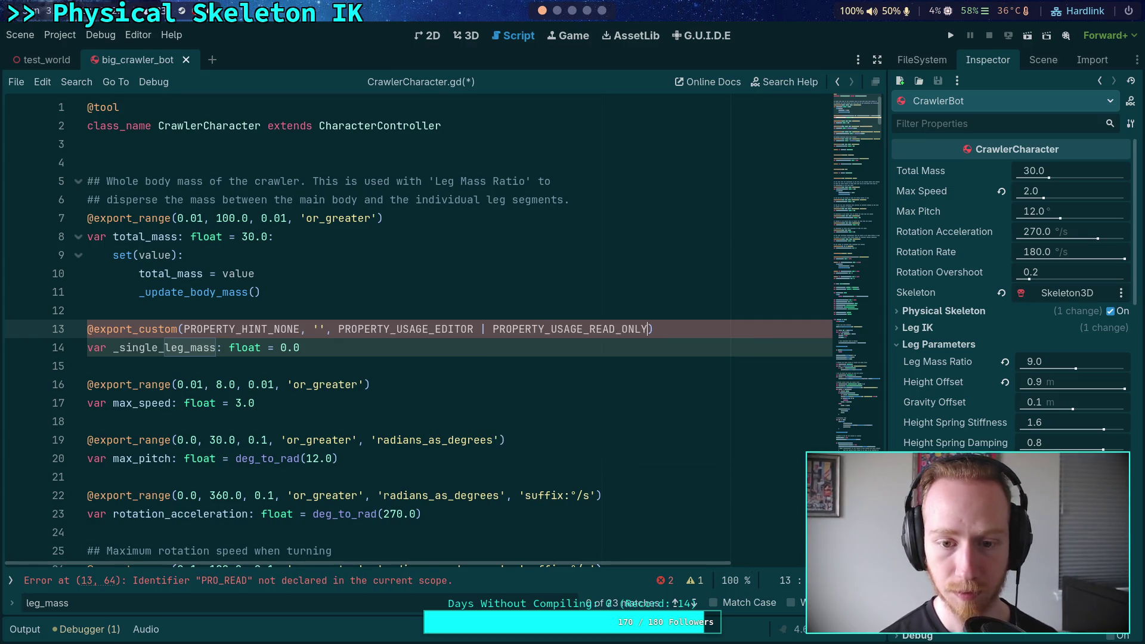
{"action": "key", "text": "ctrl+s"}
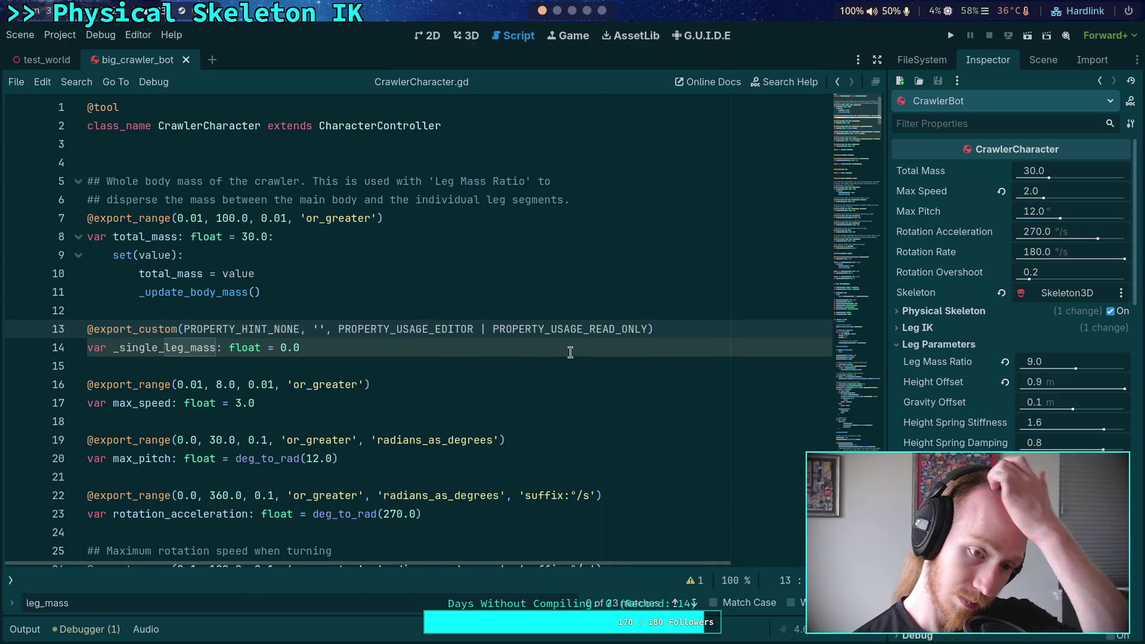
- Check Single Leg Mass in CrawlerBot's properties, then go to the body mass assignment near line 230
{"action": "left_click", "coordinate": [1043, 59]}
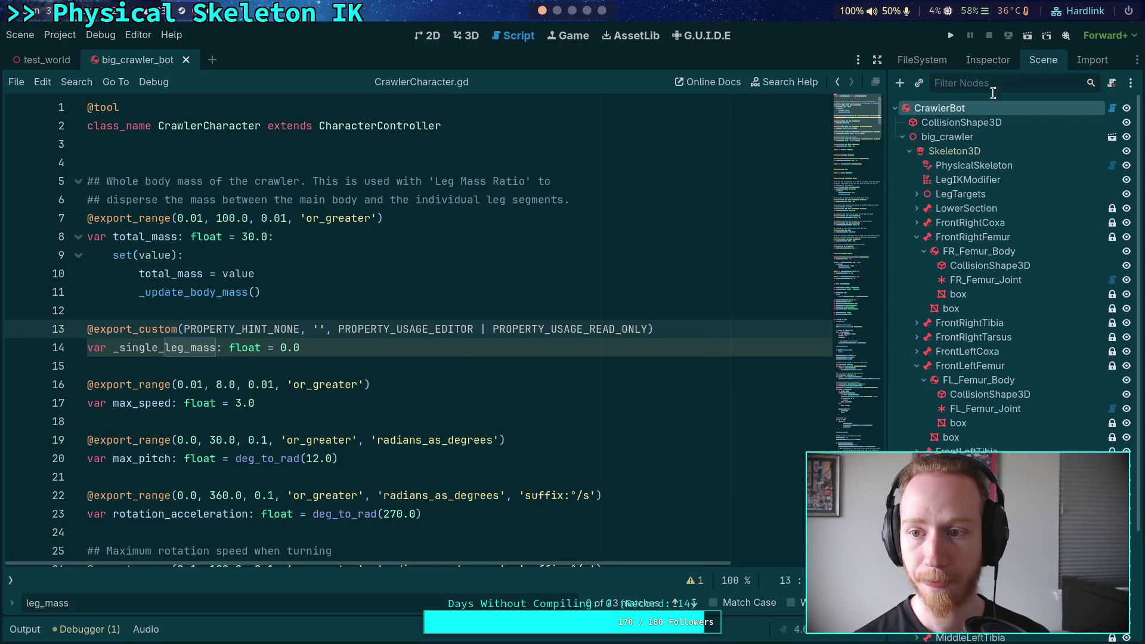
{"action": "left_click", "coordinate": [993, 61]}
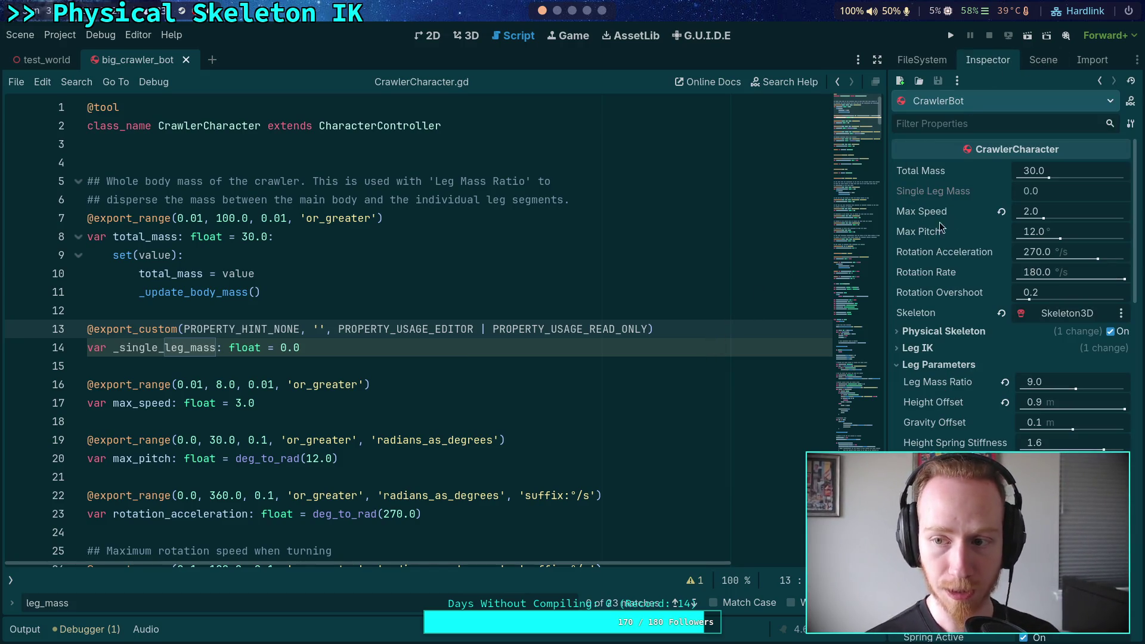
{"action": "left_click", "coordinate": [857, 334]}
{"action": "mouse_move", "coordinate": [856, 334]}
{"action": "left_mouse_down"}
{"action": "mouse_move", "coordinate": [863, 310]}
{"action": "mouse_move", "coordinate": [864, 320]}
{"action": "left_mouse_up"}
{"action": "left_click", "coordinate": [358, 384]}
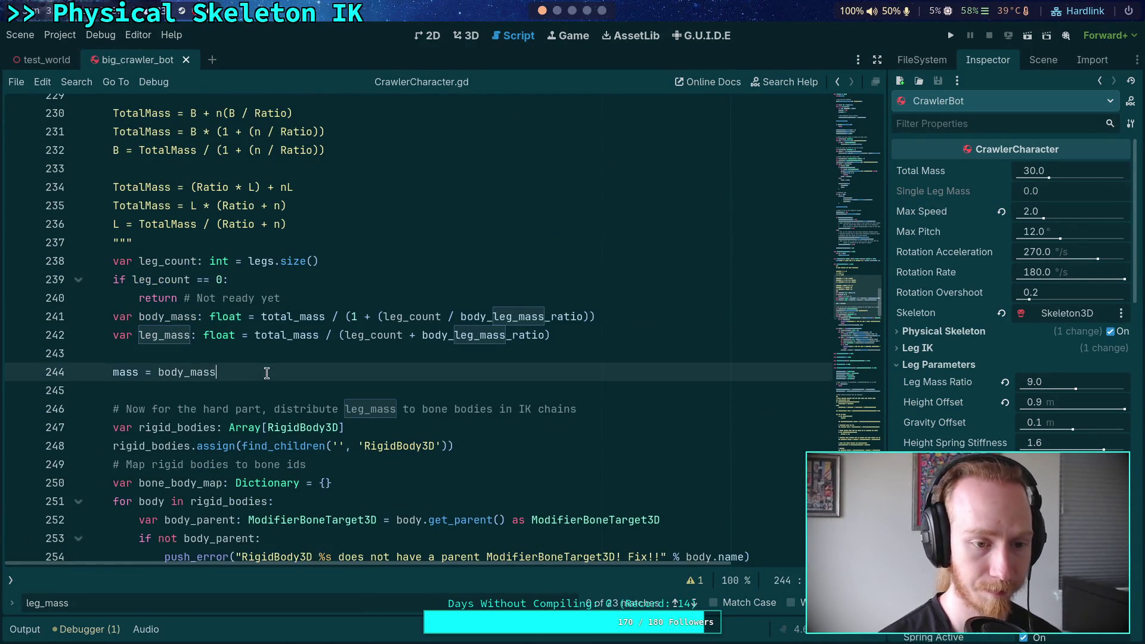
- Assign '_single_leg_mass = leg_mass' after the body mass assignment
{"action": "type", "text": "si"}
{"action": "key", "text": "Return"}
{"action": "type", "text": "leg_"}
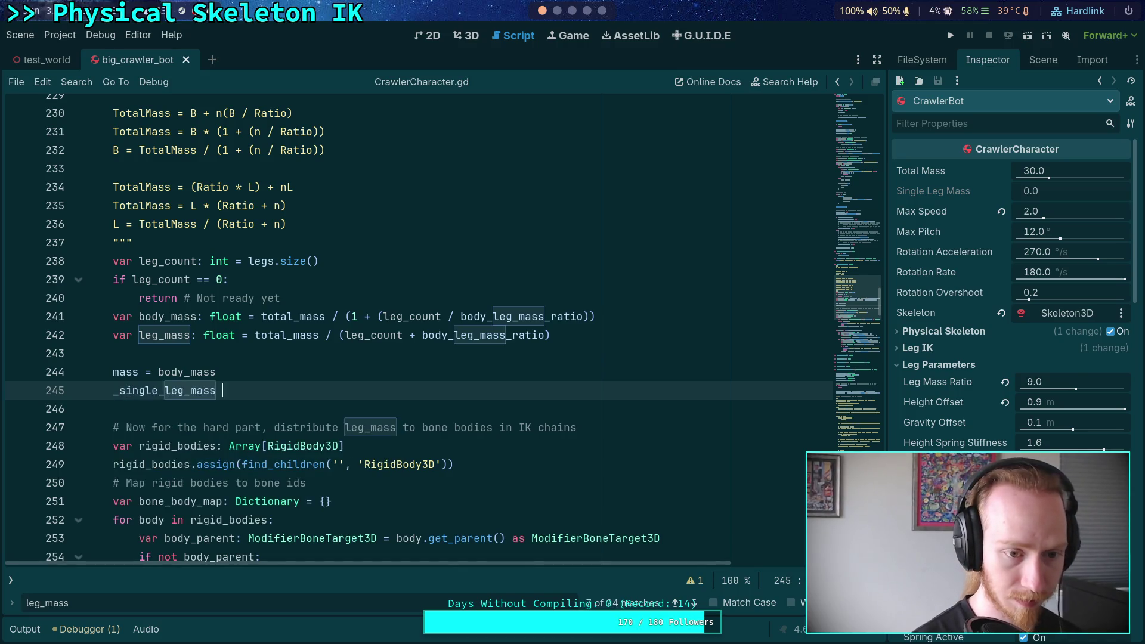
{"action": "type", "text": "mass"}
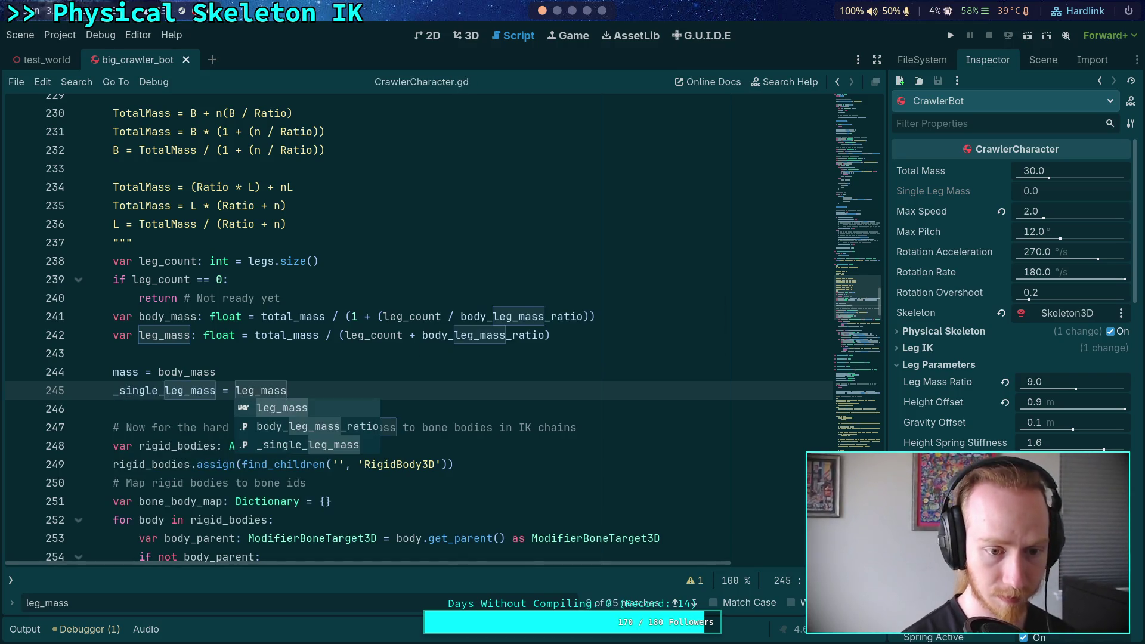
{"action": "left_click_drag", "start_coordinate": [859, 301], "coordinate": [864, 167]}
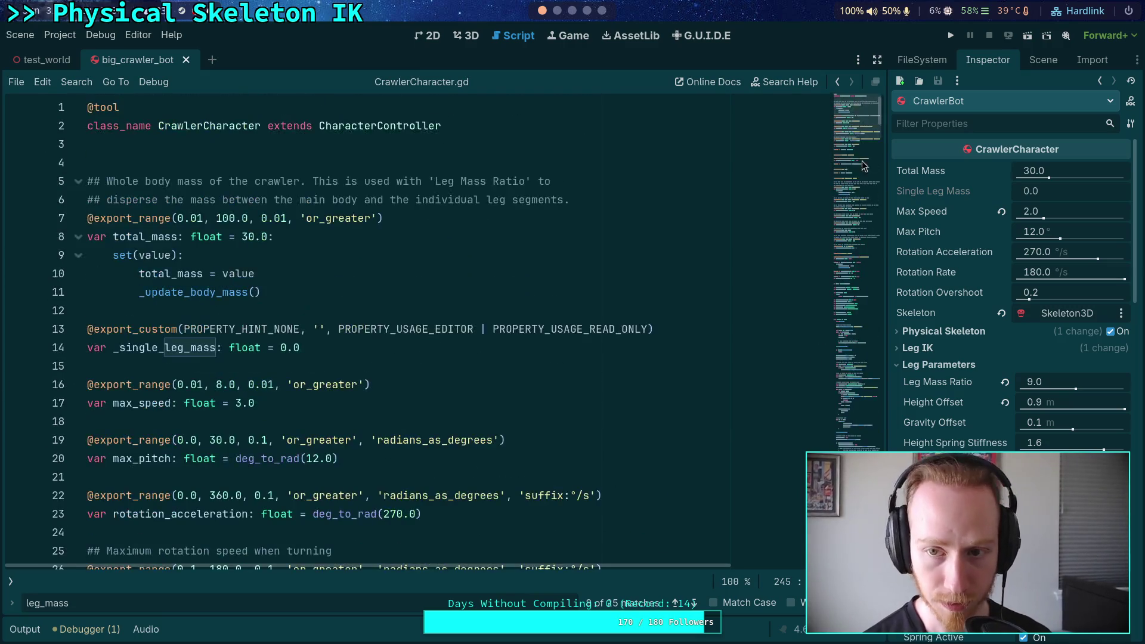
- Select CrawlerBot and use Scene > Reload Saved Scene so Single Leg Mass shows 2.0
{"action": "left_click", "coordinate": [1028, 57]}
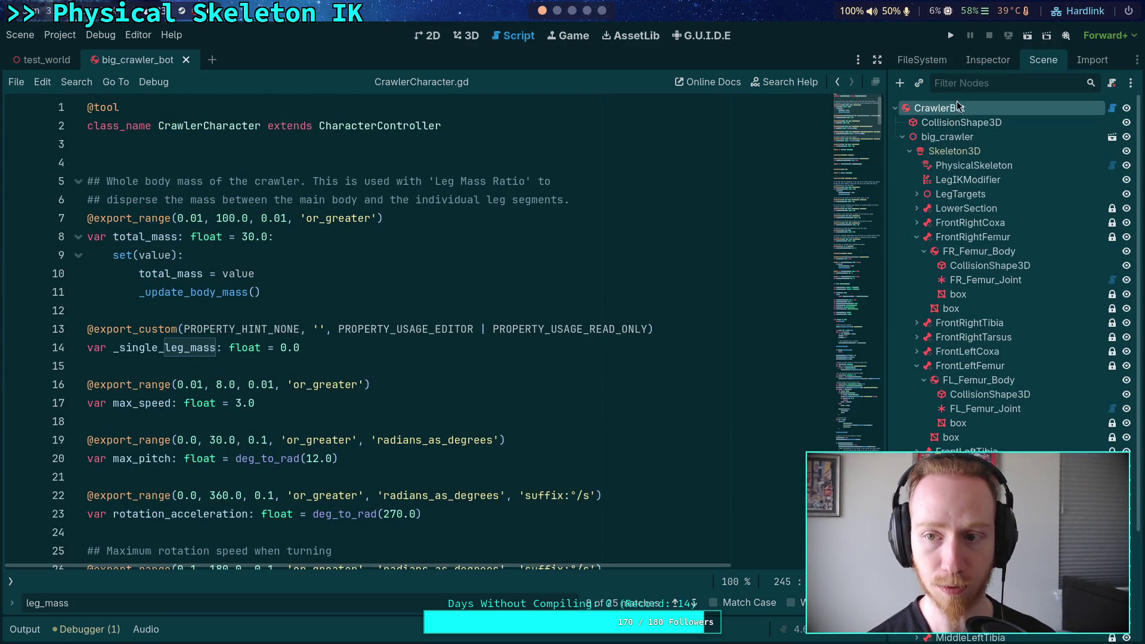
{"action": "left_click", "coordinate": [987, 59]}
{"action": "left_click", "coordinate": [70, 35]}
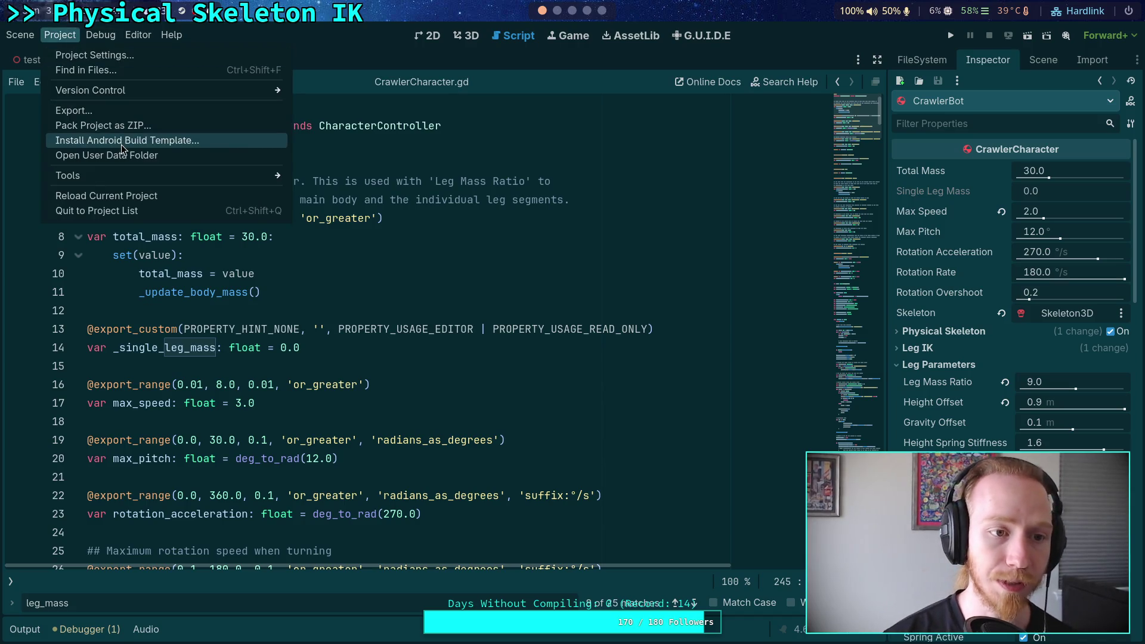
{"action": "left_click", "coordinate": [33, 36]}
{"action": "left_click", "coordinate": [154, 292]}
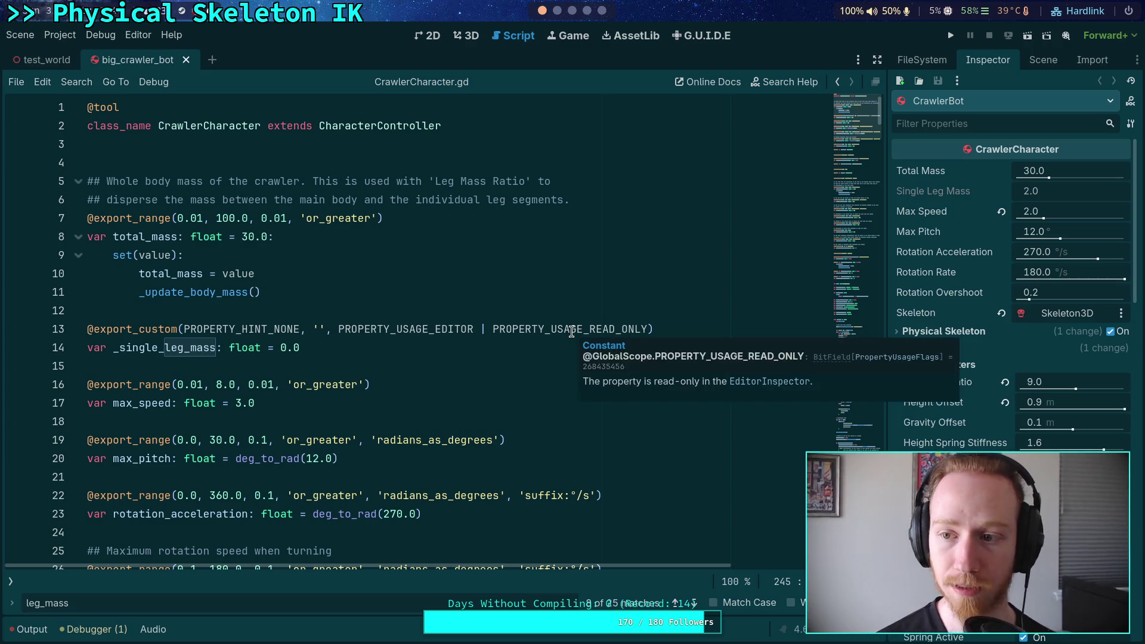
{"action": "left_click", "coordinate": [1039, 169]}
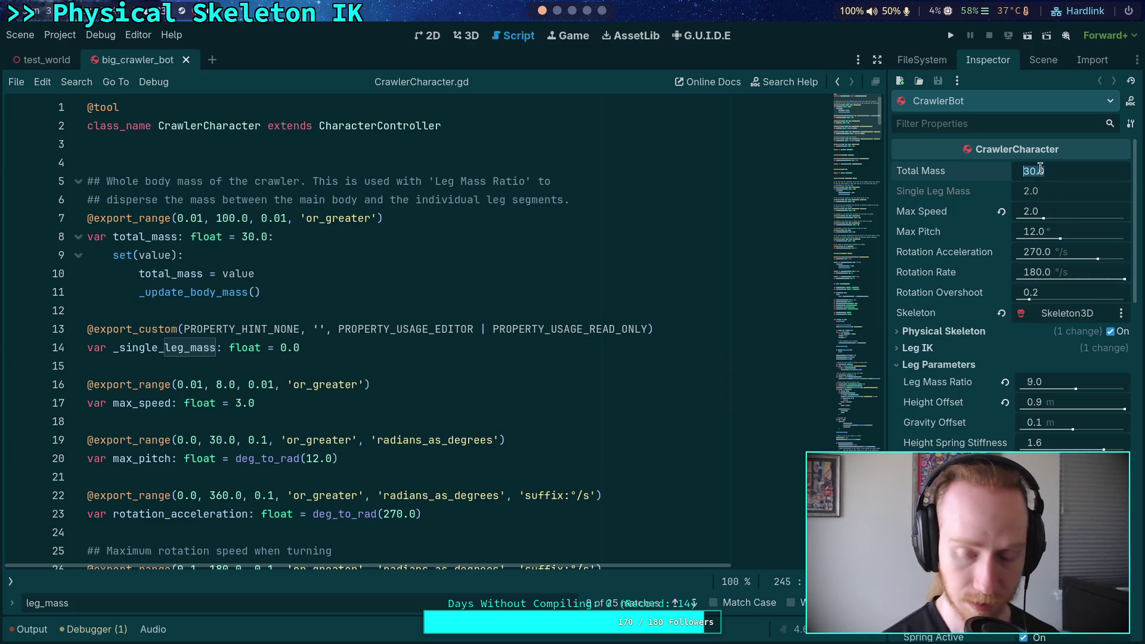
- Set Total Mass to 40.0 and Leg Mass Ratio to 8.0, briefly trying 9.0
{"action": "key", "text": "Return"}
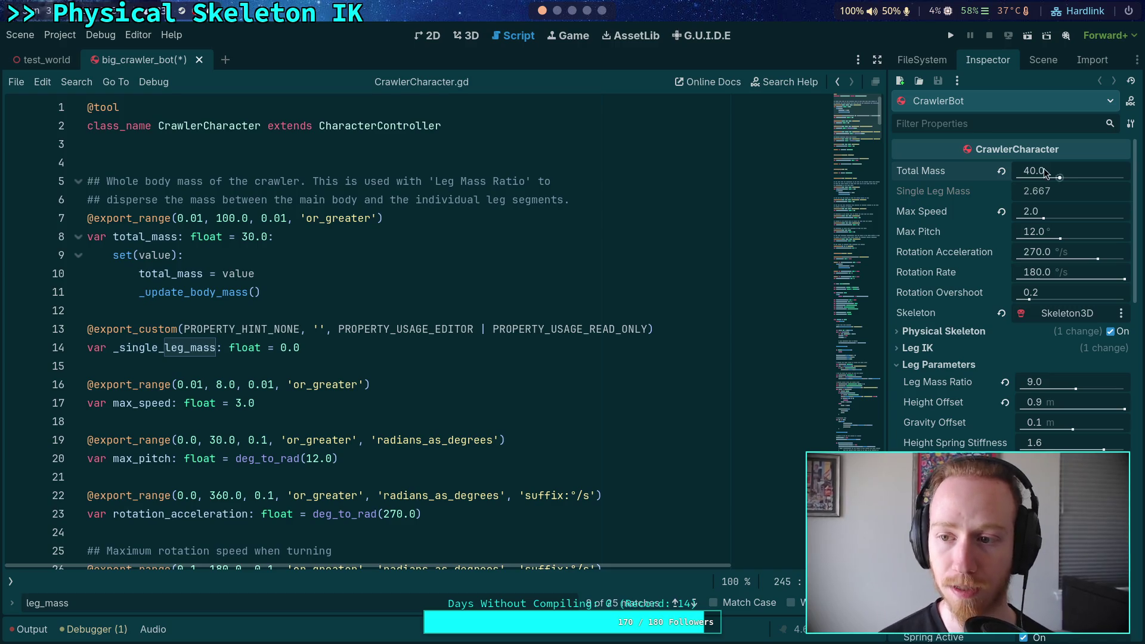
{"action": "left_click", "coordinate": [1068, 382]}
{"action": "type", "text": "8"}
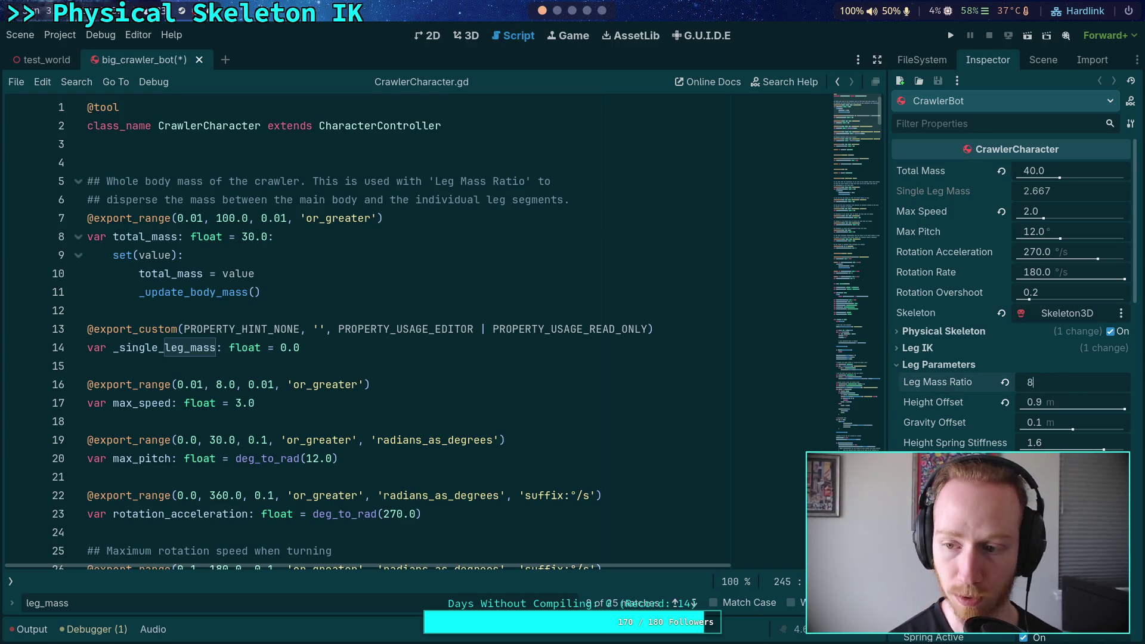
{"action": "key", "text": "Return"}
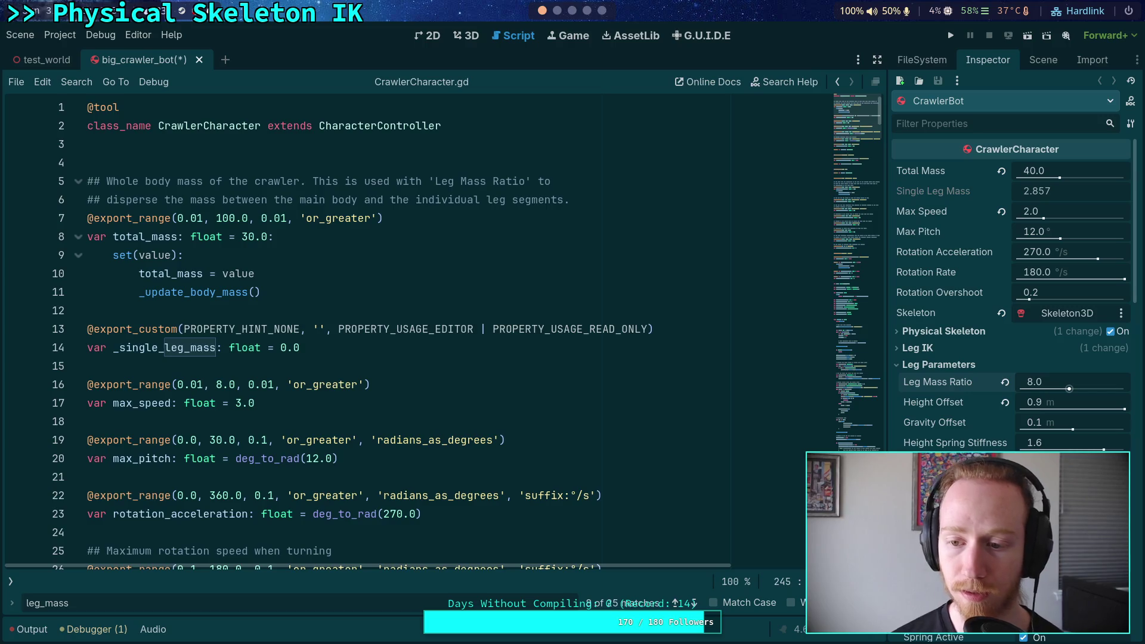
{"action": "left_click", "coordinate": [1068, 384]}
{"action": "type", "text": "9"}
{"action": "key", "text": "Return"}
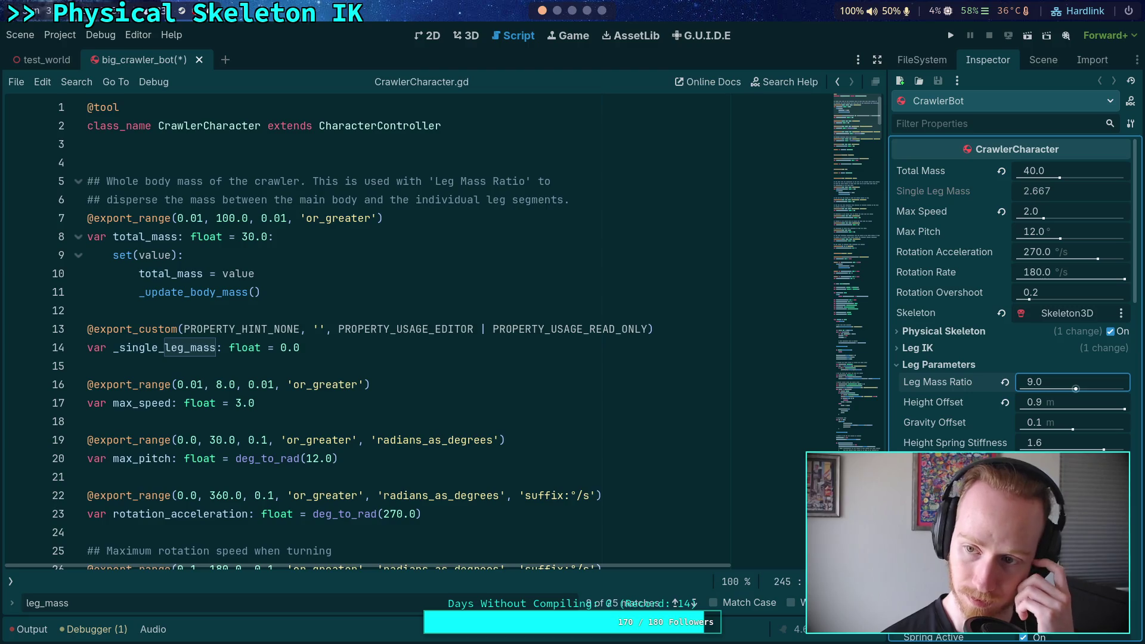
{"action": "left_click", "coordinate": [1064, 382]}
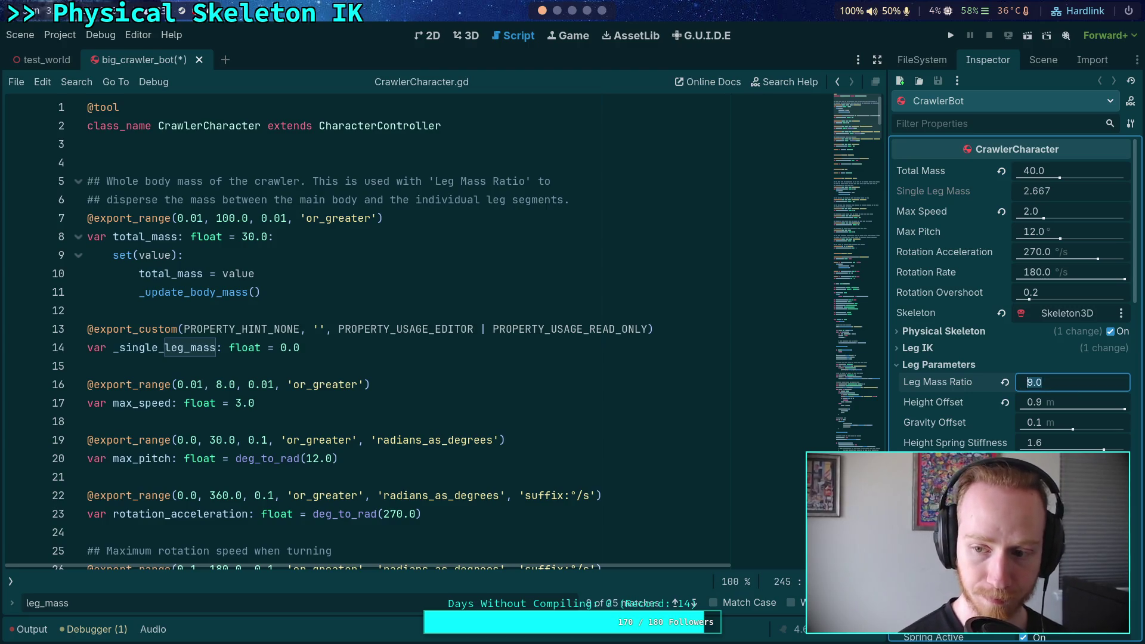
{"action": "type", "text": "8"}
{"action": "key", "text": "Return"}
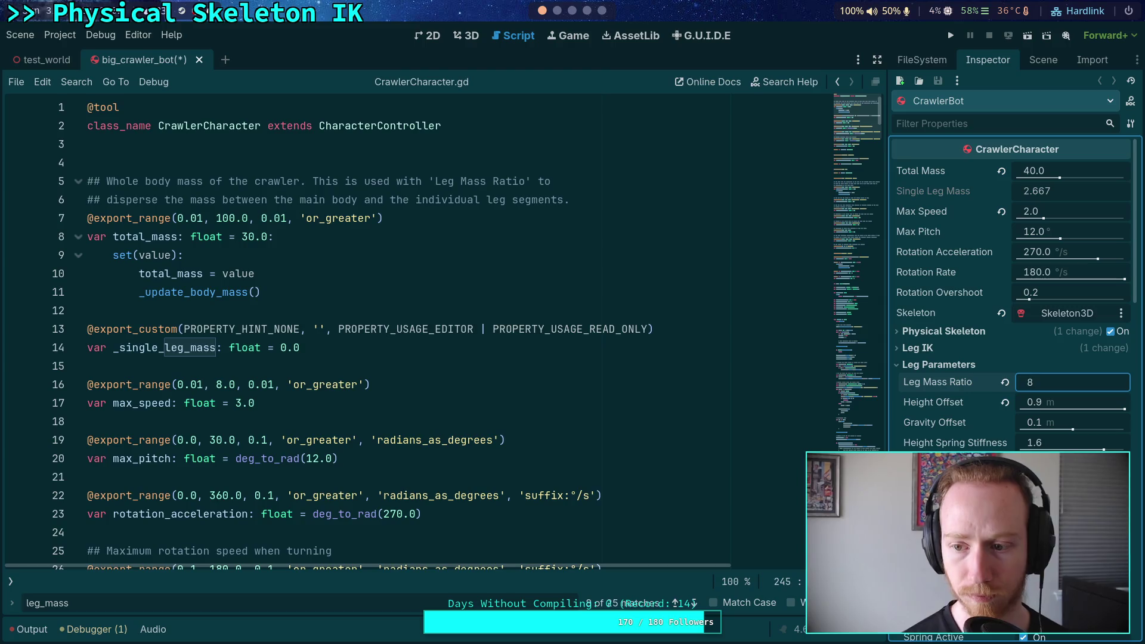
- Review Single Leg Mass 2.857 and the leg parameters, then switch to the Python terminal
{"action": "scroll", "coordinate": [982, 433], "scroll_direction": "down", "scroll_amount": 5}
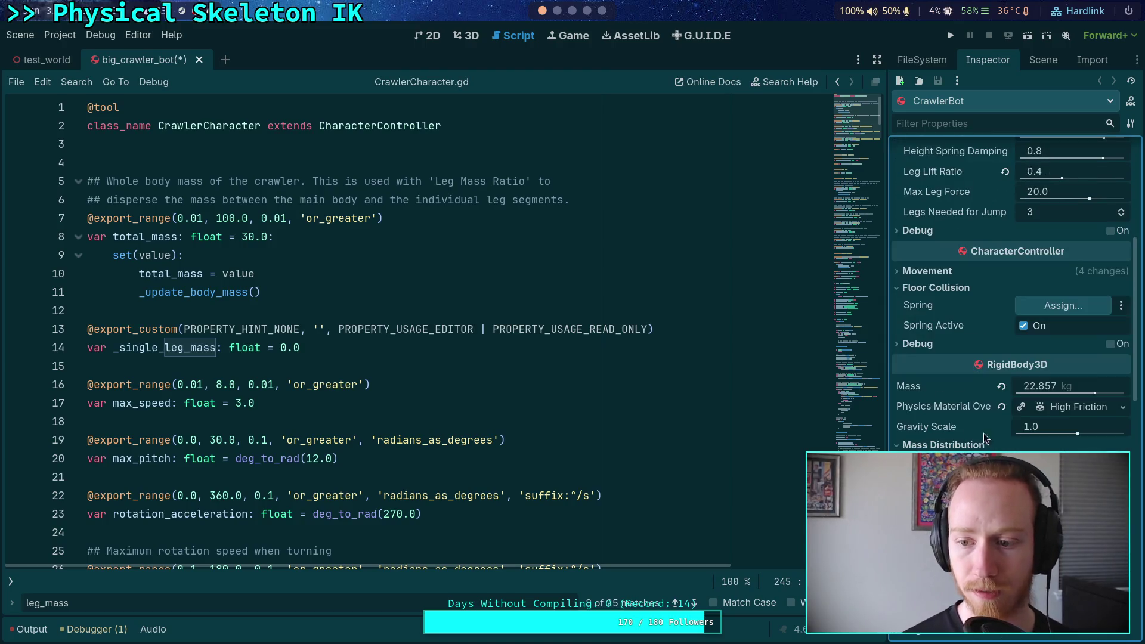
{"action": "scroll", "coordinate": [948, 427], "scroll_direction": "up", "scroll_amount": 5}
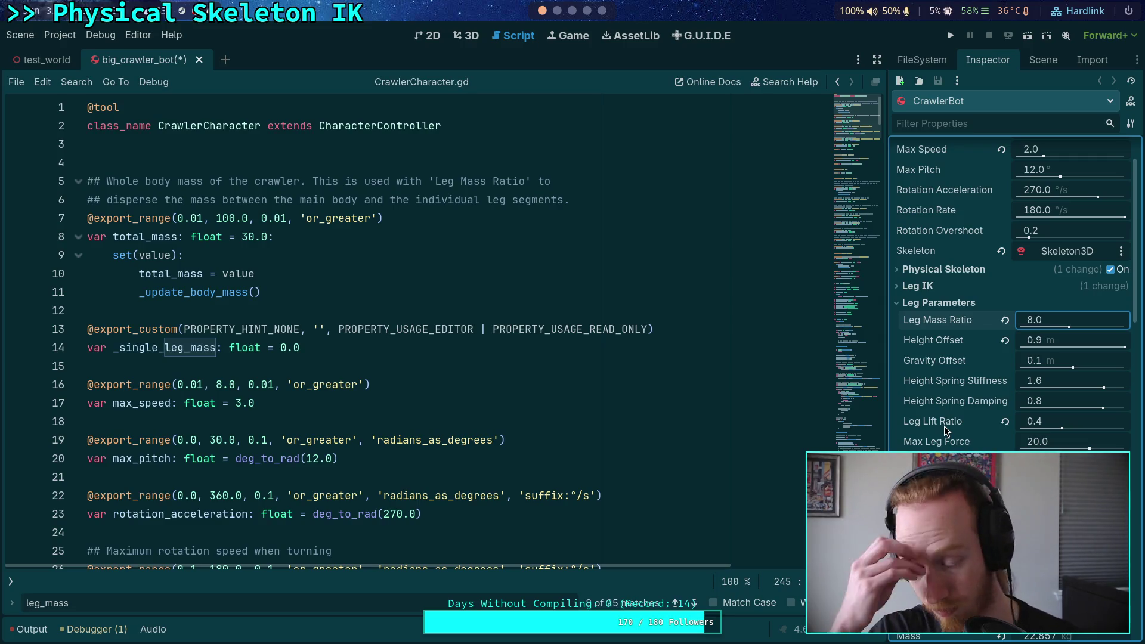
{"action": "scroll", "coordinate": [945, 424], "scroll_direction": "up", "scroll_amount": 2}
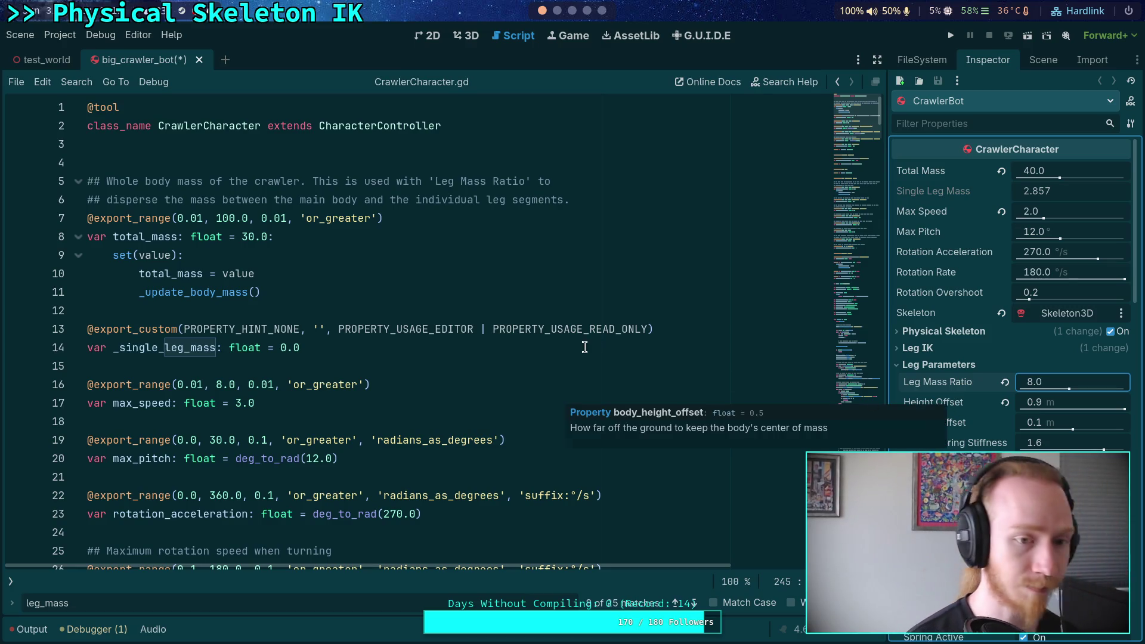
{"action": "scroll", "coordinate": [980, 354], "scroll_direction": "down", "scroll_amount": 5}
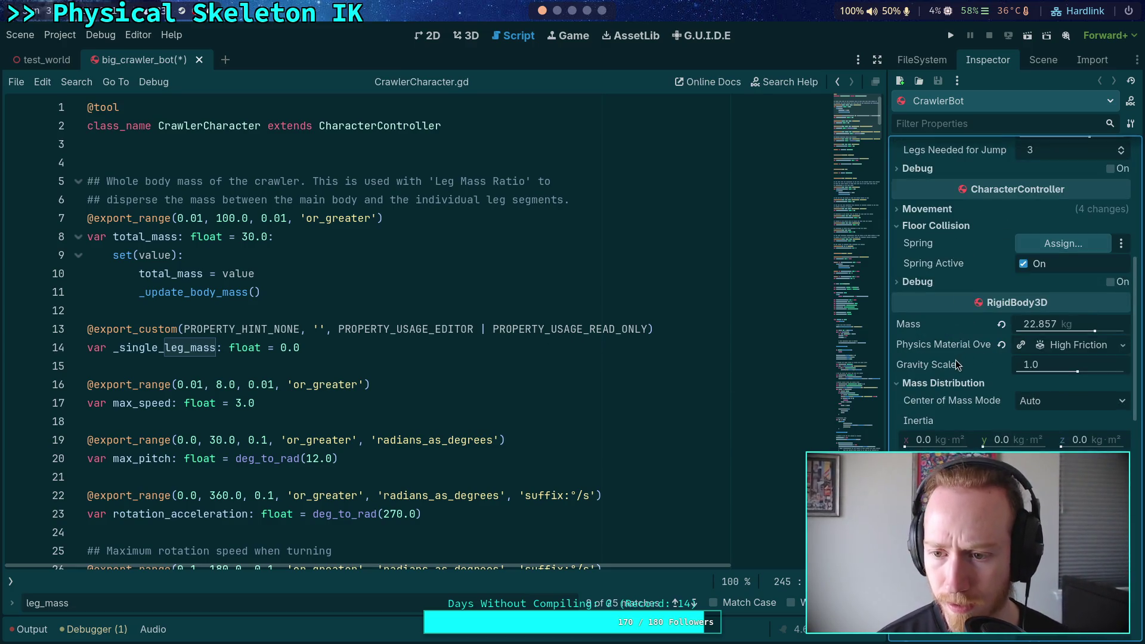
{"action": "scroll", "coordinate": [959, 405], "scroll_direction": "up", "scroll_amount": 8}
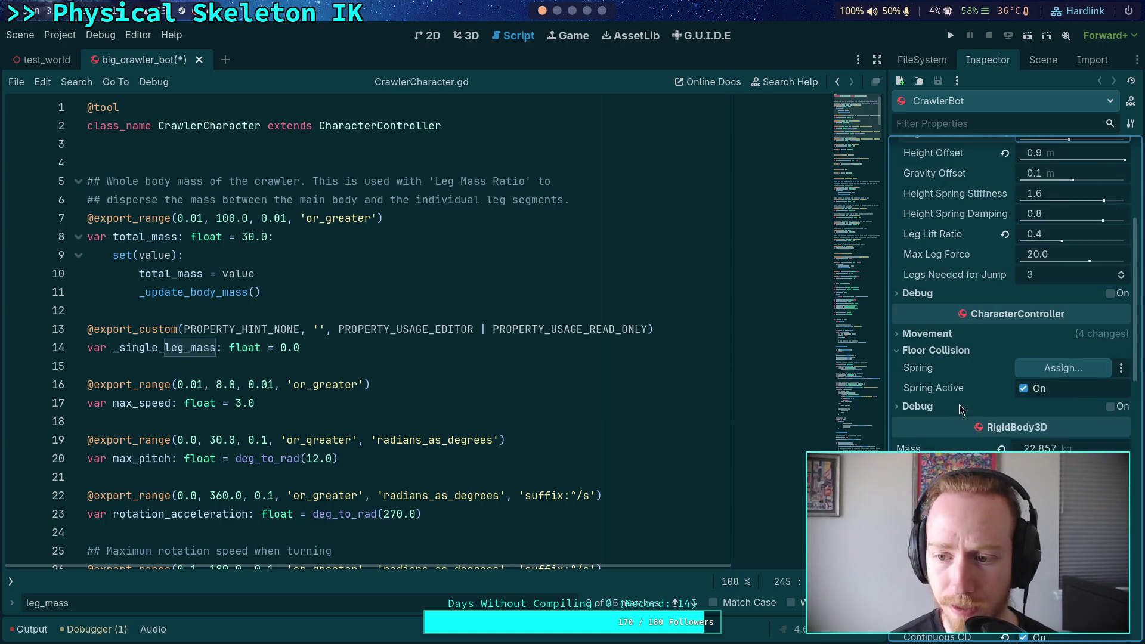
{"action": "scroll", "coordinate": [947, 419], "scroll_direction": "up", "scroll_amount": 3}
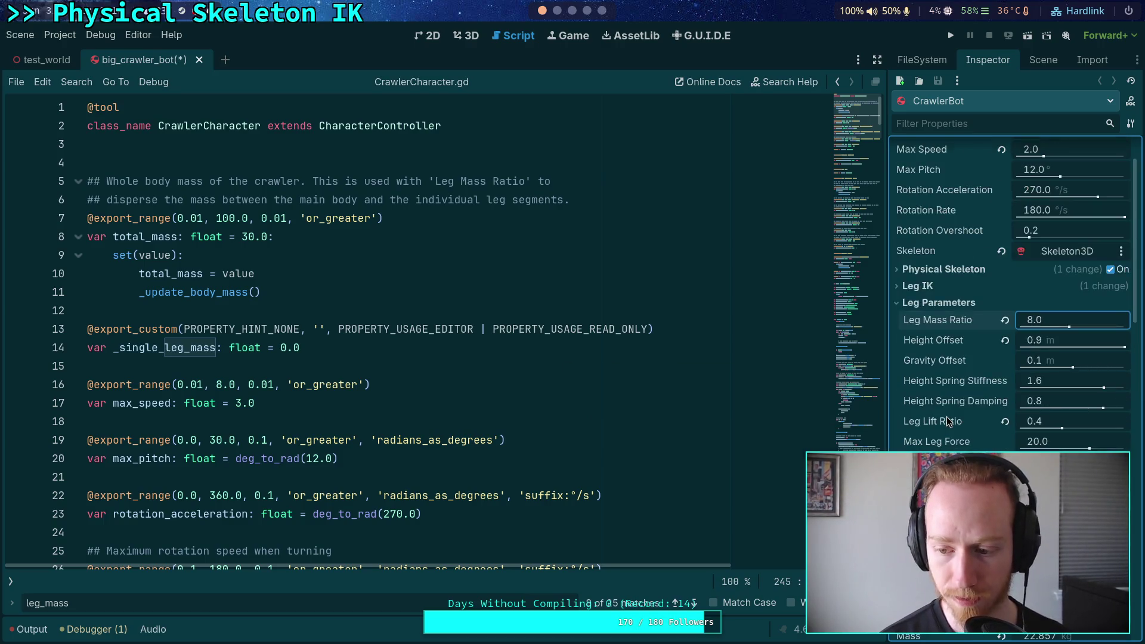
{"action": "mouse_move", "coordinate": [947, 410]}
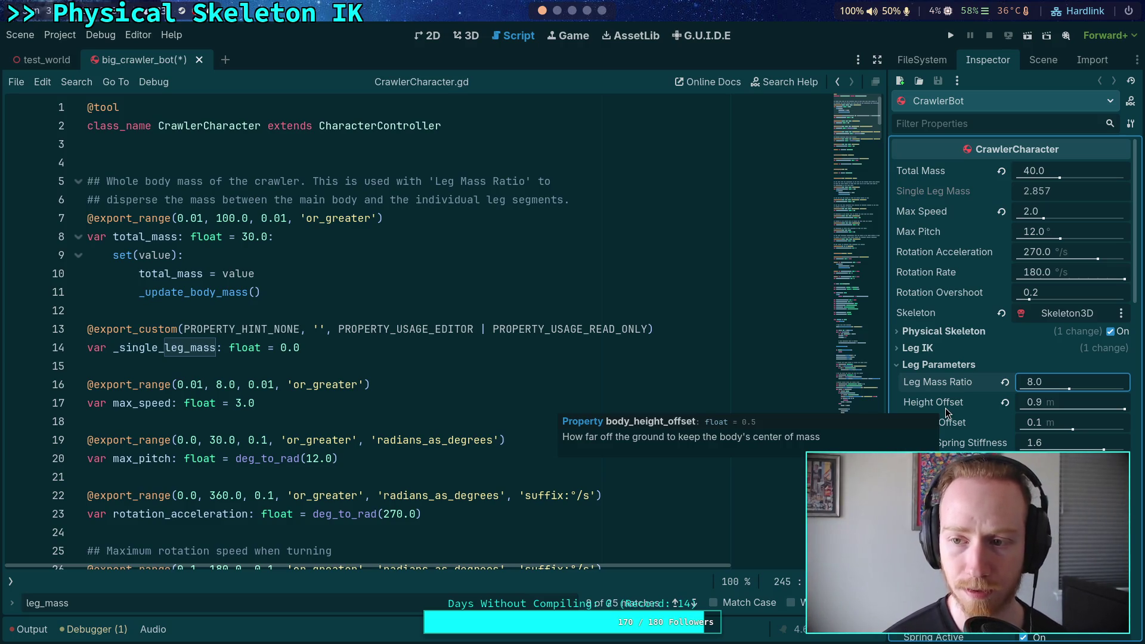
{"action": "scroll", "coordinate": [954, 398], "scroll_direction": "down", "scroll_amount": 3}
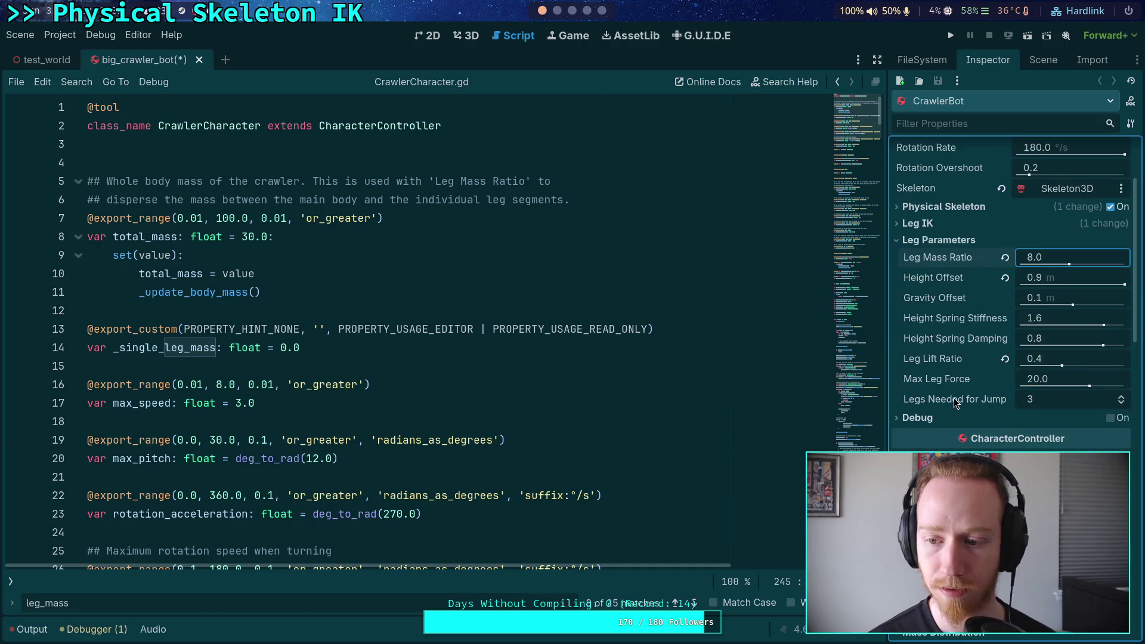
{"action": "scroll", "coordinate": [954, 398], "scroll_direction": "up", "scroll_amount": 3}
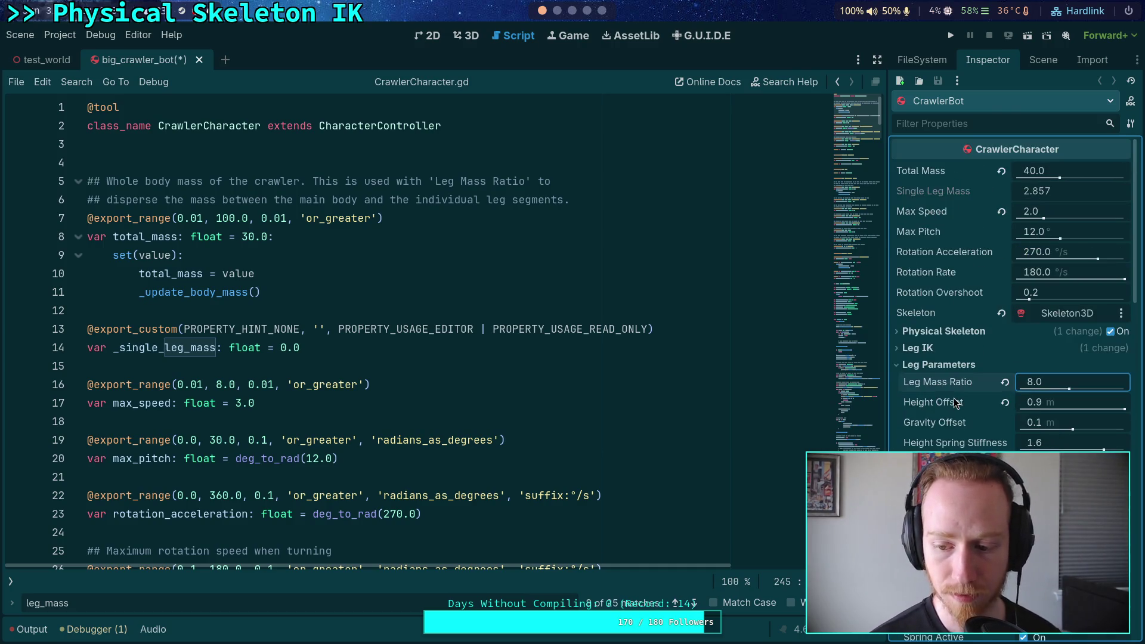
{"action": "key", "text": "super+4"}
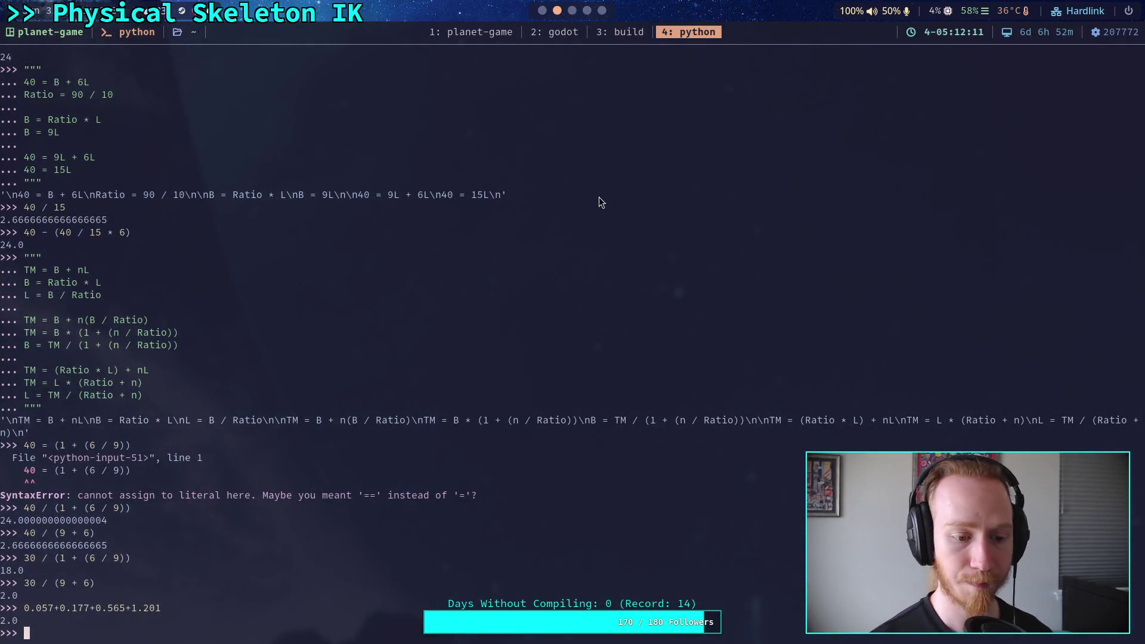
- Evaluate 2.857*6 (about 17.142) in Python, then return to the Godot editor
{"action": "type", "text": "2.857*6"}
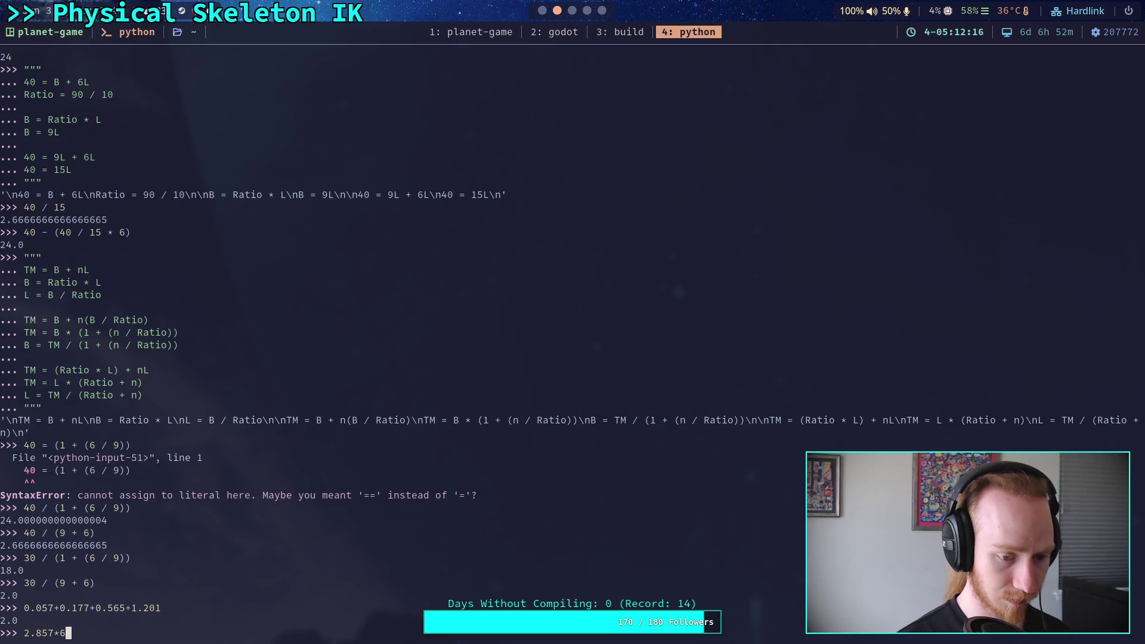
{"action": "key", "text": "Return"}
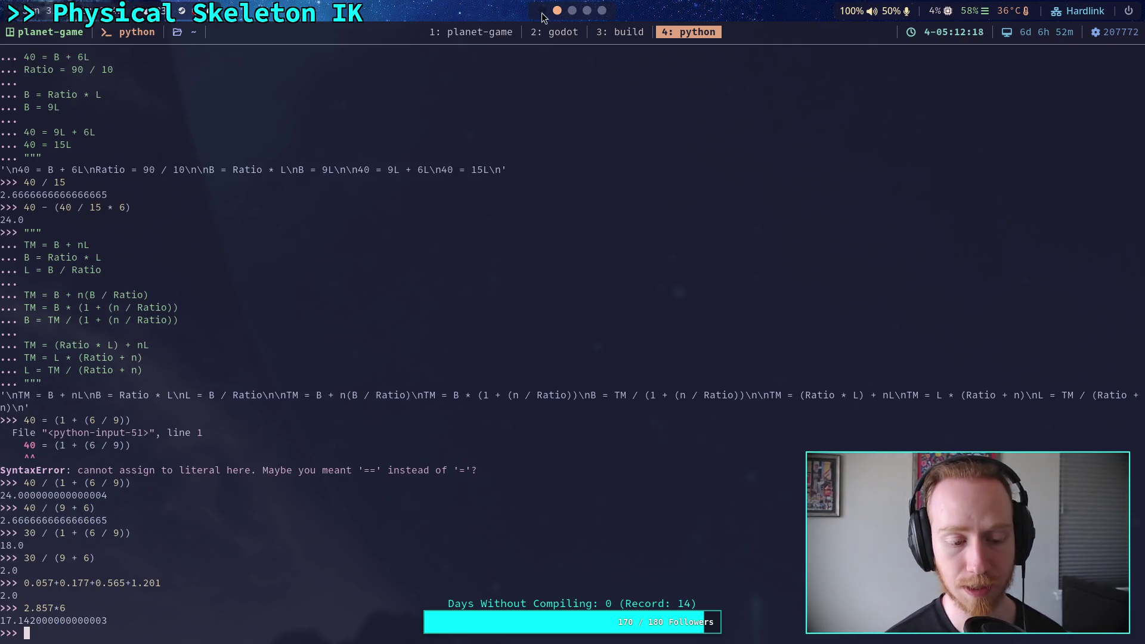
{"action": "key", "text": "super+2"}
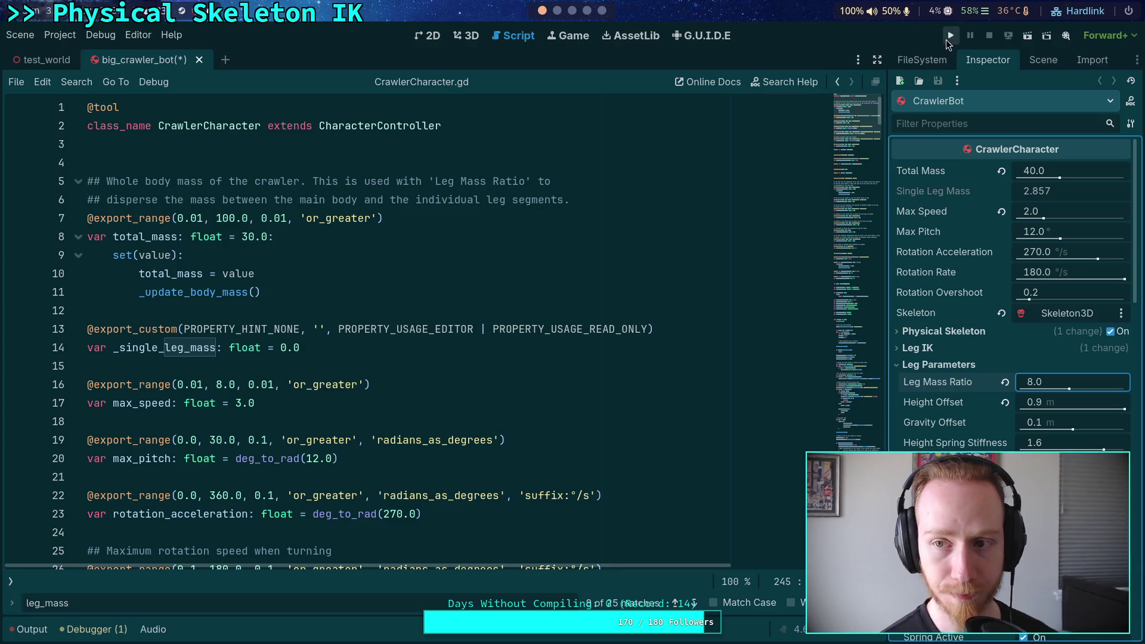
- Test-run the crawler, stop it, and close the Output panel and leg_mass search bar
{"action": "left_click", "coordinate": [949, 36]}
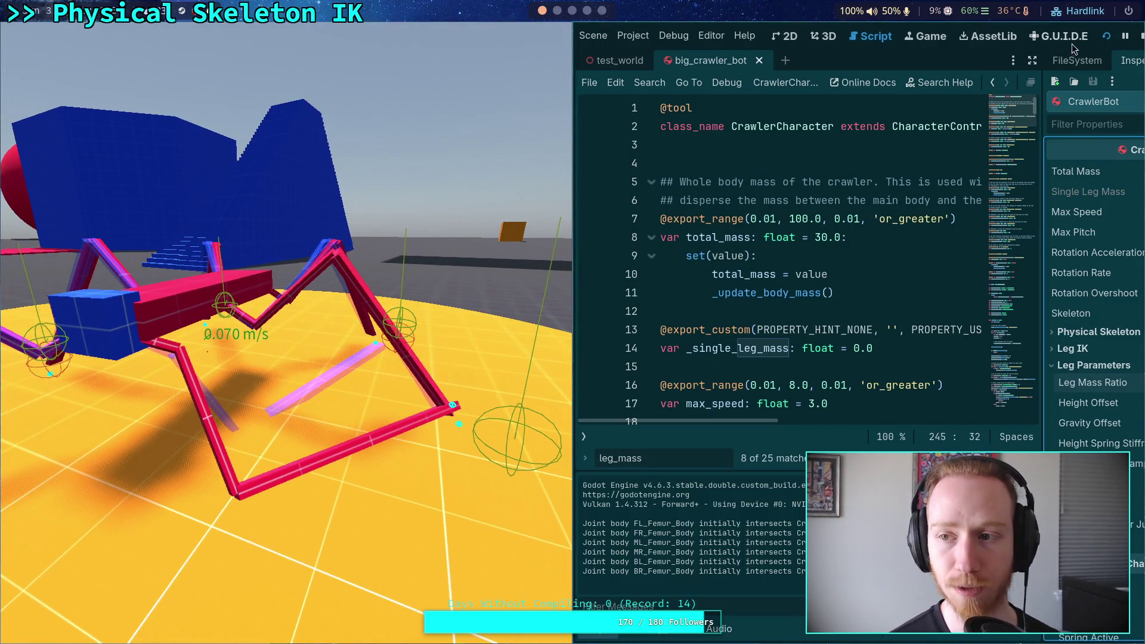
{"action": "left_click", "coordinate": [1140, 37]}
{"action": "left_click", "coordinate": [583, 236]}
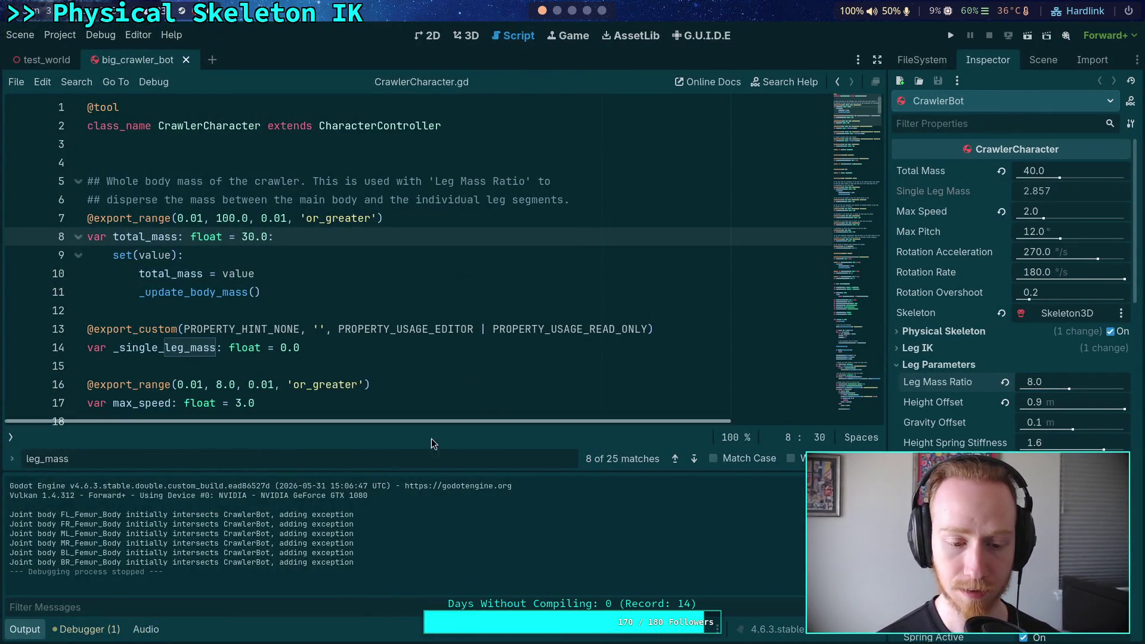
{"action": "left_click", "coordinate": [38, 627]}
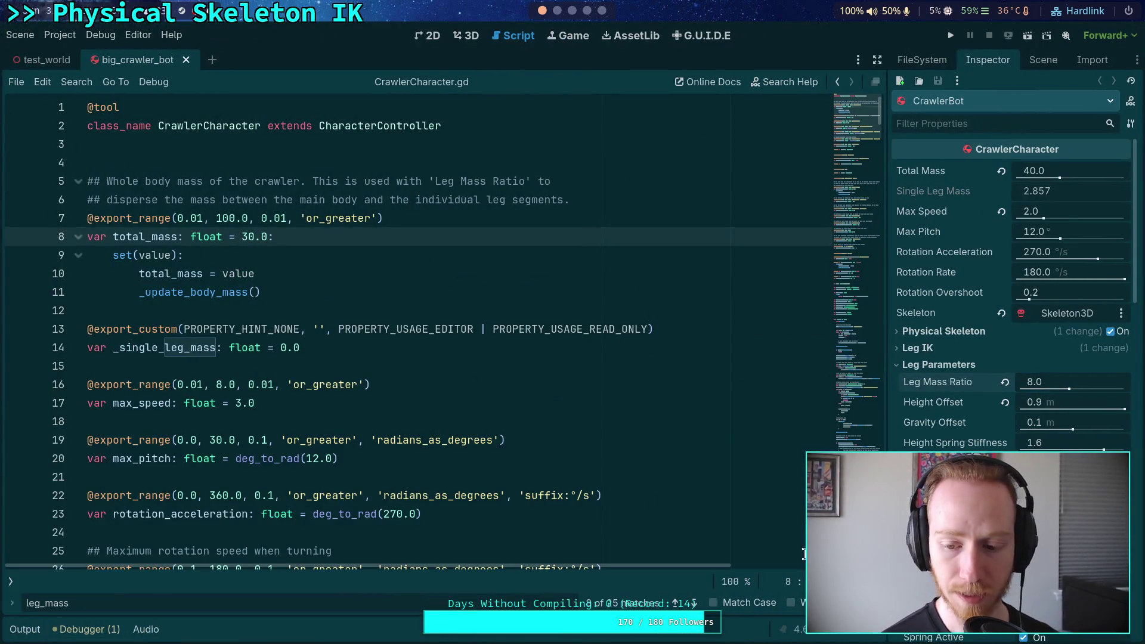
{"action": "key", "text": "Escape"}
- Select FR_Coxa_Joint and inspect its Z and Y angular limit settings
{"action": "left_click", "coordinate": [1051, 62]}
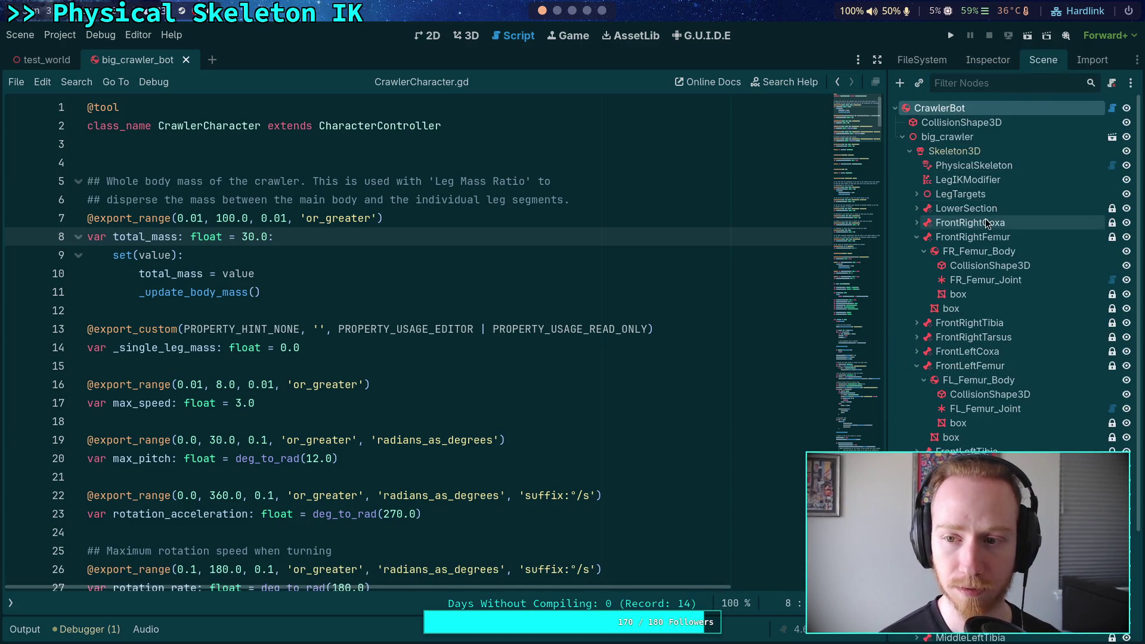
{"action": "left_click", "coordinate": [983, 279]}
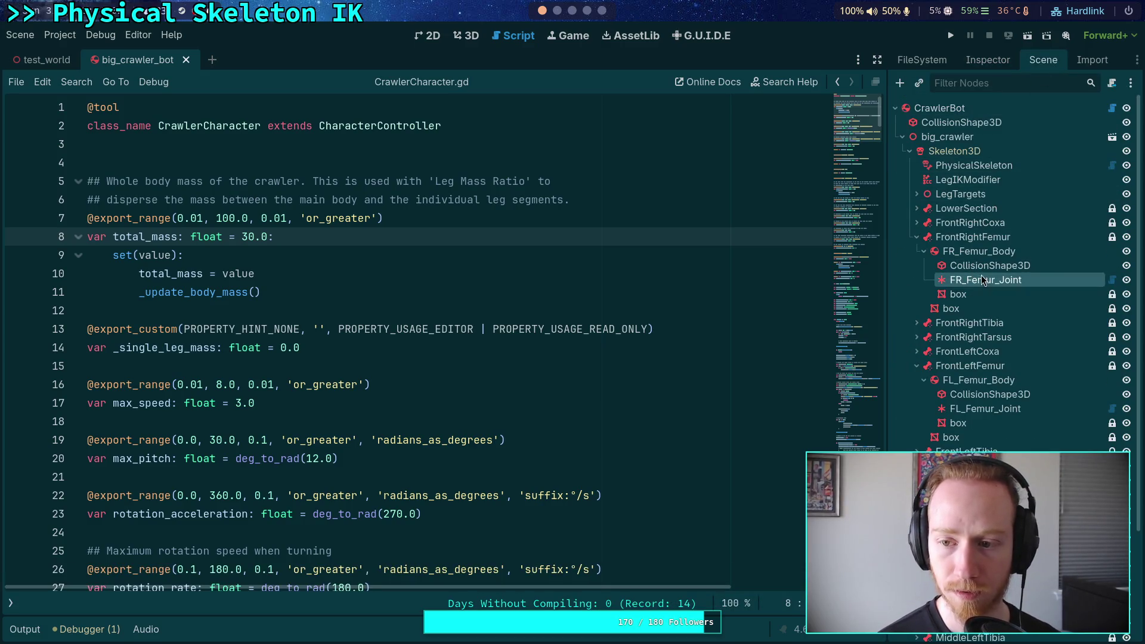
{"action": "left_click", "coordinate": [917, 222]}
{"action": "left_click", "coordinate": [954, 237]}
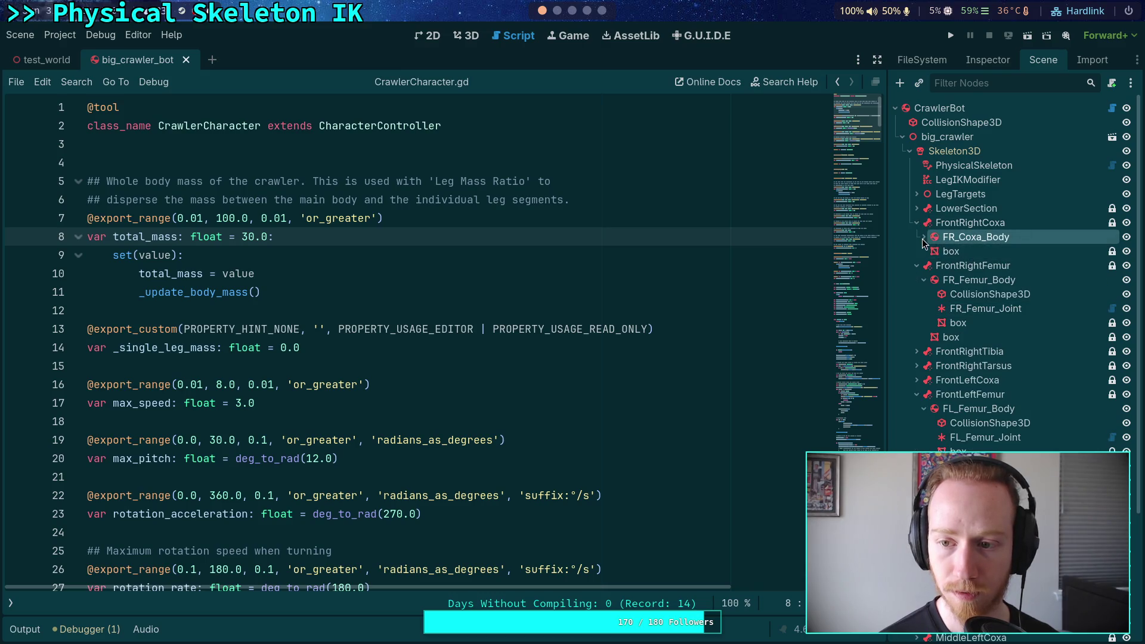
{"action": "left_click", "coordinate": [923, 237]}
{"action": "left_click", "coordinate": [981, 265]}
{"action": "left_click", "coordinate": [980, 60]}
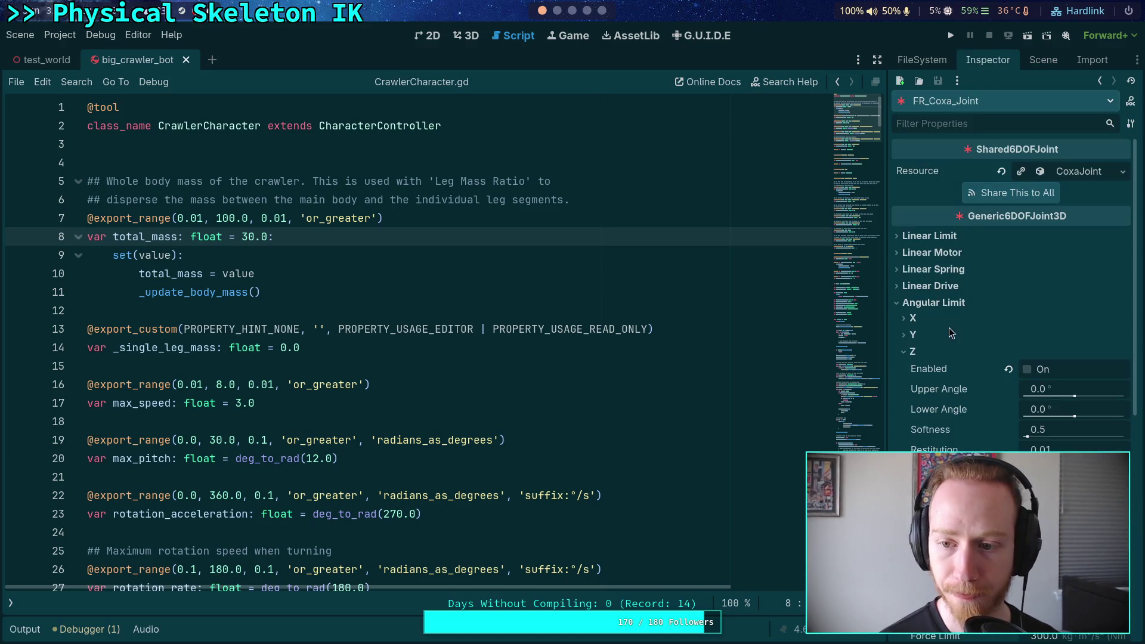
{"action": "scroll", "coordinate": [917, 352], "scroll_direction": "down", "scroll_amount": 1}
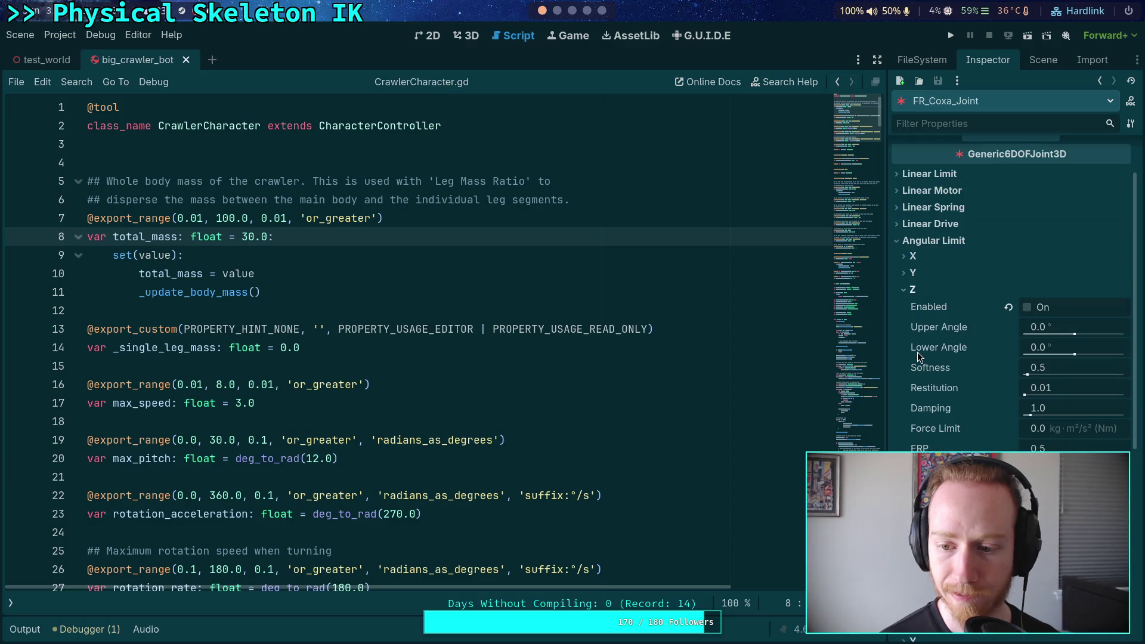
{"action": "left_click", "coordinate": [914, 291]}
{"action": "left_click", "coordinate": [918, 273]}
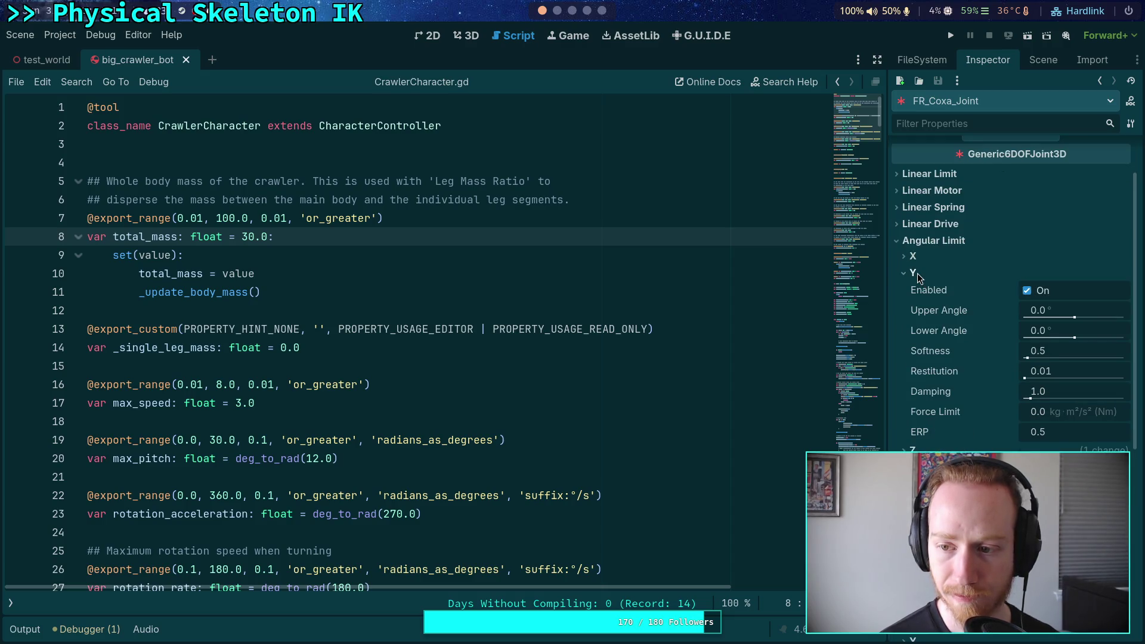
{"action": "left_click", "coordinate": [917, 273]}
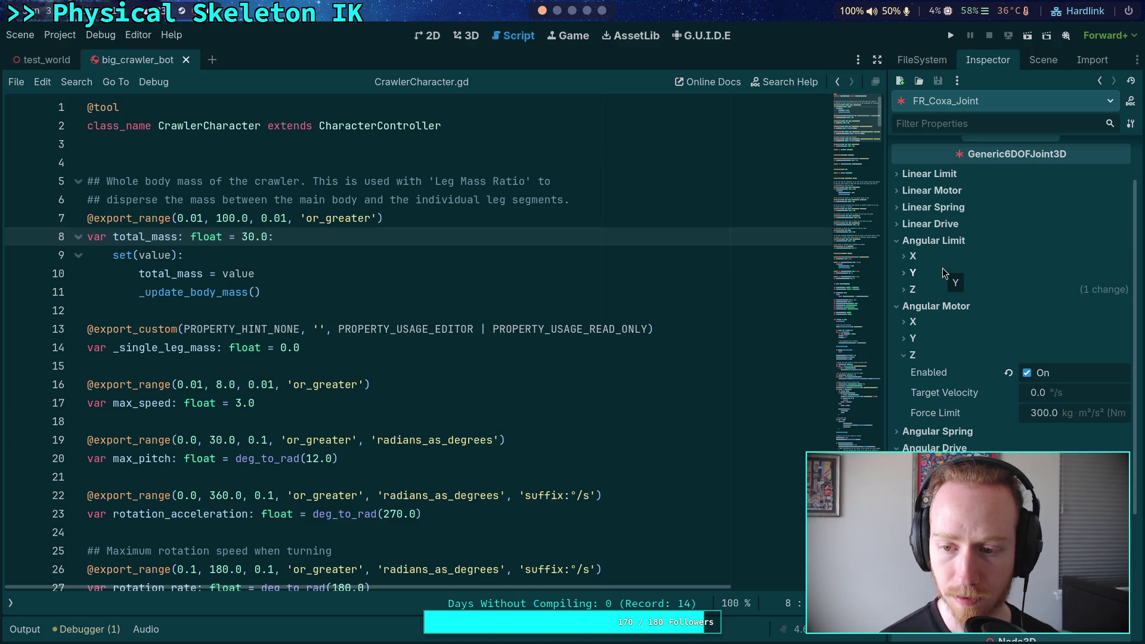
- Select FR_Femur_Joint and inspect its X angular limit settings
{"action": "left_click", "coordinate": [1043, 60]}
{"action": "left_click", "coordinate": [978, 352]}
{"action": "left_click", "coordinate": [978, 305]}
{"action": "left_click", "coordinate": [989, 59]}
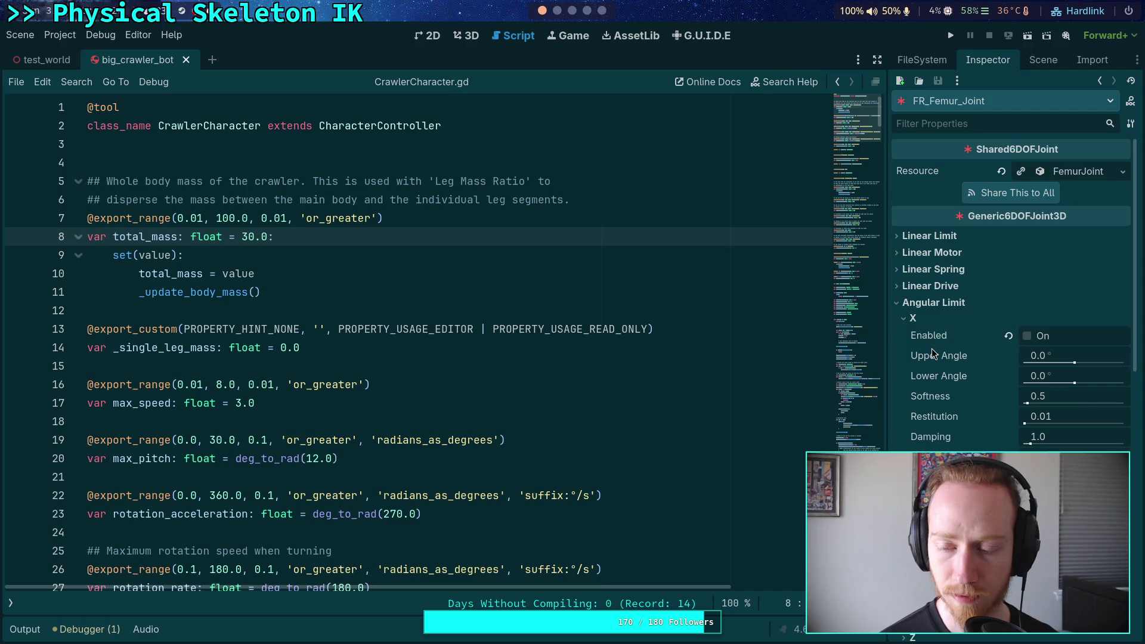
{"action": "scroll", "coordinate": [934, 352], "scroll_direction": "down", "scroll_amount": 5}
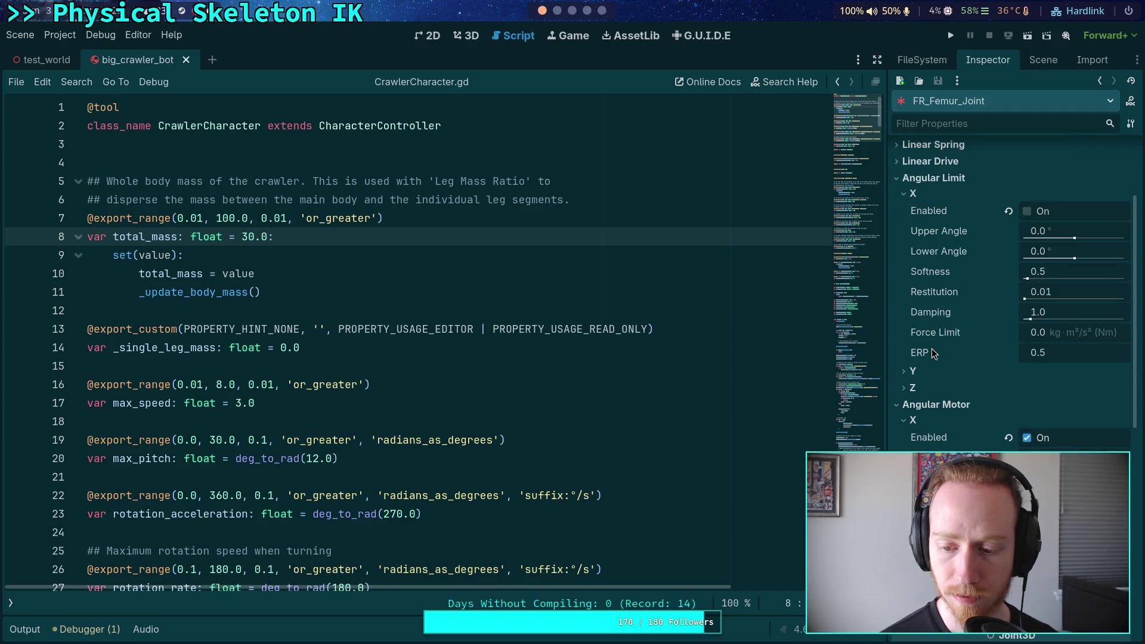
{"action": "mouse_move", "coordinate": [934, 350]}
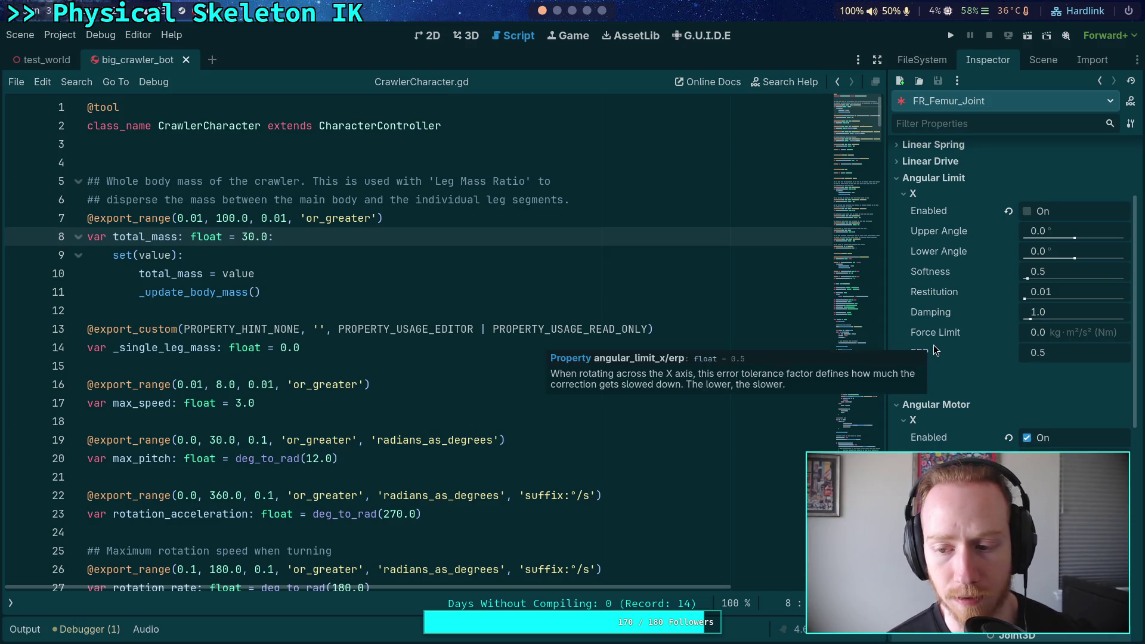
{"action": "scroll", "coordinate": [933, 349], "scroll_direction": "up", "scroll_amount": 5}
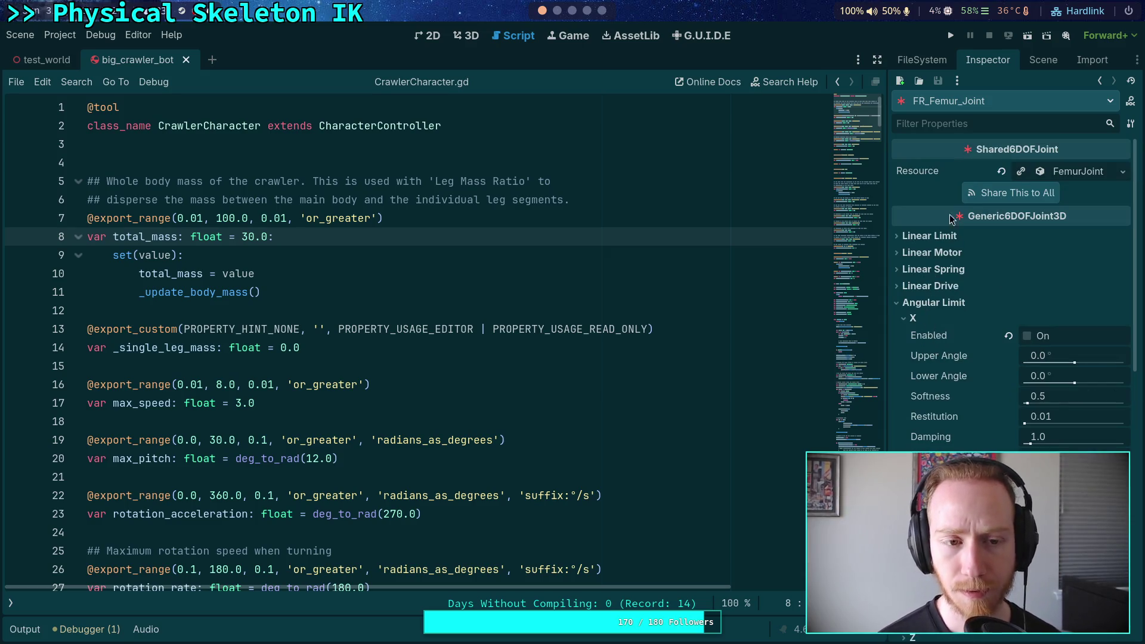
- Return to FR_Coxa_Joint and review its Y angular limit and Z motor (300.0 force limit)
{"action": "left_click", "coordinate": [1036, 59]}
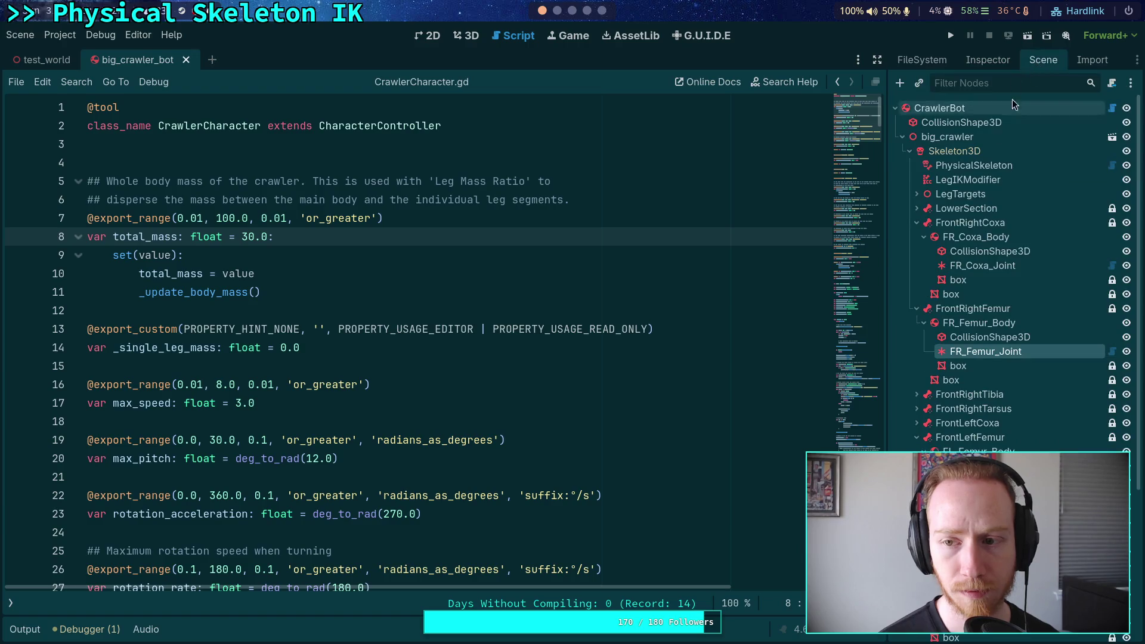
{"action": "left_click", "coordinate": [973, 271]}
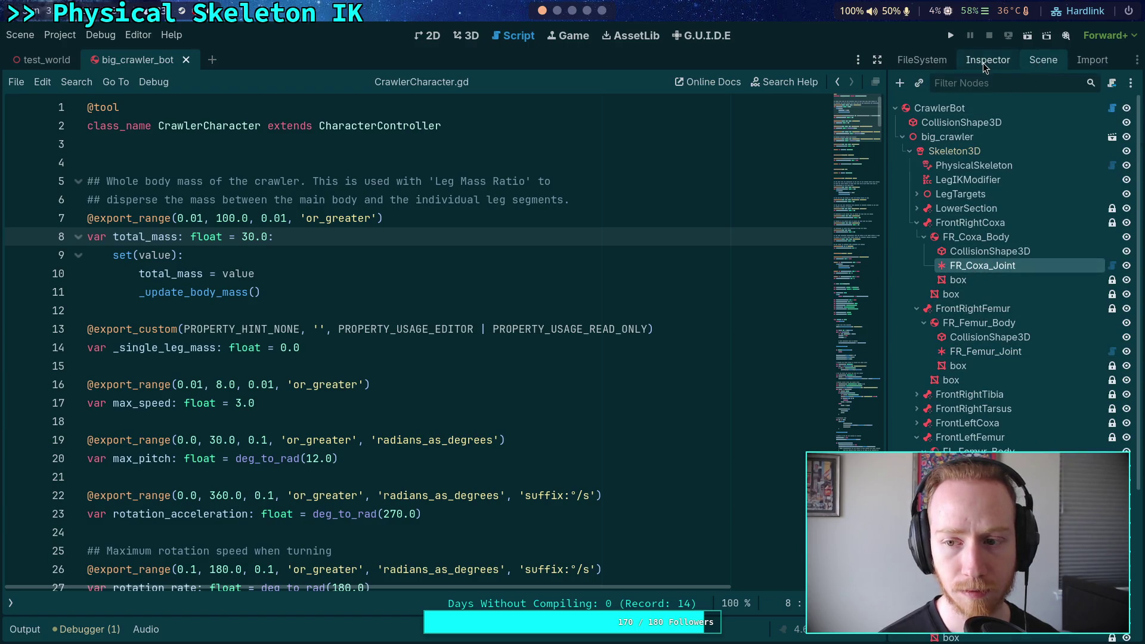
{"action": "left_click", "coordinate": [983, 63]}
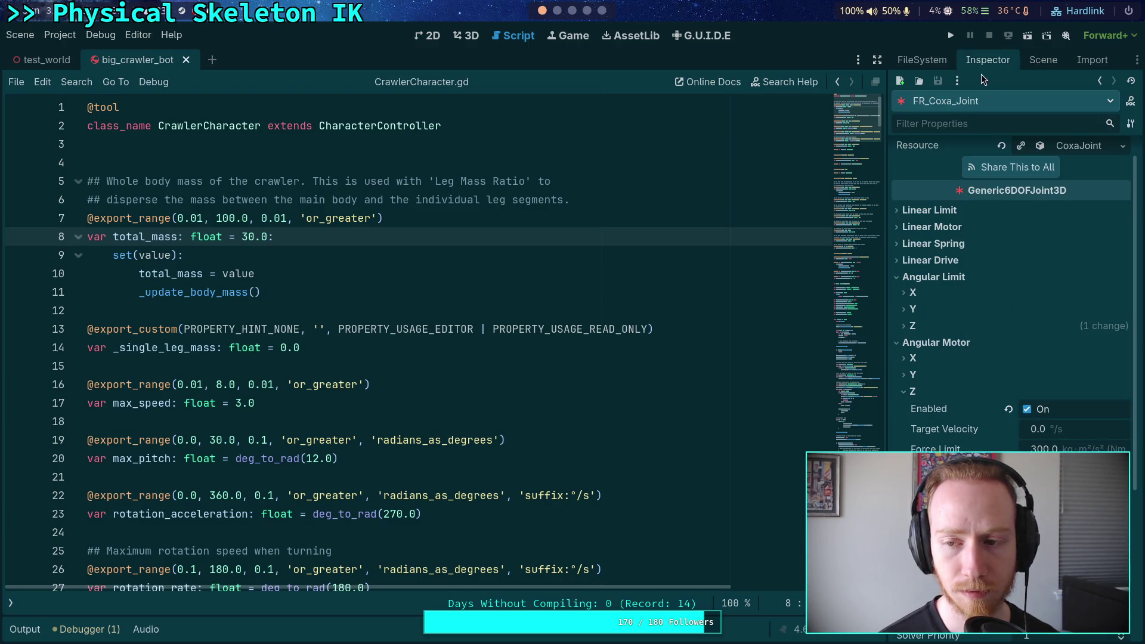
{"action": "left_click", "coordinate": [930, 309]}
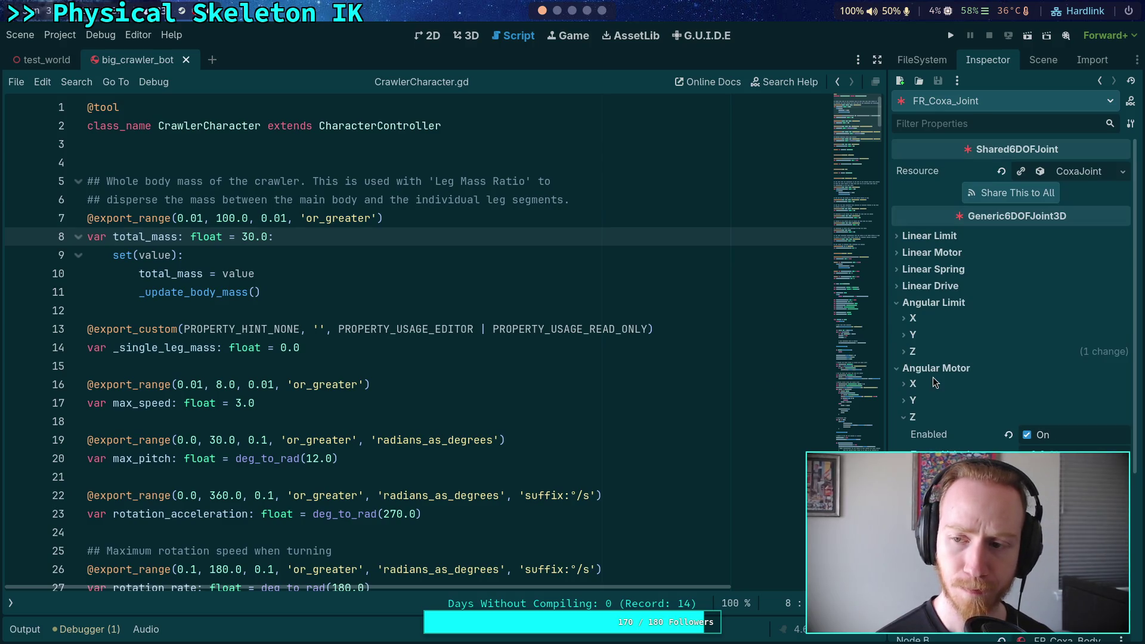
{"action": "scroll", "coordinate": [600, 414], "scroll_direction": "down", "scroll_amount": 12}
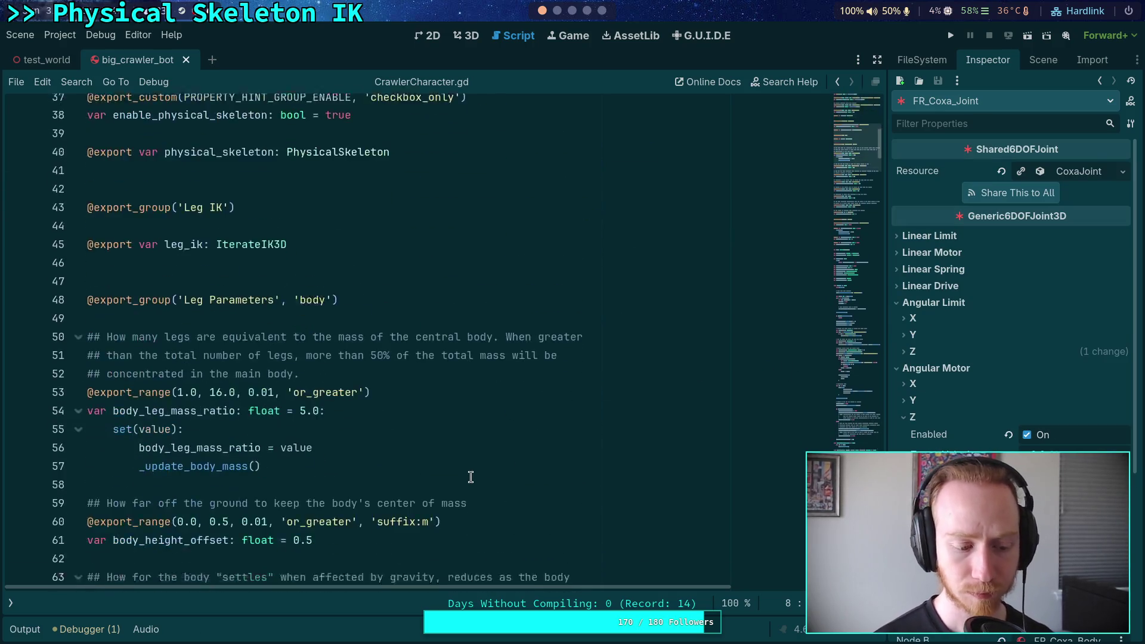
- Open physical_skeleton.gd and scroll to the joint linear-limit check near line 200
{"action": "scroll", "coordinate": [470, 477], "scroll_direction": "down", "scroll_amount": 5}
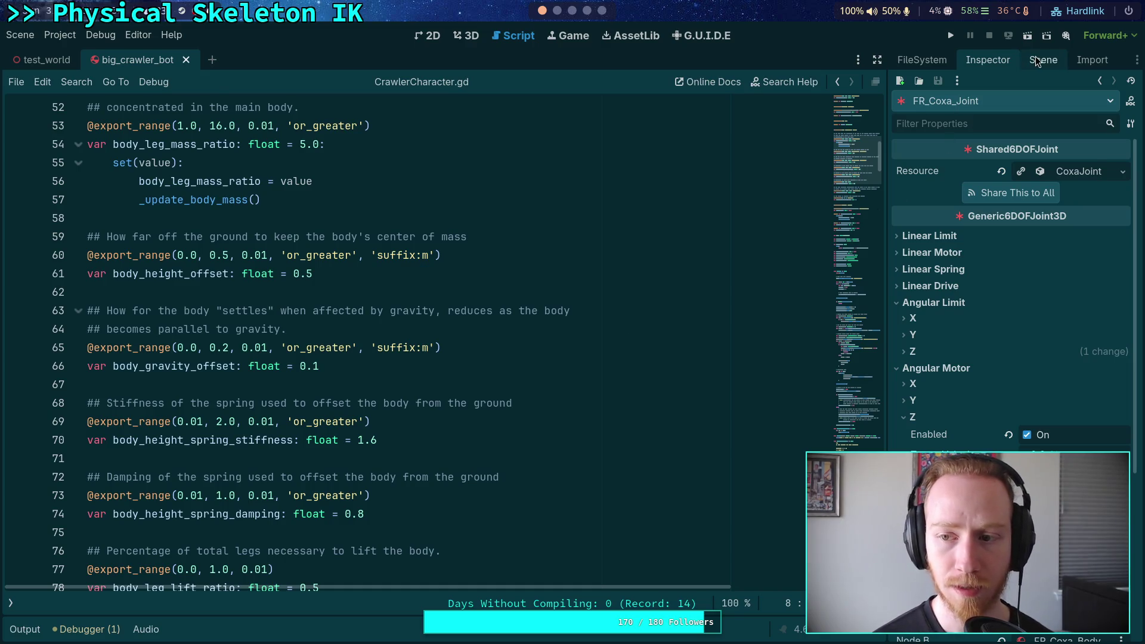
{"action": "left_click", "coordinate": [10, 603]}
{"action": "left_click", "coordinate": [66, 125]}
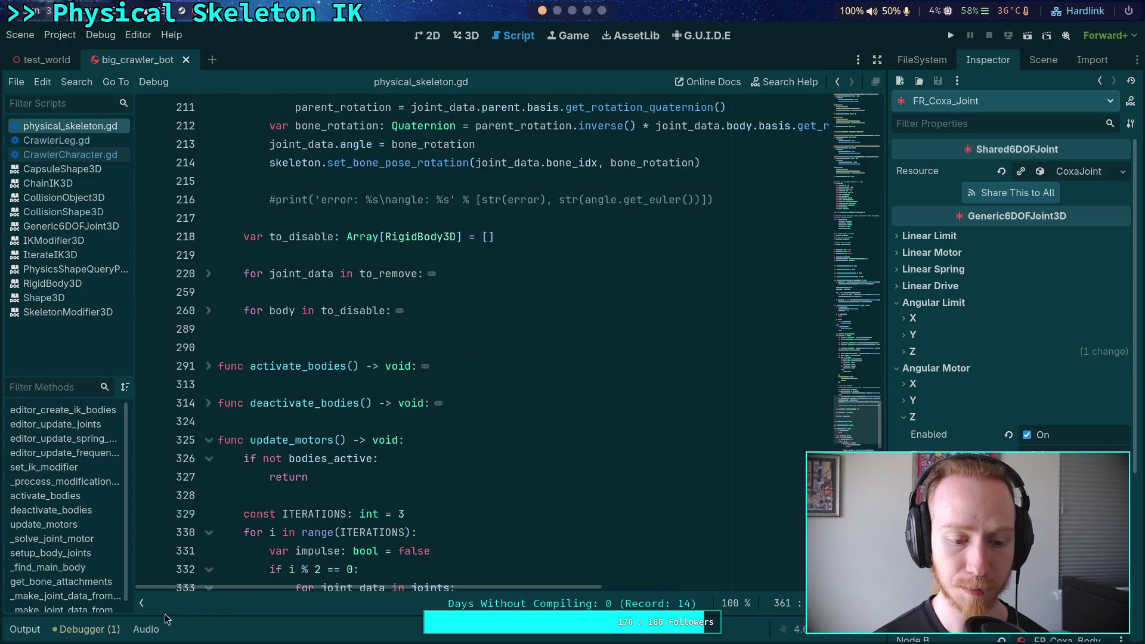
{"action": "scroll", "coordinate": [477, 432], "scroll_direction": "up", "scroll_amount": 9}
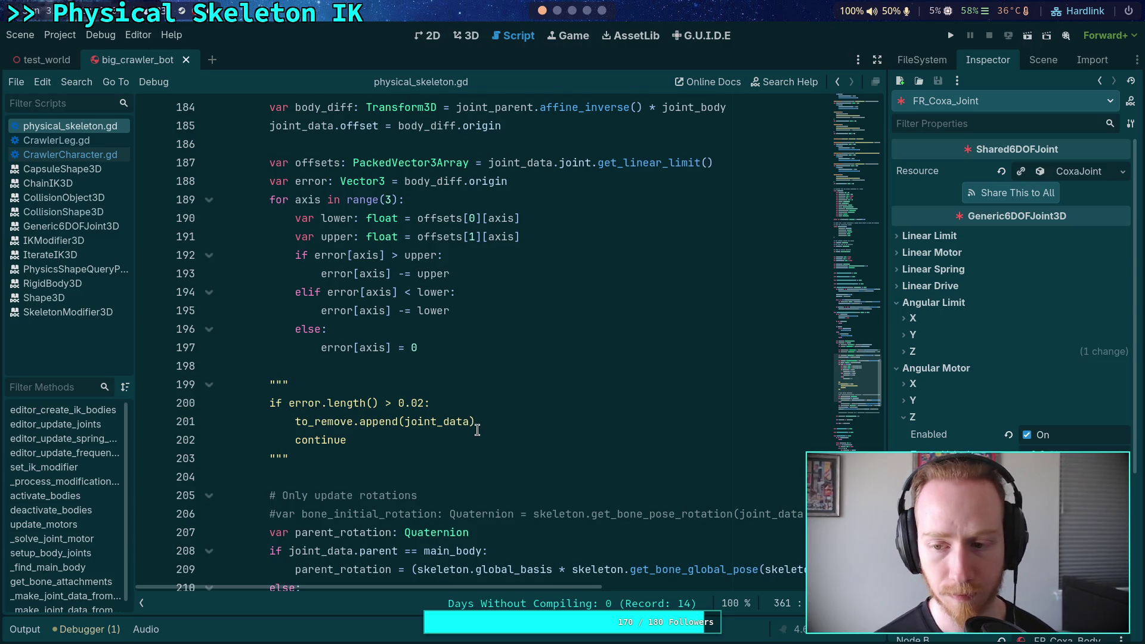
{"action": "scroll", "coordinate": [477, 430], "scroll_direction": "up", "scroll_amount": 4}
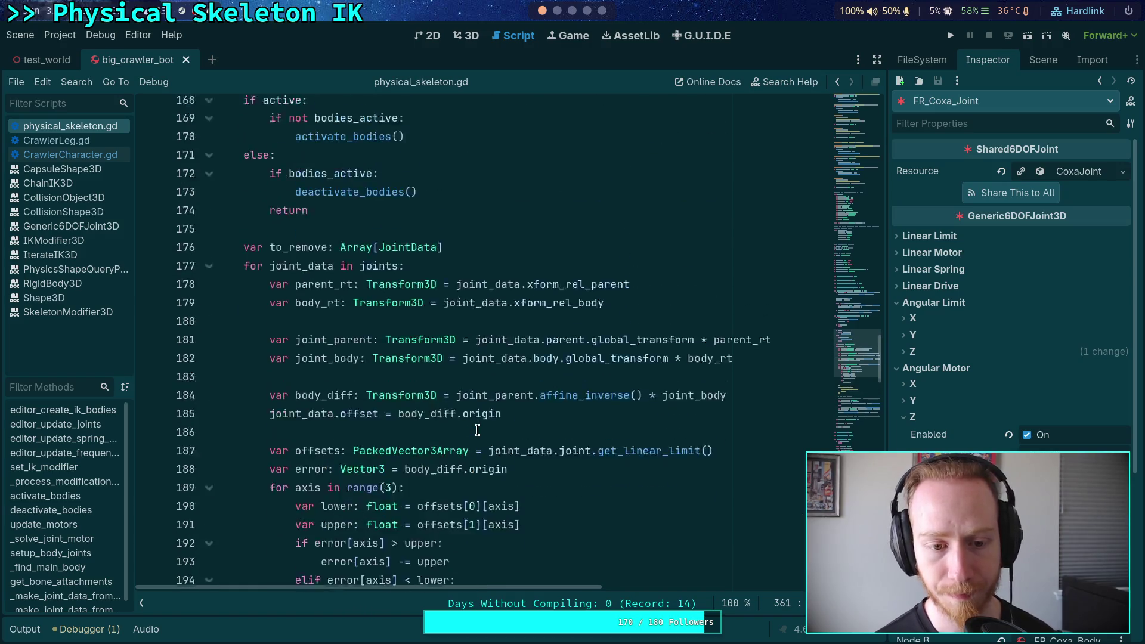
{"action": "scroll", "coordinate": [478, 430], "scroll_direction": "down", "scroll_amount": 4}
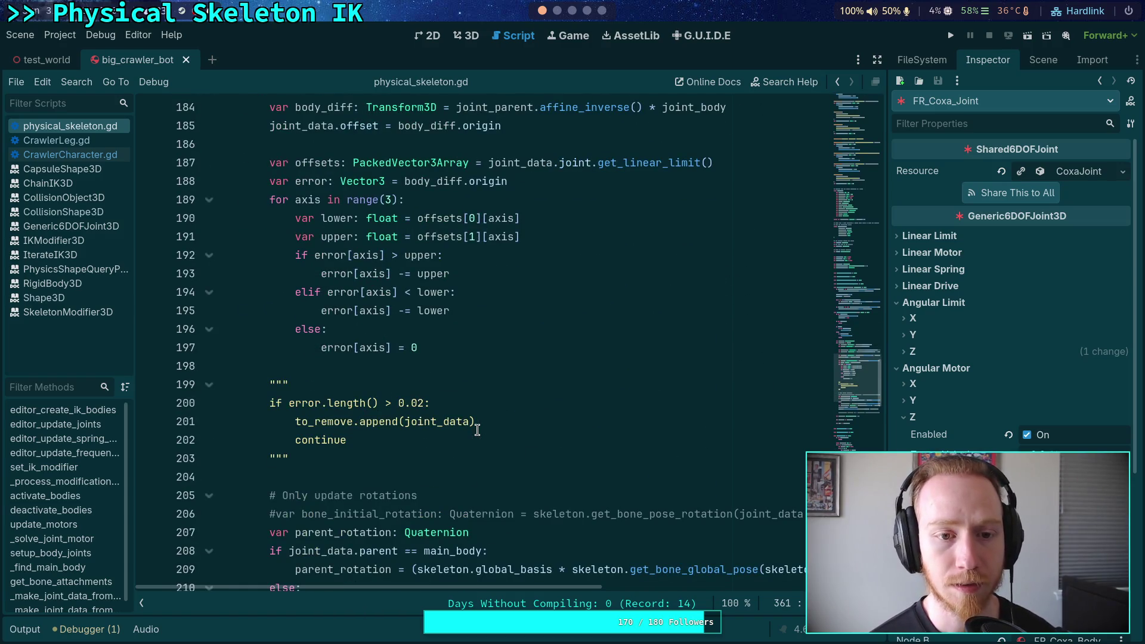
{"action": "scroll", "coordinate": [477, 429], "scroll_direction": "up", "scroll_amount": 1}
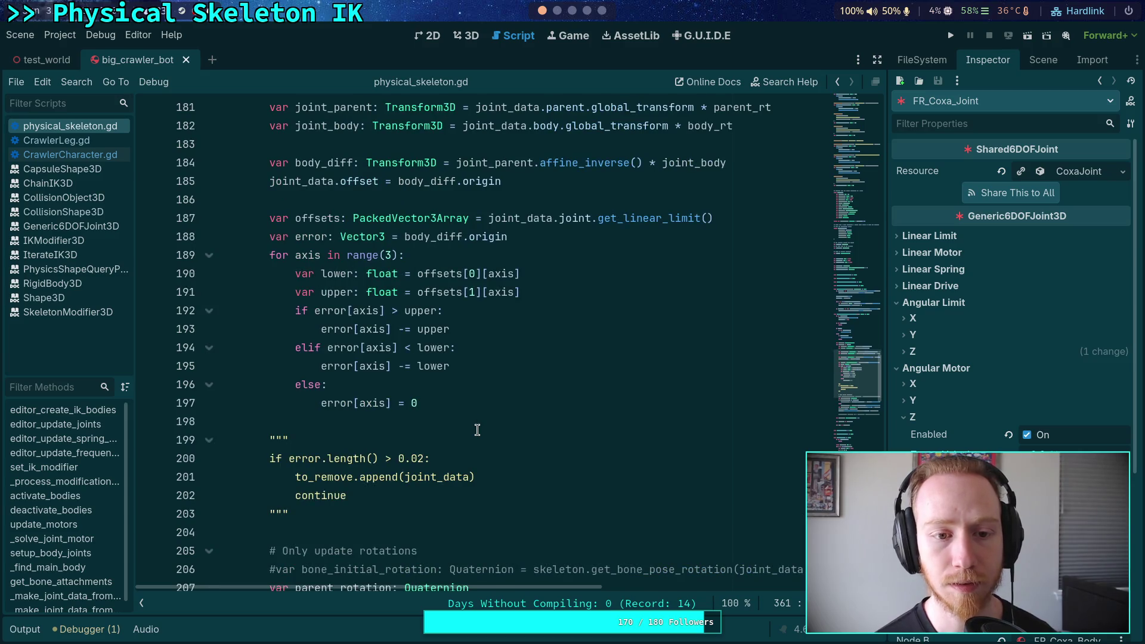
{"action": "scroll", "coordinate": [477, 429], "scroll_direction": "down", "scroll_amount": 2}
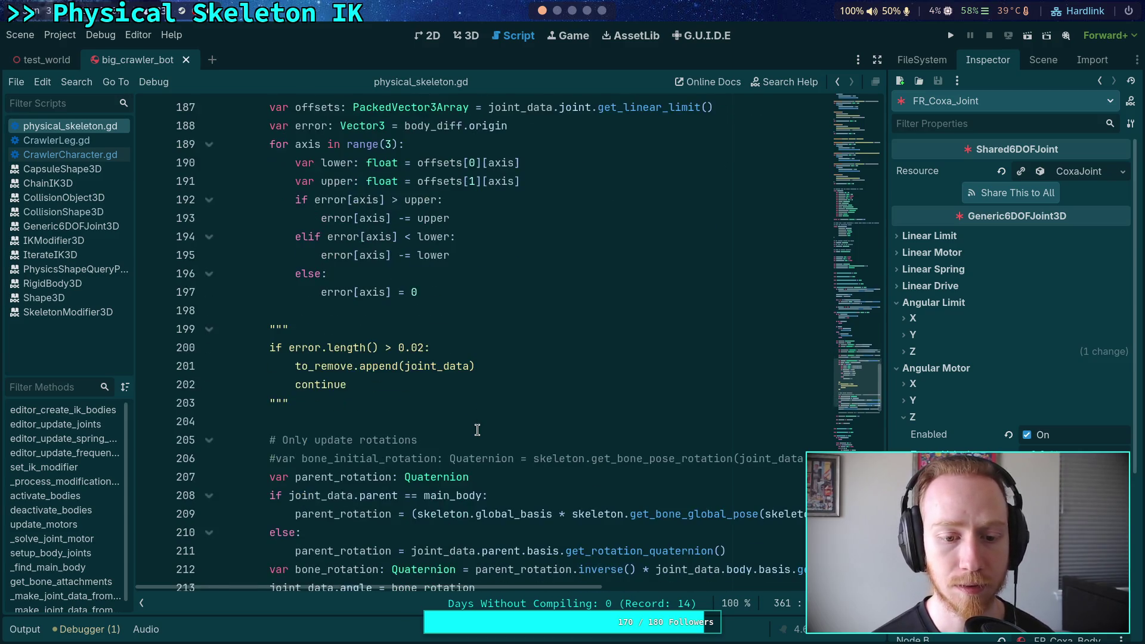
{"action": "left_click", "coordinate": [511, 391]}
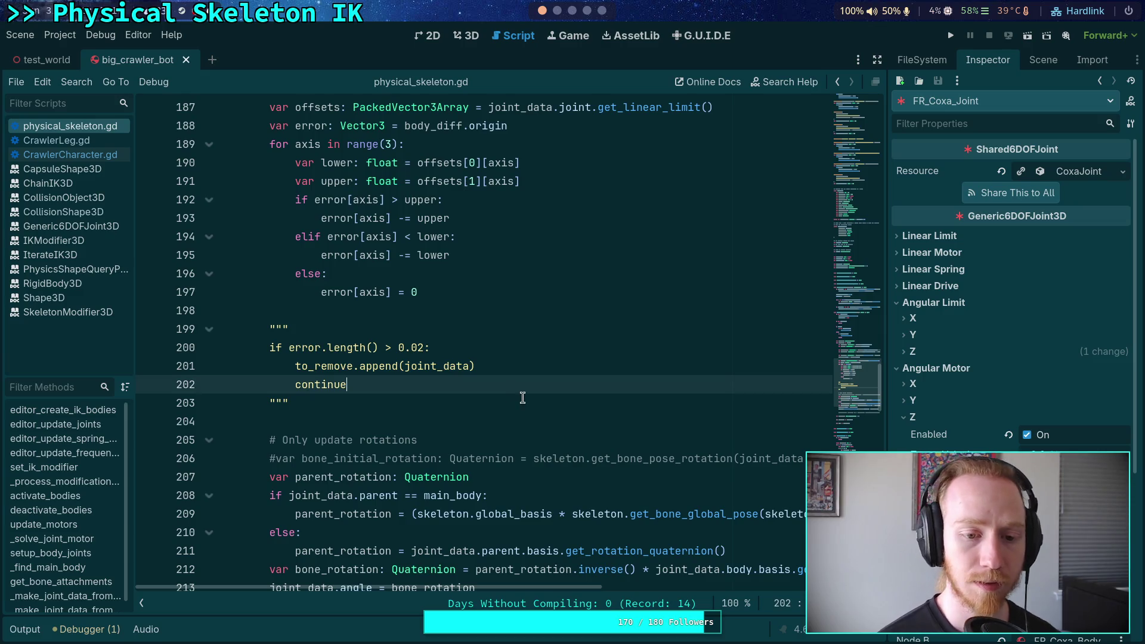
- Add 'var euler: Vector3 = bone_rotation.get_euler()' after the joint_data.angle assignment
{"action": "left_click", "coordinate": [523, 398]}
{"action": "key", "text": "Return"}
{"action": "key", "text": "Return"}
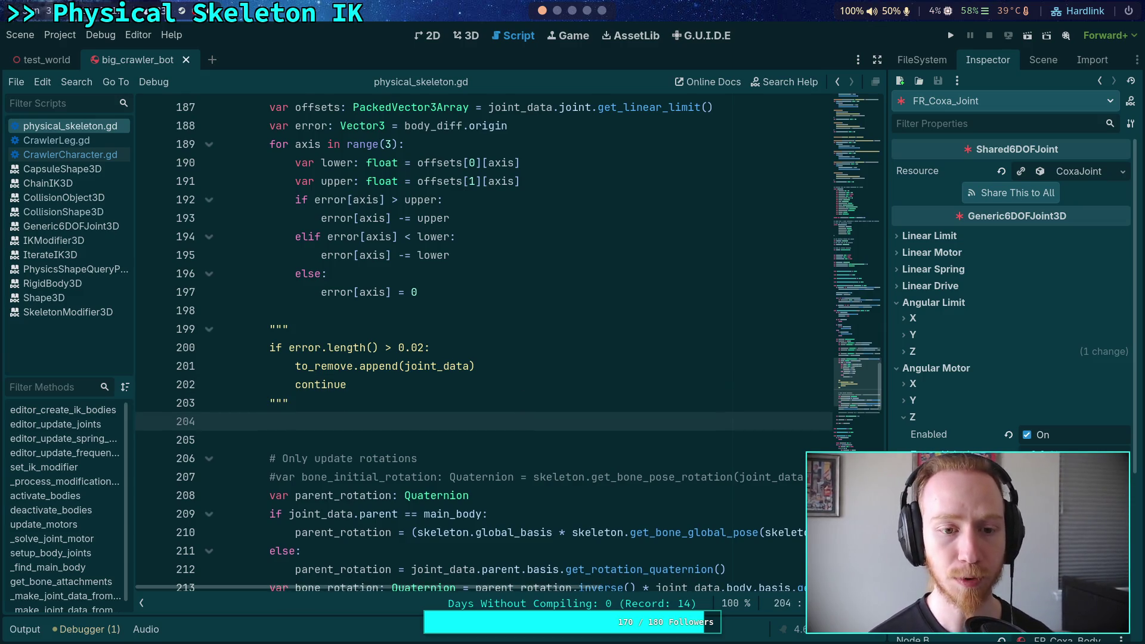
{"action": "scroll", "coordinate": [317, 273], "scroll_direction": "down", "scroll_amount": 3}
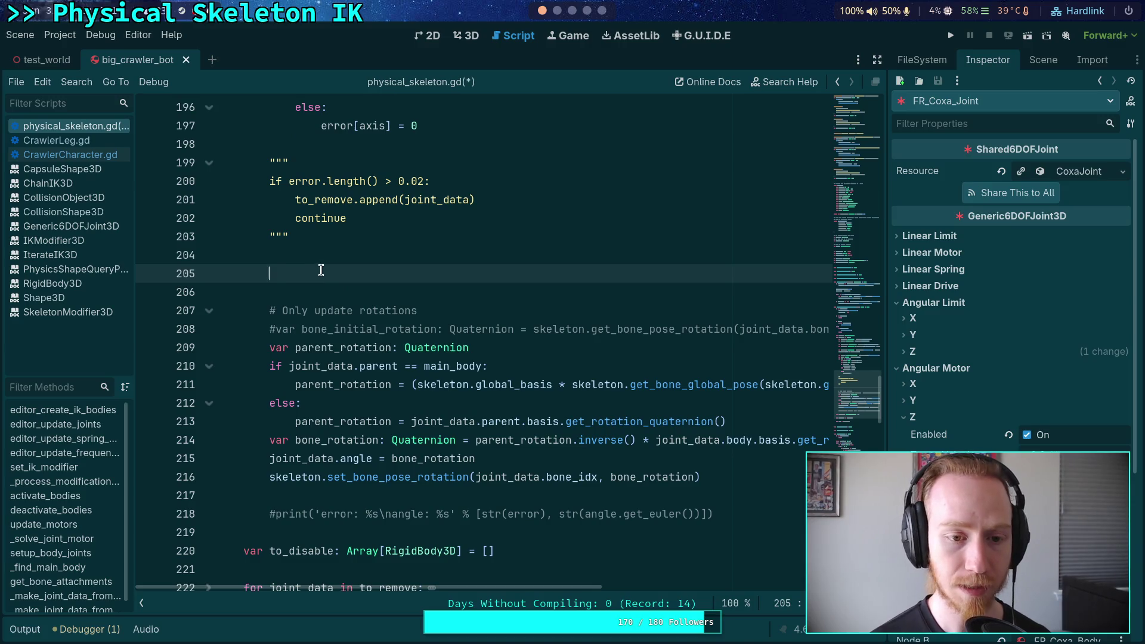
{"action": "key", "text": "BackSpace"}
{"action": "key", "text": "BackSpace"}
{"action": "key", "text": "BackSpace"}
{"action": "key", "text": "BackSpace"}
{"action": "left_click", "coordinate": [535, 423]}
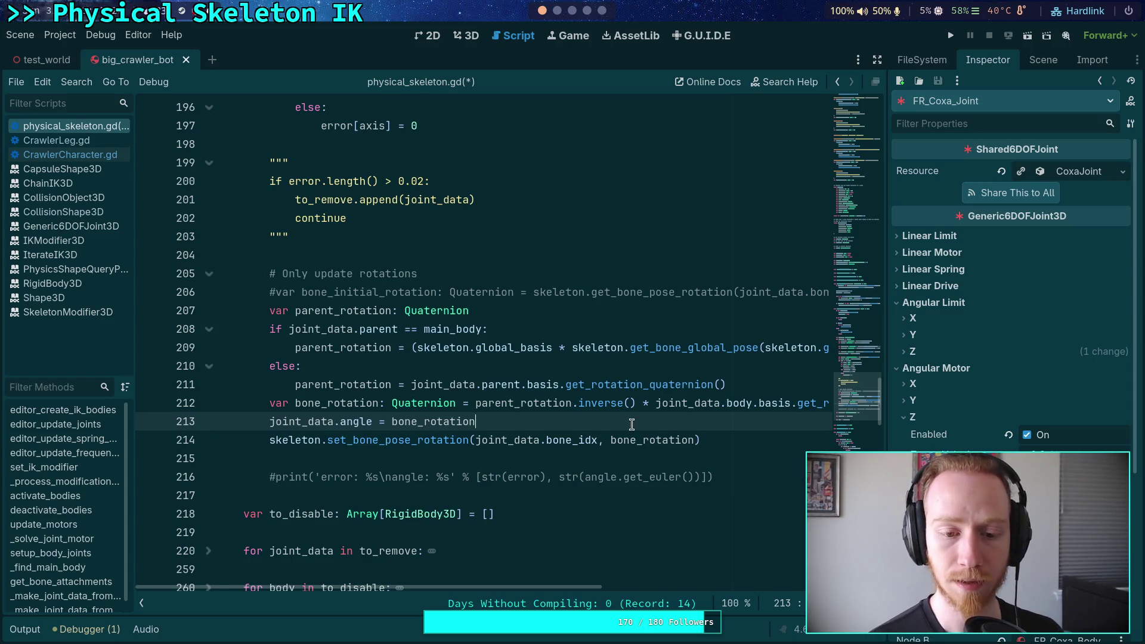
{"action": "key", "text": "Return"}
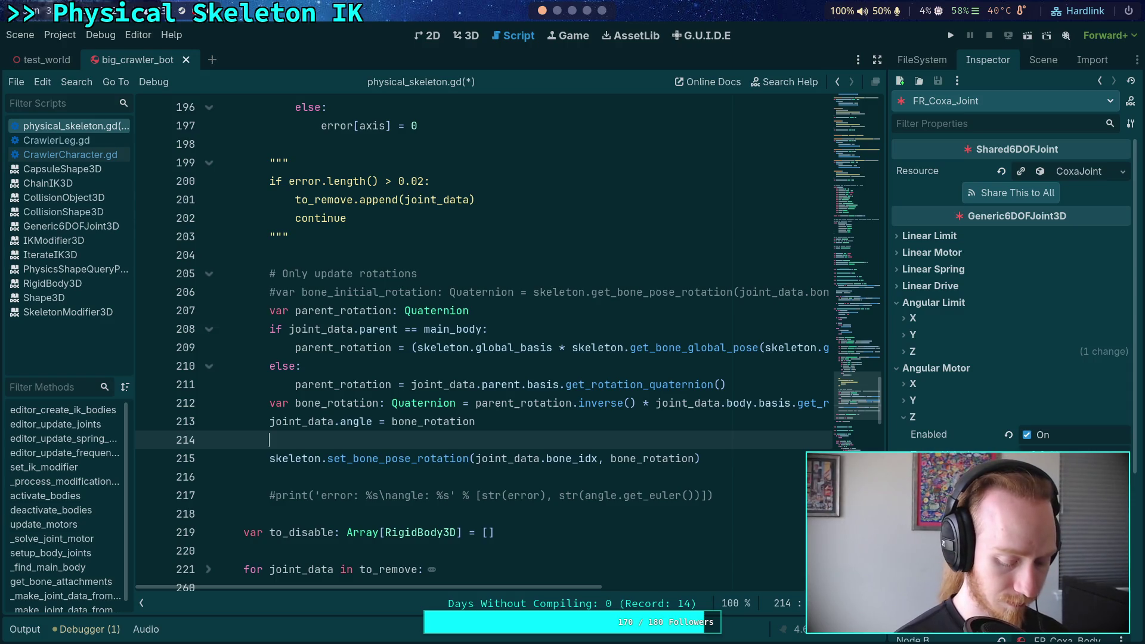
{"action": "type", "text": "var euler: Vector3 = "}
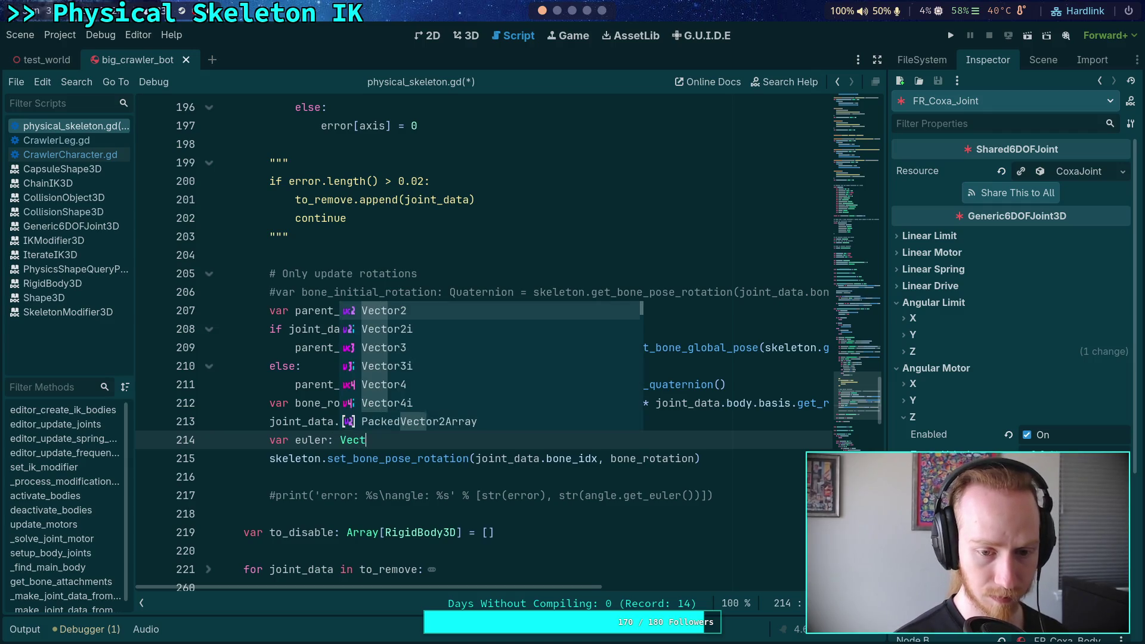
{"action": "type", "text": "joint"}
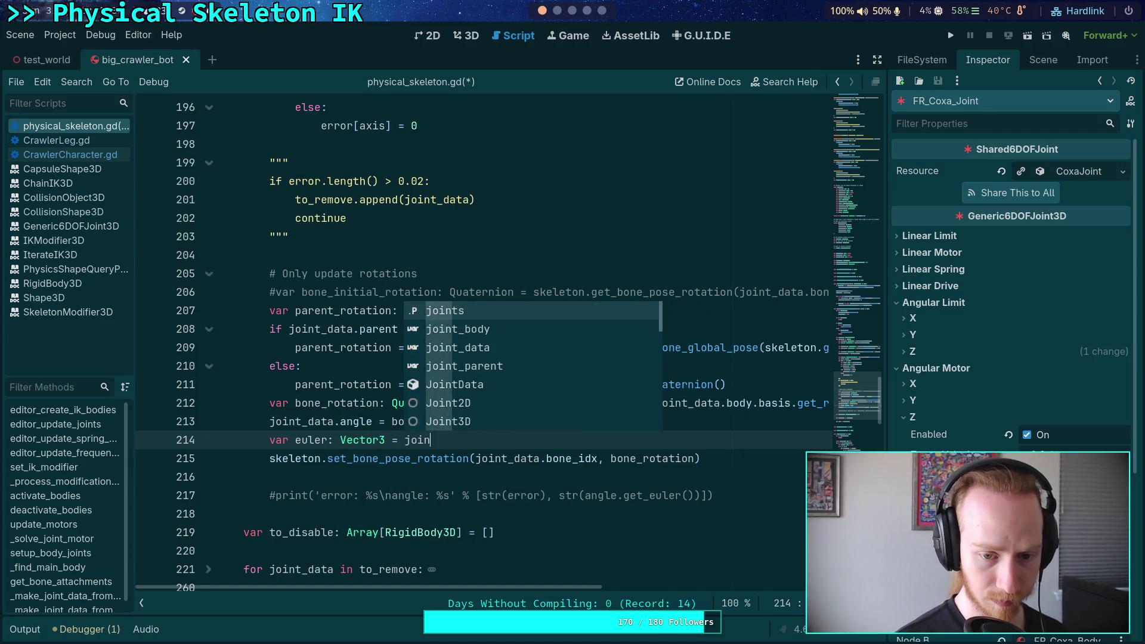
{"action": "key", "text": "BackSpace"}
{"action": "key", "text": "BackSpace"}
{"action": "key", "text": "BackSpace"}
{"action": "type", "text": "bone-r"}
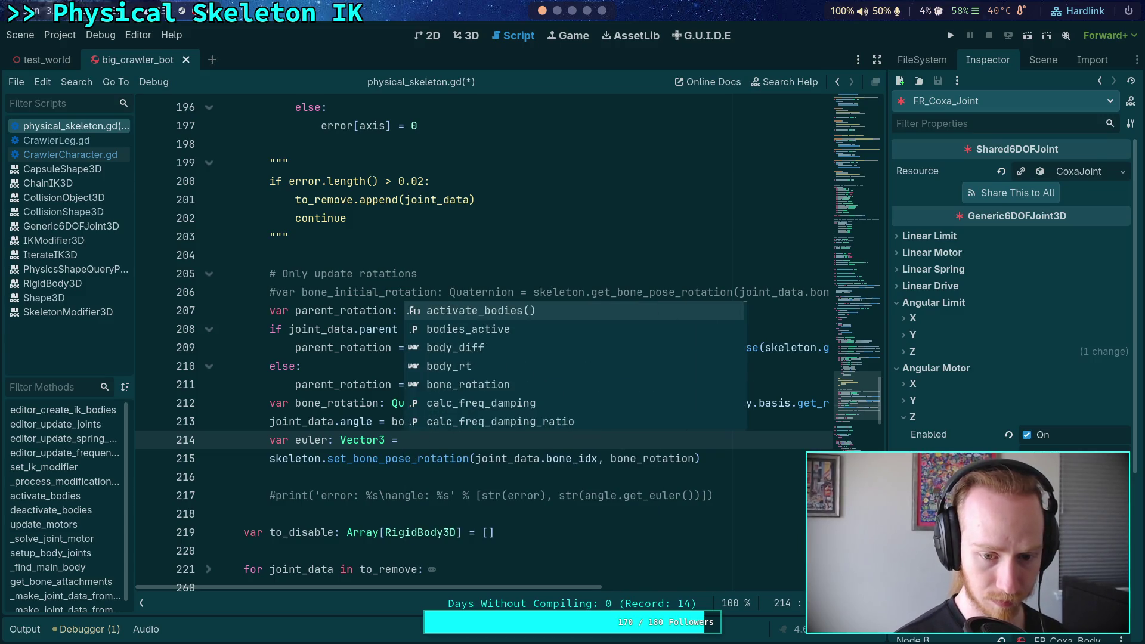
{"action": "key", "text": "BackSpace"}
{"action": "key", "text": "BackSpace"}
{"action": "type", "text": "_rot"}
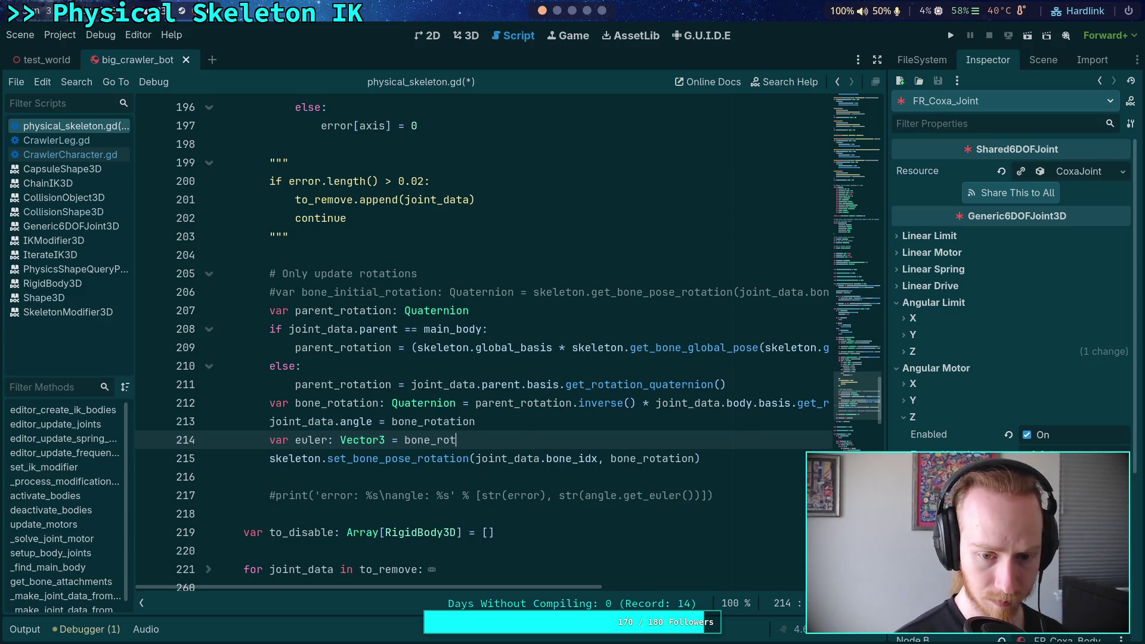
{"action": "key", "text": "Return"}
{"action": "type", "text": ".to_eu"}
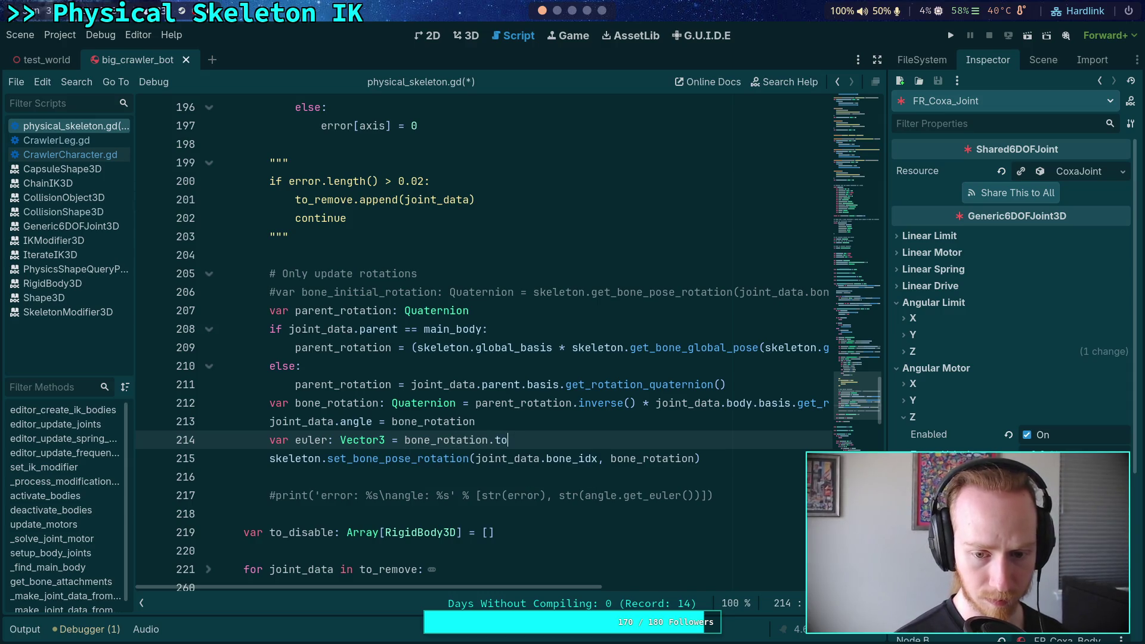
{"action": "key", "text": "BackSpace"}
{"action": "key", "text": "BackSpace"}
{"action": "key", "text": "BackSpace"}
{"action": "type", "text": "eu"}
{"action": "key", "text": "Return"}
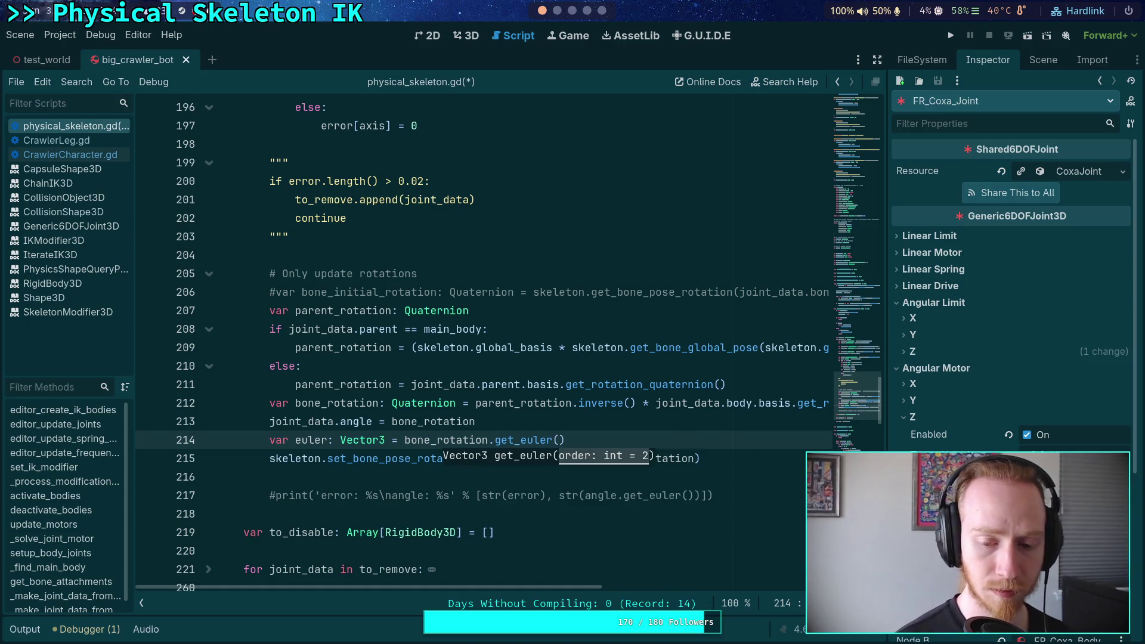
- Add 'if euler.y > 1.0:' with an indented 'breakpoint', save the script and run the project
{"action": "key", "text": "Return"}
{"action": "type", "text": "if eu"}
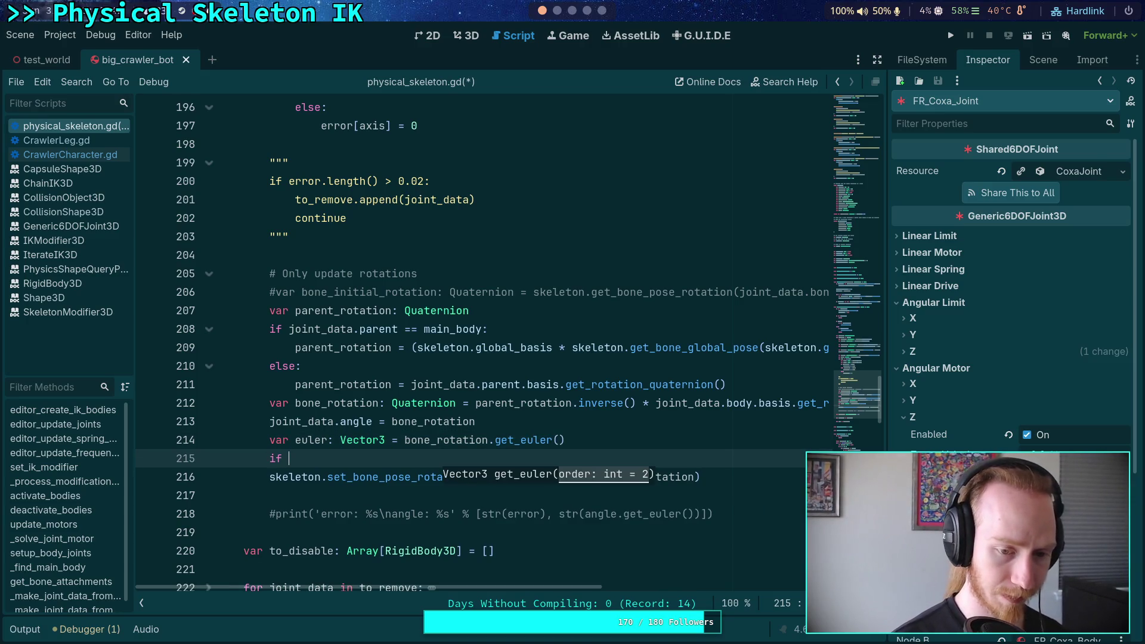
{"action": "key", "text": "Return"}
{"action": "type", "text": ".y "}
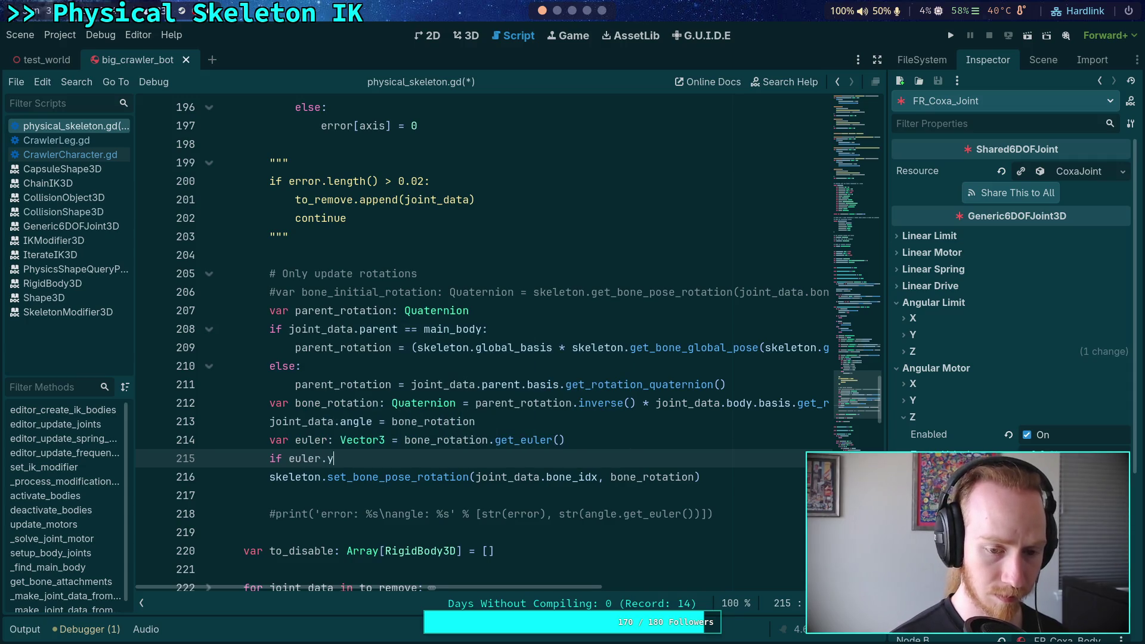
{"action": "type", "text": "> 1.0:"}
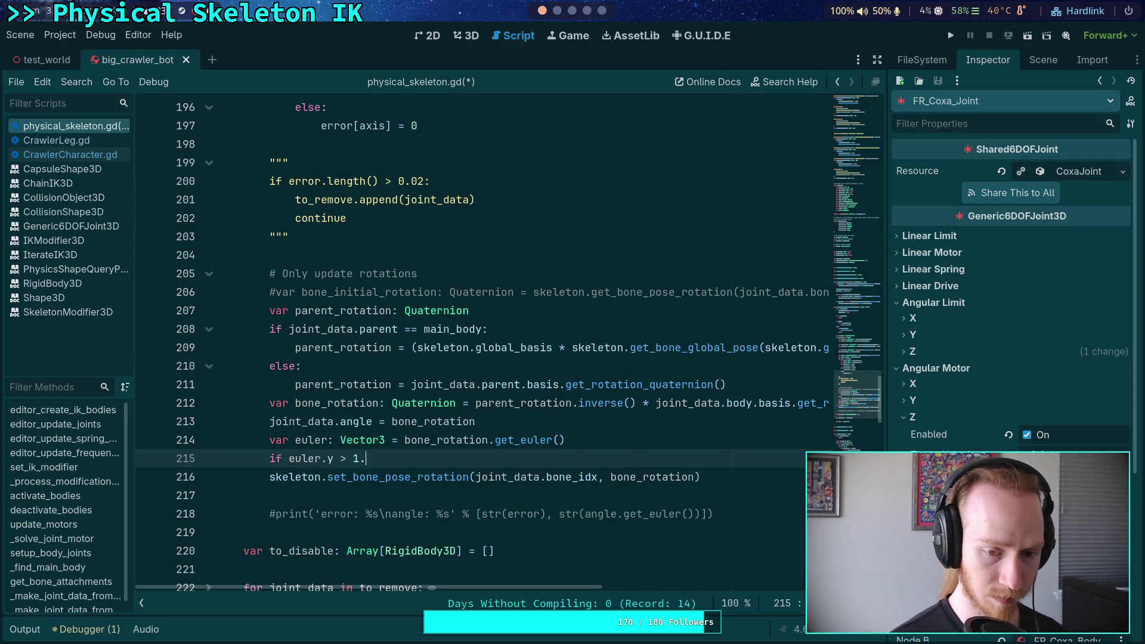
{"action": "key", "text": "Return"}
{"action": "type", "text": "breakpoint"}
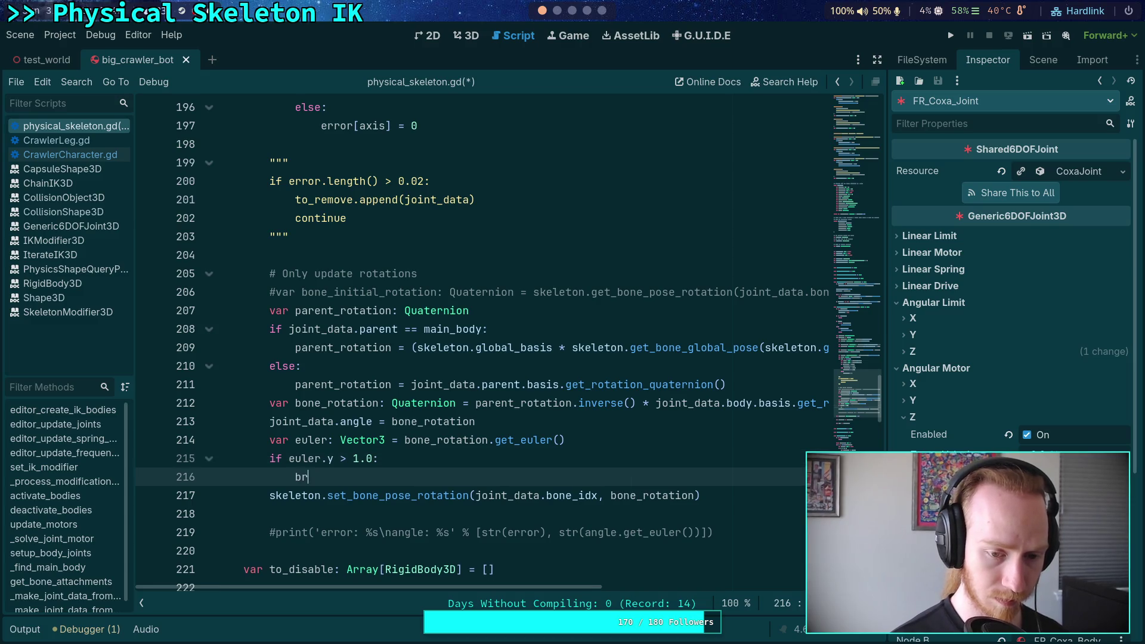
{"action": "key", "text": "ctrl+s"}
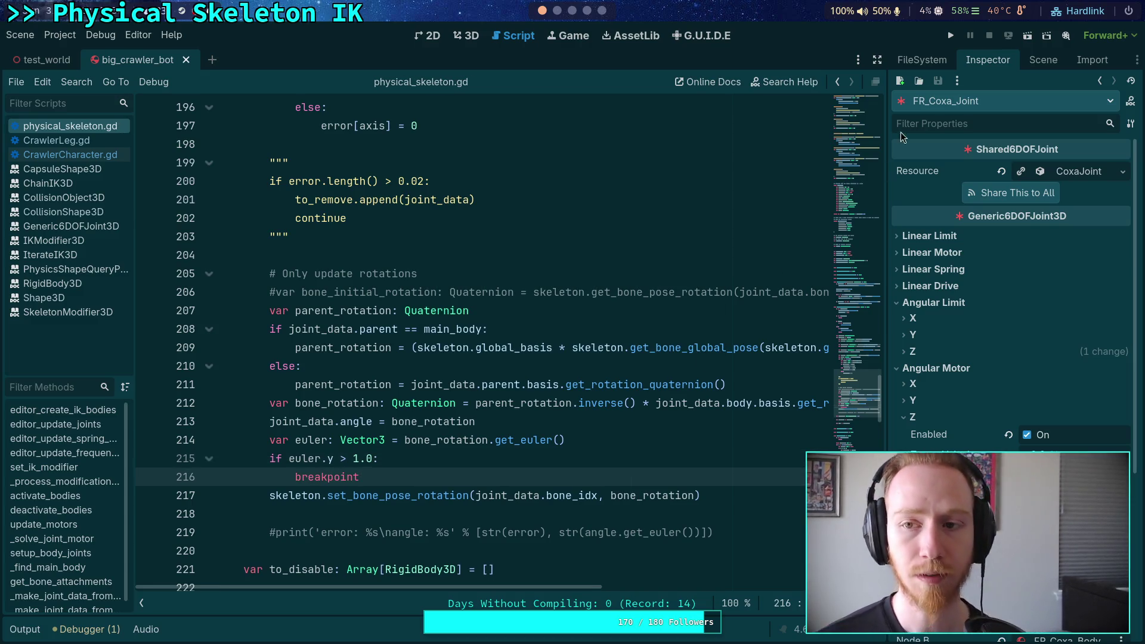
{"action": "left_click", "coordinate": [951, 36]}
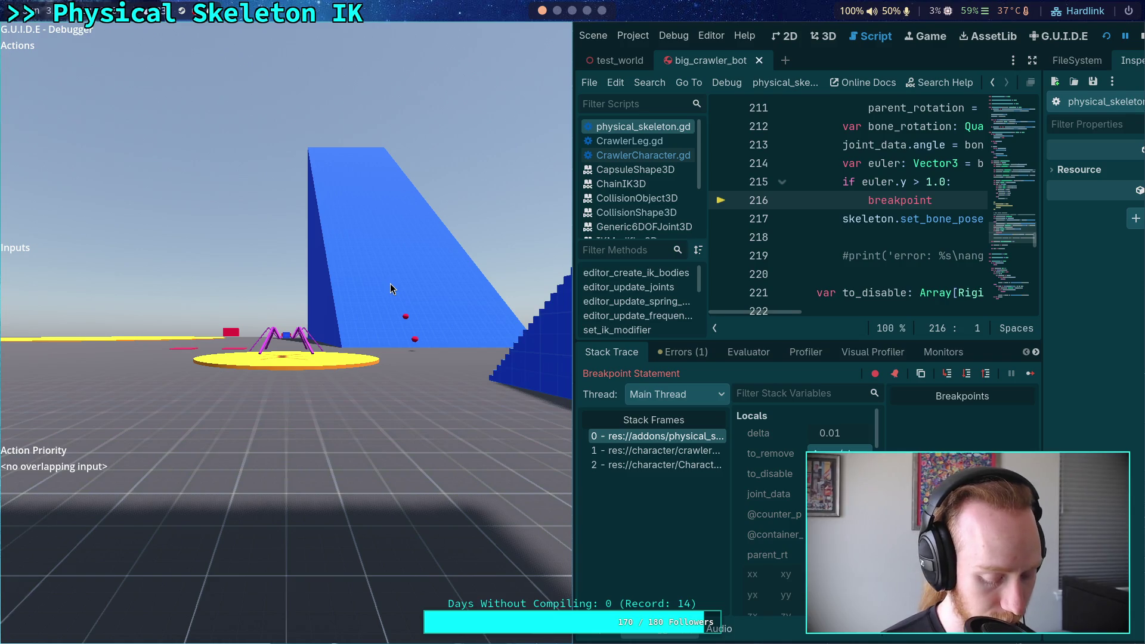
- At the paused breakpoint, check the Locals list: euler reads about (-1.403, 3.1416, -3.1416)
{"action": "key", "text": "super+m"}
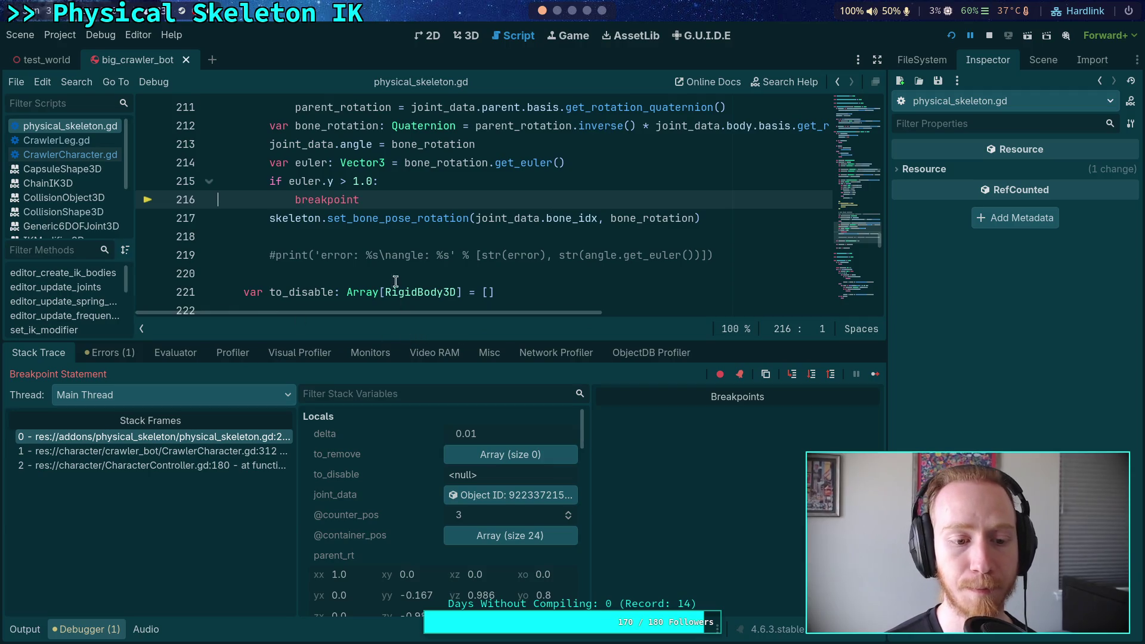
{"action": "scroll", "coordinate": [401, 249], "scroll_direction": "up", "scroll_amount": 1}
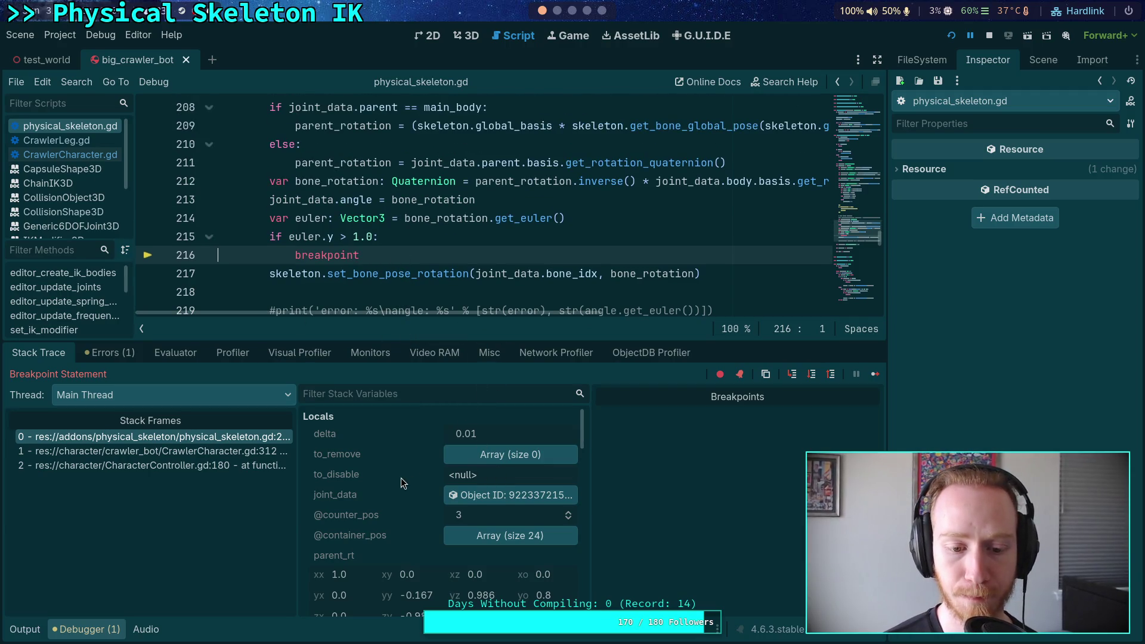
{"action": "scroll", "coordinate": [402, 482], "scroll_direction": "down", "scroll_amount": 3}
{"action": "scroll", "coordinate": [402, 482], "scroll_direction": "down", "scroll_amount": 5}
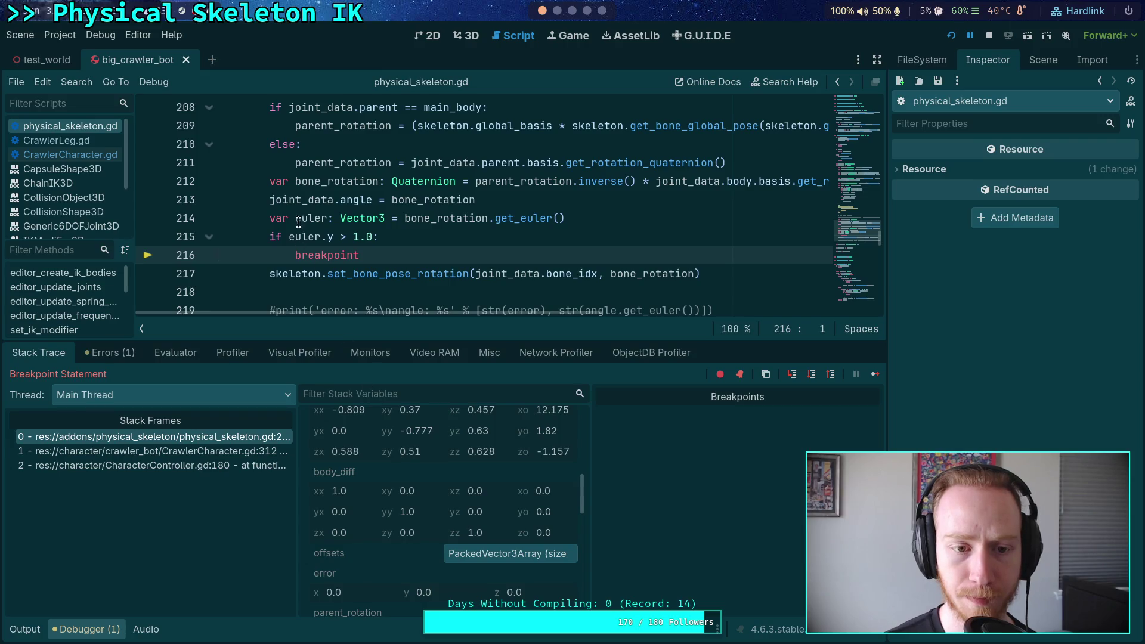
{"action": "mouse_move", "coordinate": [310, 221]}
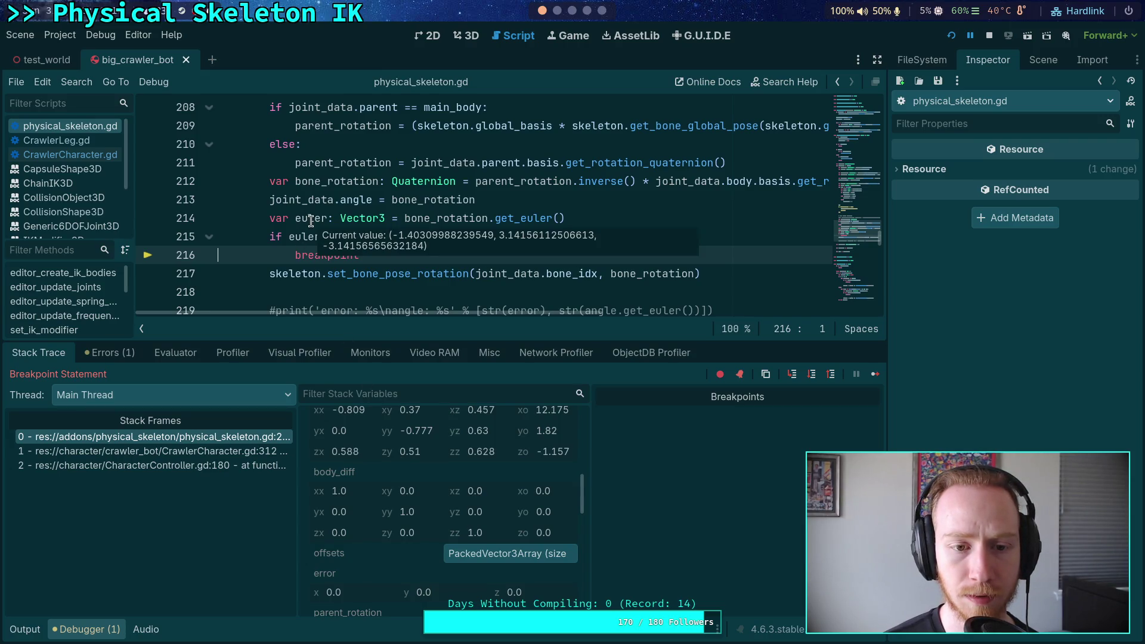
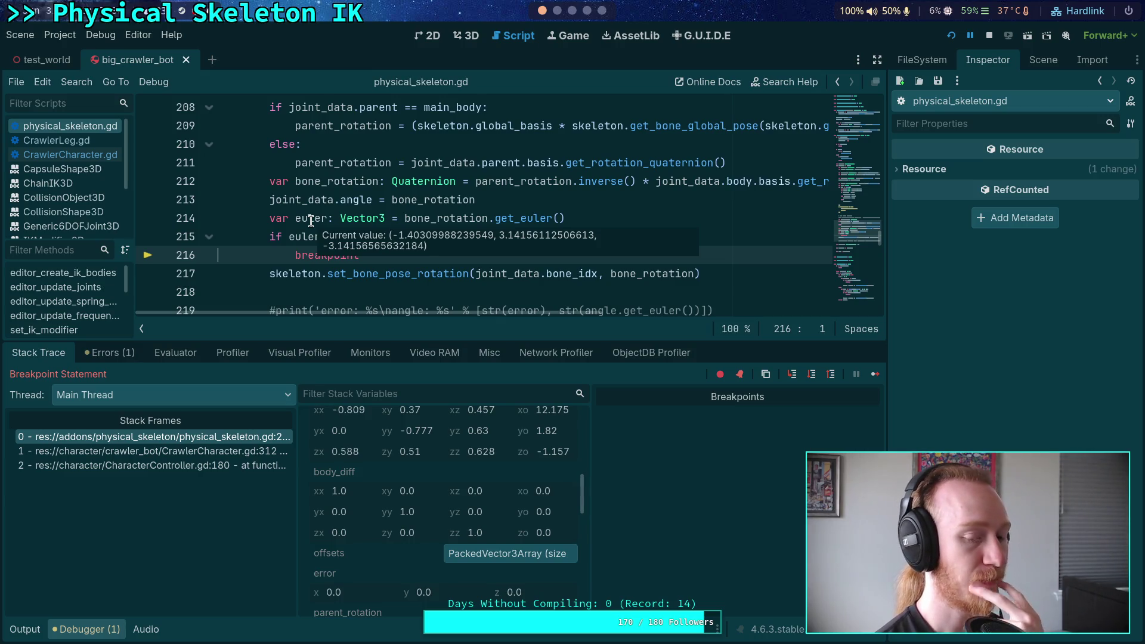
- Delete the leftover euler debug check lines from the script
{"action": "left_click_drag", "start_coordinate": [359, 256], "coordinate": [188, 221]}
{"action": "key", "text": "Delete"}
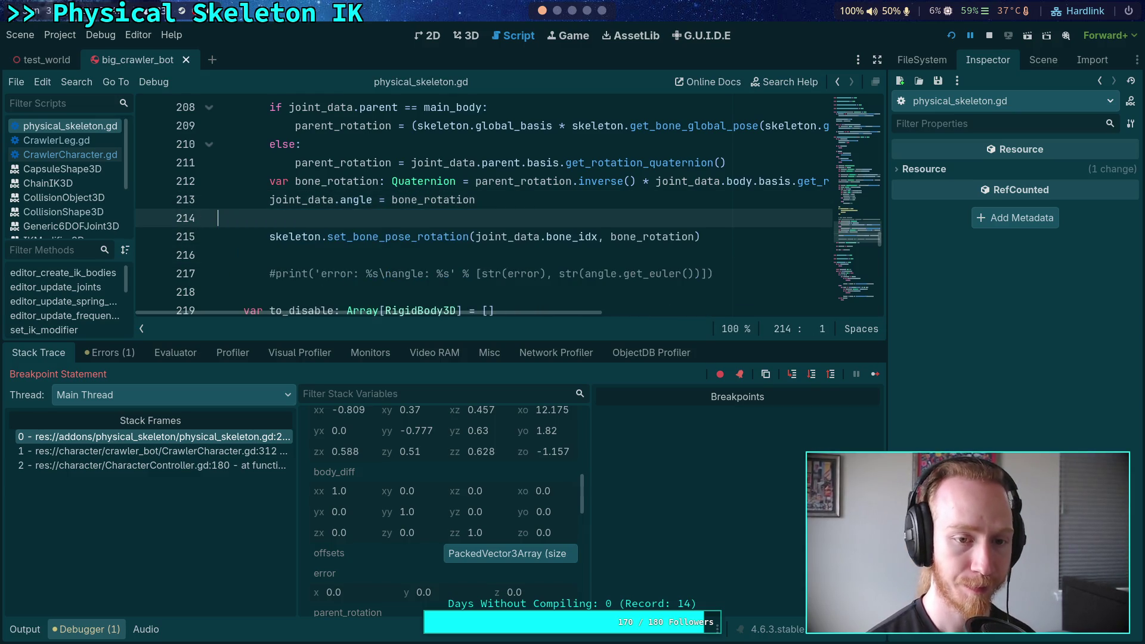
{"action": "scroll", "coordinate": [412, 238], "scroll_direction": "down", "scroll_amount": 20}
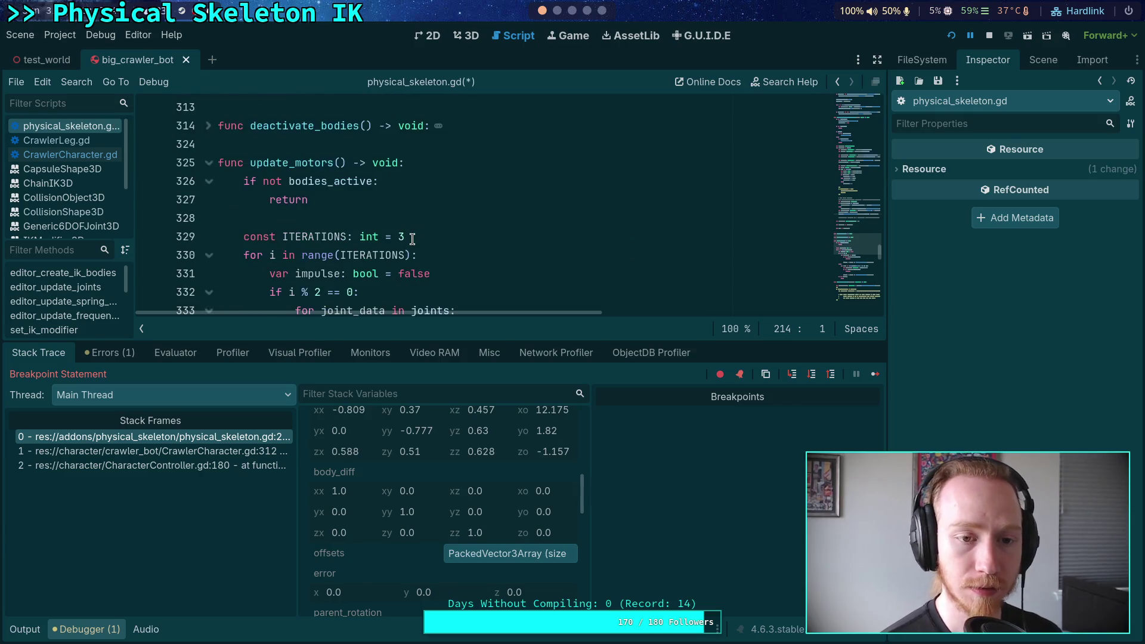
{"action": "scroll", "coordinate": [412, 239], "scroll_direction": "down", "scroll_amount": 1}
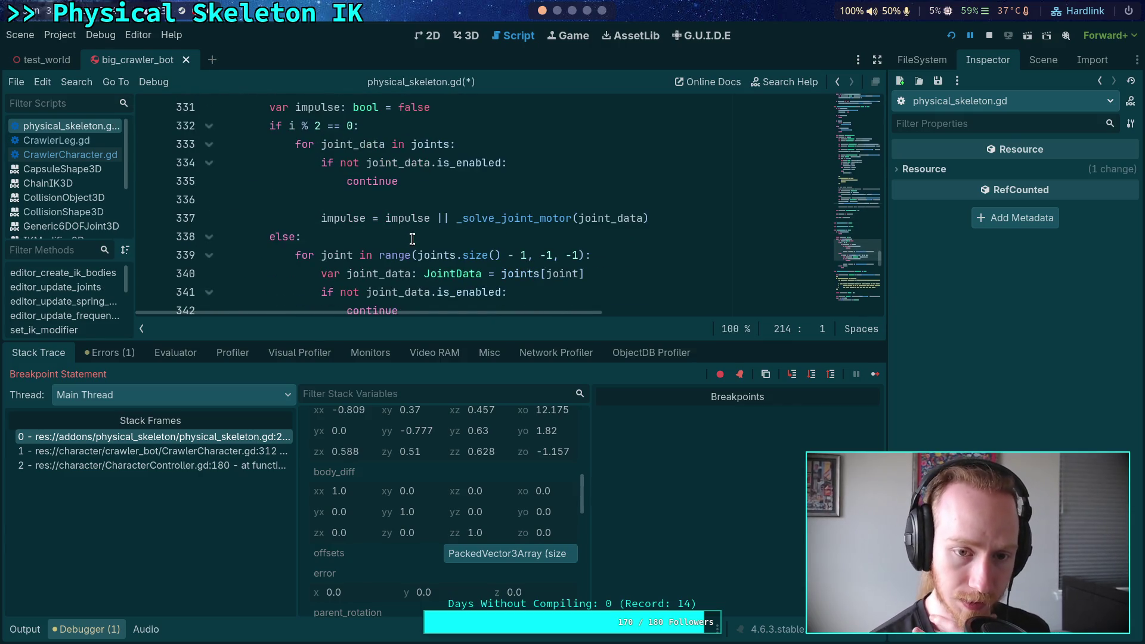
{"action": "scroll", "coordinate": [412, 239], "scroll_direction": "down", "scroll_amount": 5}
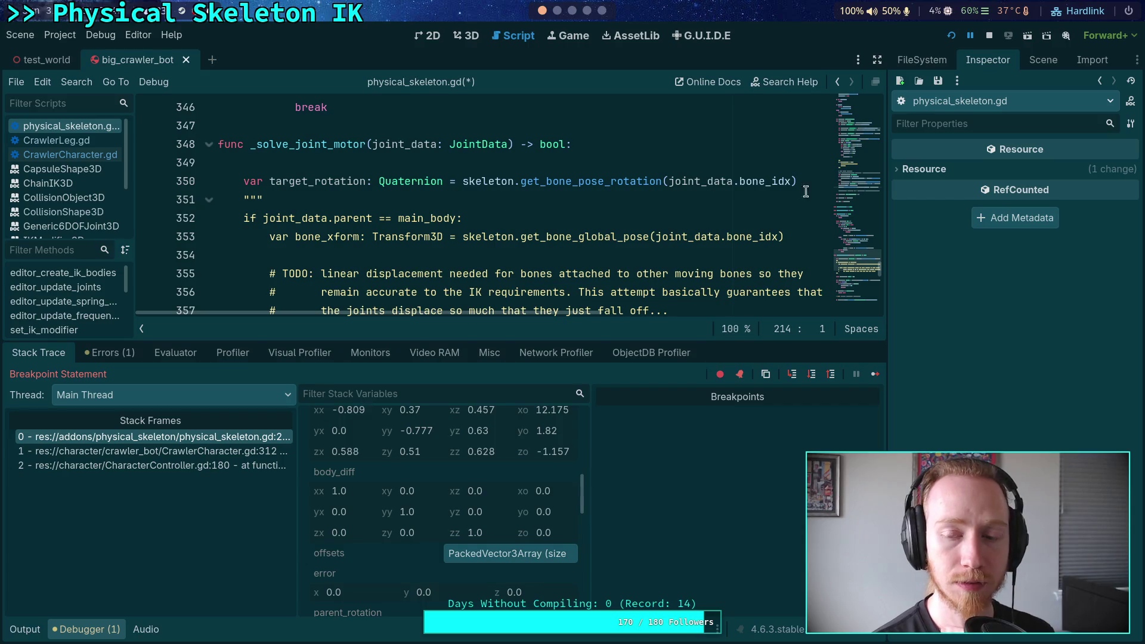
{"action": "scroll", "coordinate": [737, 204], "scroll_direction": "down", "scroll_amount": 4}
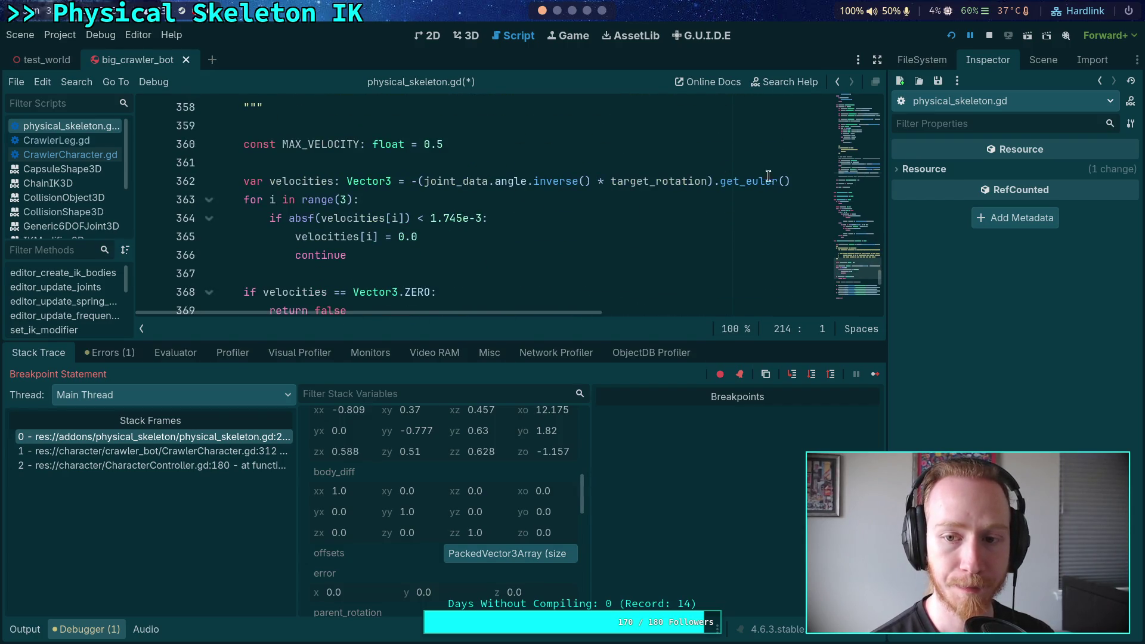
- Add 'if velocities.y > deg_to_rad(1.0): breakpoint' below the velocities line, save, and stop debugging
{"action": "left_click", "coordinate": [810, 179]}
{"action": "key", "text": "Return"}
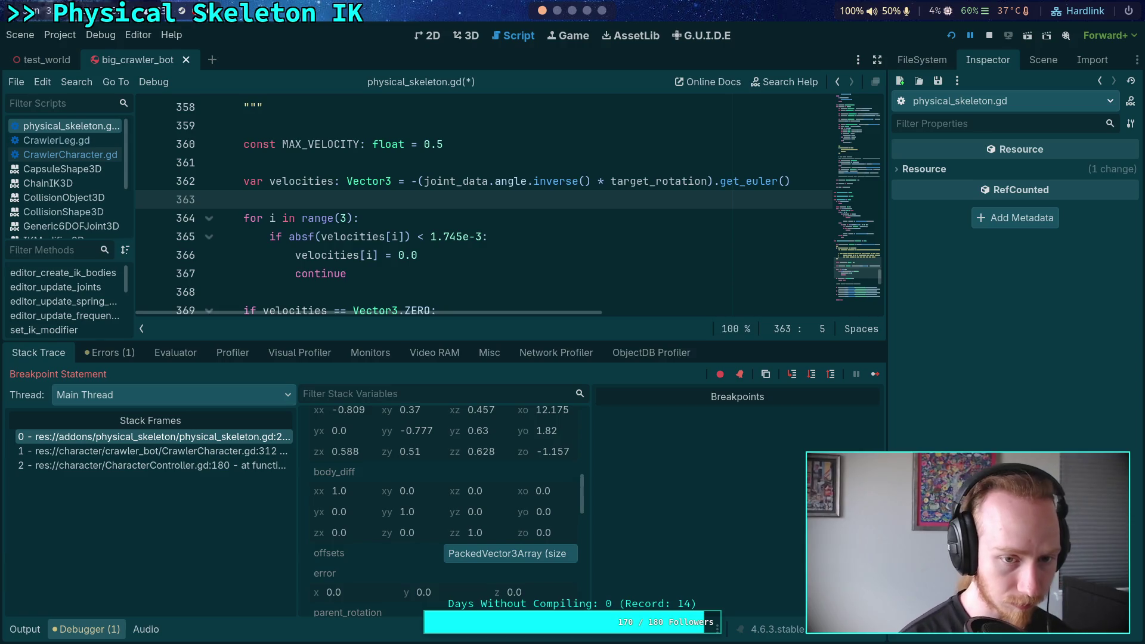
{"action": "type", "text": "velocit"}
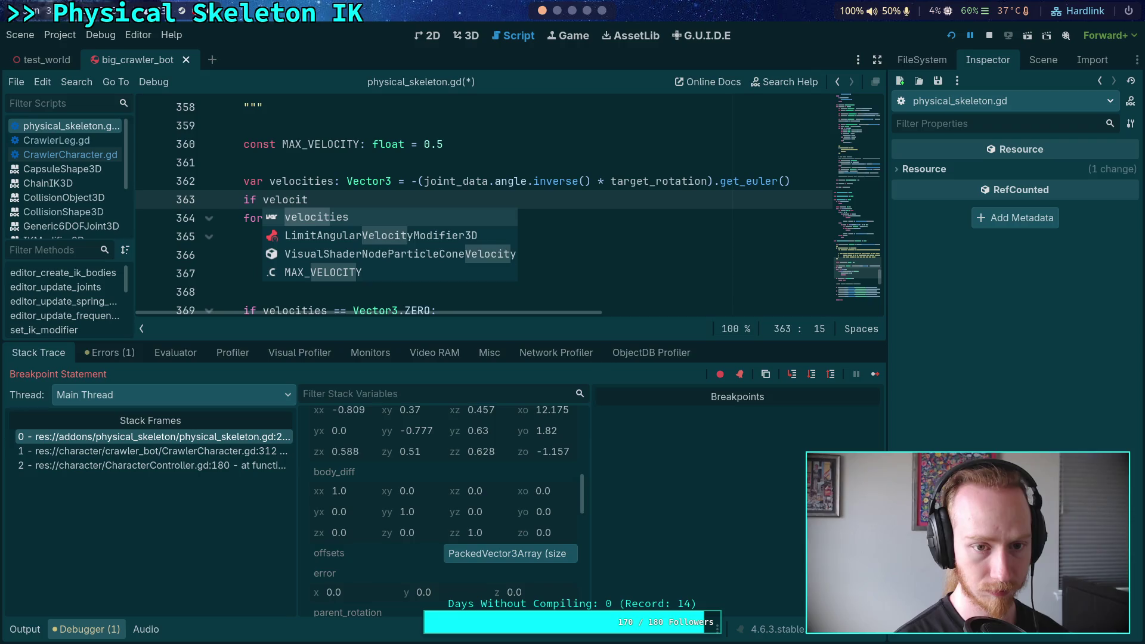
{"action": "key", "text": "Return"}
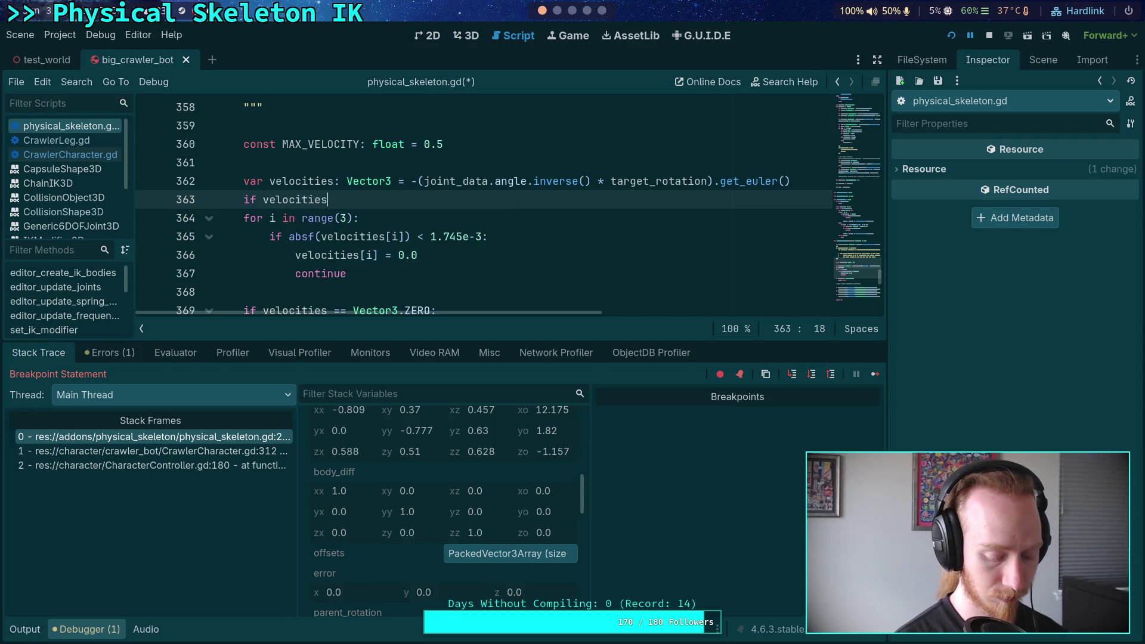
{"action": "type", "text": ".y"}
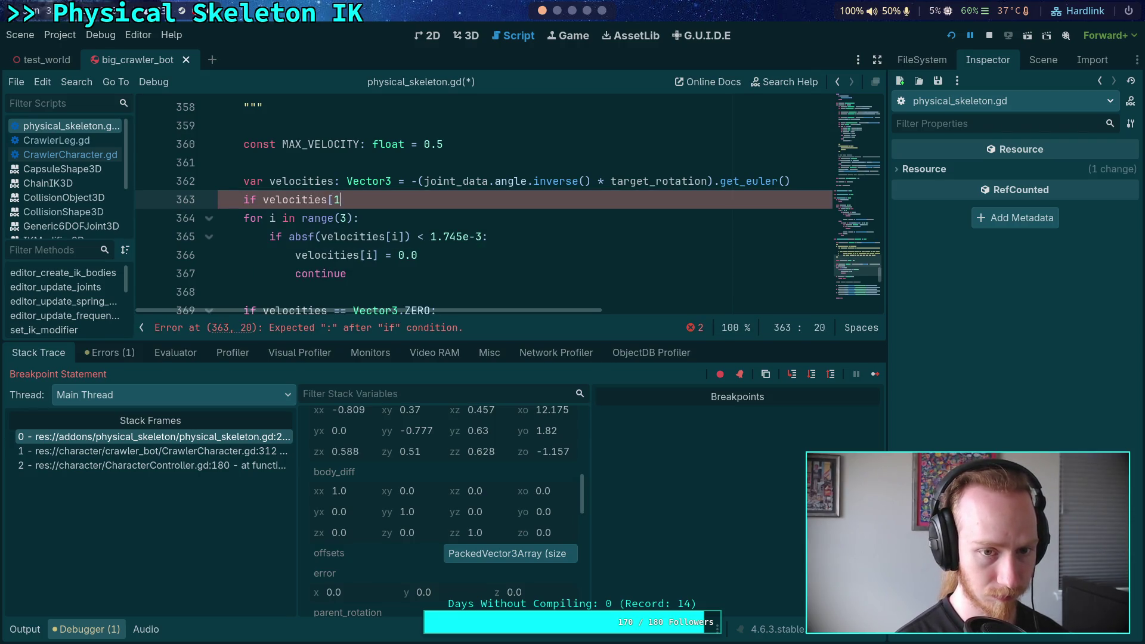
{"action": "type", "text": " >"}
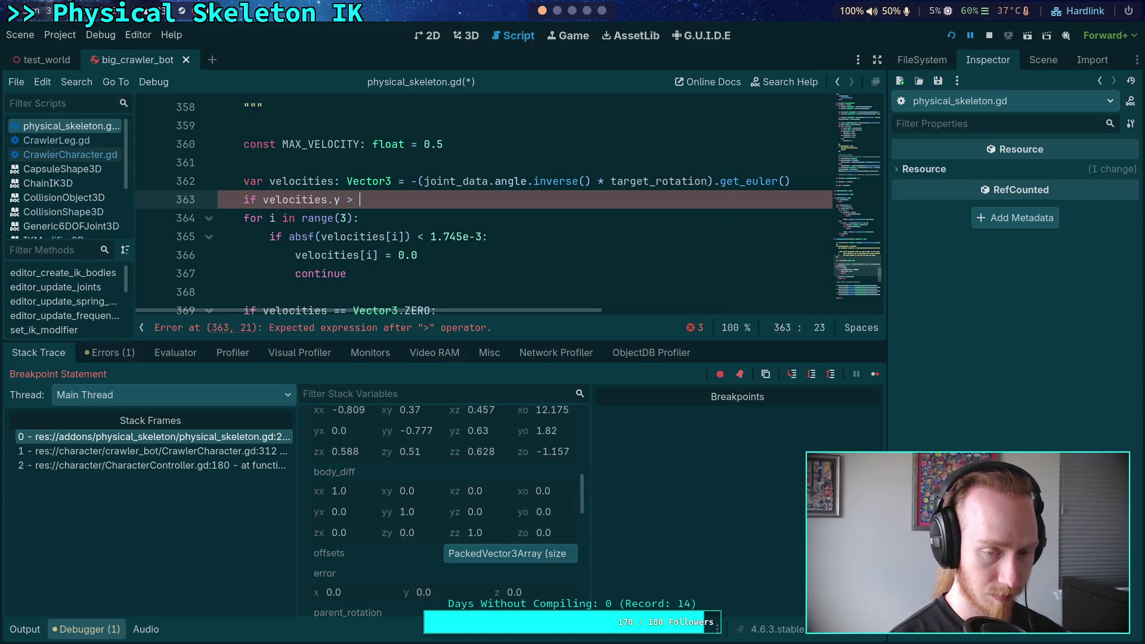
{"action": "type", "text": "deg"}
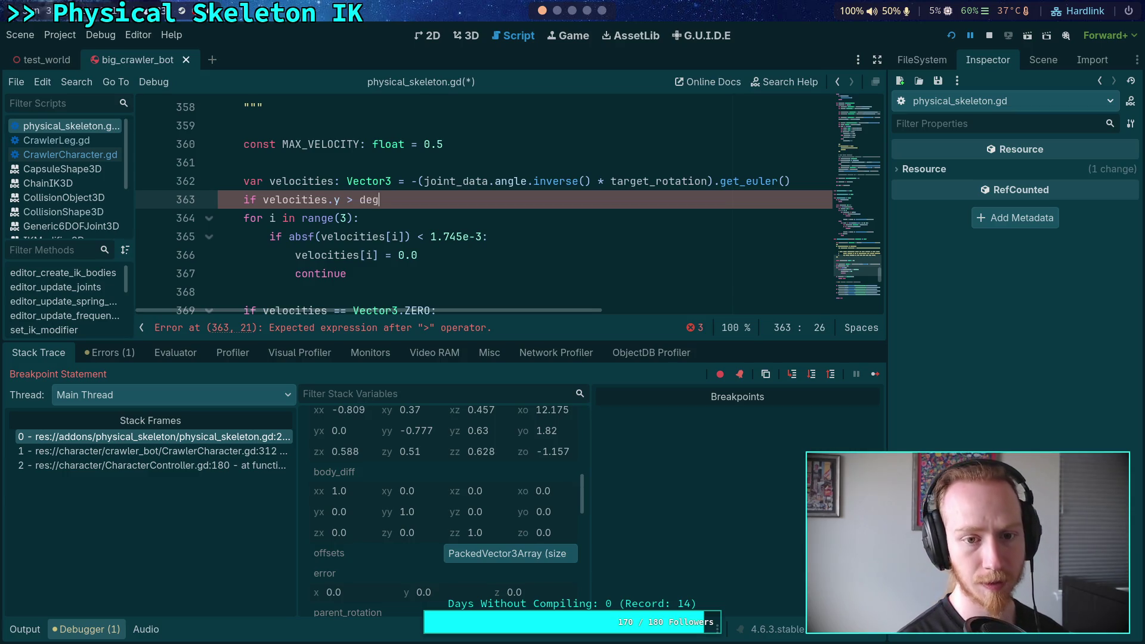
{"action": "key", "text": "Return"}
{"action": "type", "text": "1.0):"}
{"action": "key", "text": "Return"}
{"action": "type", "text": "breakpoint"}
{"action": "key", "text": "ctrl+s"}
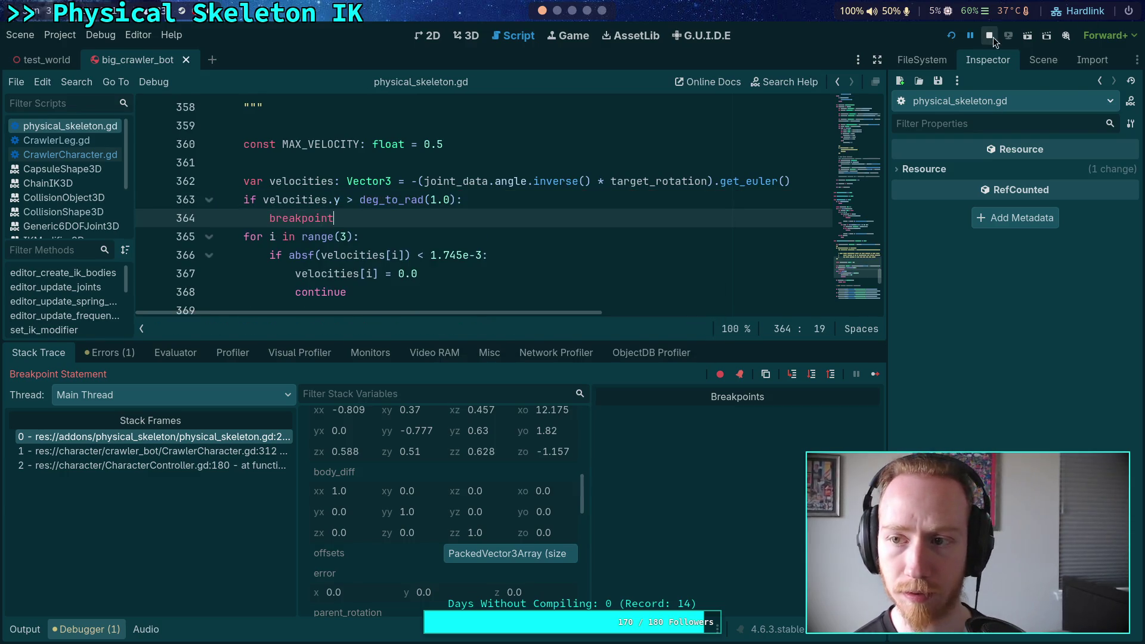
{"action": "left_click", "coordinate": [990, 36]}
- Relaunch to the new breakpoint and inspect joint_data's live Generic6DOFJoint3D in a widened Inspector
{"action": "left_click", "coordinate": [948, 36]}
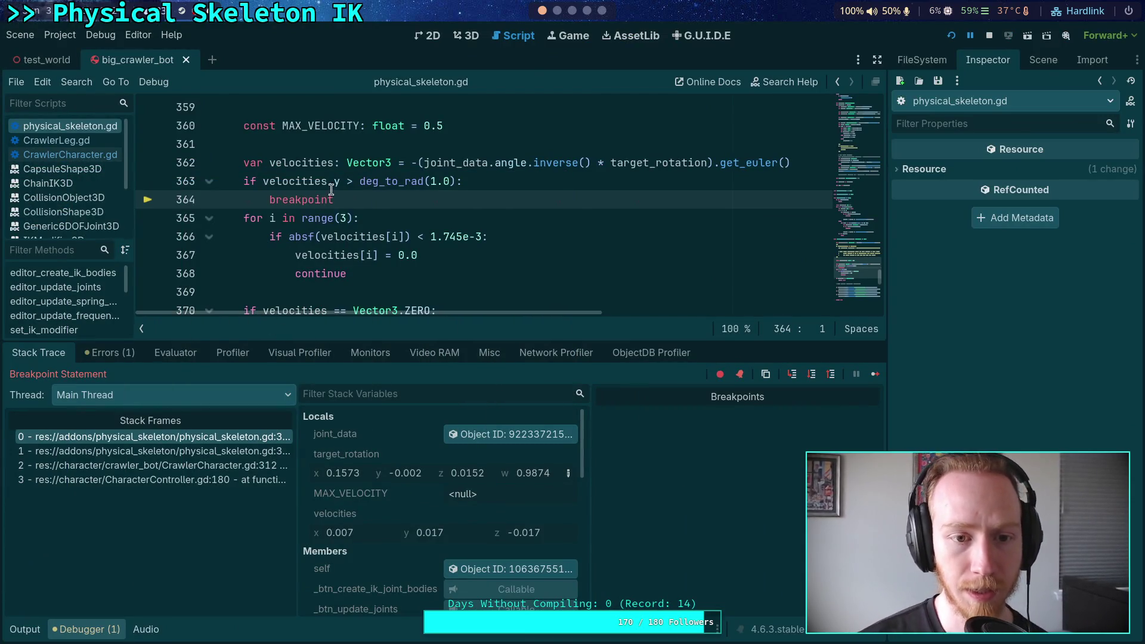
{"action": "left_click", "coordinate": [492, 437]}
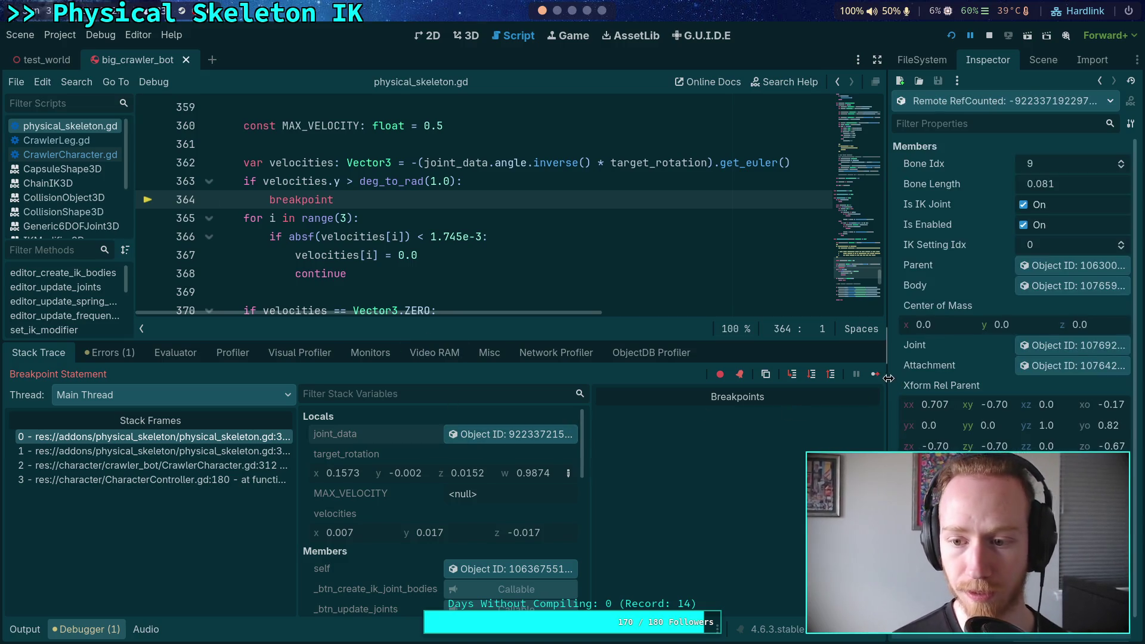
{"action": "left_click_drag", "start_coordinate": [886, 381], "coordinate": [881, 384]}
{"action": "left_click", "coordinate": [1008, 349]}
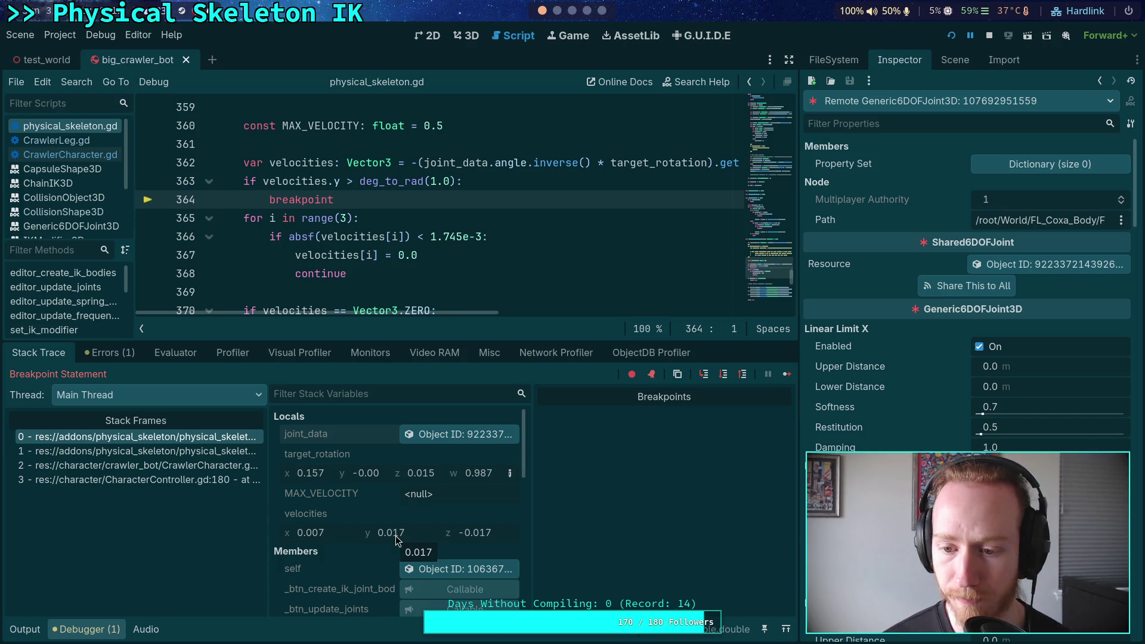
{"action": "scroll", "coordinate": [966, 298], "scroll_direction": "down", "scroll_amount": 5}
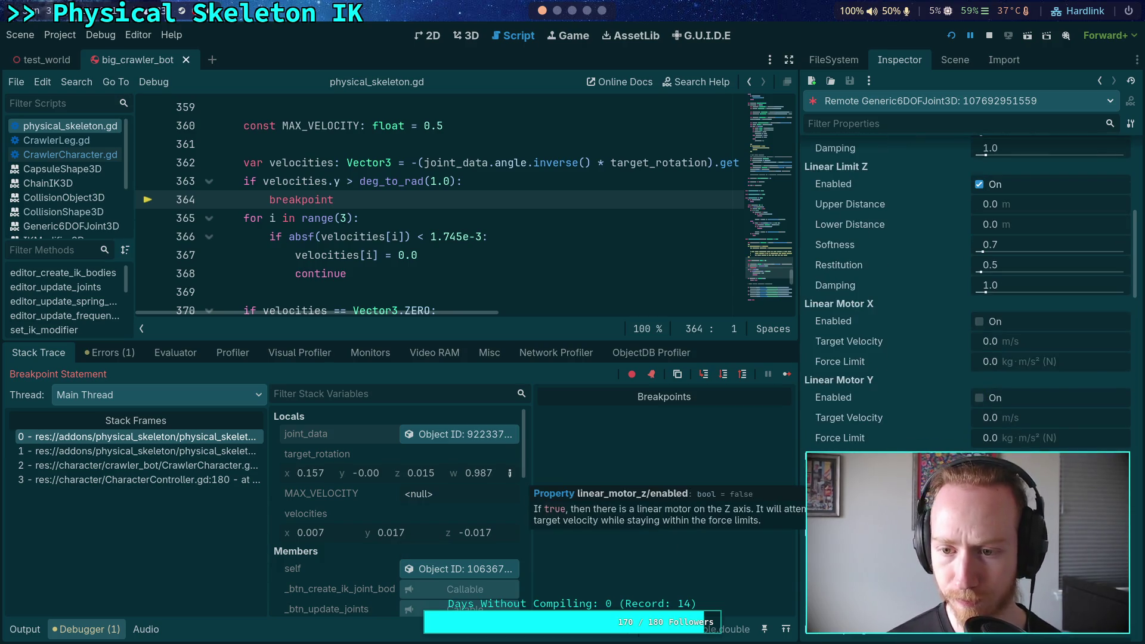
{"action": "scroll", "coordinate": [966, 298], "scroll_direction": "down", "scroll_amount": 4}
{"action": "scroll", "coordinate": [966, 298], "scroll_direction": "down", "scroll_amount": 8}
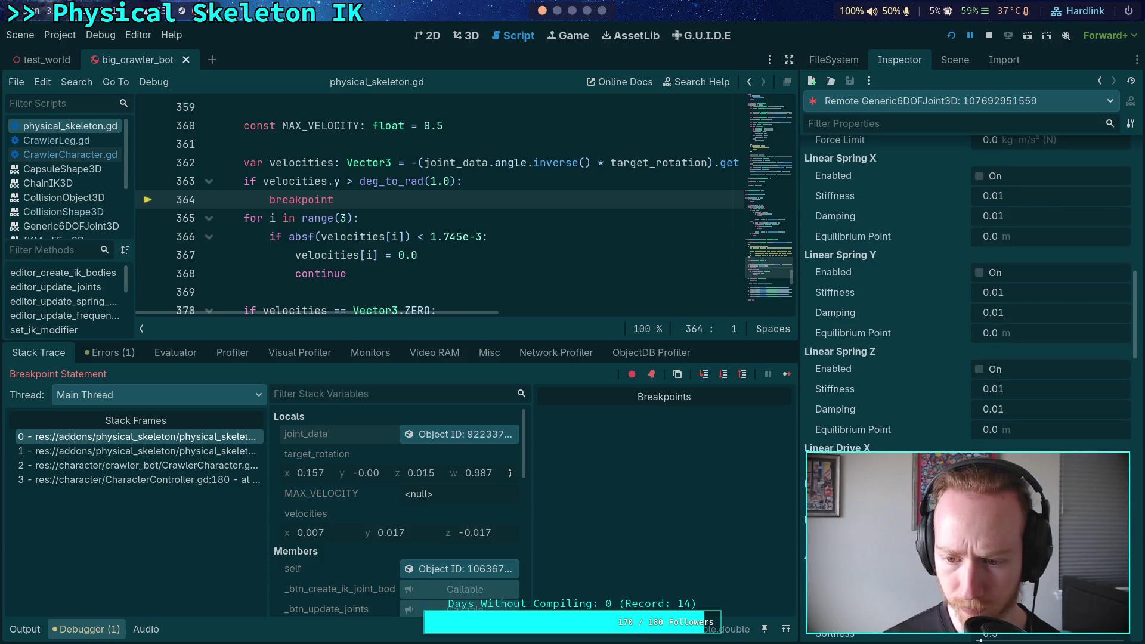
{"action": "scroll", "coordinate": [966, 298], "scroll_direction": "down", "scroll_amount": 3}
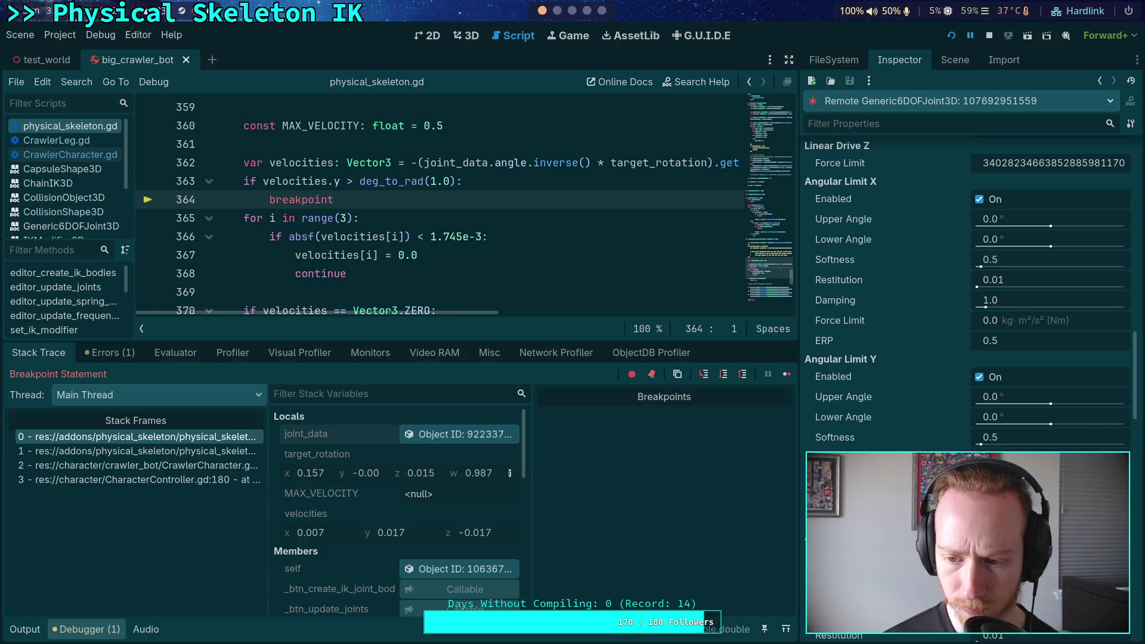
{"action": "scroll", "coordinate": [966, 298], "scroll_direction": "down", "scroll_amount": 10}
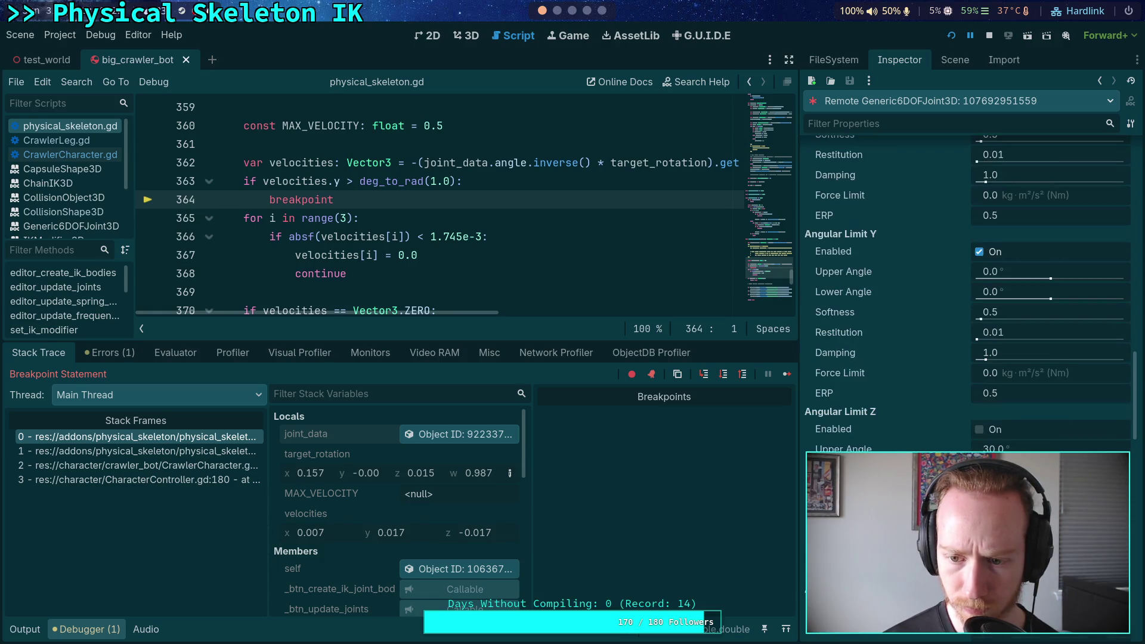
{"action": "scroll", "coordinate": [966, 298], "scroll_direction": "down", "scroll_amount": 6}
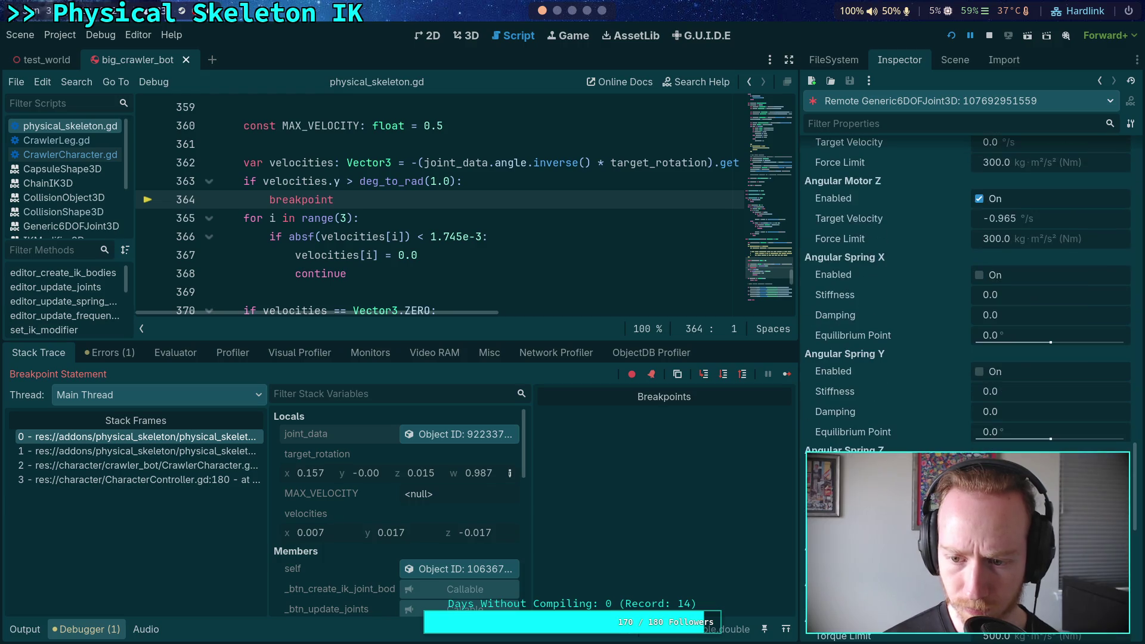
{"action": "scroll", "coordinate": [966, 298], "scroll_direction": "down", "scroll_amount": 2}
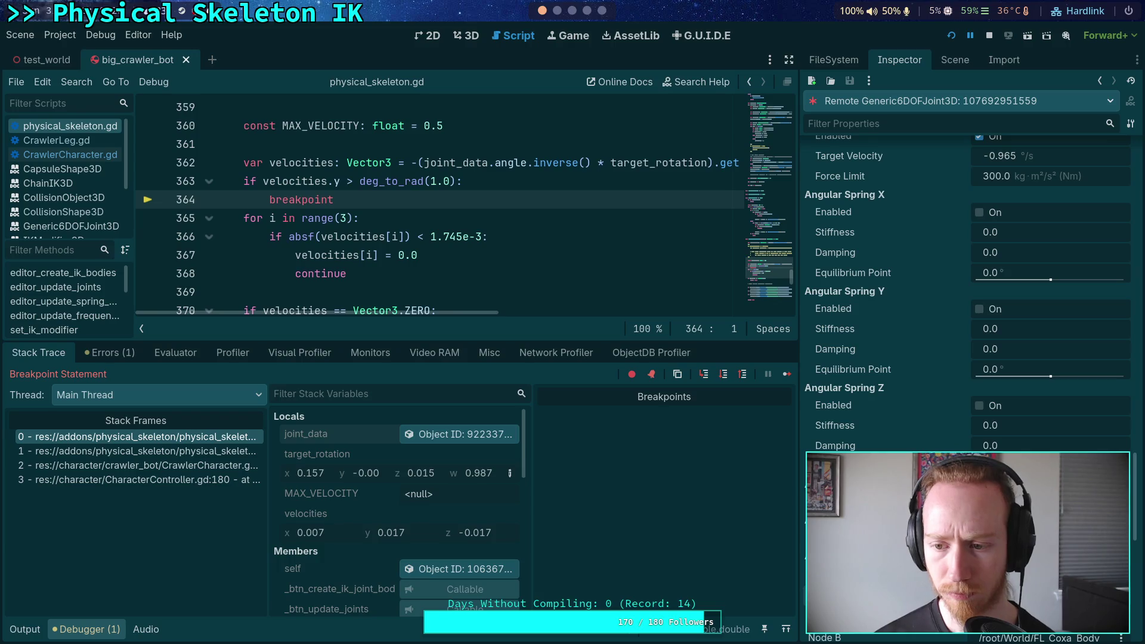
{"action": "scroll", "coordinate": [966, 298], "scroll_direction": "up", "scroll_amount": 11}
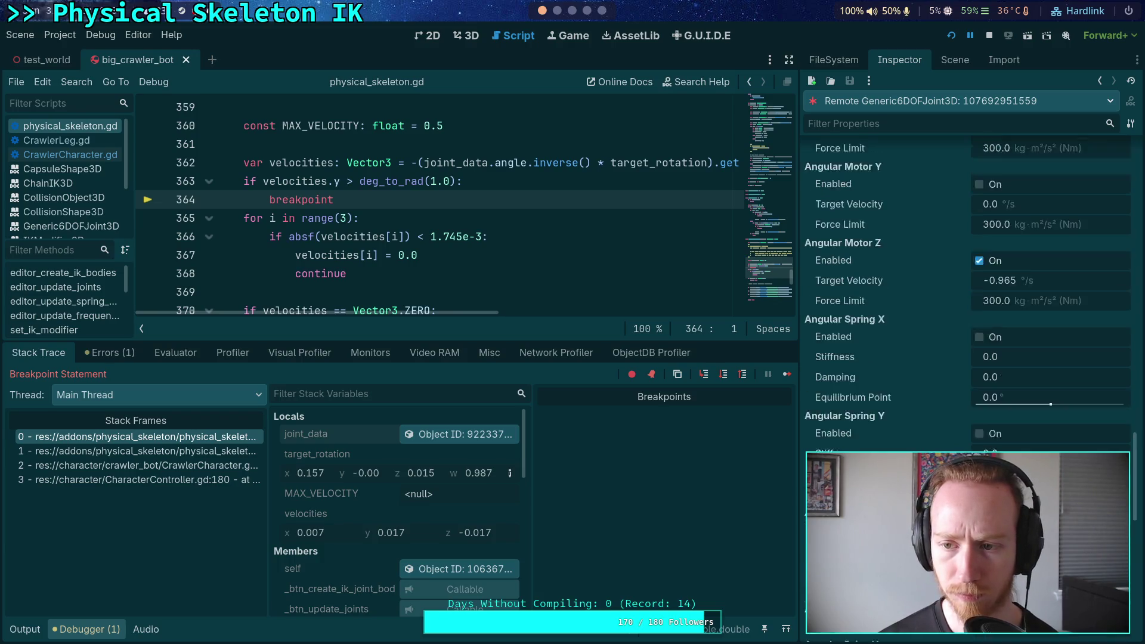
{"action": "scroll", "coordinate": [966, 298], "scroll_direction": "up", "scroll_amount": 3}
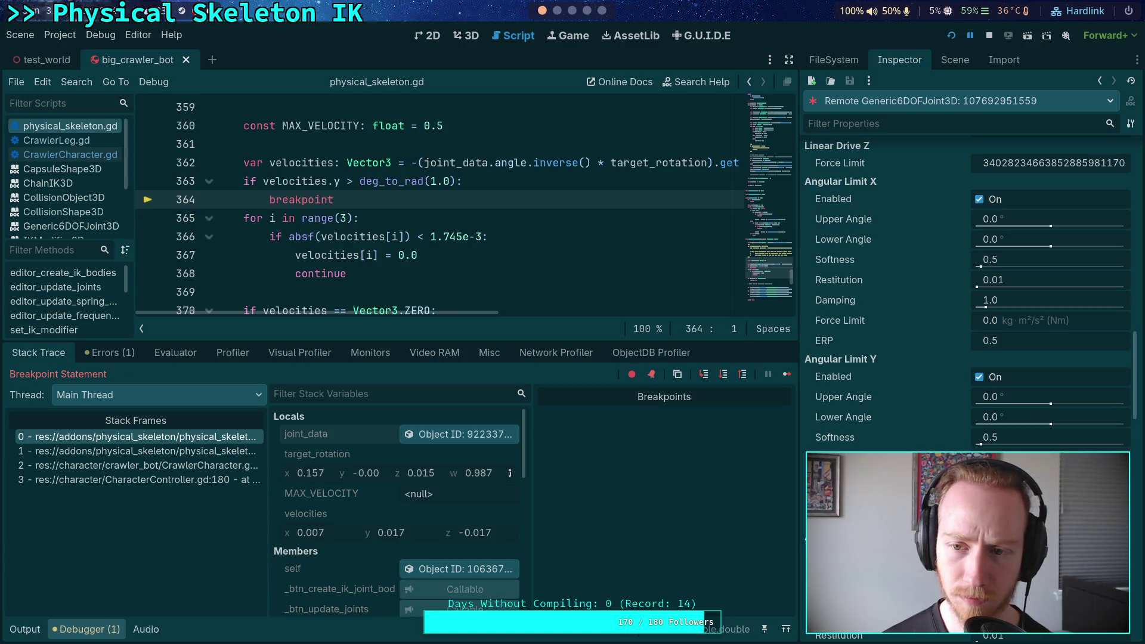
{"action": "scroll", "coordinate": [966, 292], "scroll_direction": "up", "scroll_amount": 6}
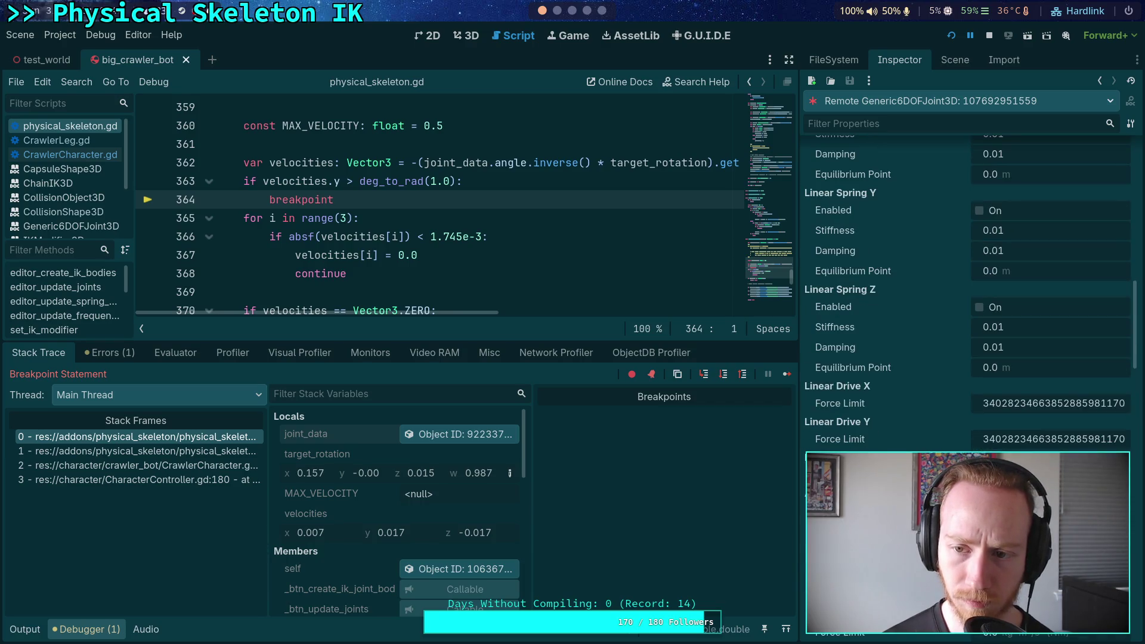
{"action": "scroll", "coordinate": [966, 292], "scroll_direction": "down", "scroll_amount": 4}
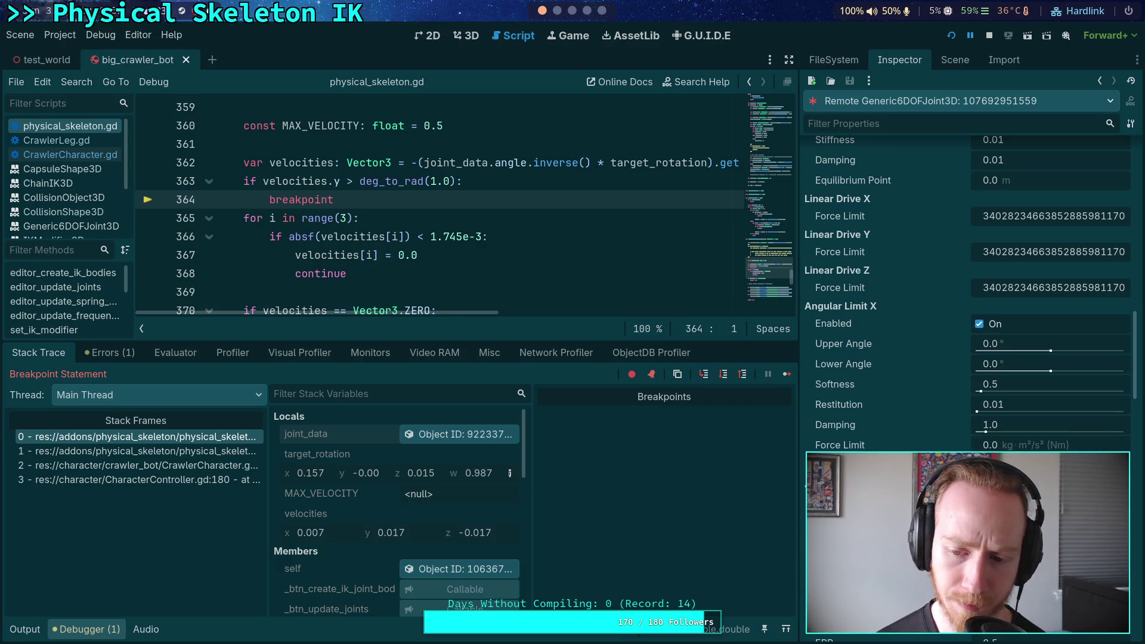
{"action": "scroll", "coordinate": [966, 292], "scroll_direction": "down", "scroll_amount": 3}
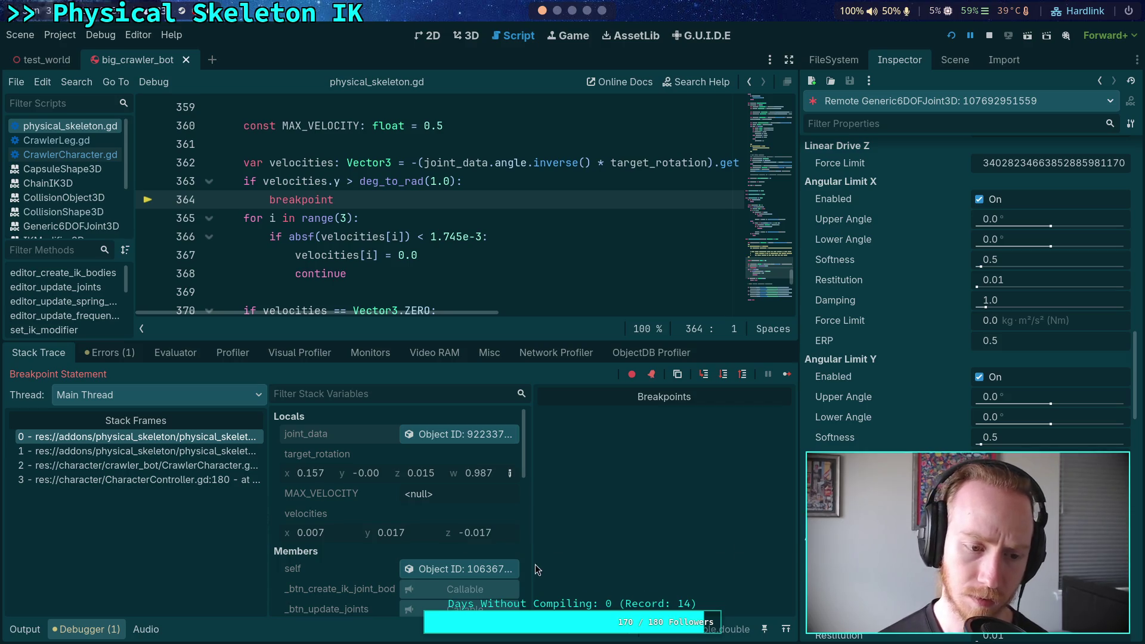
- Stop debugging and check FR_Coxa_Joint's Y-axis angular limit settings in the Inspector
{"action": "left_click", "coordinate": [989, 35]}
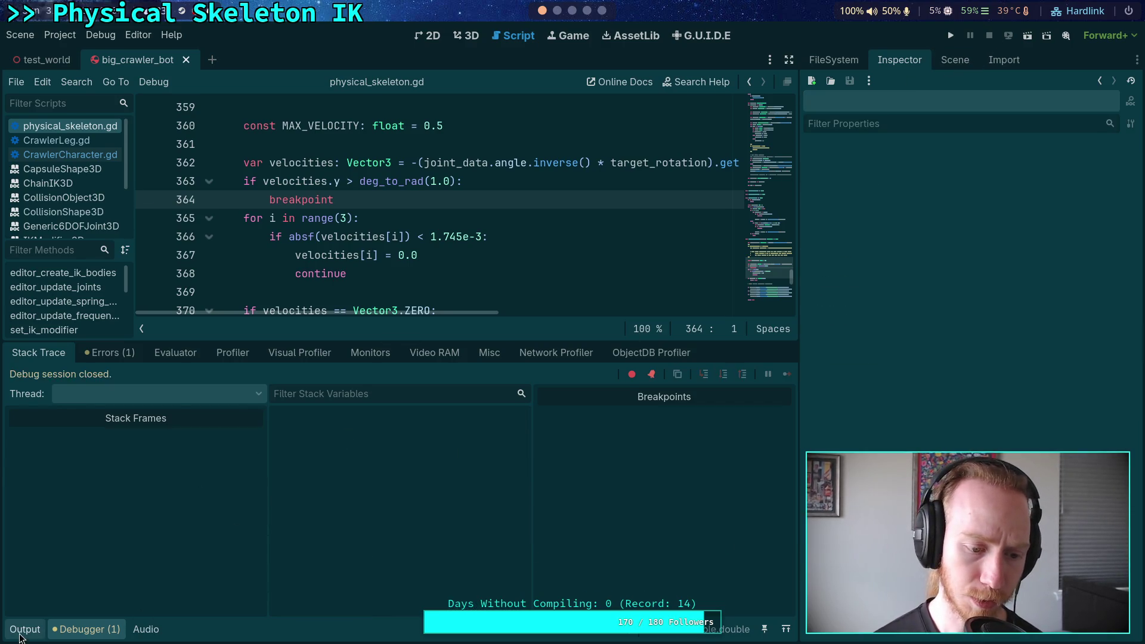
{"action": "left_click", "coordinate": [25, 629]}
{"action": "left_click", "coordinate": [955, 60]}
{"action": "left_click", "coordinate": [907, 268]}
{"action": "left_click", "coordinate": [898, 62]}
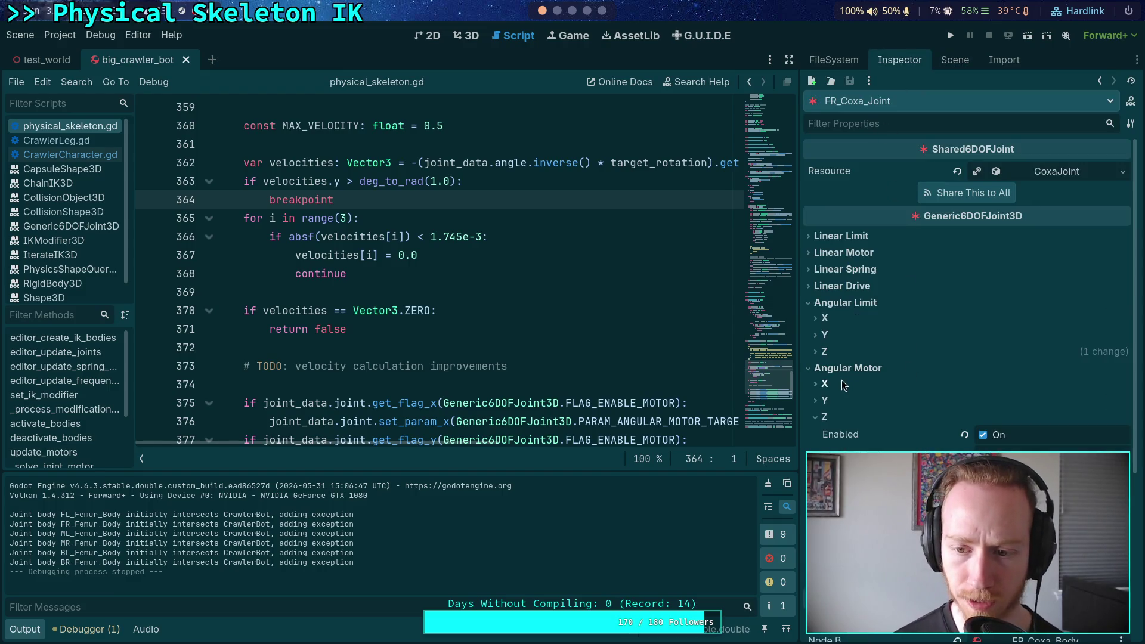
{"action": "left_click", "coordinate": [820, 335]}
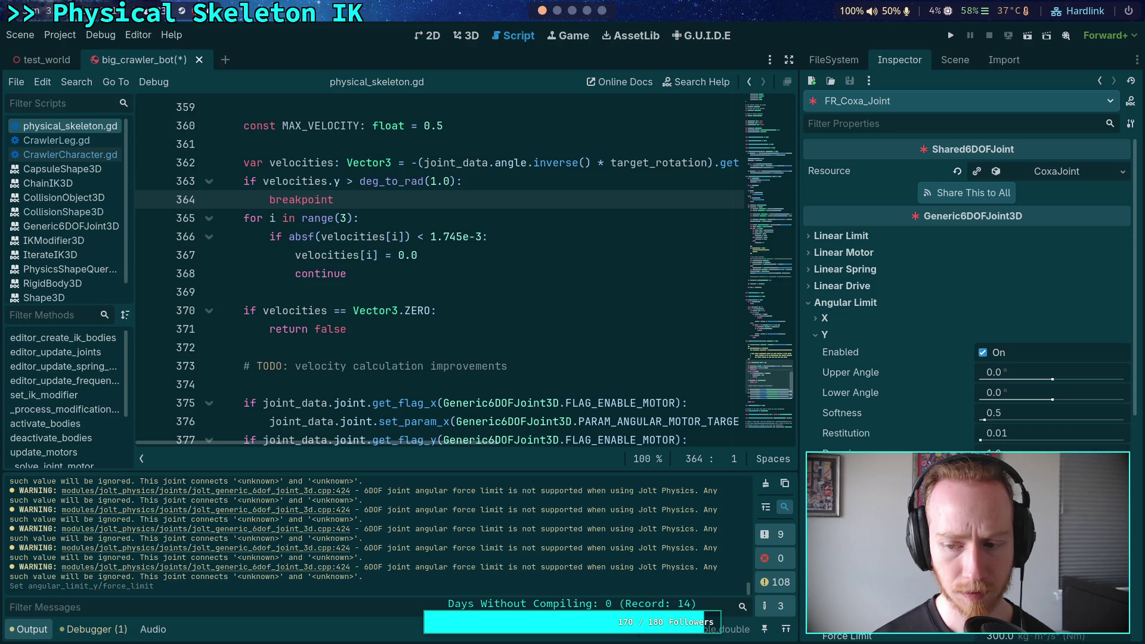
- Place the caret on empty line 372 and run the project to the breakpoint
{"action": "scroll", "coordinate": [995, 430], "scroll_direction": "down", "scroll_amount": 3}
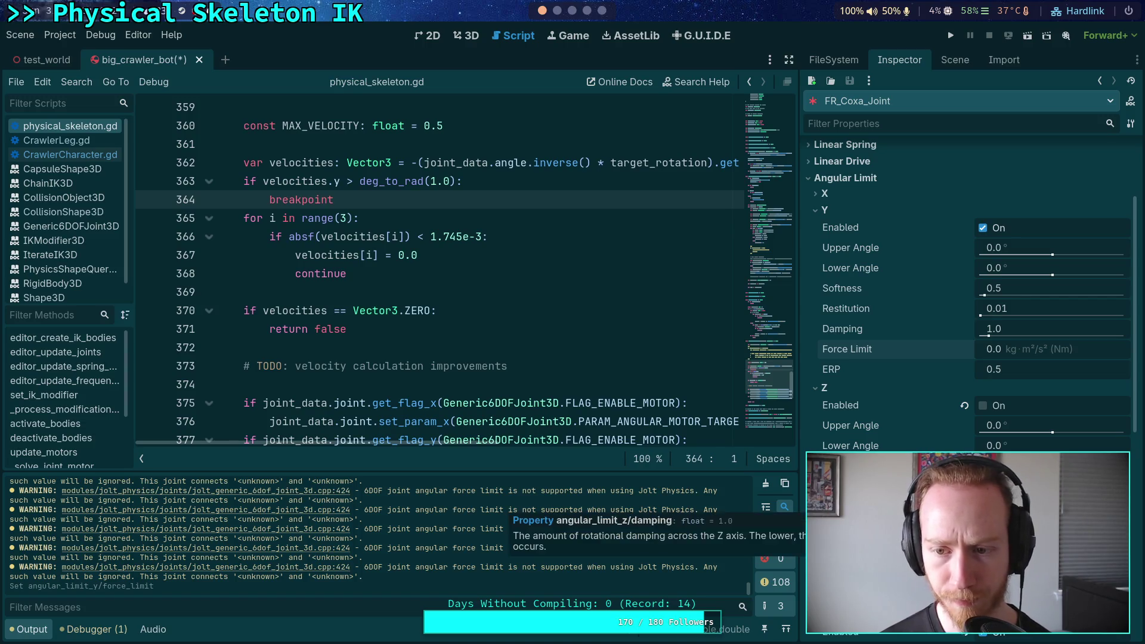
{"action": "scroll", "coordinate": [966, 298], "scroll_direction": "up", "scroll_amount": 2}
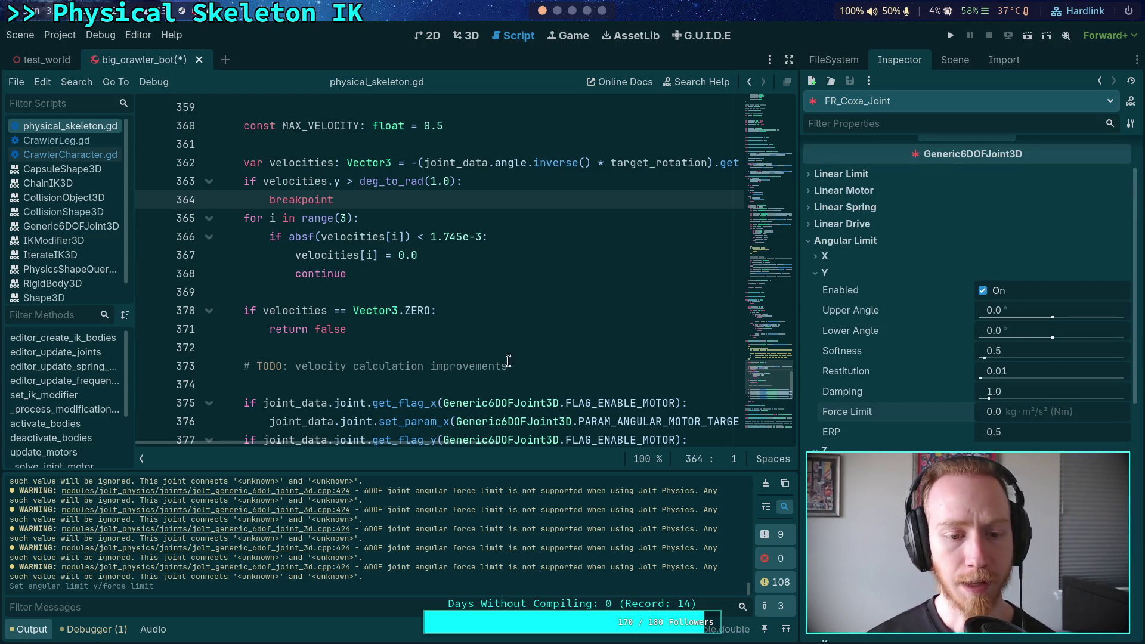
{"action": "left_click", "coordinate": [505, 342]}
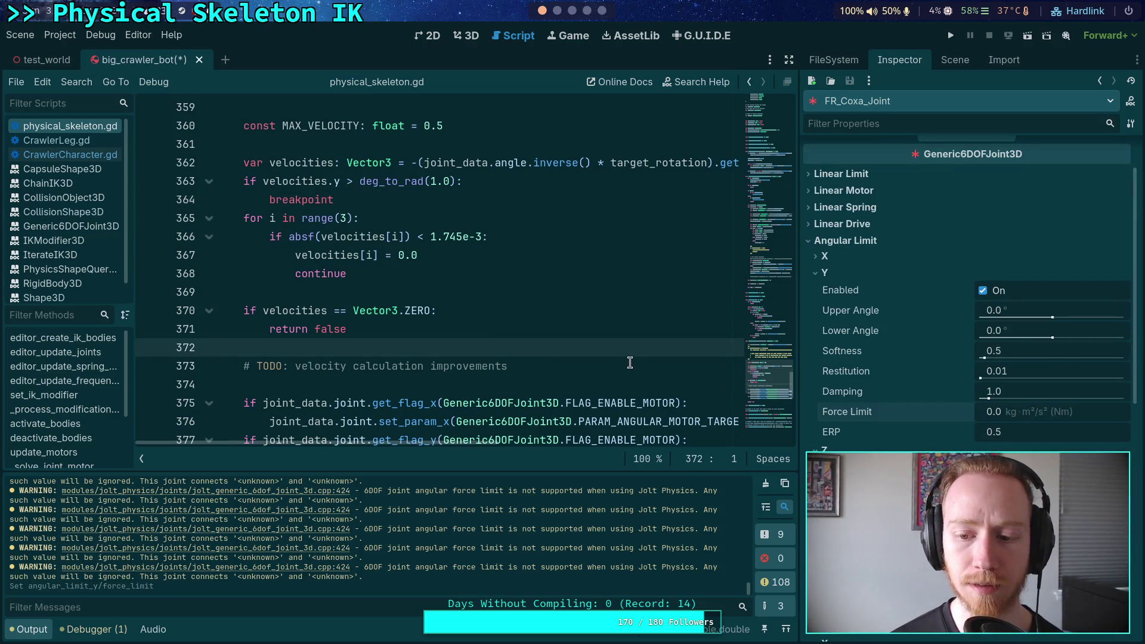
{"action": "left_click", "coordinate": [948, 36]}
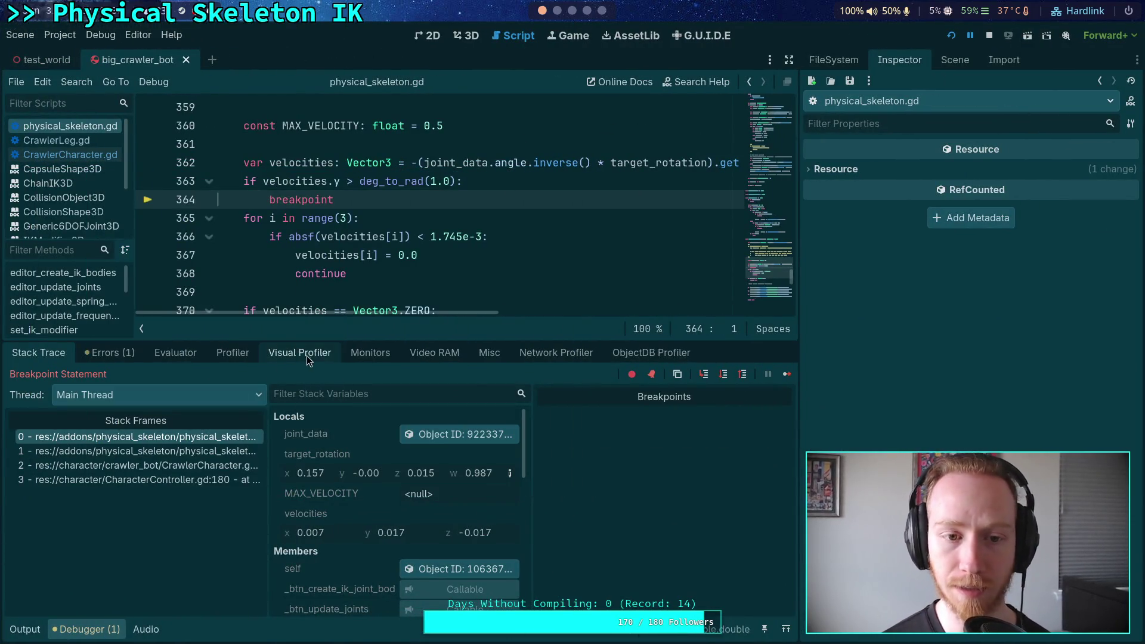
- Inspect the paused joint's remote Generic6DOFJoint3D and scroll to its Angular Limit settings
{"action": "left_click", "coordinate": [412, 435]}
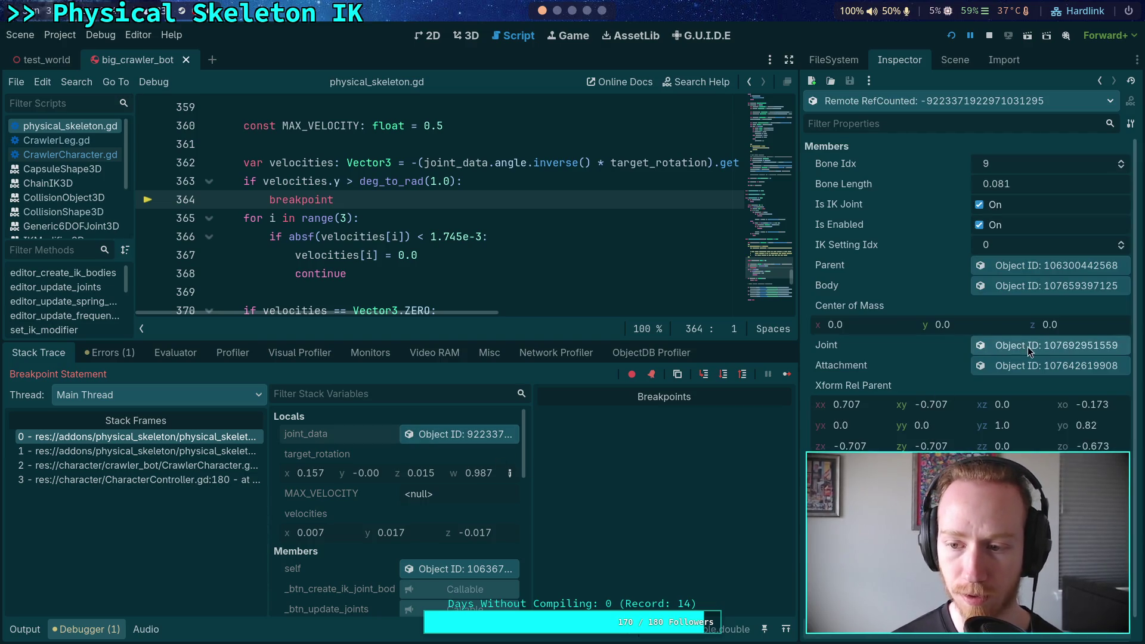
{"action": "left_click", "coordinate": [990, 347]}
{"action": "scroll", "coordinate": [927, 441], "scroll_direction": "down", "scroll_amount": 15}
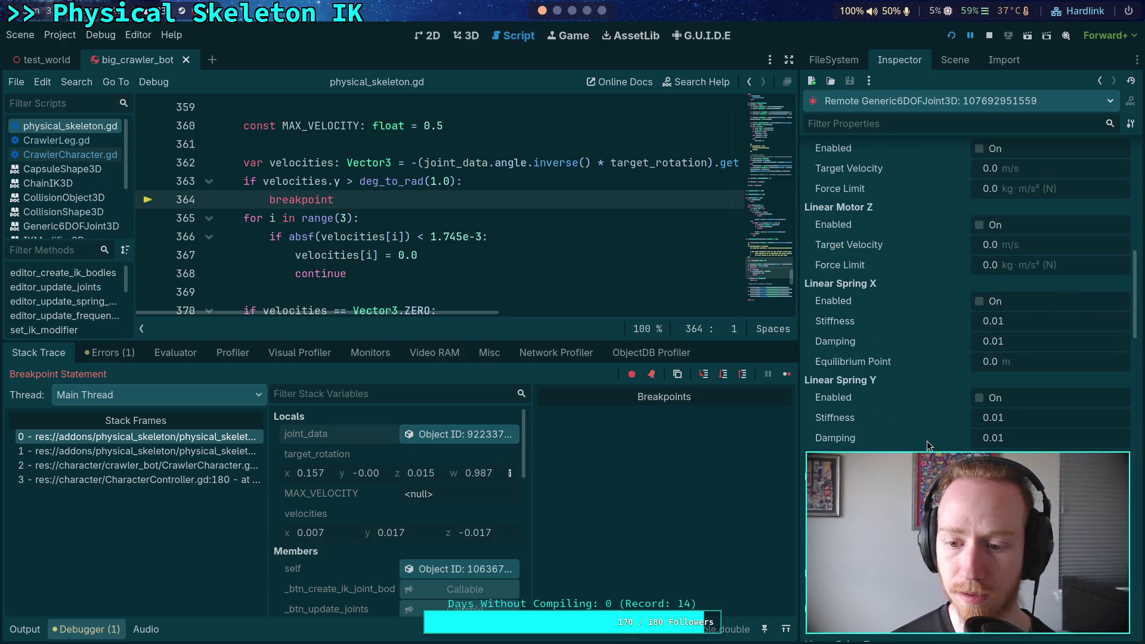
{"action": "scroll", "coordinate": [934, 436], "scroll_direction": "down", "scroll_amount": 5}
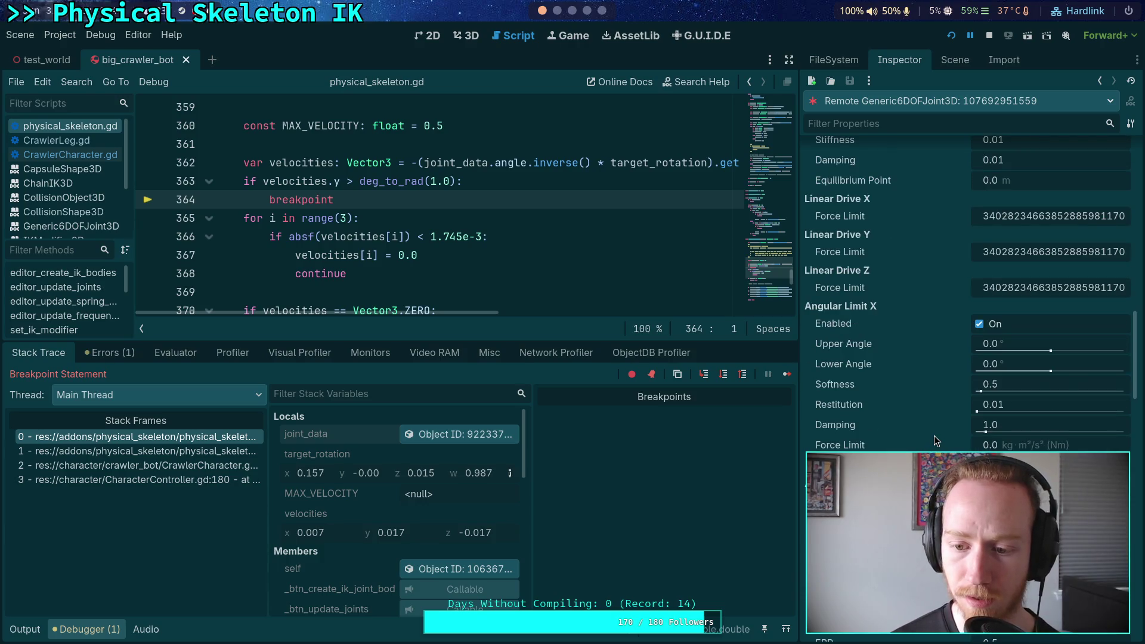
{"action": "scroll", "coordinate": [934, 435], "scroll_direction": "down", "scroll_amount": 3}
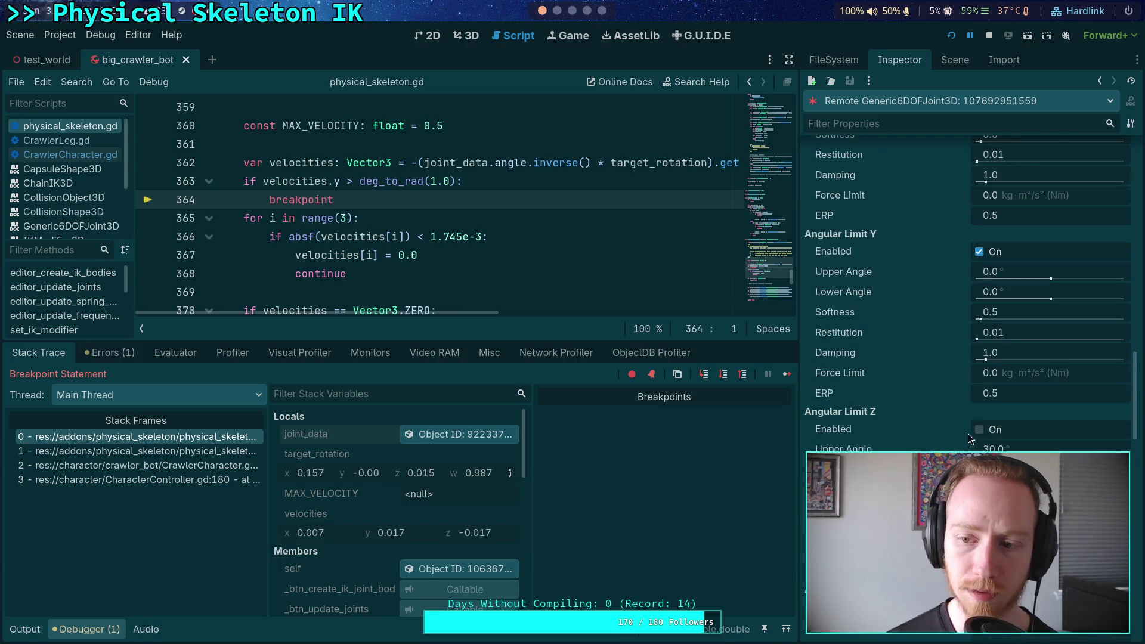
{"action": "mouse_move", "coordinate": [946, 430]}
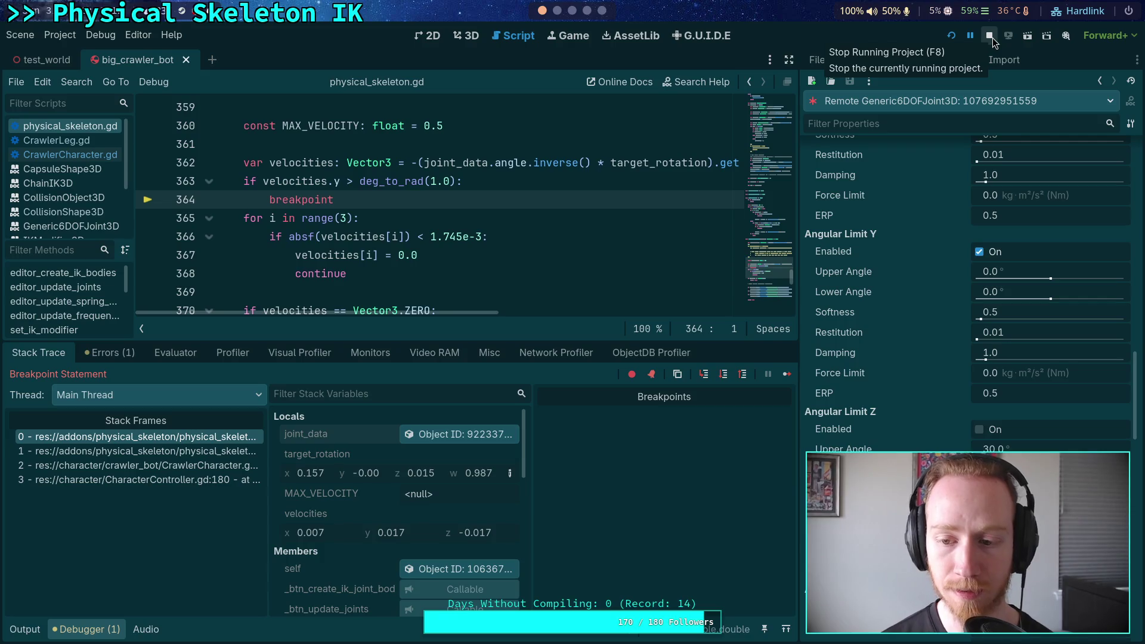
- Stop the running project and collapse the Debugger panel for a full-height script view
{"action": "left_click", "coordinate": [992, 37]}
{"action": "left_click", "coordinate": [83, 630]}
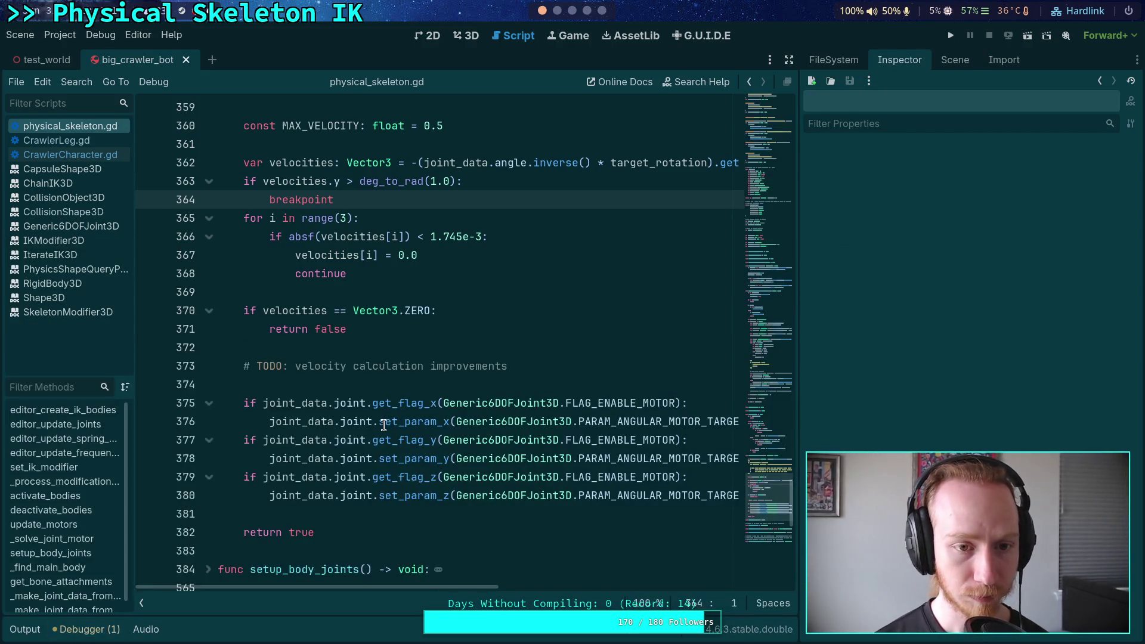
{"action": "scroll", "coordinate": [384, 424], "scroll_direction": "up", "scroll_amount": 8}
{"action": "scroll", "coordinate": [383, 425], "scroll_direction": "up", "scroll_amount": 20}
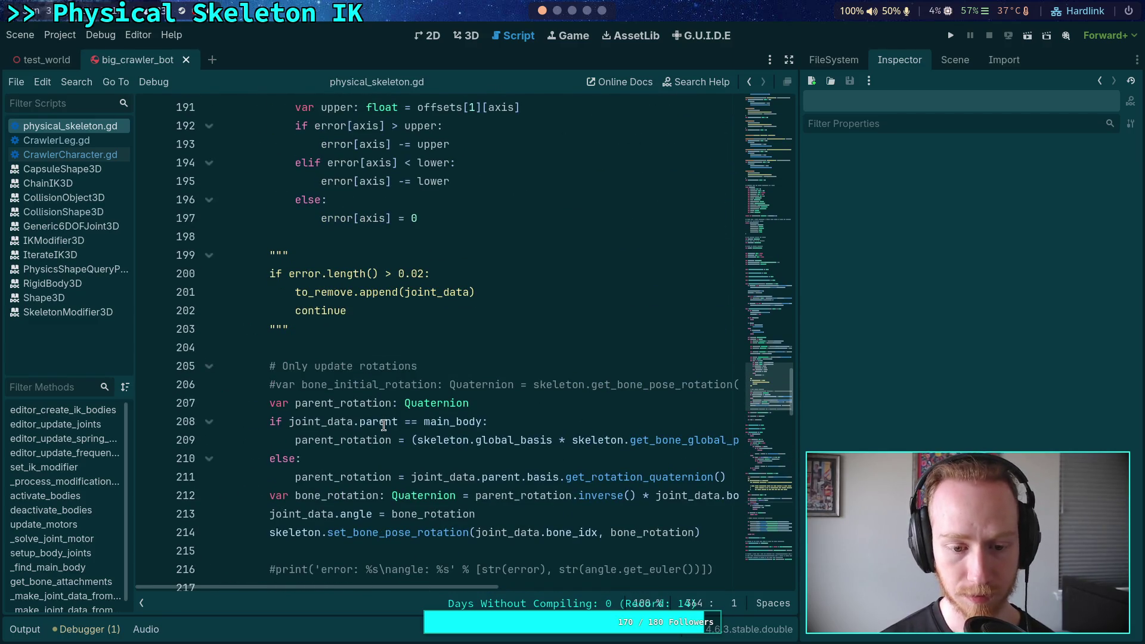
{"action": "scroll", "coordinate": [384, 425], "scroll_direction": "up", "scroll_amount": 8}
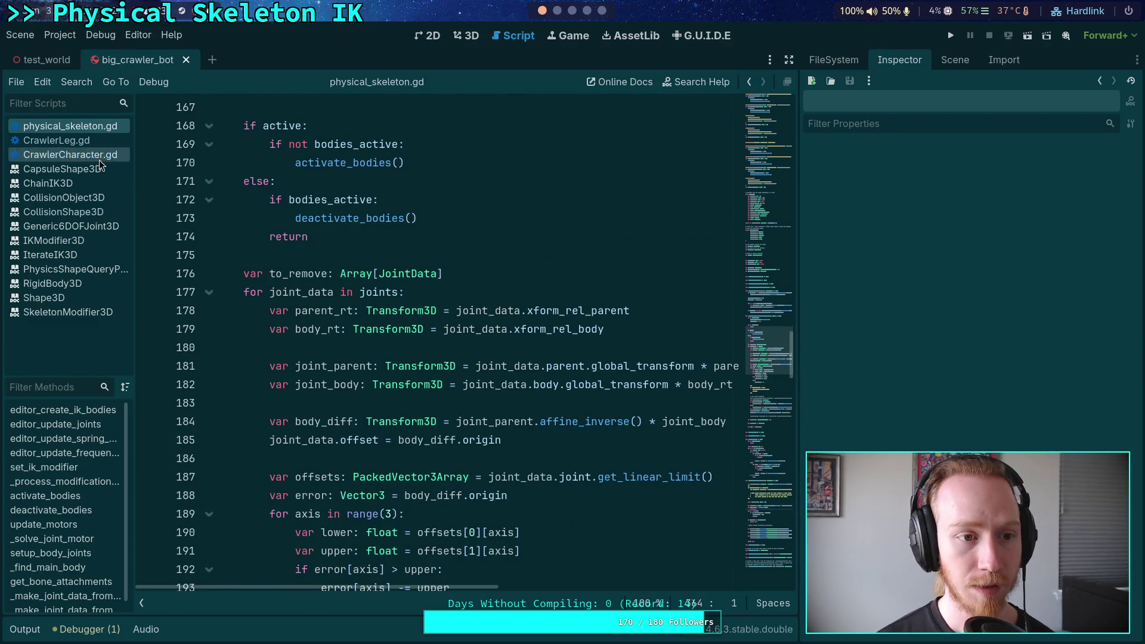
- Fold the _process_modification_with_delta, update_motors and _solve_joint_motor functions
{"action": "scroll", "coordinate": [565, 391], "scroll_direction": "up", "scroll_amount": 5}
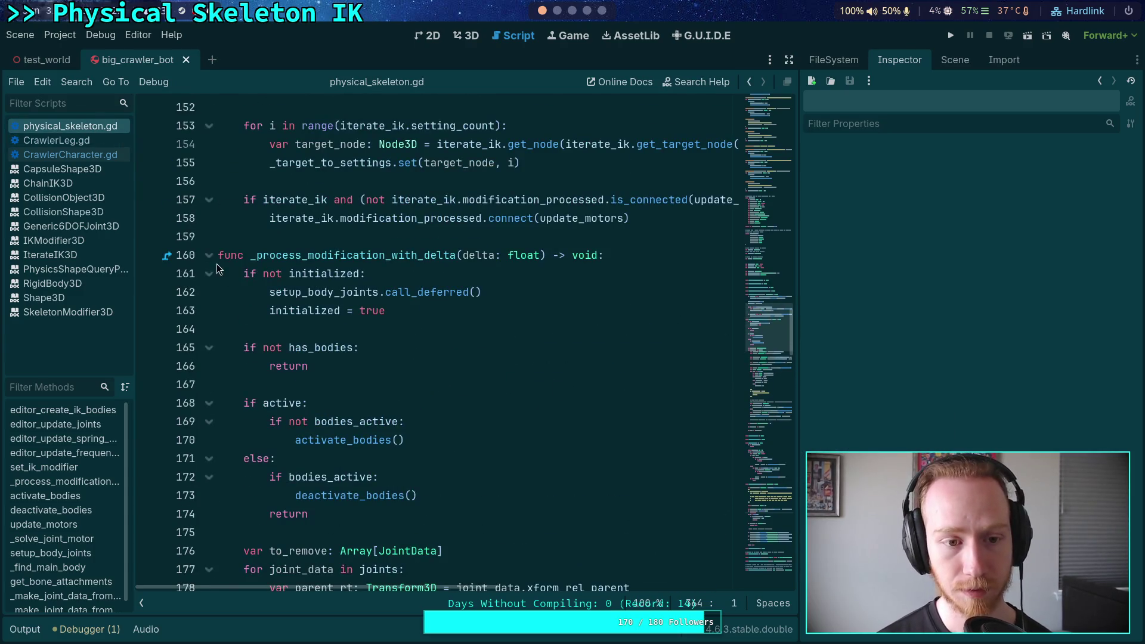
{"action": "left_click", "coordinate": [209, 255]}
{"action": "left_click", "coordinate": [201, 386]}
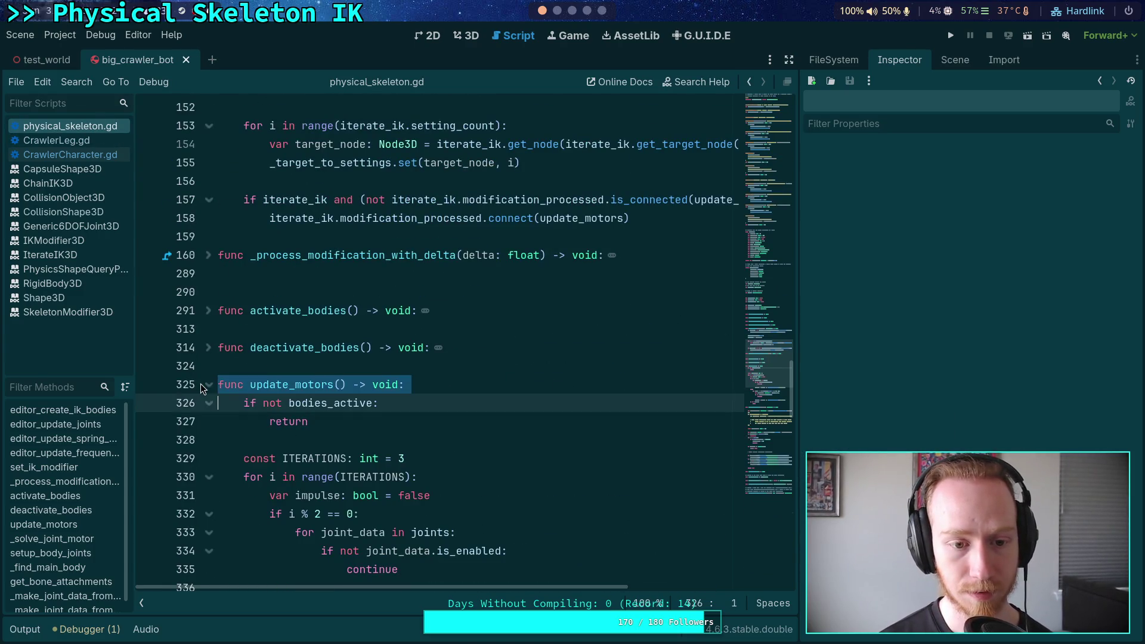
{"action": "left_click", "coordinate": [209, 386]}
{"action": "scroll", "coordinate": [207, 381], "scroll_direction": "down", "scroll_amount": 1}
{"action": "left_click", "coordinate": [208, 366]}
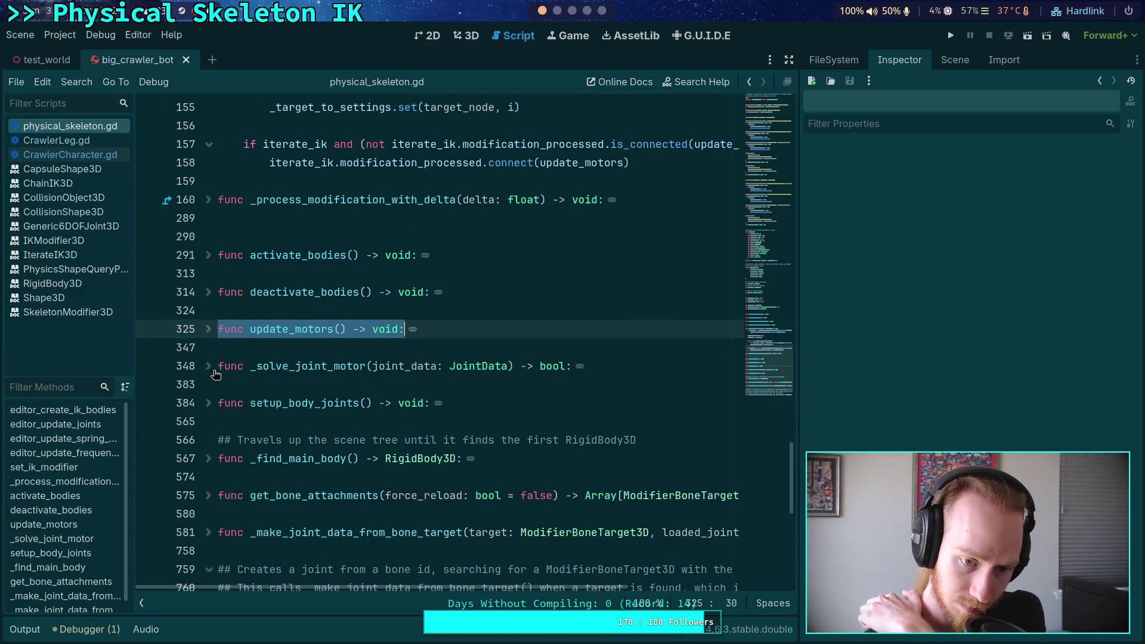
- Unfold setup_body_joints and show it in distraction-free full-width mode
{"action": "left_click", "coordinate": [209, 403]}
{"action": "scroll", "coordinate": [429, 417], "scroll_direction": "down", "scroll_amount": 15}
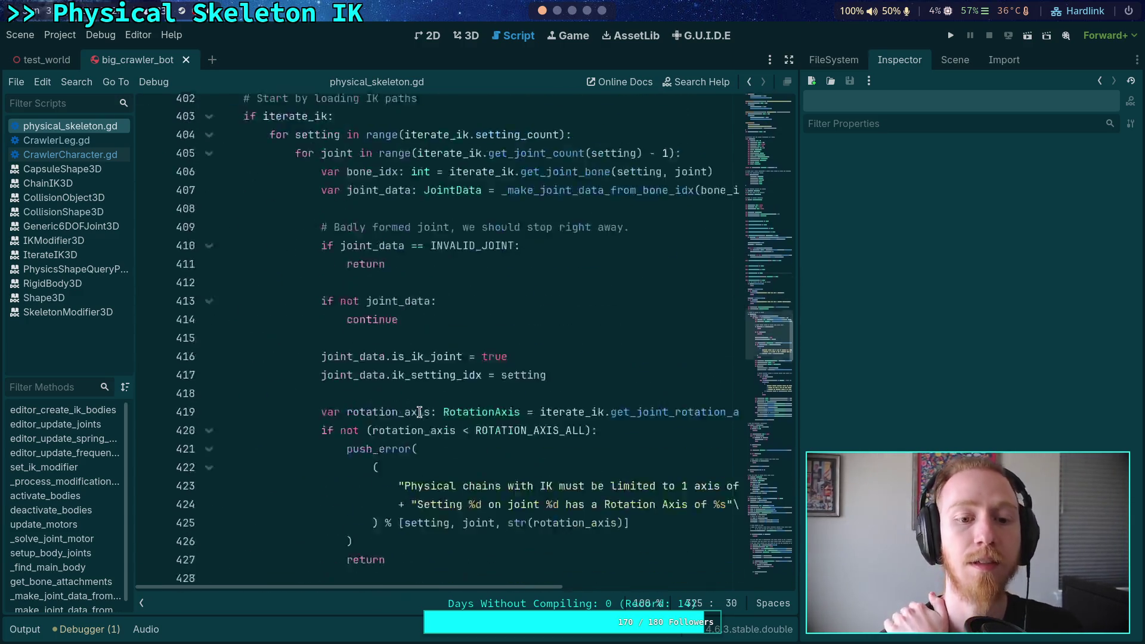
{"action": "scroll", "coordinate": [429, 419], "scroll_direction": "down", "scroll_amount": 6}
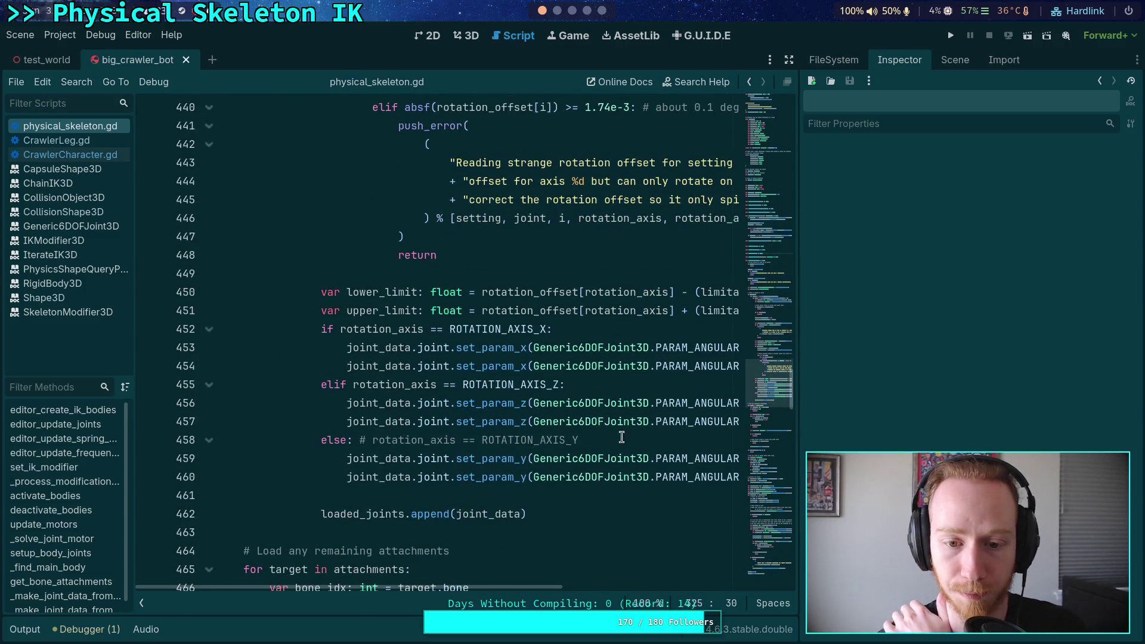
{"action": "left_click", "coordinate": [789, 60]}
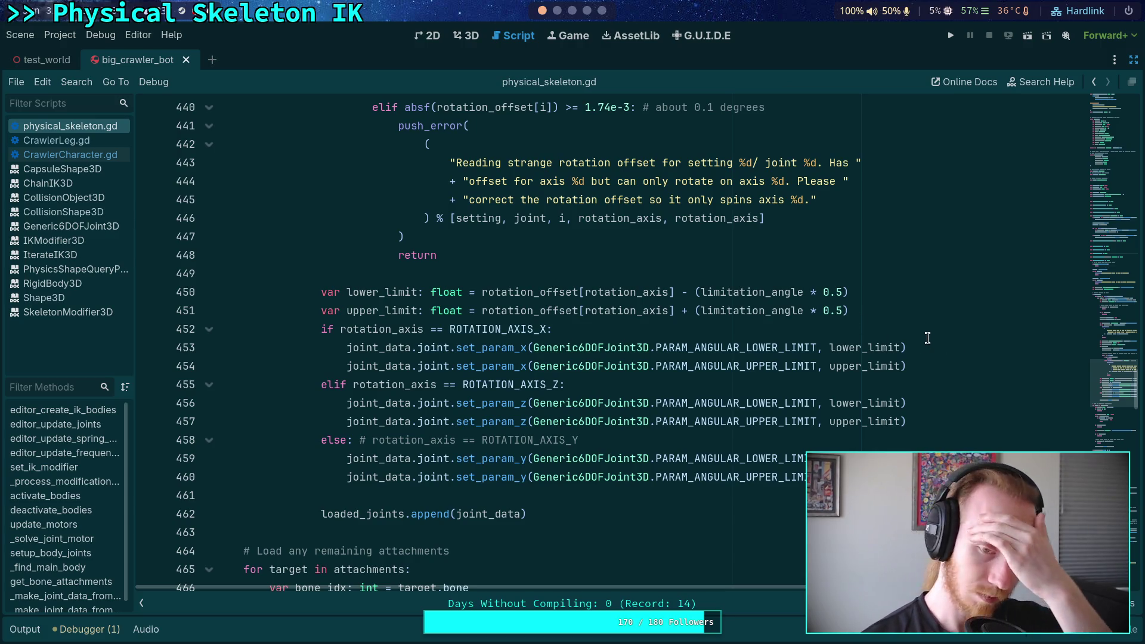
- Add joint_data.joint.set_flag_x(FLAG_ENABLE_ANGULAR_LIMIT, true) under the ROTATION_AXIS_X check
{"action": "left_click", "coordinate": [925, 336]}
{"action": "key", "text": "Return"}
{"action": "type", "text": "joint_data.j"}
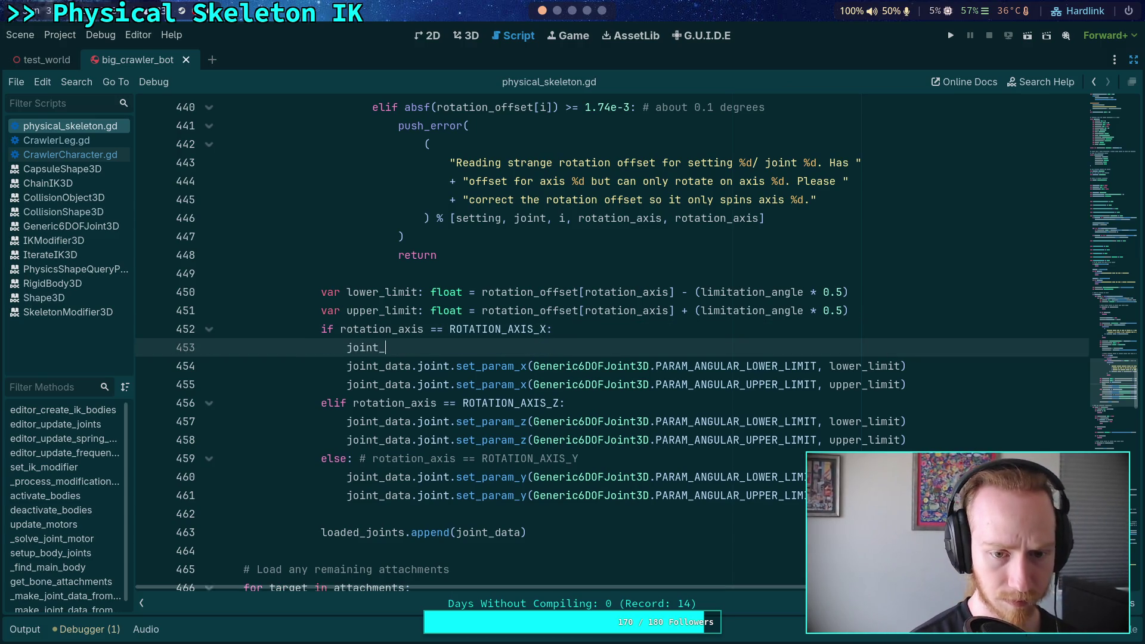
{"action": "type", "text": "oint.set"}
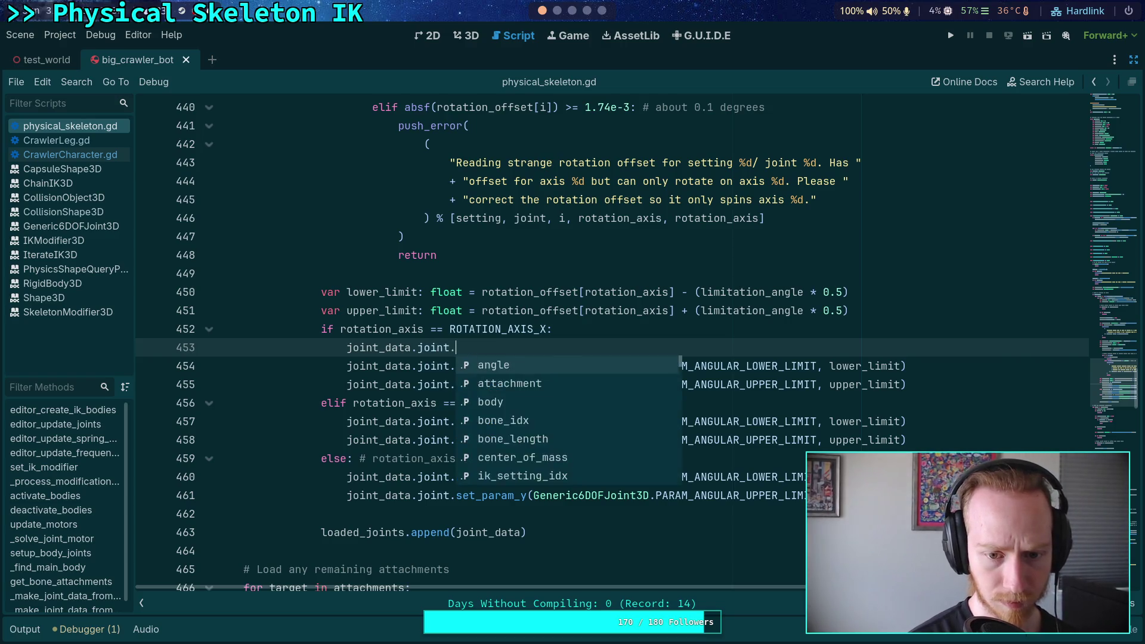
{"action": "type", "text": "_param_x("}
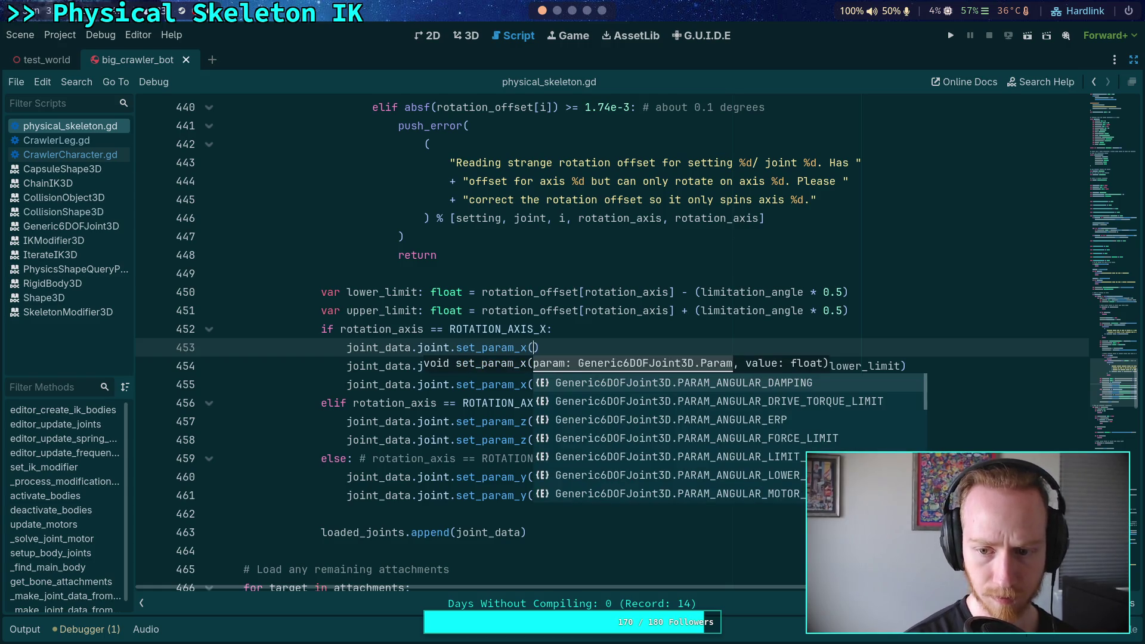
{"action": "key", "text": "Down"}
{"action": "key", "text": "Down"}
{"action": "key", "text": "Down"}
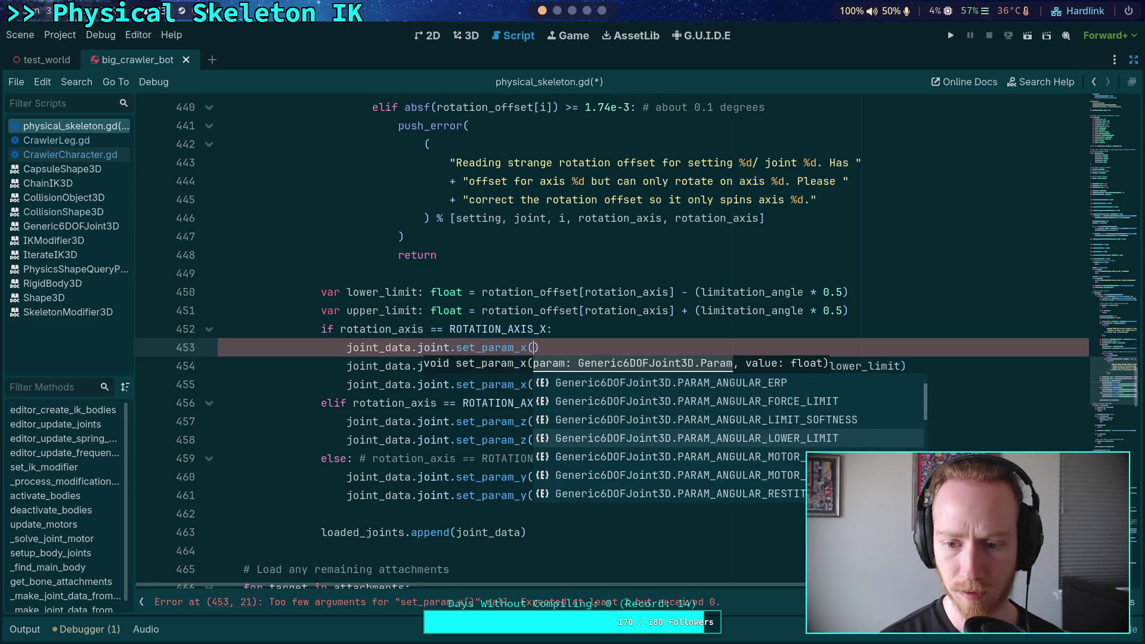
{"action": "key", "text": "Down"}
{"action": "key", "text": "Down"}
{"action": "key", "text": "Down"}
{"action": "key", "text": "BackSpace"}
{"action": "key", "text": "BackSpace"}
{"action": "key", "text": "BackSpace"}
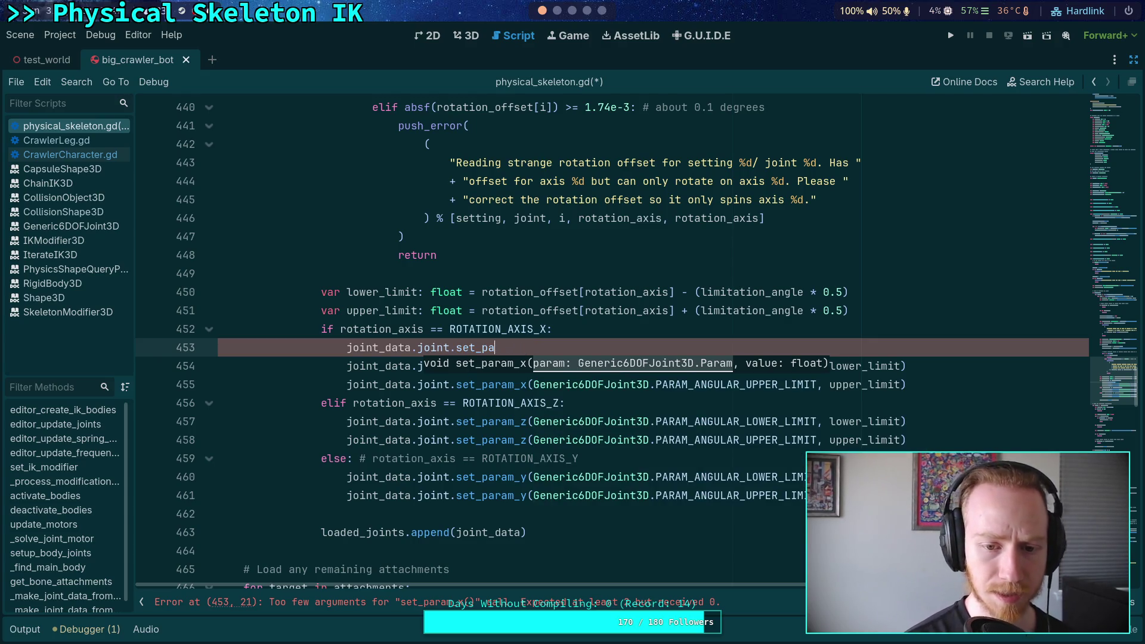
{"action": "type", "text": "flag_x("}
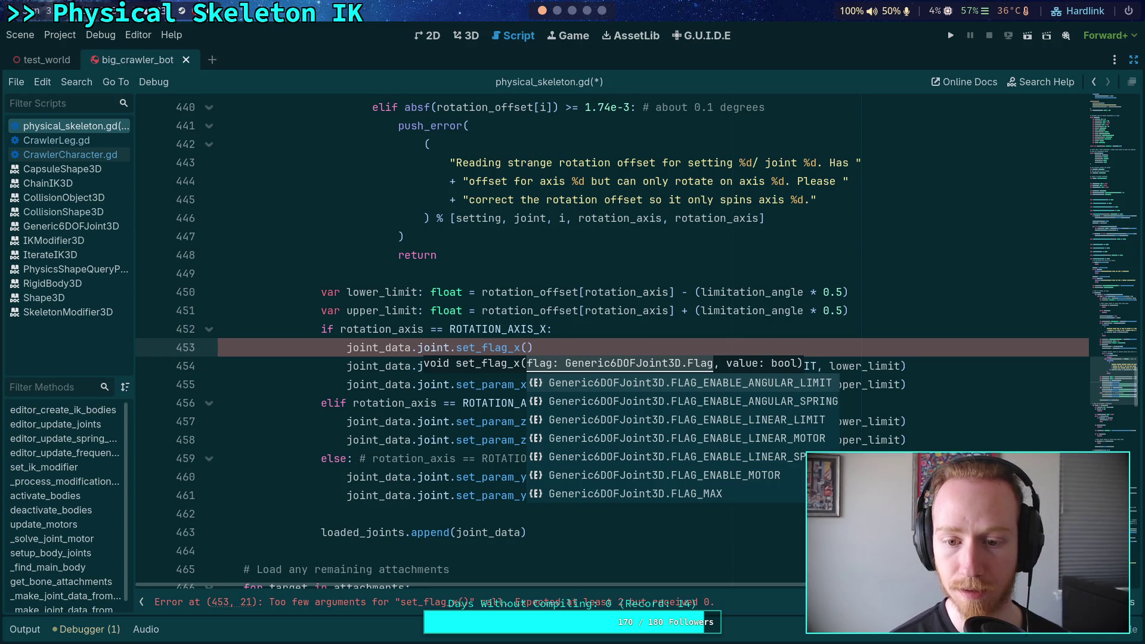
{"action": "key", "text": "Return"}
{"action": "type", "text": "true"}
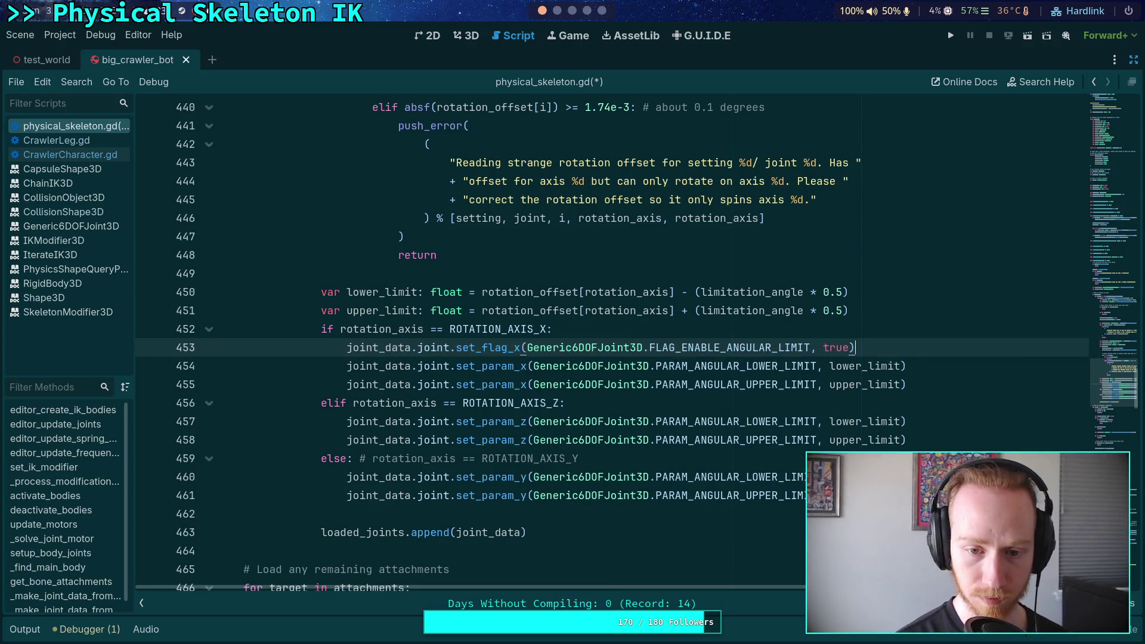
- Paste the flag line into the Z and Y branches, fix the axis letters, and save
{"action": "key", "text": "Down"}
{"action": "key", "text": "Down"}
{"action": "key", "text": "Down"}
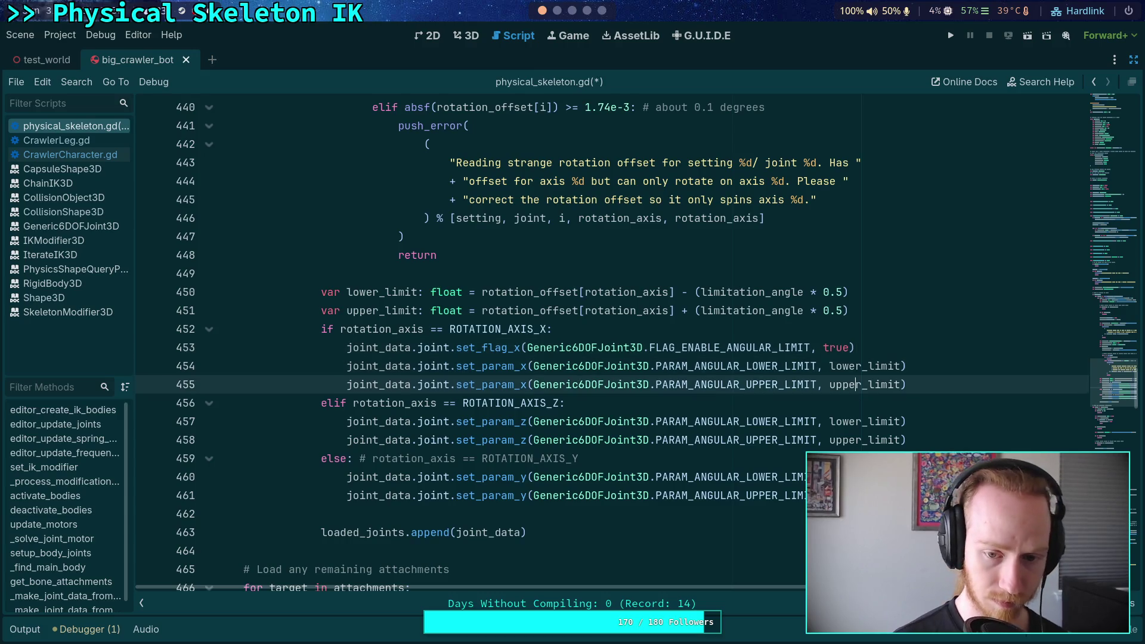
{"action": "type", "text": "joint_data.joint.set_flag_x(Generic6DOFJoint3D.FLAG_ENABLE_ANGULAR_LIMIT, true)"}
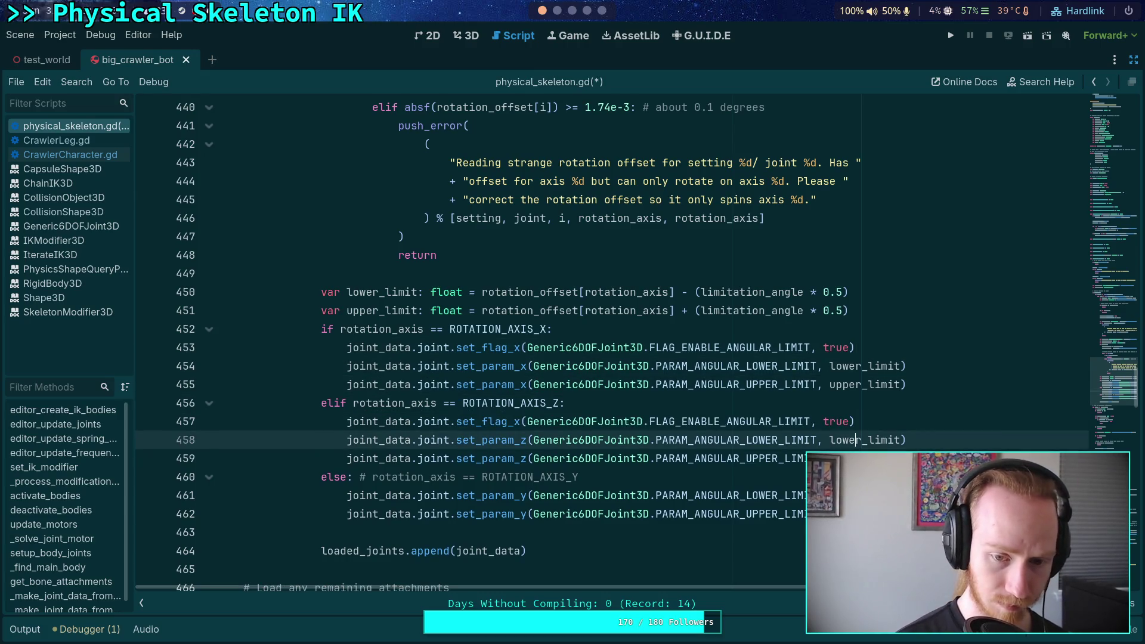
{"action": "key", "text": "Down"}
{"action": "key", "text": "Down"}
{"action": "key", "text": "Down"}
{"action": "key", "text": "ctrl+v"}
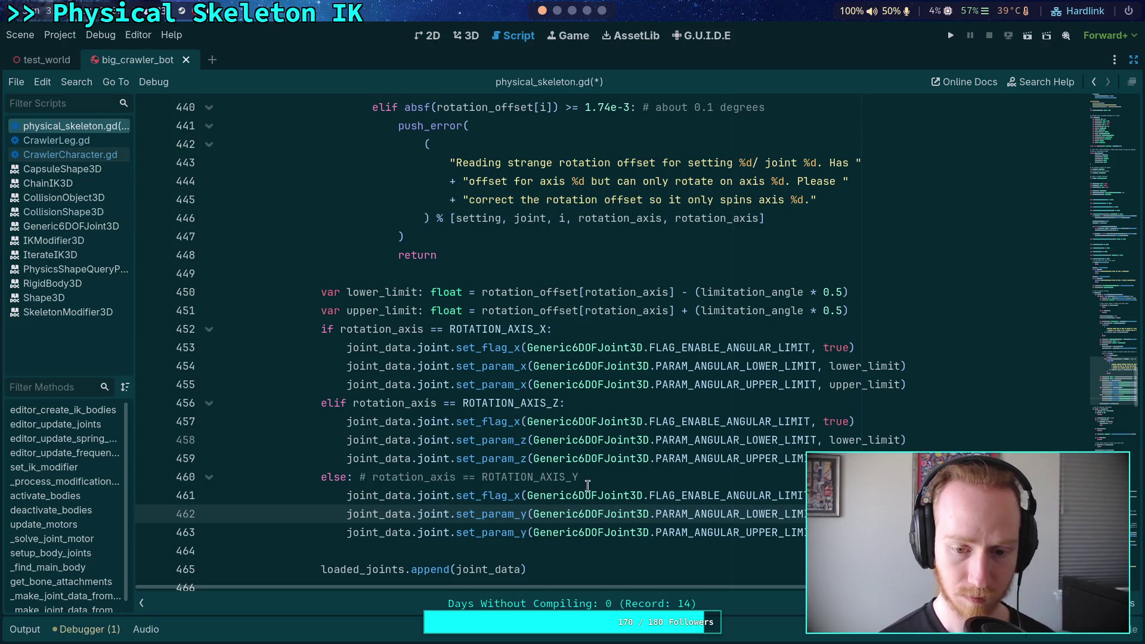
{"action": "left_click", "coordinate": [519, 496]}
{"action": "key", "text": "BackSpace"}
{"action": "type", "text": "f"}
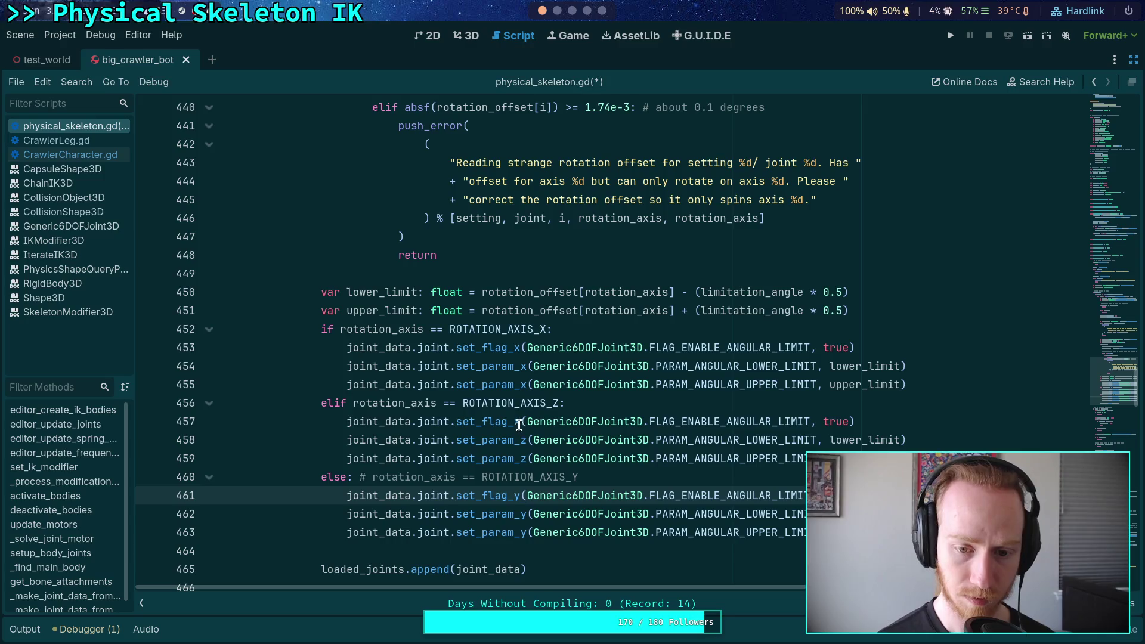
{"action": "left_click", "coordinate": [519, 421]}
{"action": "key", "text": "BackSpace"}
{"action": "type", "text": "z"}
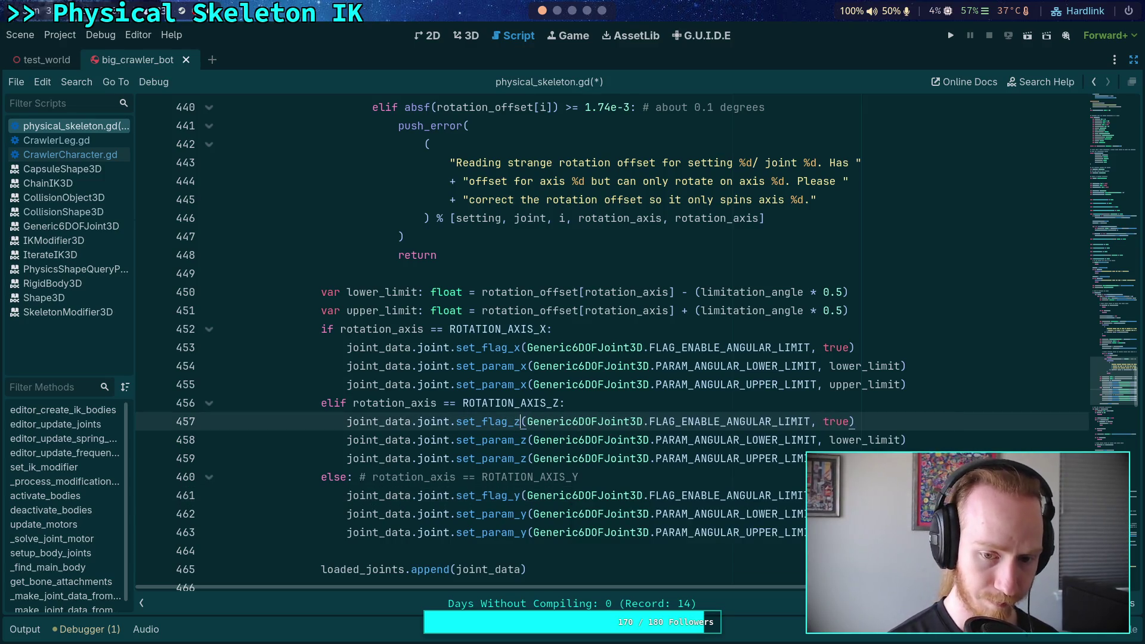
{"action": "key", "text": "ctrl+s"}
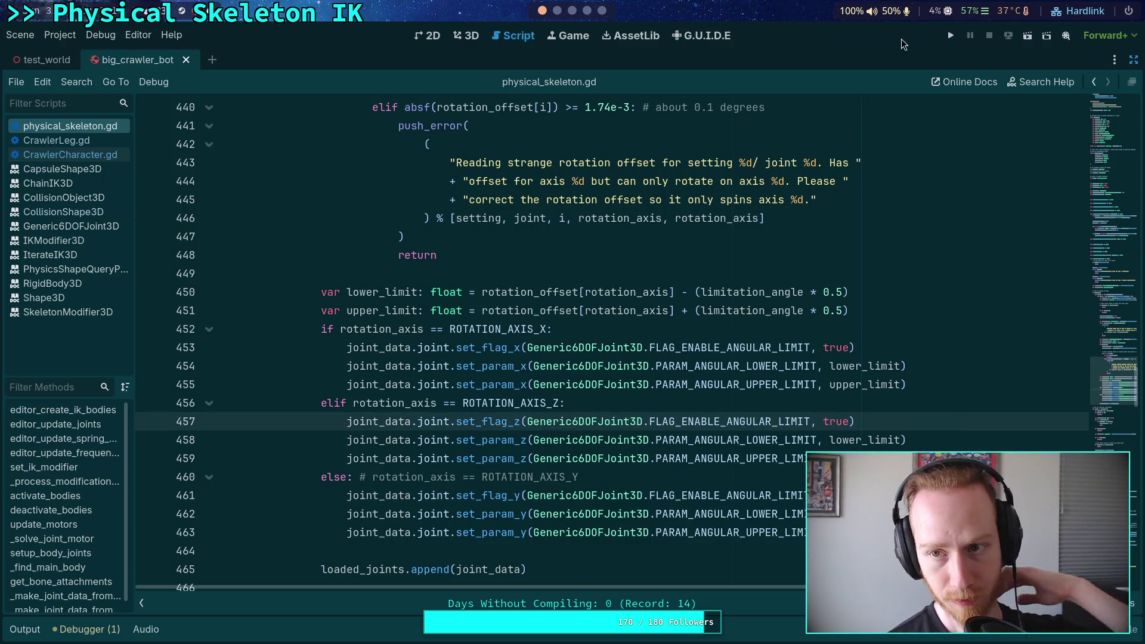
- Run the project, continue to the velocity breakpoint, and restore the side docks beside a wider editor
{"action": "scroll", "coordinate": [783, 382], "scroll_direction": "up", "scroll_amount": 8}
{"action": "scroll", "coordinate": [783, 382], "scroll_direction": "up", "scroll_amount": 13}
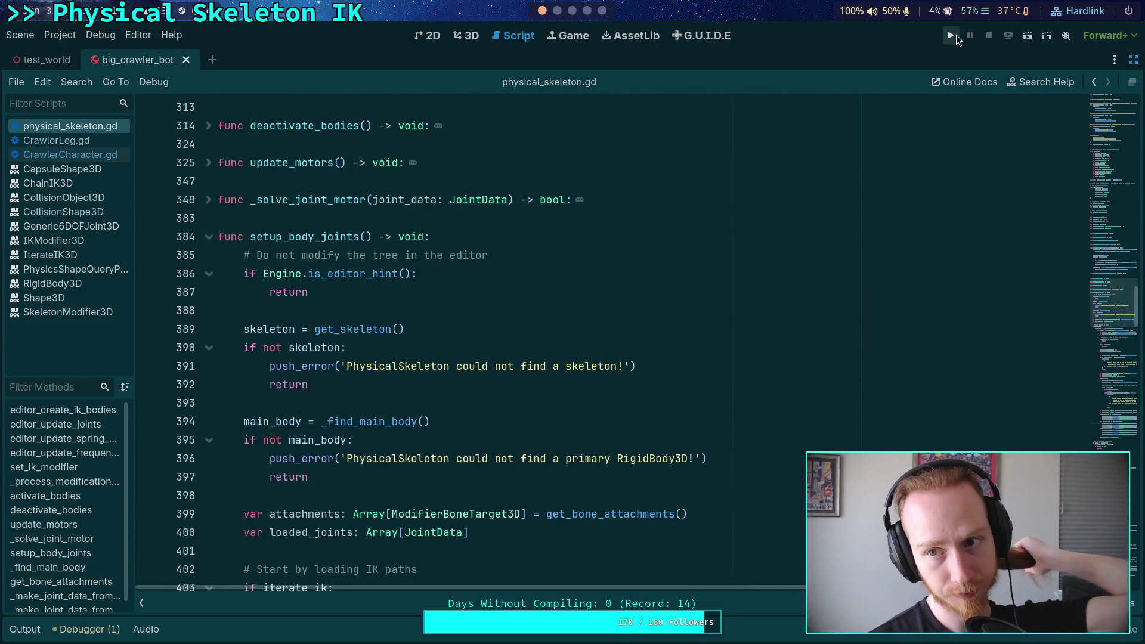
{"action": "left_click", "coordinate": [952, 35]}
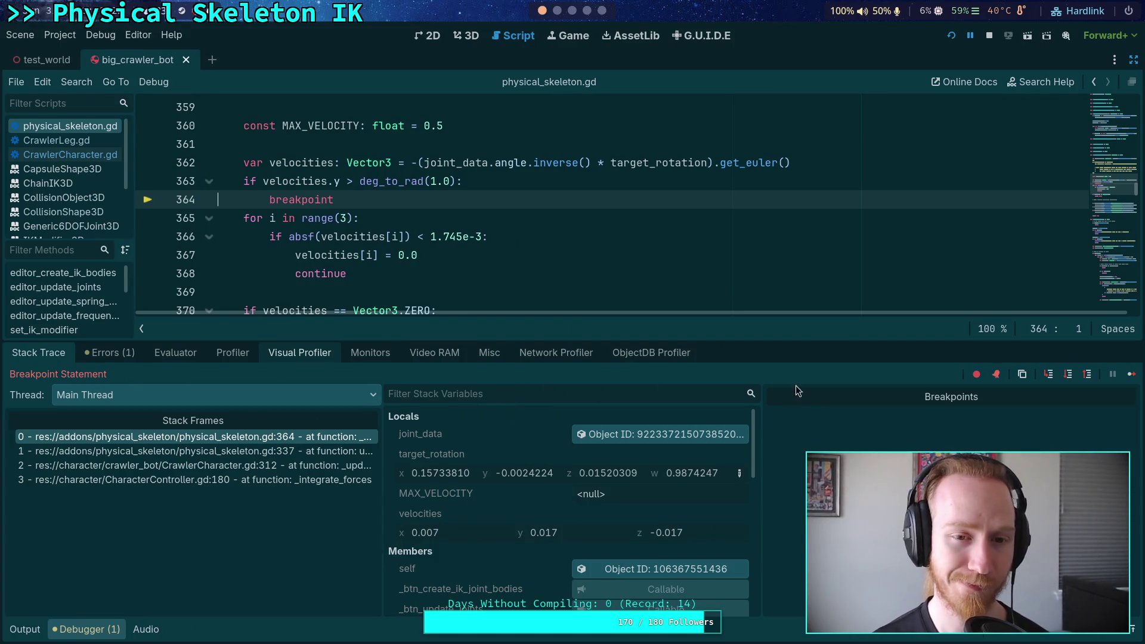
{"action": "left_click", "coordinate": [1129, 378]}
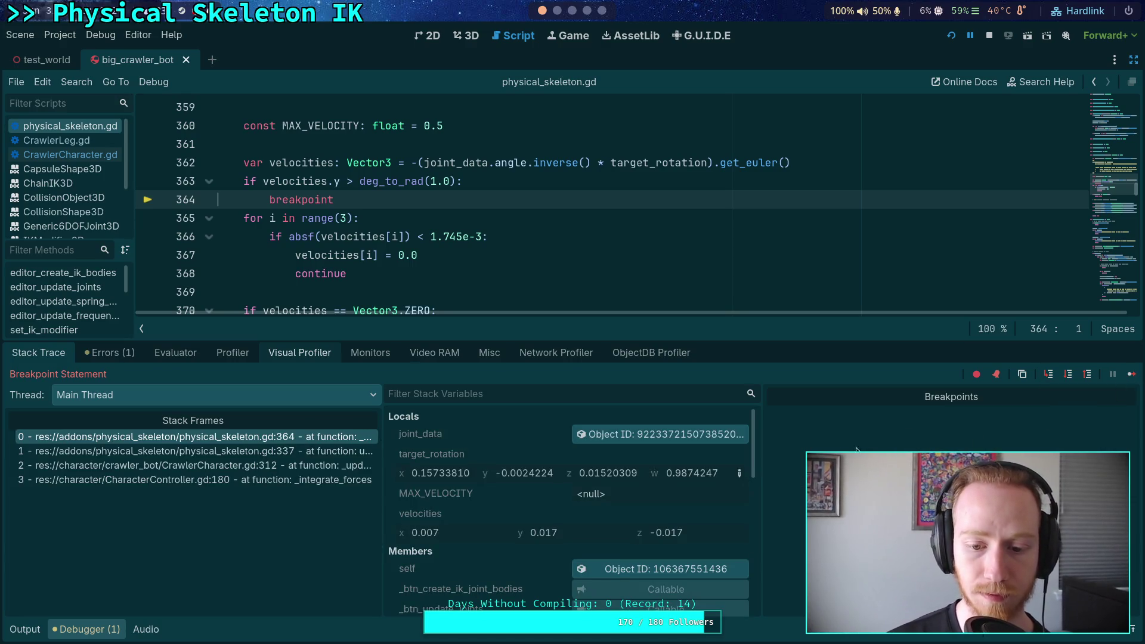
{"action": "left_click", "coordinate": [1133, 60]}
{"action": "left_click_drag", "start_coordinate": [804, 202], "coordinate": [893, 202]}
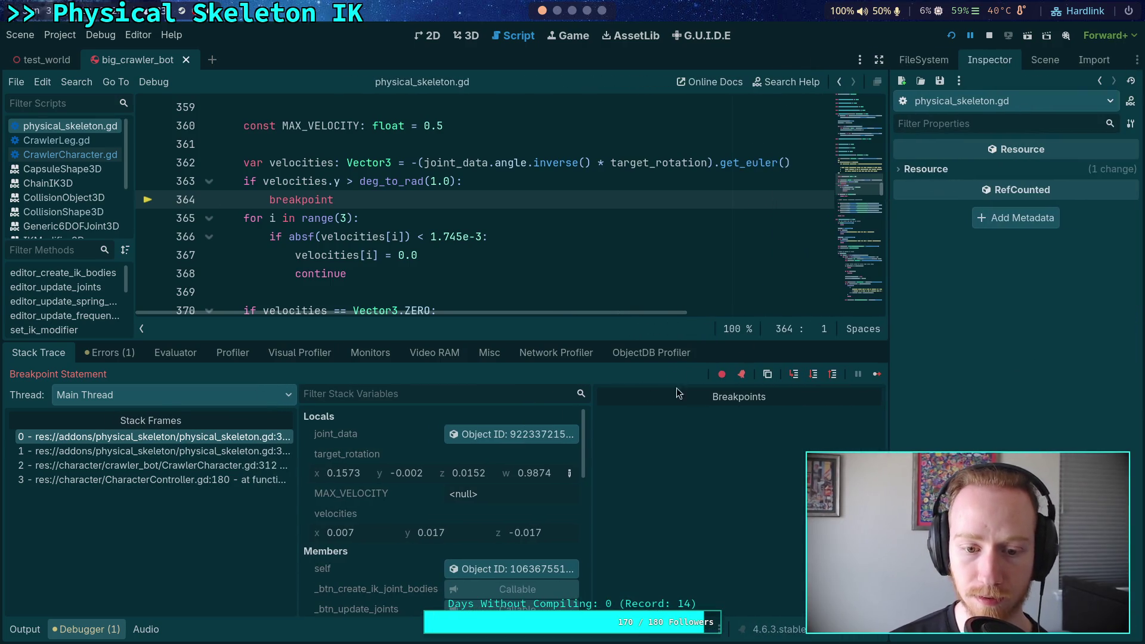
- Open the paused joint_data's live Generic6DOFJoint3D and widen the property panel
{"action": "left_click", "coordinate": [535, 436]}
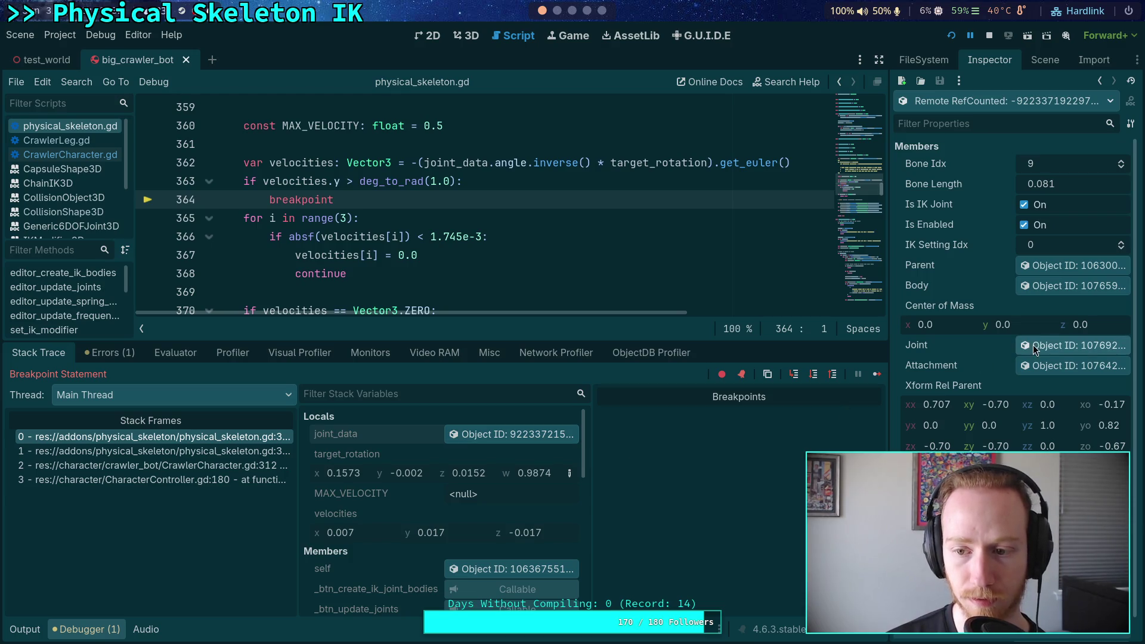
{"action": "left_click", "coordinate": [1052, 346]}
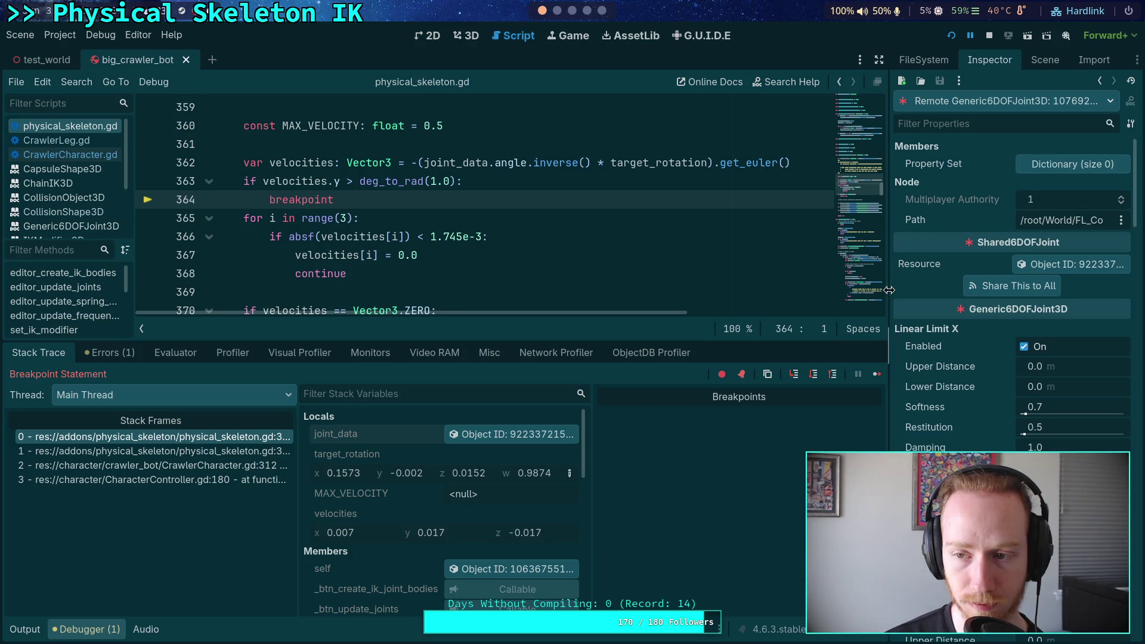
{"action": "left_click_drag", "start_coordinate": [889, 289], "coordinate": [844, 290]}
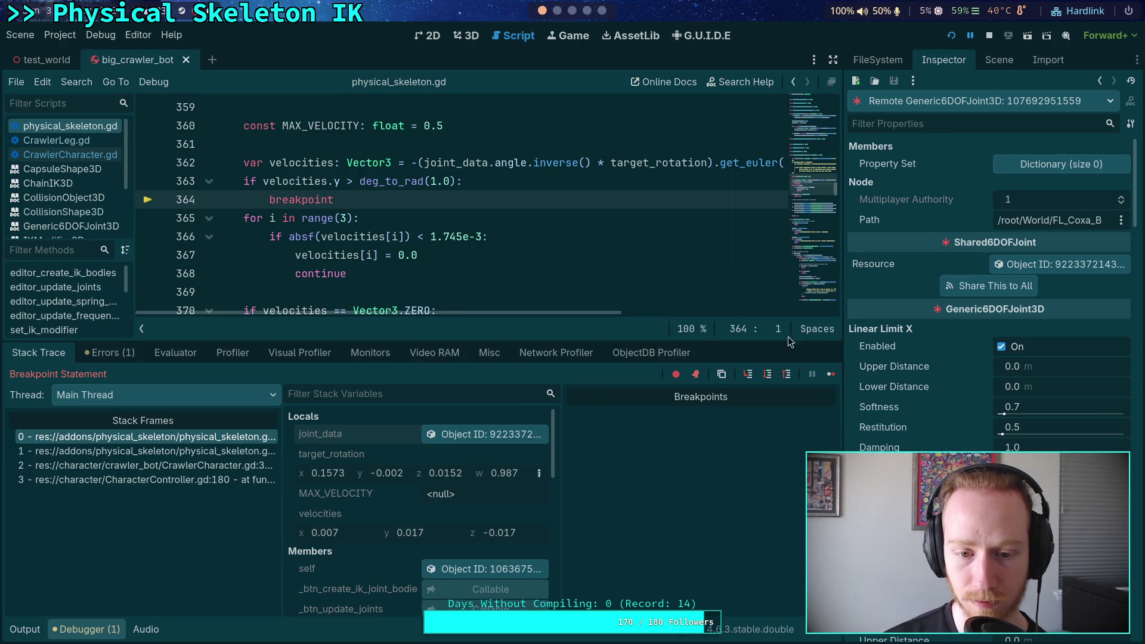
- Continue to the next breakpoint hit and re-inspect joint_data and its Generic6DOFJoint3D
{"action": "left_click", "coordinate": [831, 374]}
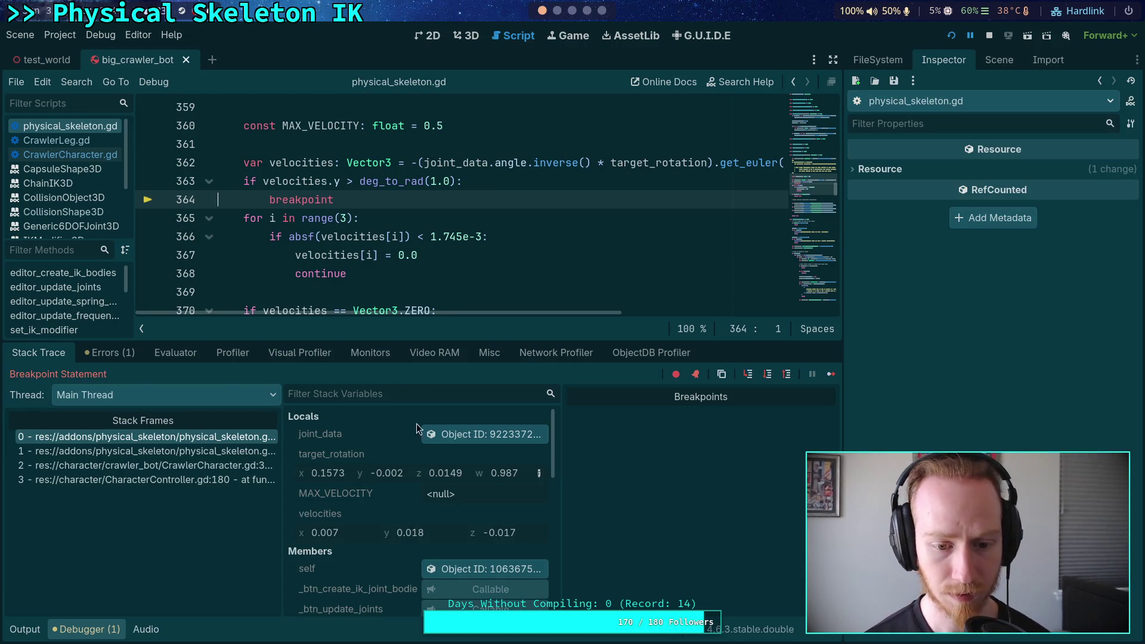
{"action": "mouse_move", "coordinate": [436, 468]}
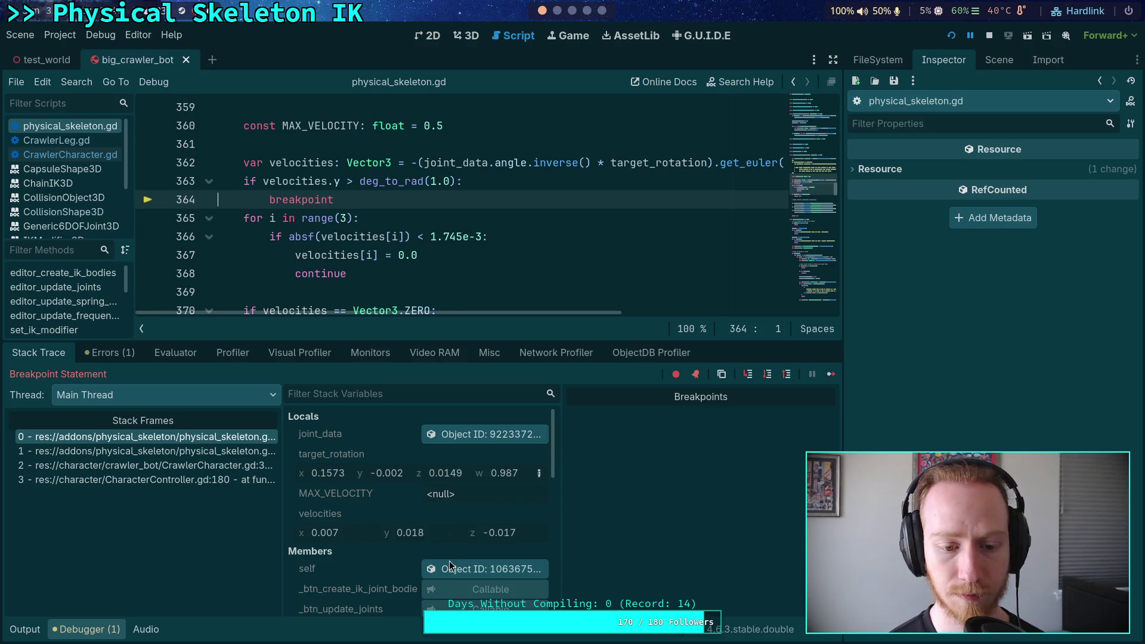
{"action": "left_click", "coordinate": [529, 437]}
{"action": "left_click", "coordinate": [1040, 348]}
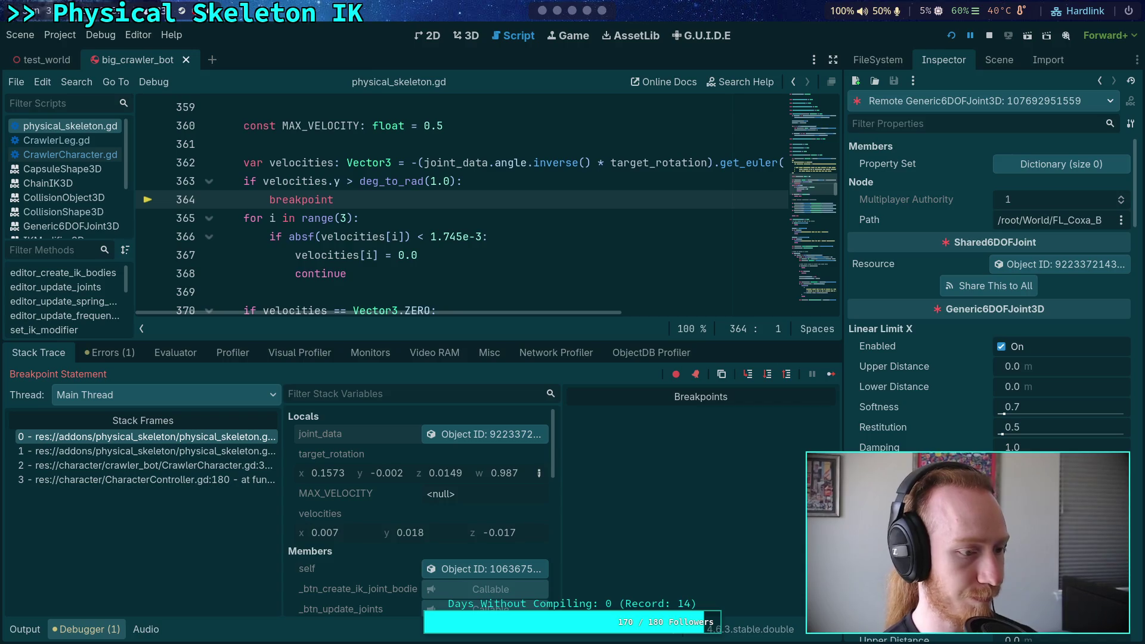
{"action": "left_click", "coordinate": [481, 568]}
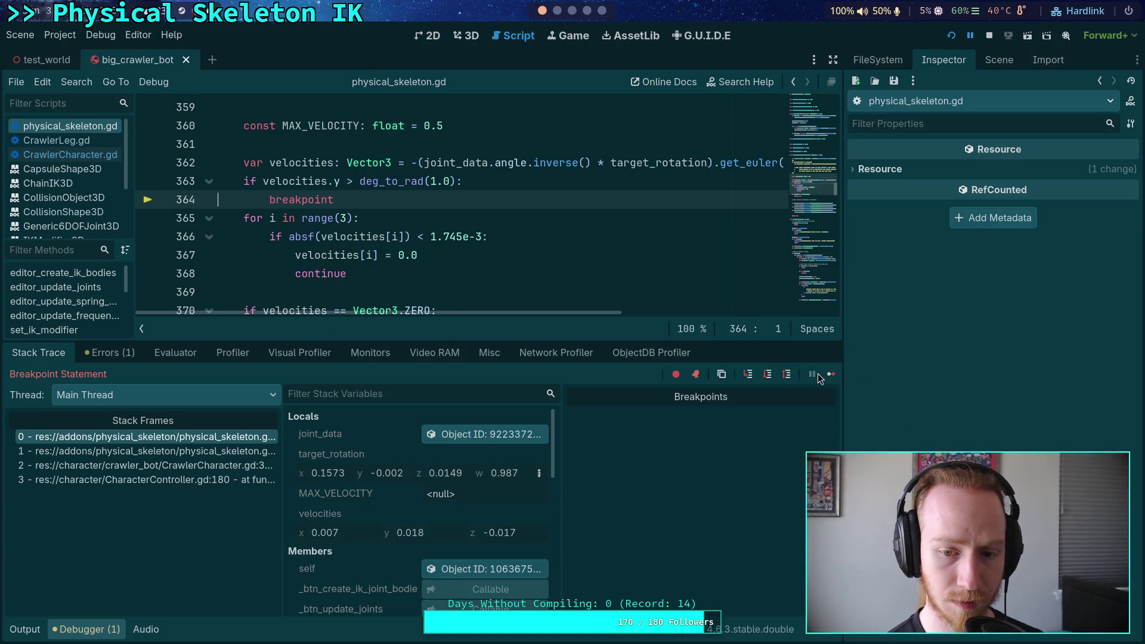
{"action": "left_click", "coordinate": [471, 433]}
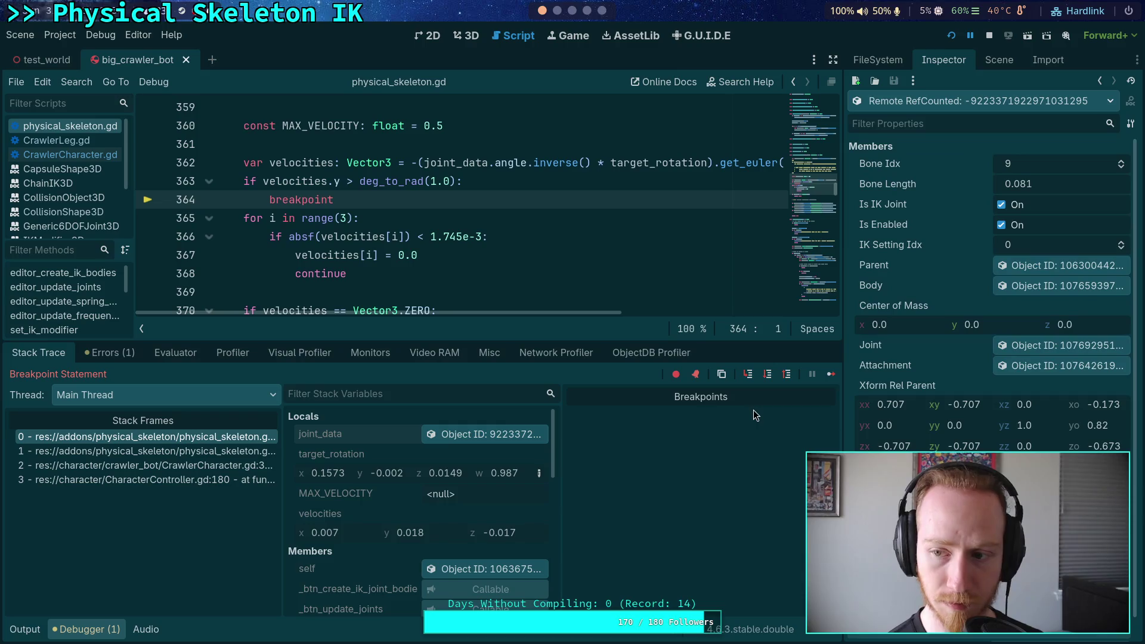
{"action": "left_click", "coordinate": [1028, 347]}
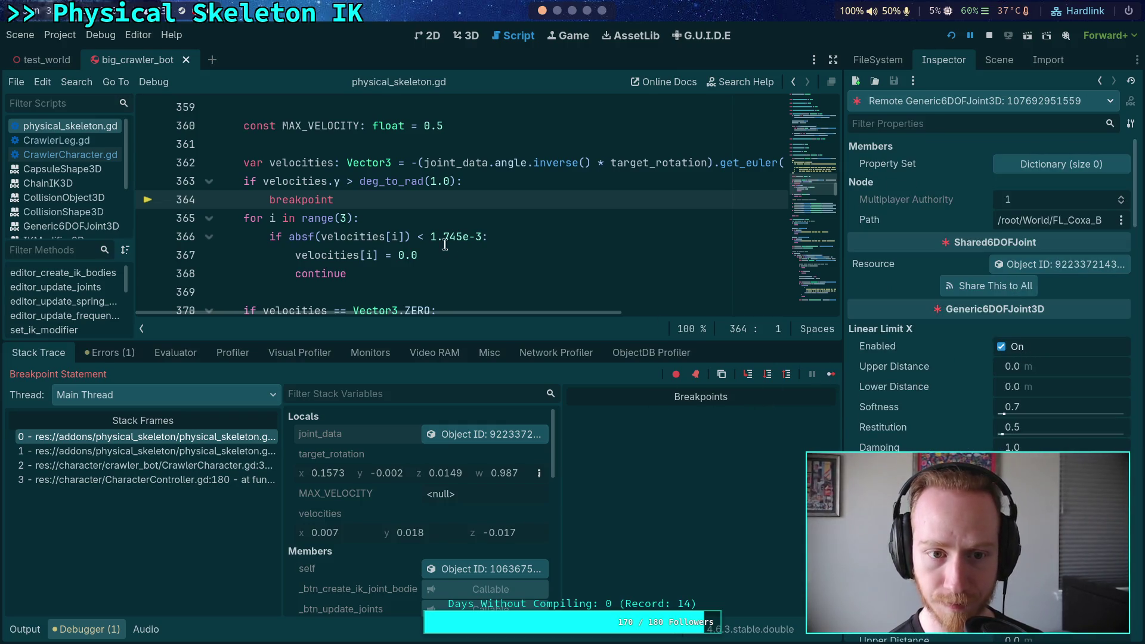
- Unfold update_motors, change ITERATIONS to 1, save, and restart the project with F5
{"action": "scroll", "coordinate": [440, 243], "scroll_direction": "up", "scroll_amount": 5}
{"action": "scroll", "coordinate": [440, 242], "scroll_direction": "up", "scroll_amount": 4}
{"action": "scroll", "coordinate": [429, 235], "scroll_direction": "down", "scroll_amount": 5}
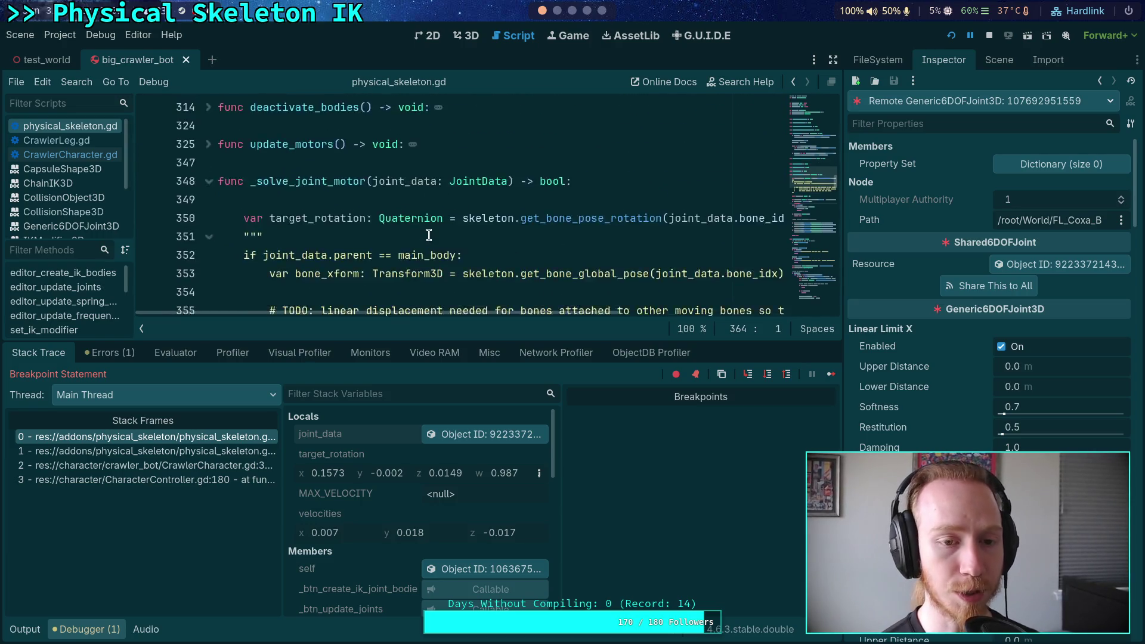
{"action": "scroll", "coordinate": [419, 227], "scroll_direction": "up", "scroll_amount": 2}
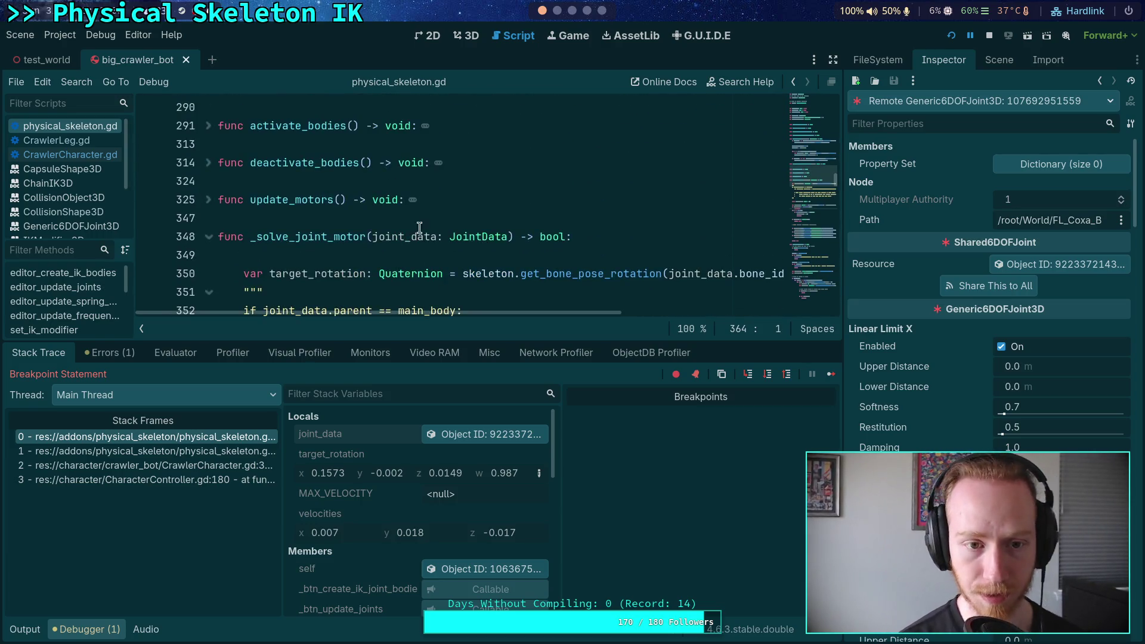
{"action": "left_click", "coordinate": [208, 199]}
{"action": "scroll", "coordinate": [346, 186], "scroll_direction": "down", "scroll_amount": 13}
{"action": "scroll", "coordinate": [394, 143], "scroll_direction": "up", "scroll_amount": 1}
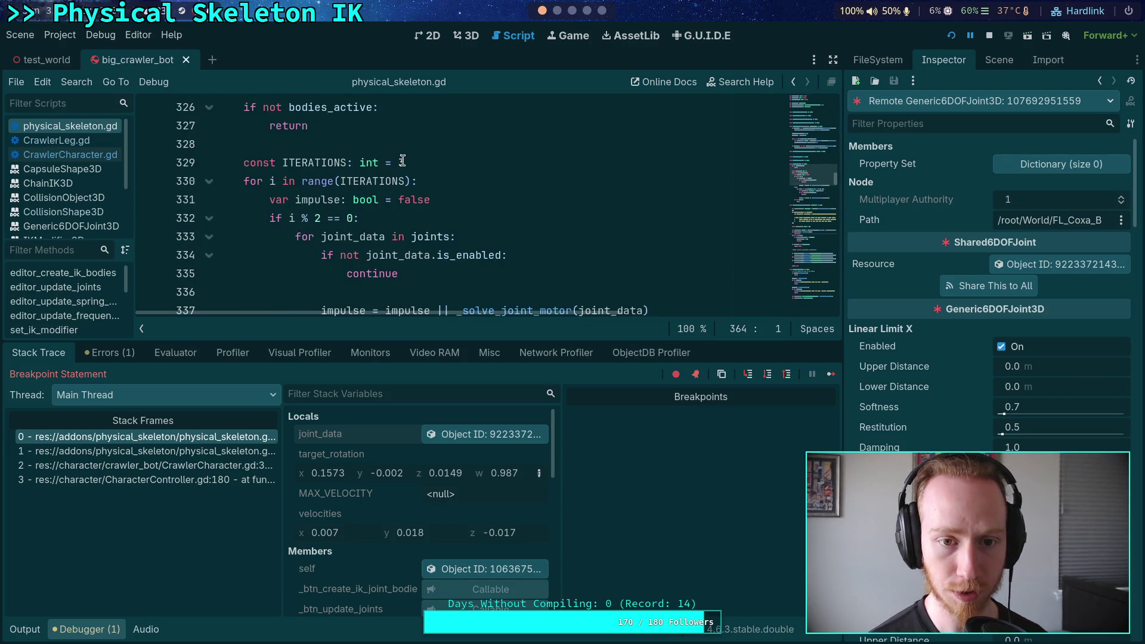
{"action": "double_click", "coordinate": [402, 161]}
{"action": "type", "text": "1"}
{"action": "key", "text": "ctrl+s"}
{"action": "key", "text": "F5"}
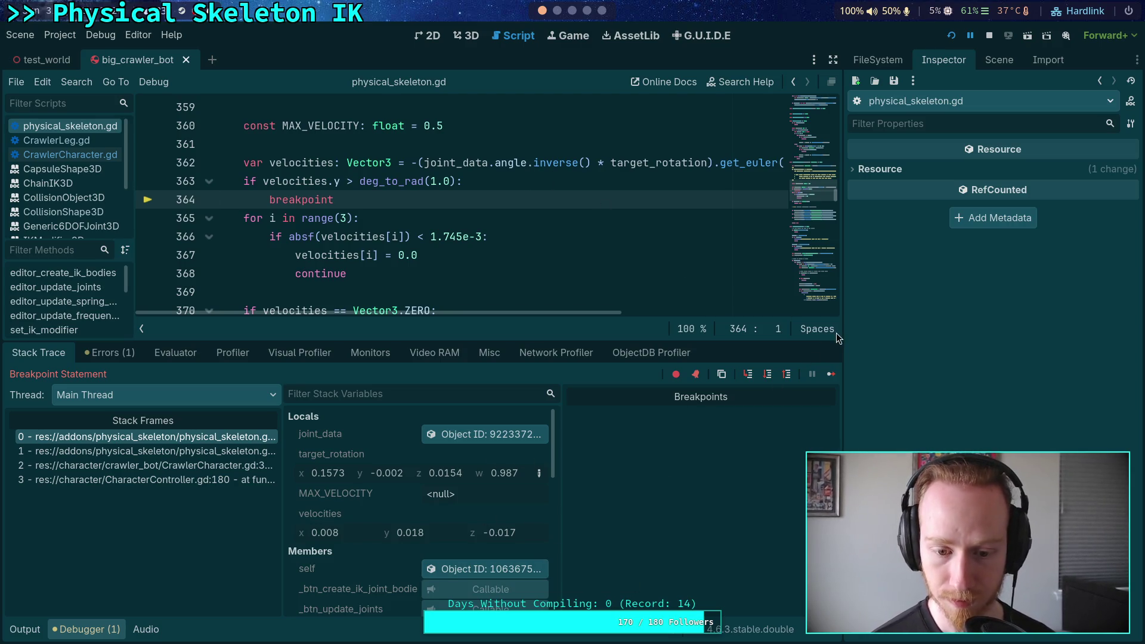
- Check the joint's live Generic6DOFJoint3D, continue, then open joint_data's members at the next hit
{"action": "left_click", "coordinate": [511, 438]}
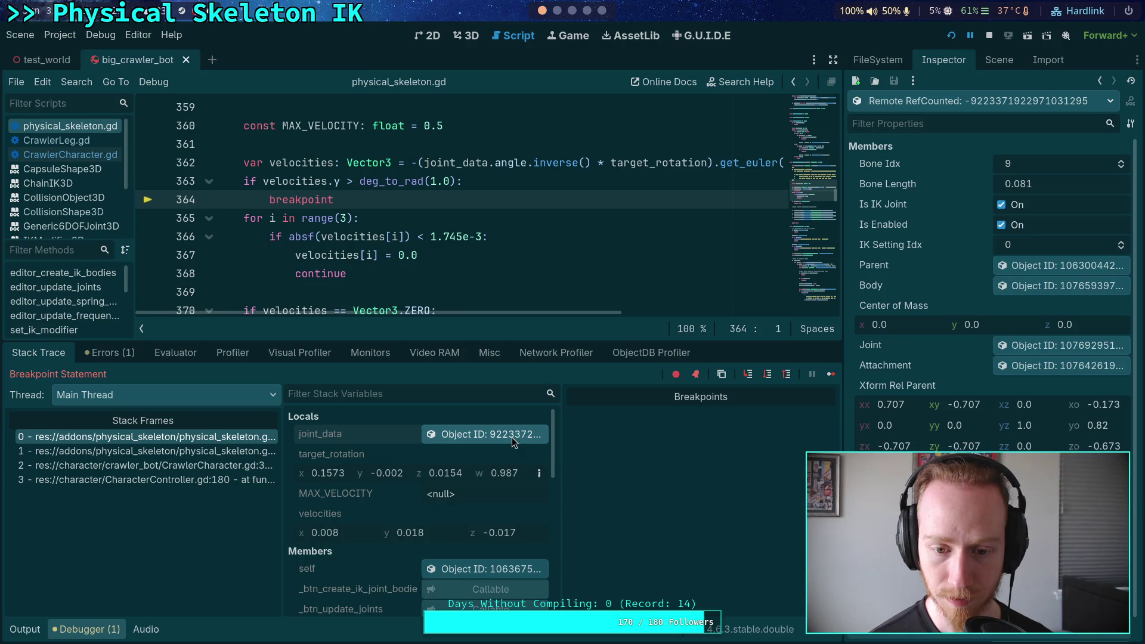
{"action": "left_click", "coordinate": [1031, 350]}
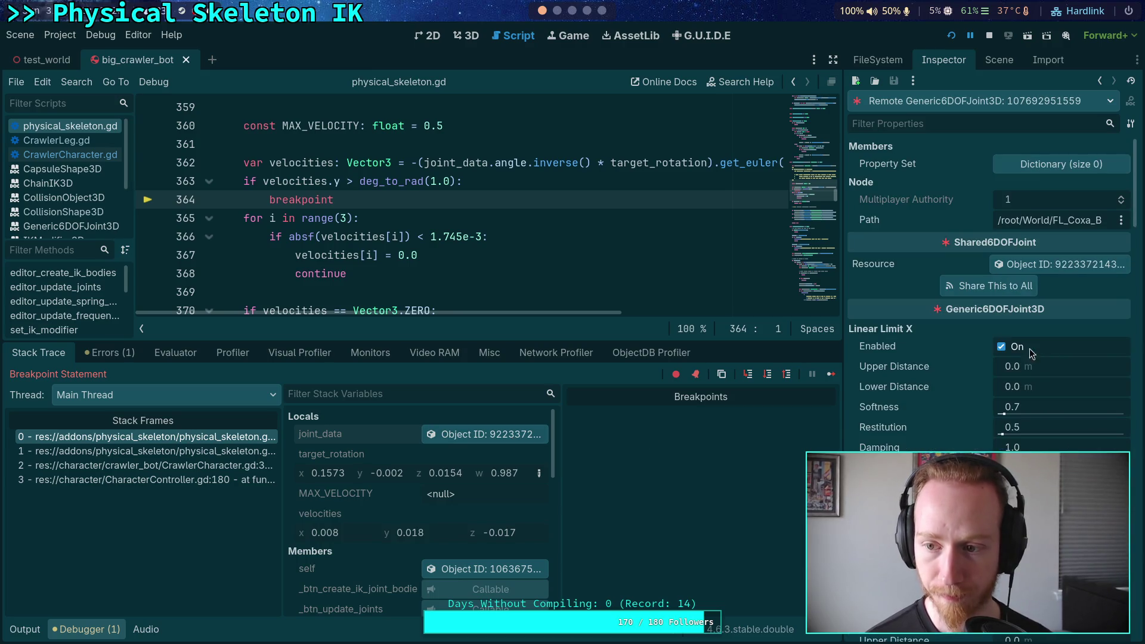
{"action": "left_click", "coordinate": [830, 375]}
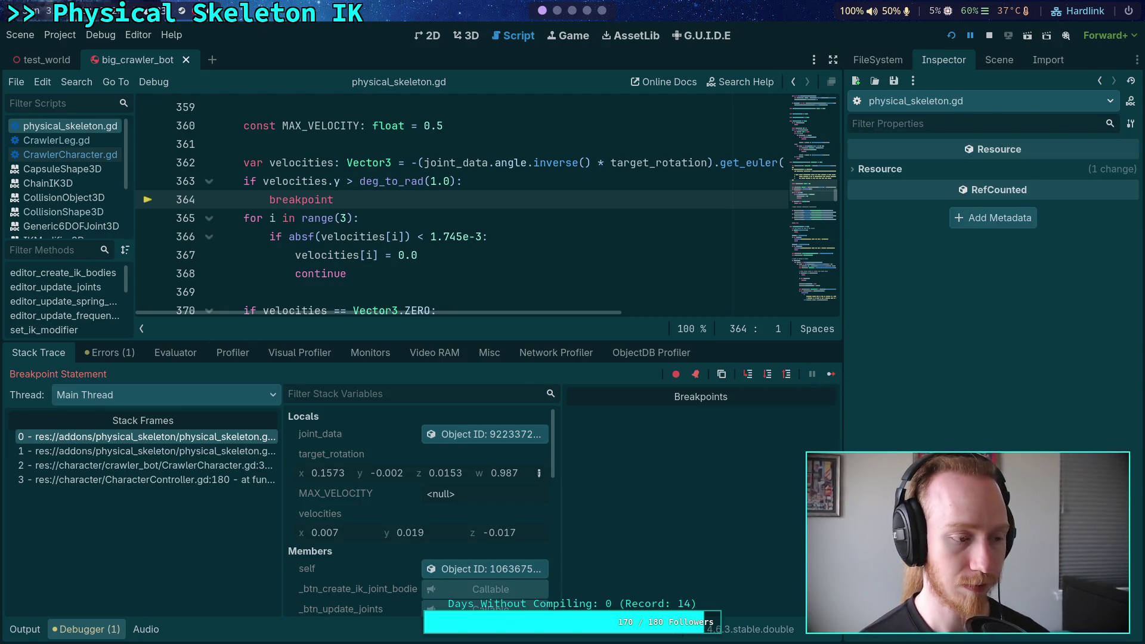
{"action": "left_click", "coordinate": [477, 440]}
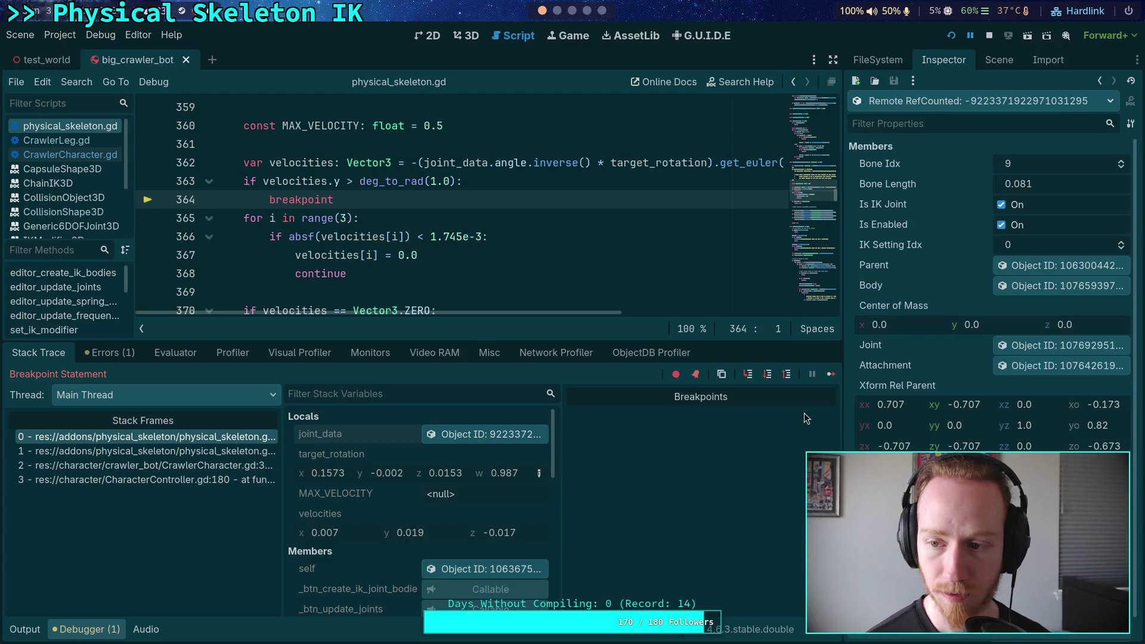